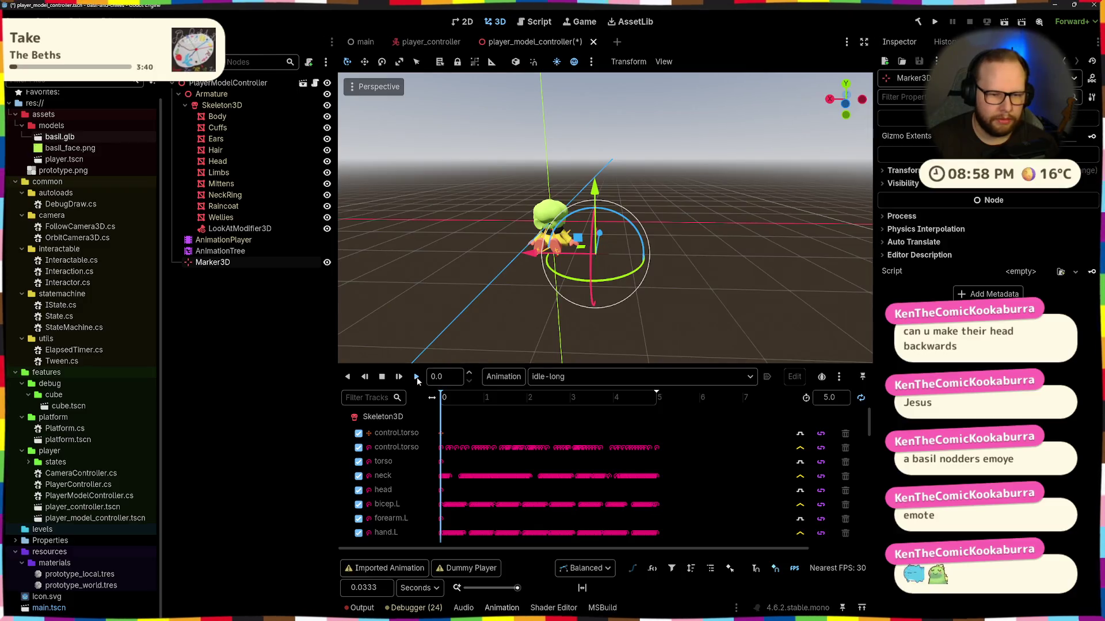
Step: Preview Basil's jump animation, then switch to and play the run animation
{"action": "mouse_move", "coordinate": [489, 288]}
{"action": "left_mouse_down"}
{"action": "mouse_move", "coordinate": [546, 230]}
{"action": "mouse_move", "coordinate": [610, 133]}
{"action": "mouse_move", "coordinate": [626, 283]}
{"action": "mouse_move", "coordinate": [505, 282]}
{"action": "left_mouse_up"}
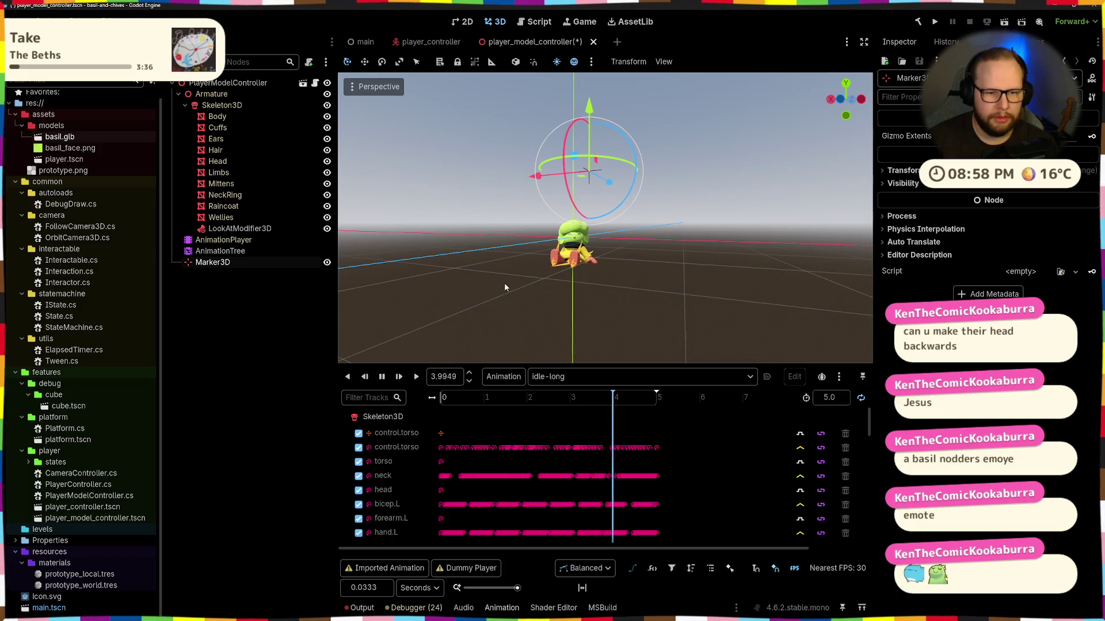
{"action": "left_click", "coordinate": [570, 377]}
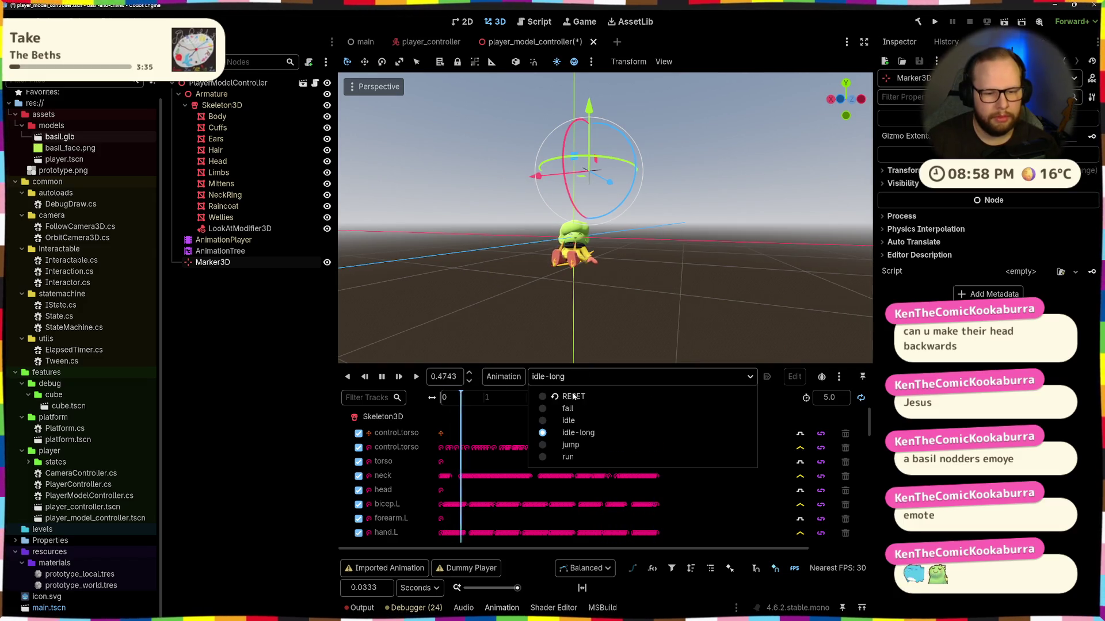
{"action": "left_click", "coordinate": [567, 445]}
{"action": "left_click_drag", "start_coordinate": [487, 232], "coordinate": [535, 345]}
{"action": "left_click", "coordinate": [547, 378]}
{"action": "left_click", "coordinate": [567, 457]}
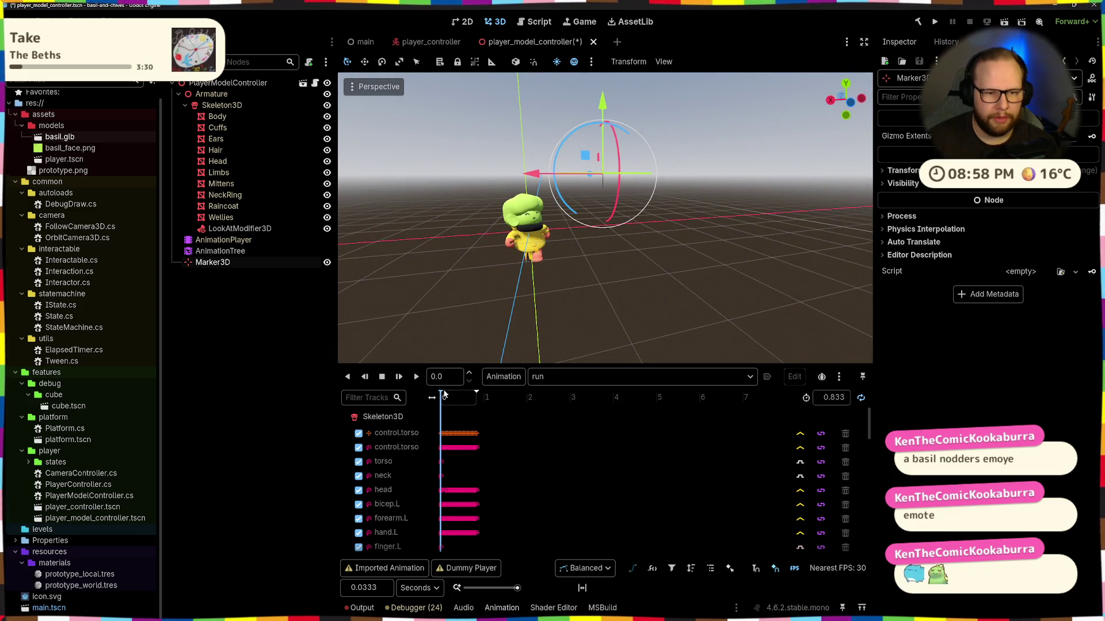
{"action": "left_click", "coordinate": [416, 376]}
{"action": "left_click_drag", "start_coordinate": [416, 286], "coordinate": [771, 304]}
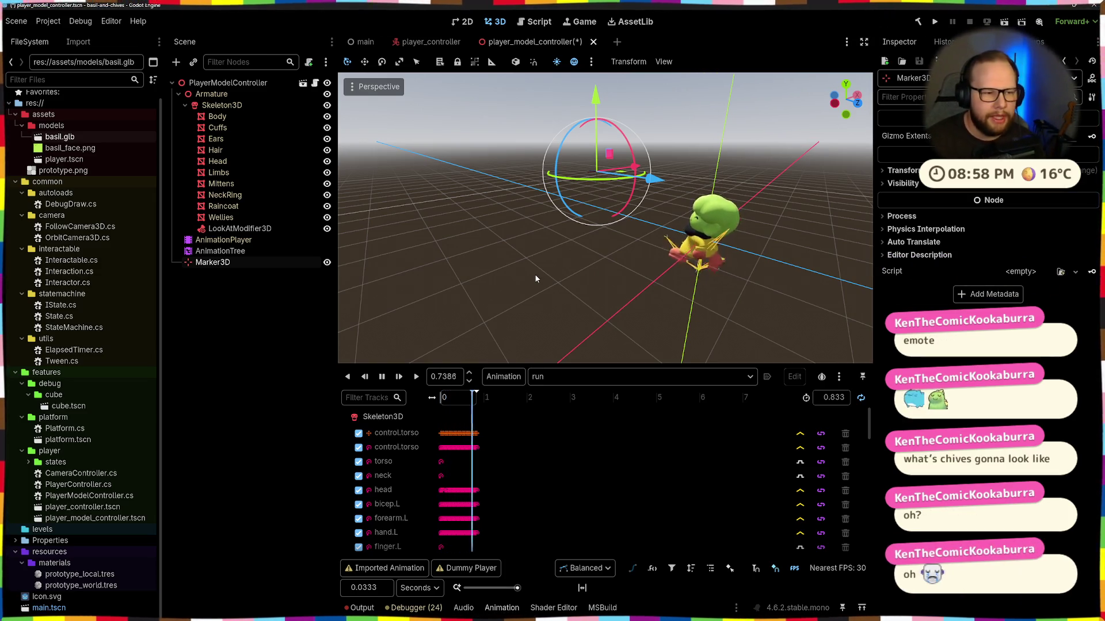
Step: Drag the Marker3D along its X axis onto the character, then switch to Blender
{"action": "left_click_drag", "start_coordinate": [682, 185], "coordinate": [759, 179]}
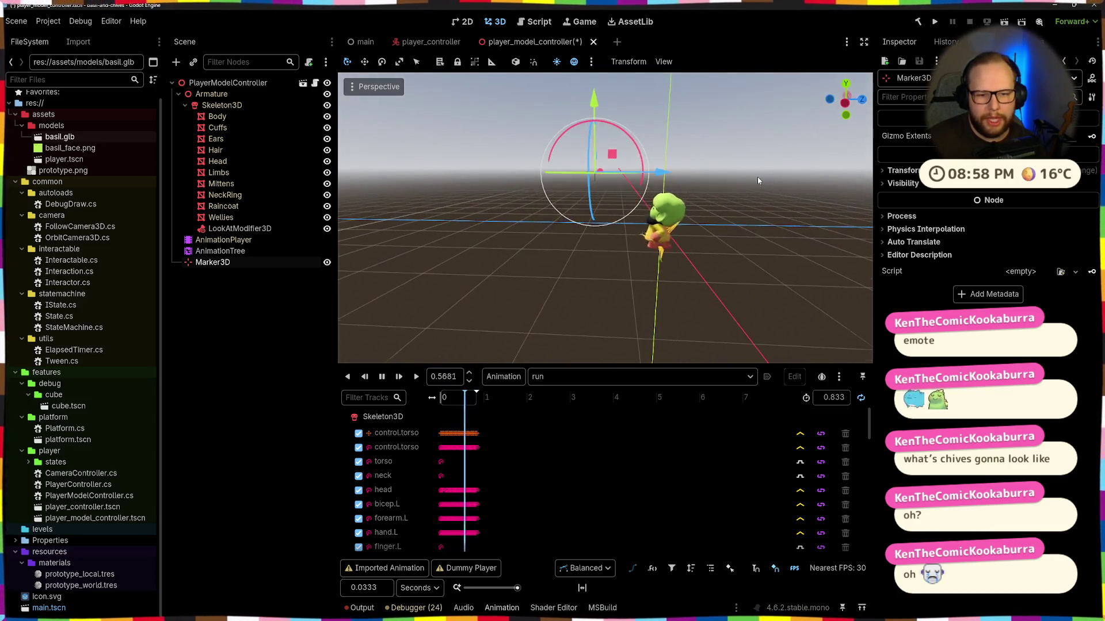
{"action": "mouse_move", "coordinate": [594, 102]}
{"action": "left_mouse_down"}
{"action": "mouse_move", "coordinate": [582, 128]}
{"action": "mouse_move", "coordinate": [669, 206]}
{"action": "mouse_move", "coordinate": [612, 247]}
{"action": "mouse_move", "coordinate": [614, 204]}
{"action": "left_mouse_up"}
{"action": "mouse_move", "coordinate": [662, 268]}
{"action": "left_mouse_down"}
{"action": "mouse_move", "coordinate": [577, 270]}
{"action": "mouse_move", "coordinate": [591, 266]}
{"action": "left_mouse_up"}
{"action": "mouse_move", "coordinate": [403, 271]}
{"action": "left_mouse_down"}
{"action": "mouse_move", "coordinate": [512, 267]}
{"action": "mouse_move", "coordinate": [348, 275]}
{"action": "mouse_move", "coordinate": [647, 291]}
{"action": "mouse_move", "coordinate": [792, 252]}
{"action": "mouse_move", "coordinate": [709, 248]}
{"action": "mouse_move", "coordinate": [718, 298]}
{"action": "mouse_move", "coordinate": [654, 257]}
{"action": "mouse_move", "coordinate": [555, 279]}
{"action": "left_mouse_up"}
{"action": "scroll", "coordinate": [691, 276], "scroll_direction": "down", "scroll_amount": 2}
{"action": "scroll", "coordinate": [556, 280], "scroll_direction": "up", "scroll_amount": 2}
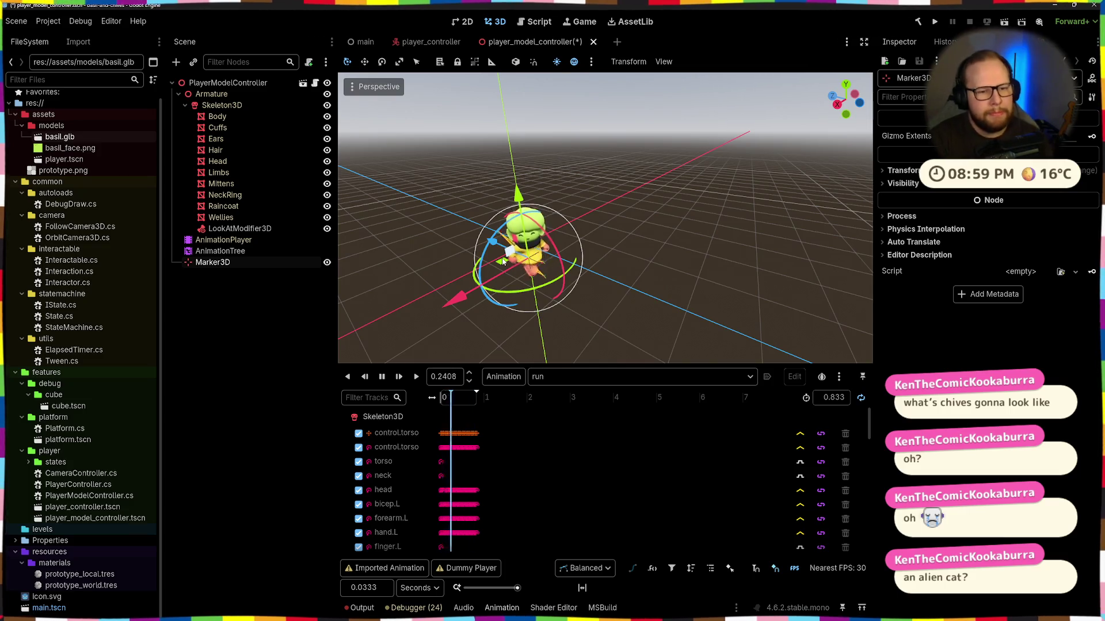
{"action": "mouse_move", "coordinate": [451, 304]}
{"action": "left_mouse_down"}
{"action": "mouse_move", "coordinate": [498, 310]}
{"action": "mouse_move", "coordinate": [483, 319]}
{"action": "mouse_move", "coordinate": [720, 248]}
{"action": "mouse_move", "coordinate": [706, 264]}
{"action": "mouse_move", "coordinate": [732, 297]}
{"action": "left_mouse_up"}
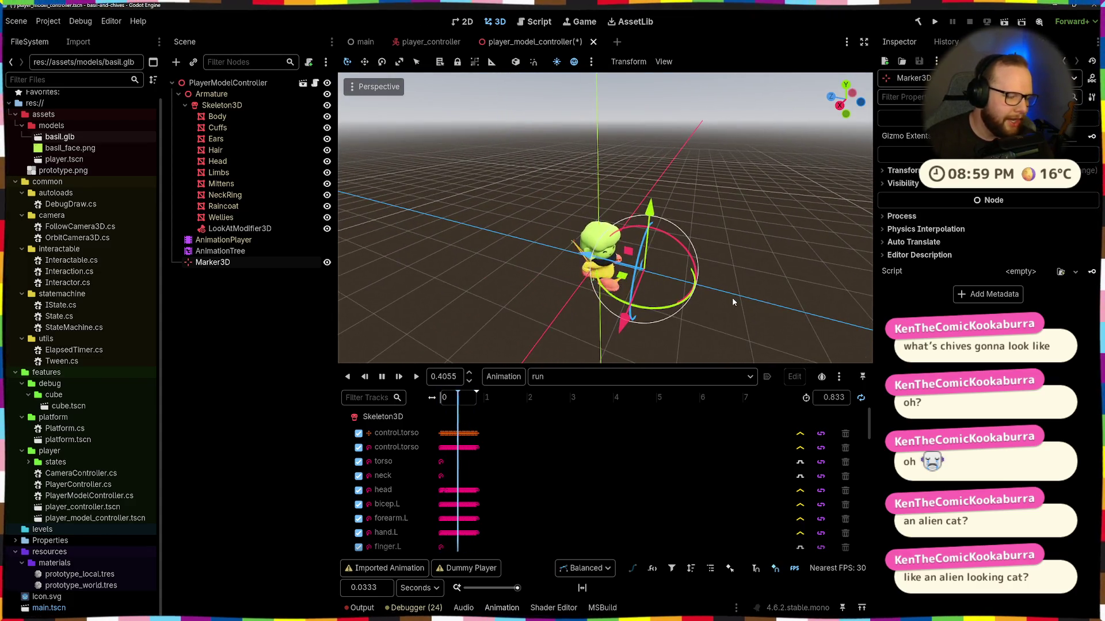
{"action": "scroll", "coordinate": [732, 297], "scroll_direction": "down", "scroll_amount": 2}
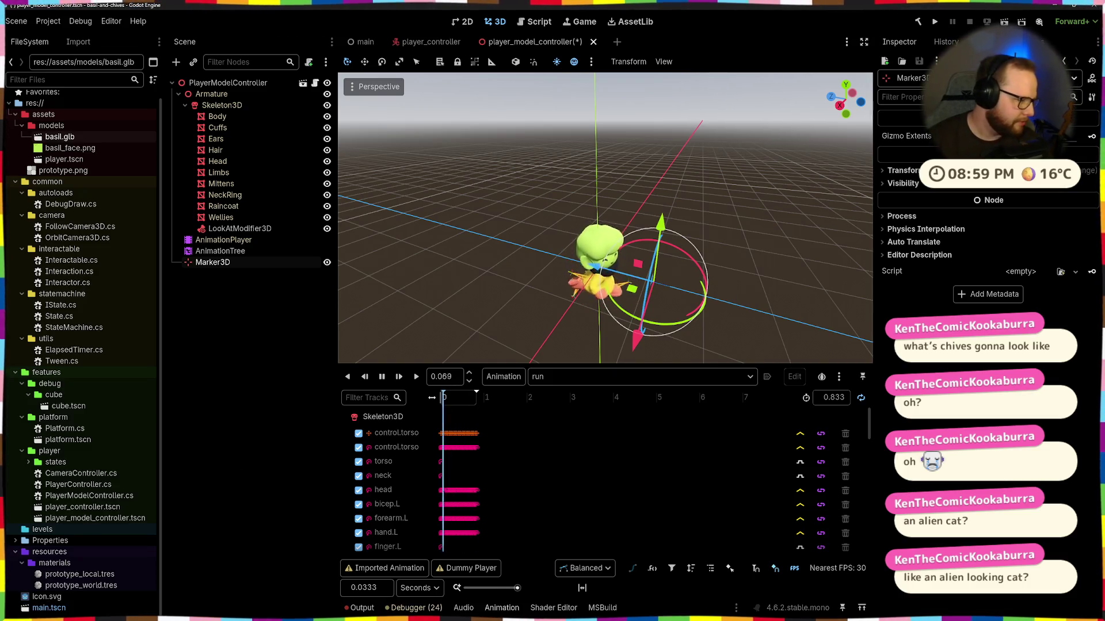
{"action": "key", "text": "alt+Tab"}
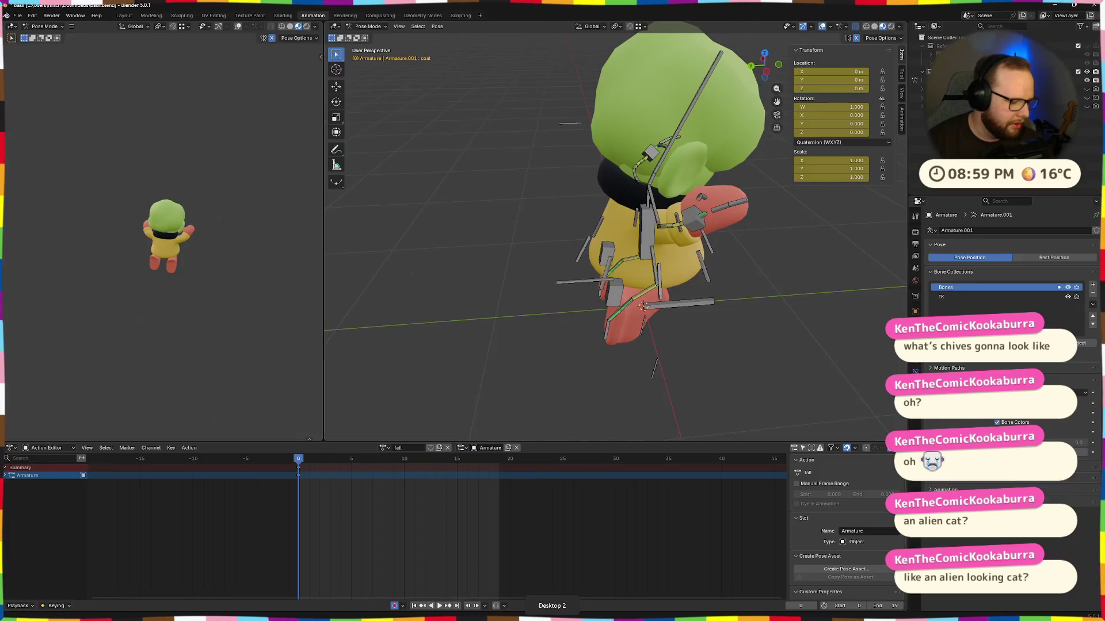
Step: Switch desktops to check Basil's armature in Blender's Pose Mode, then return to Godot
{"action": "key", "text": "super"}
{"action": "key", "text": "super+Tab"}
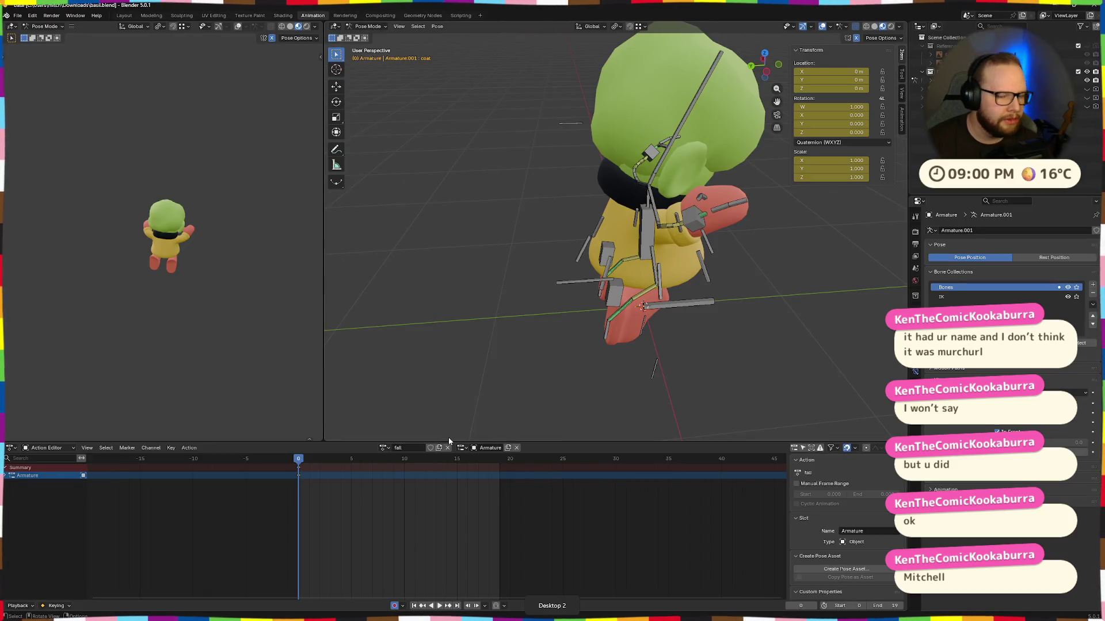
{"action": "key", "text": "ctrl+super+Right"}
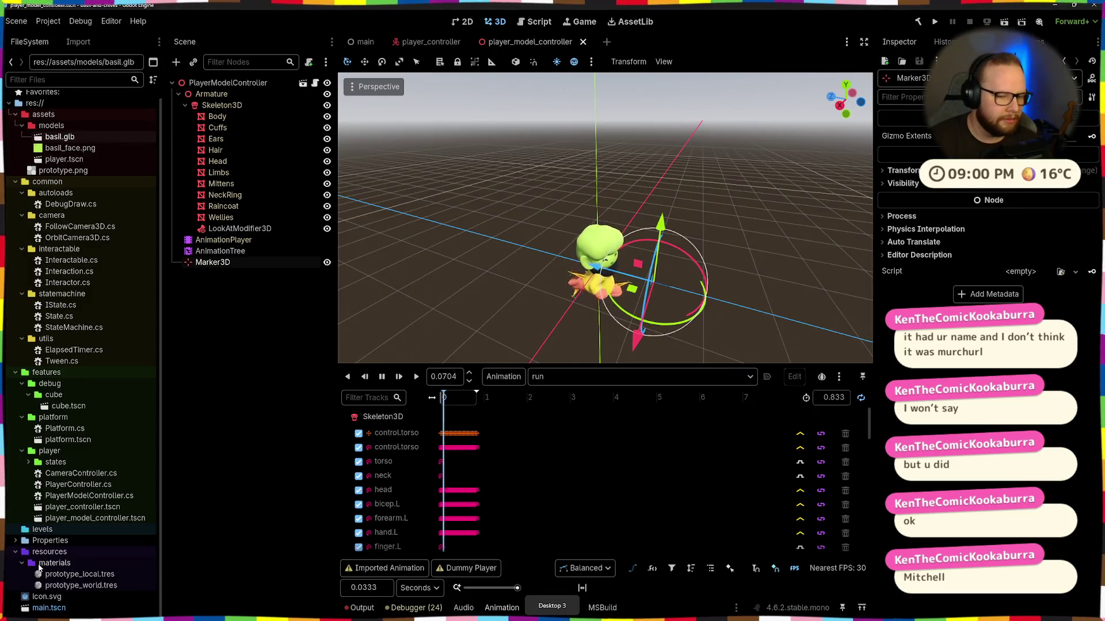
Step: Move the Marker3D back and forth along X and raise it slightly on Y
{"action": "mouse_move", "coordinate": [632, 256]}
{"action": "left_mouse_down"}
{"action": "mouse_move", "coordinate": [602, 266]}
{"action": "mouse_move", "coordinate": [573, 259]}
{"action": "mouse_move", "coordinate": [666, 142]}
{"action": "mouse_move", "coordinate": [664, 244]}
{"action": "left_mouse_up"}
{"action": "mouse_move", "coordinate": [553, 207]}
{"action": "left_mouse_down"}
{"action": "mouse_move", "coordinate": [444, 248]}
{"action": "mouse_move", "coordinate": [567, 248]}
{"action": "mouse_move", "coordinate": [466, 265]}
{"action": "left_mouse_up"}
{"action": "left_click_drag", "start_coordinate": [573, 190], "coordinate": [551, 183]}
{"action": "mouse_move", "coordinate": [528, 275]}
{"action": "left_mouse_down"}
{"action": "mouse_move", "coordinate": [562, 303]}
{"action": "mouse_move", "coordinate": [479, 347]}
{"action": "mouse_move", "coordinate": [391, 357]}
{"action": "mouse_move", "coordinate": [575, 259]}
{"action": "mouse_move", "coordinate": [443, 342]}
{"action": "mouse_move", "coordinate": [457, 294]}
{"action": "mouse_move", "coordinate": [572, 269]}
{"action": "mouse_move", "coordinate": [486, 337]}
{"action": "left_mouse_up"}
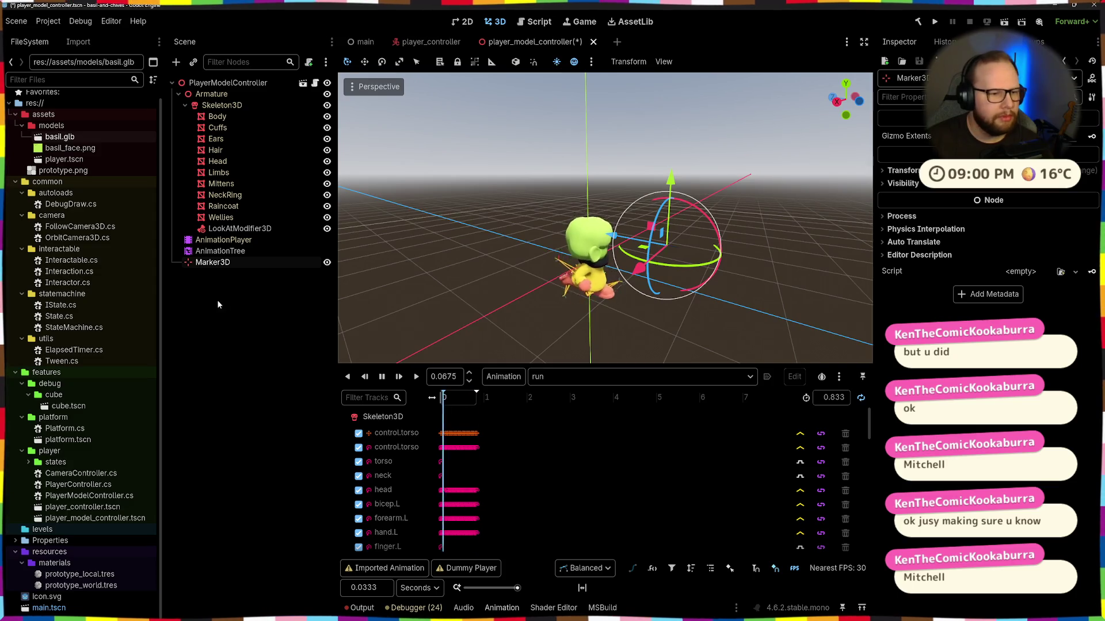
Step: Toggle the LookAtModifier3D's visibility off and on, then view its settings in the Inspector
{"action": "left_click", "coordinate": [327, 228]}
{"action": "left_click", "coordinate": [327, 229]}
{"action": "left_click", "coordinate": [275, 230]}
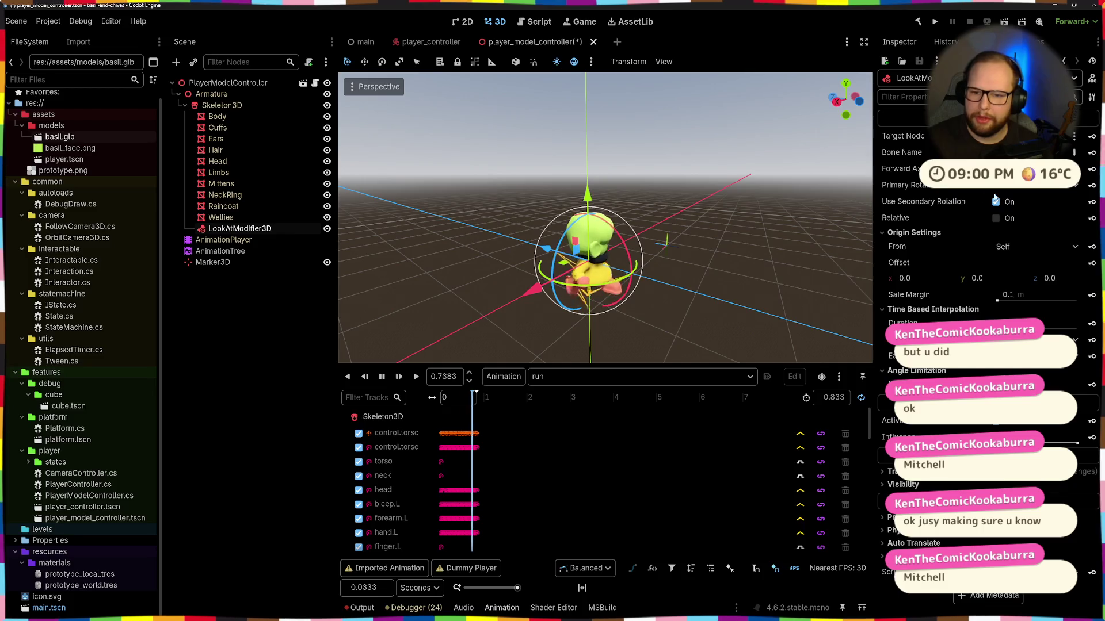
{"action": "scroll", "coordinate": [655, 236], "scroll_direction": "up", "scroll_amount": 3}
{"action": "left_click", "coordinate": [859, 101]}
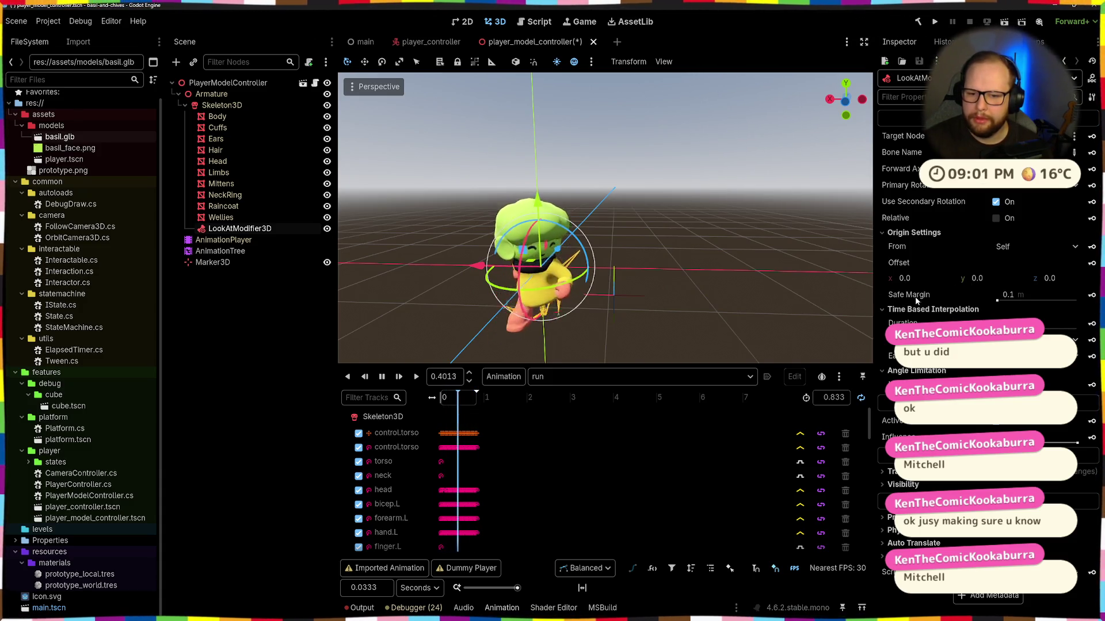
{"action": "mouse_move", "coordinate": [916, 299]}
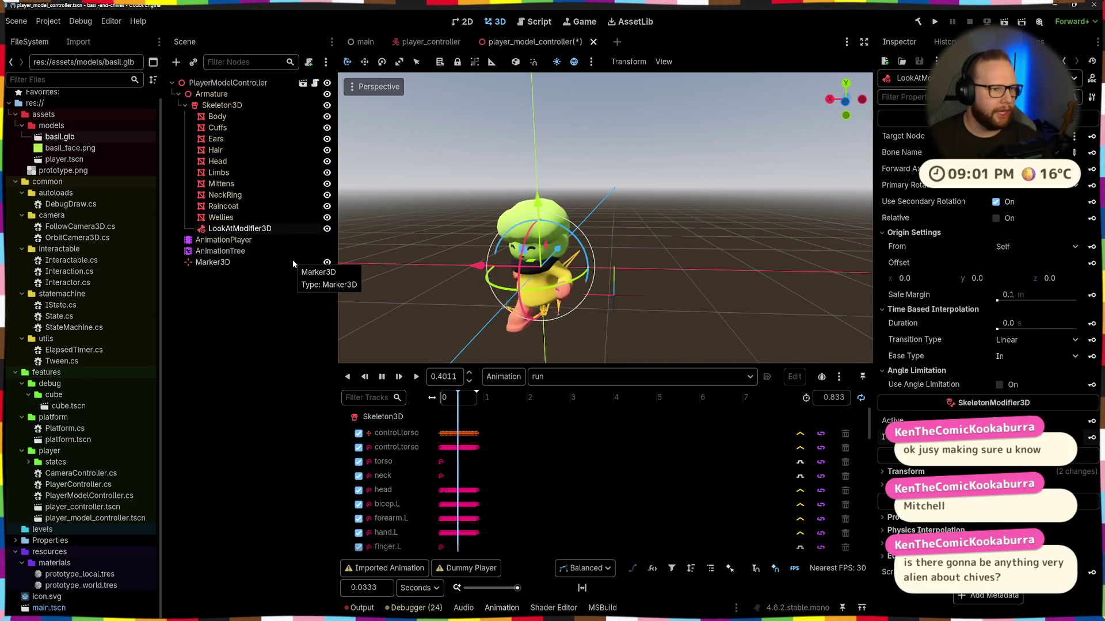
{"action": "left_click_drag", "start_coordinate": [575, 270], "coordinate": [688, 272]}
Step: Select LookAtModifier3D plus Marker3D in the Scene dock and confirm deleting both
{"action": "left_click", "coordinate": [201, 320]}
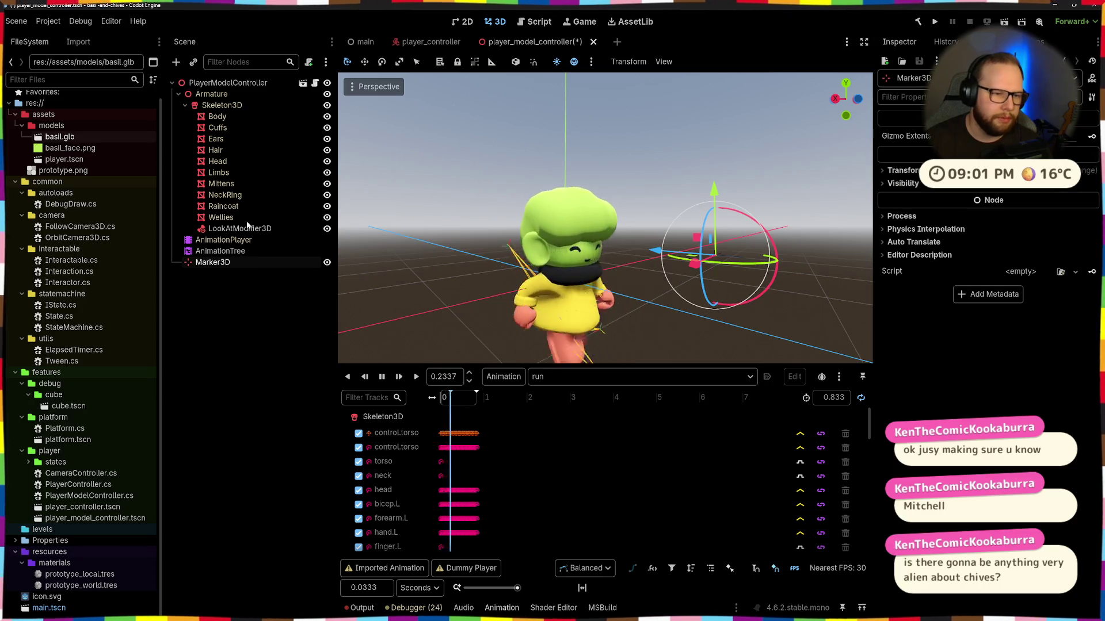
{"action": "left_click", "coordinate": [247, 228]}
{"action": "left_click", "coordinate": [247, 264]}
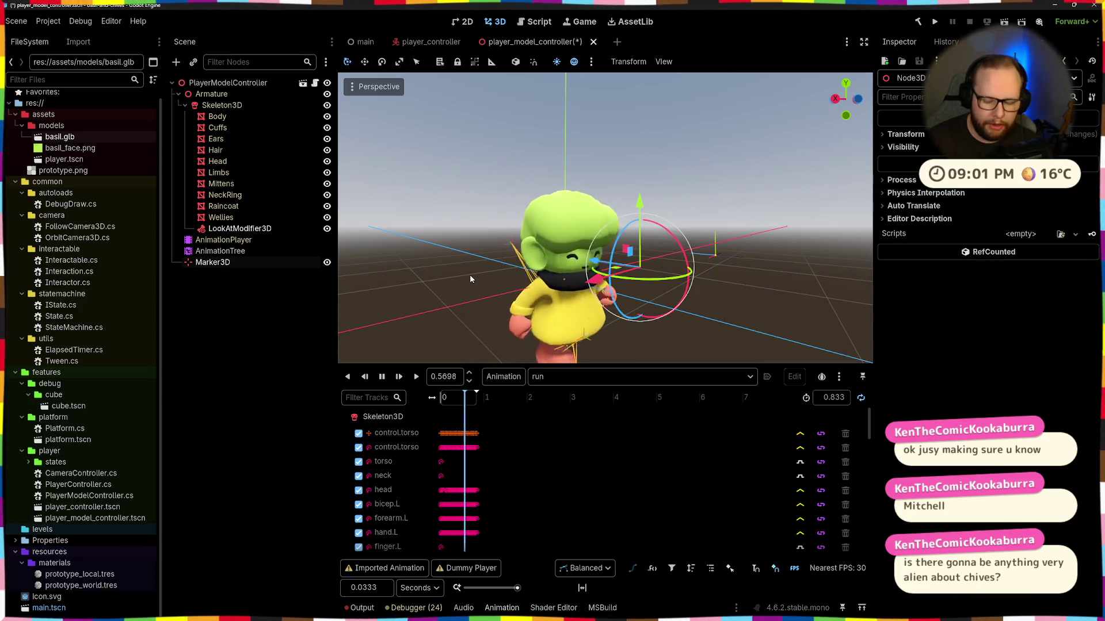
{"action": "key", "text": "Delete"}
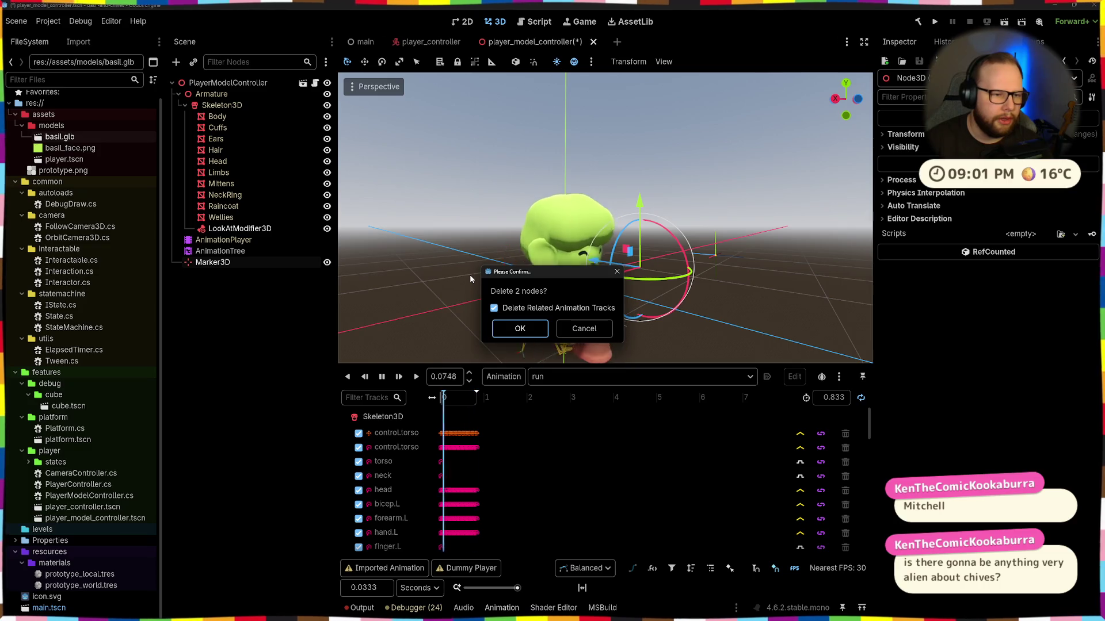
{"action": "key", "text": "Return"}
Step: Orbit and zoom around Basil to check the result, then switch desktops toward Blender
{"action": "scroll", "coordinate": [525, 206], "scroll_direction": "down", "scroll_amount": 5}
{"action": "left_click_drag", "start_coordinate": [576, 281], "coordinate": [709, 282]}
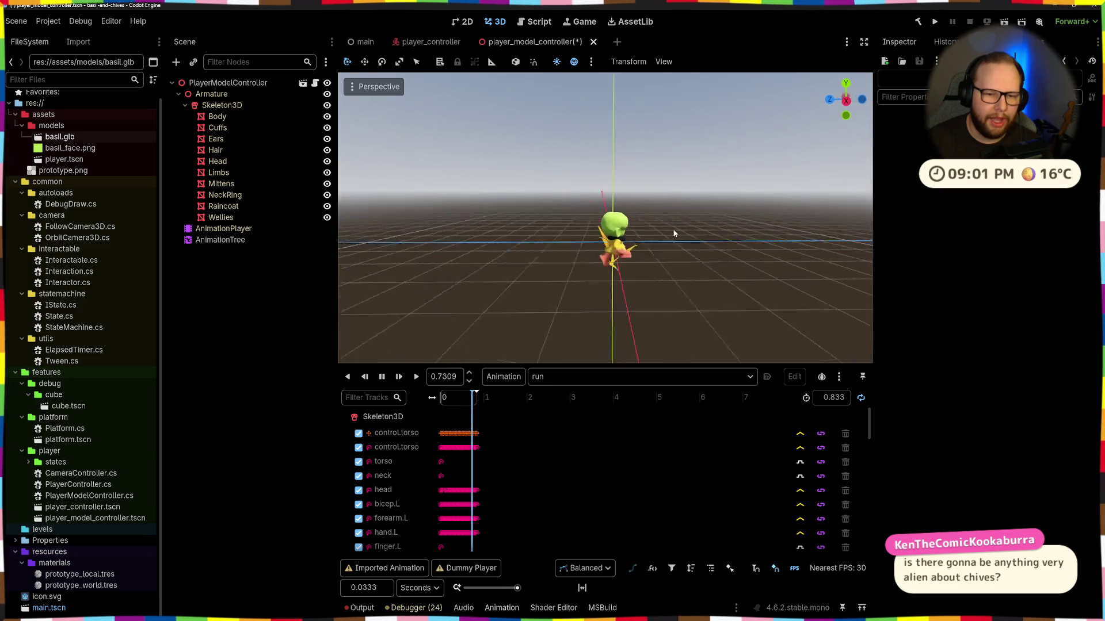
{"action": "scroll", "coordinate": [686, 230], "scroll_direction": "up", "scroll_amount": 5}
{"action": "mouse_move", "coordinate": [686, 231]}
{"action": "left_mouse_down"}
{"action": "mouse_move", "coordinate": [637, 266]}
{"action": "mouse_move", "coordinate": [490, 287]}
{"action": "mouse_move", "coordinate": [642, 304]}
{"action": "mouse_move", "coordinate": [669, 318]}
{"action": "mouse_move", "coordinate": [648, 316]}
{"action": "left_mouse_up"}
{"action": "scroll", "coordinate": [490, 286], "scroll_direction": "up", "scroll_amount": 3}
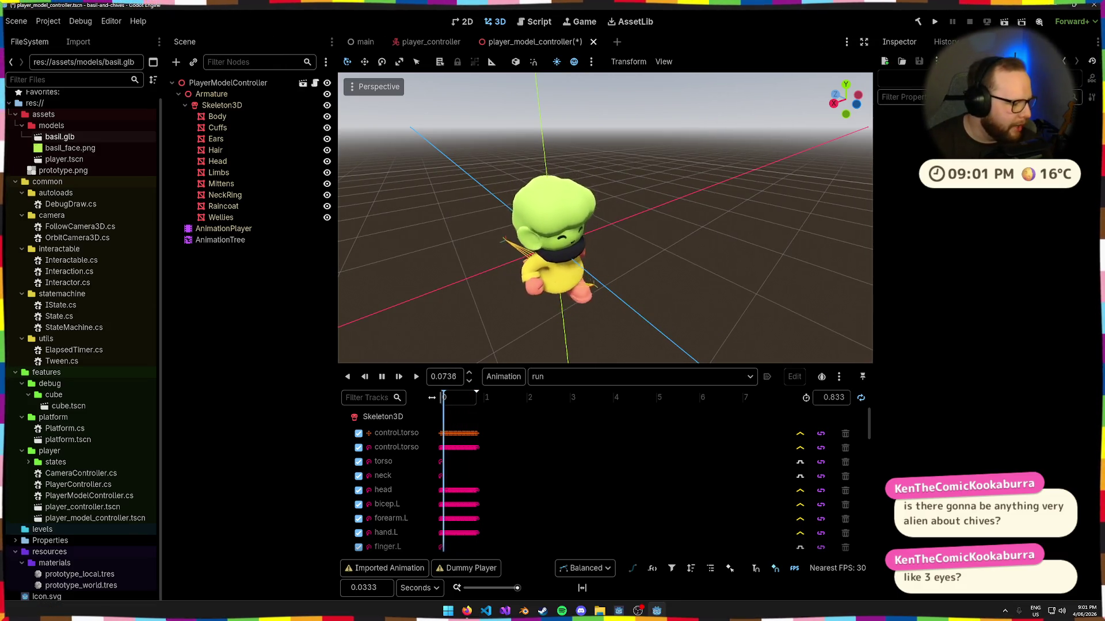
{"action": "key", "text": "ctrl+super+Right"}
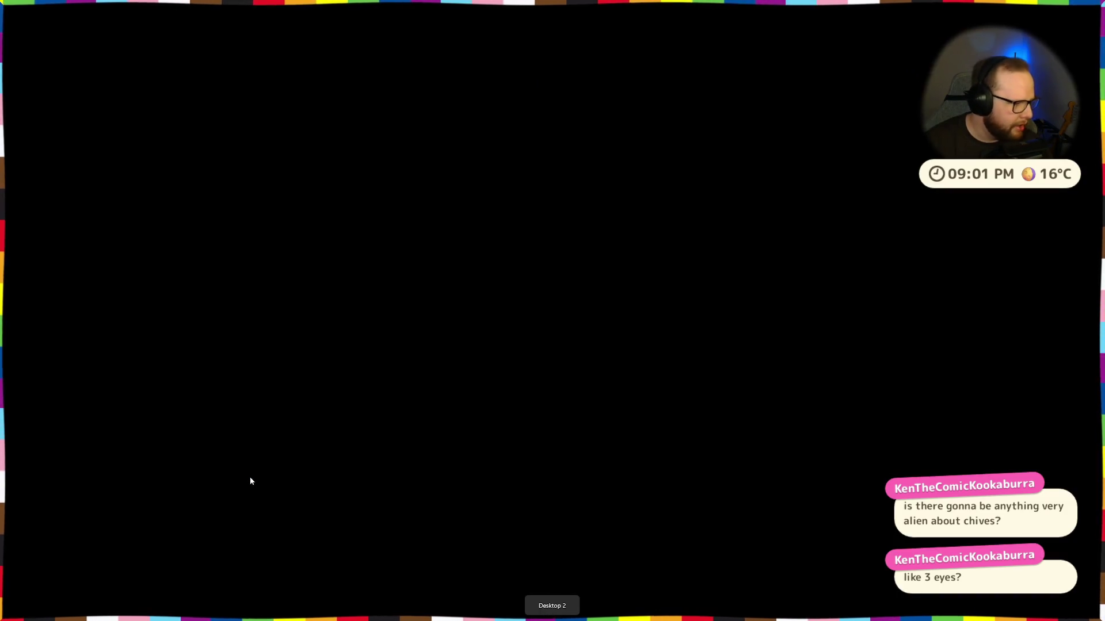
Step: Cycle through the virtual desktops with Ctrl+Win+Arrow, dismissing the Start menu along the way
{"action": "key", "text": "super"}
{"action": "key", "text": "ctrl+super+Left"}
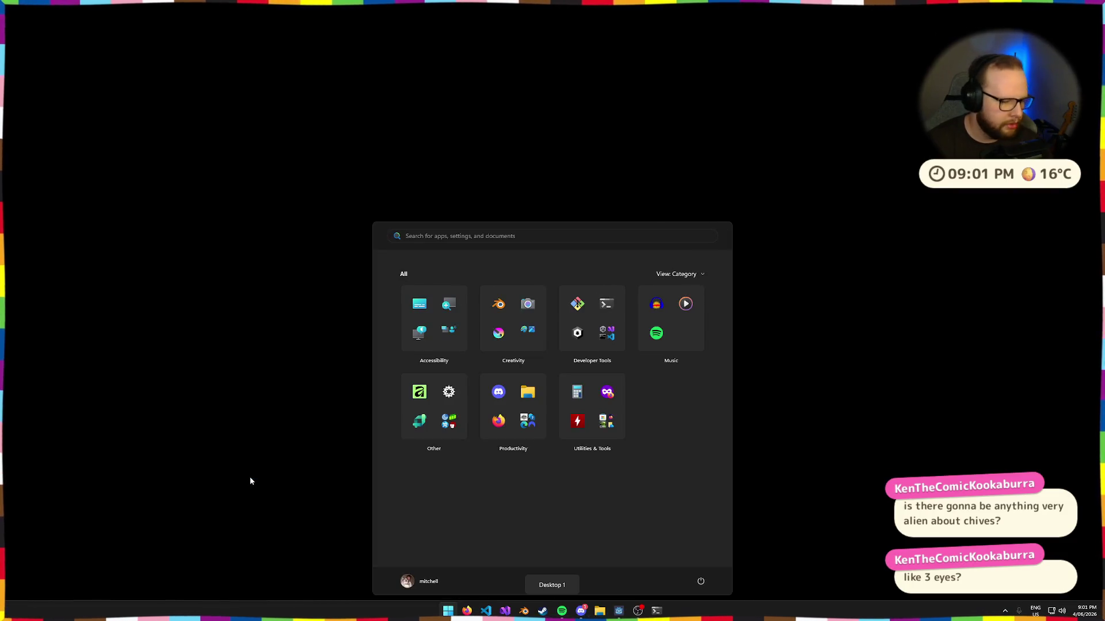
{"action": "key", "text": "Escape"}
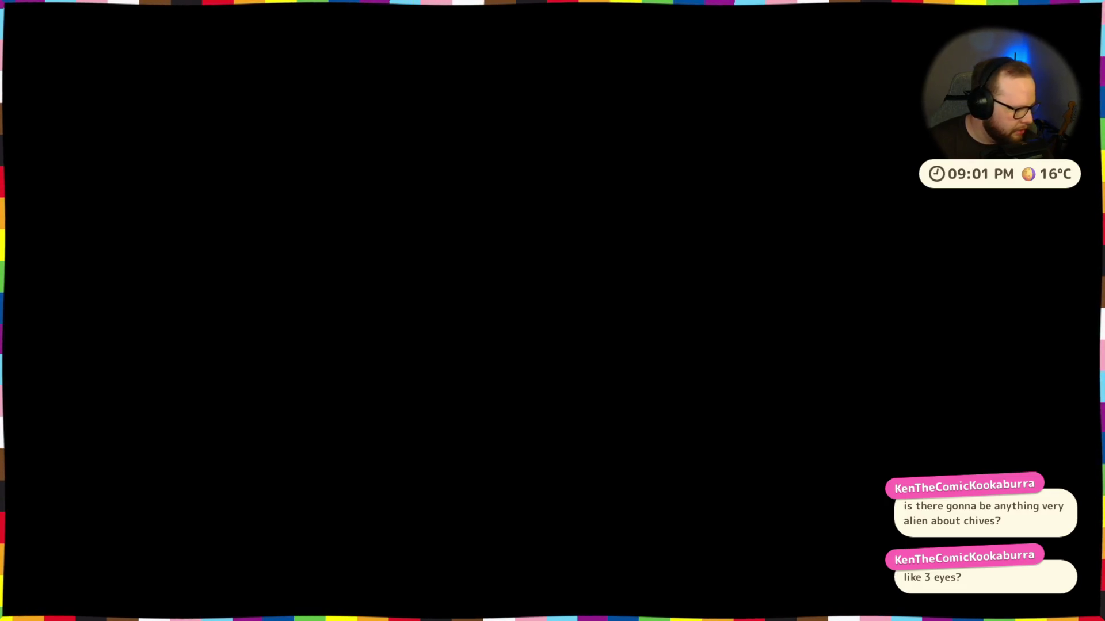
{"action": "key", "text": "ctrl+super+Right"}
{"action": "key", "text": "ctrl+super+Right"}
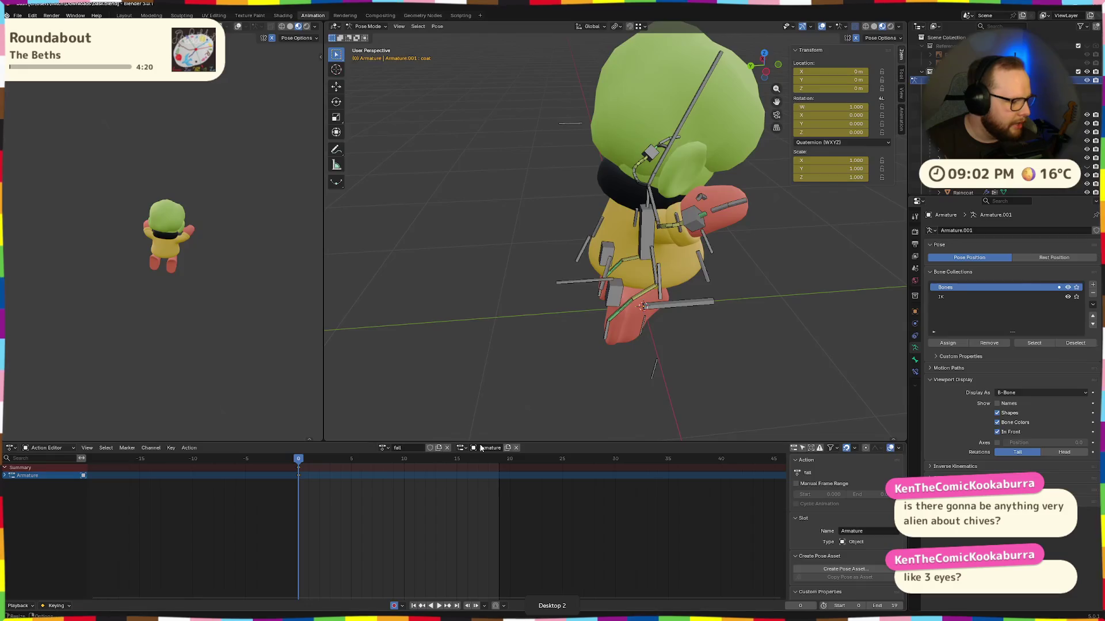
Step: Orbit and zoom around Basil to view him from the front
{"action": "mouse_move", "coordinate": [476, 266]}
{"action": "left_mouse_down"}
{"action": "mouse_move", "coordinate": [593, 214]}
{"action": "mouse_move", "coordinate": [484, 237]}
{"action": "left_mouse_up"}
{"action": "scroll", "coordinate": [490, 236], "scroll_direction": "down", "scroll_amount": 3}
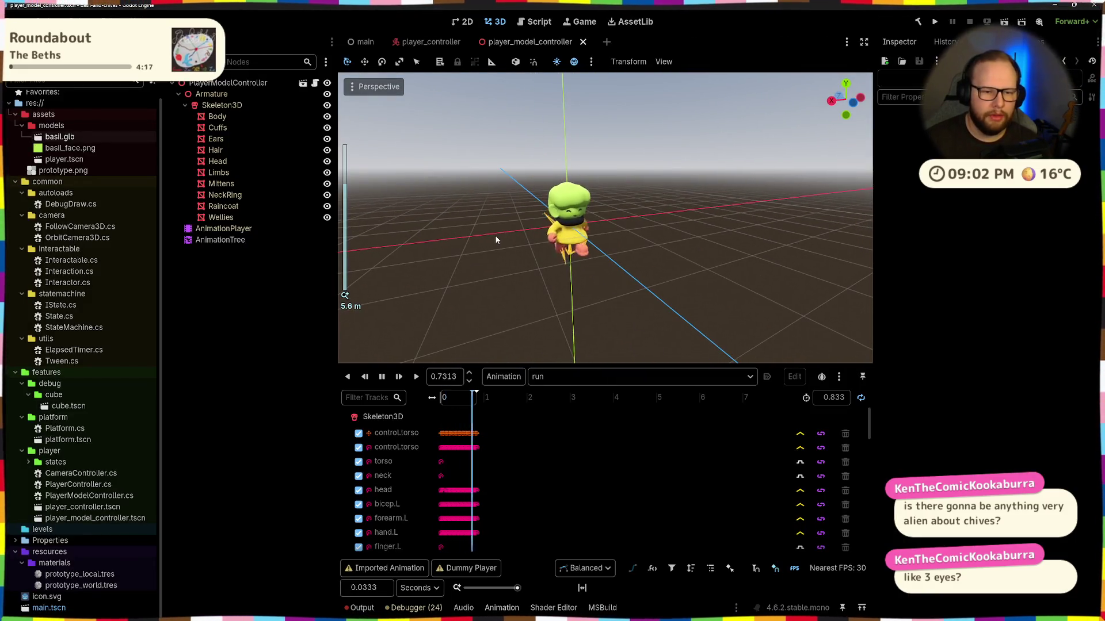
{"action": "scroll", "coordinate": [501, 247], "scroll_direction": "up", "scroll_amount": 8}
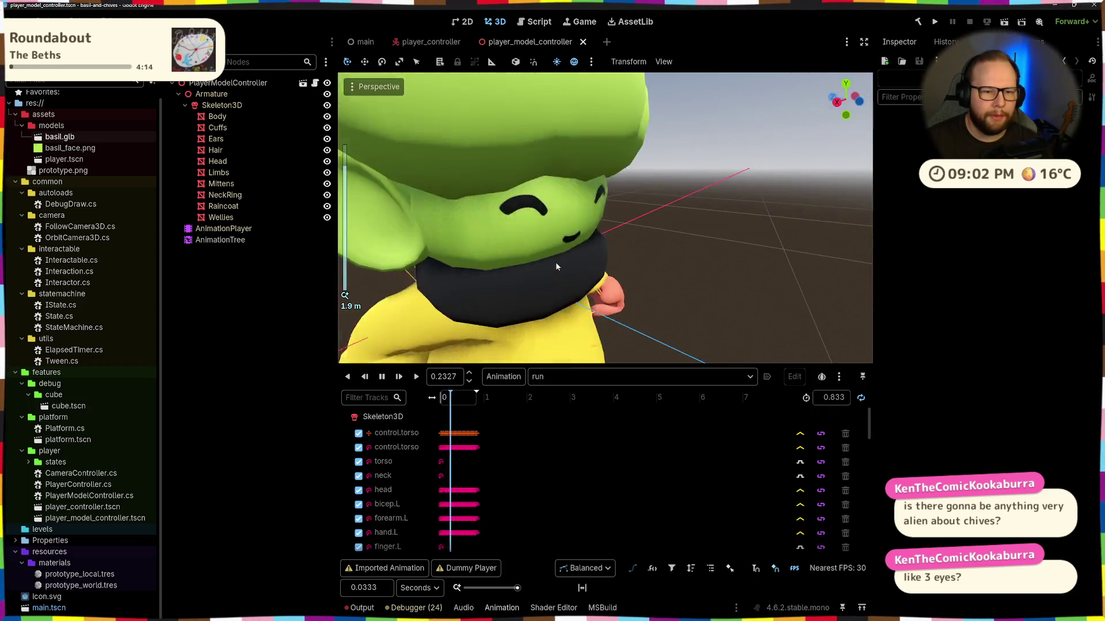
{"action": "scroll", "coordinate": [556, 260], "scroll_direction": "down", "scroll_amount": 8}
{"action": "mouse_move", "coordinate": [570, 288]}
{"action": "left_mouse_down"}
{"action": "mouse_move", "coordinate": [576, 276]}
{"action": "mouse_move", "coordinate": [557, 271]}
{"action": "mouse_move", "coordinate": [595, 271]}
{"action": "mouse_move", "coordinate": [555, 263]}
{"action": "mouse_move", "coordinate": [606, 271]}
{"action": "mouse_move", "coordinate": [666, 251]}
{"action": "mouse_move", "coordinate": [576, 258]}
{"action": "left_mouse_up"}
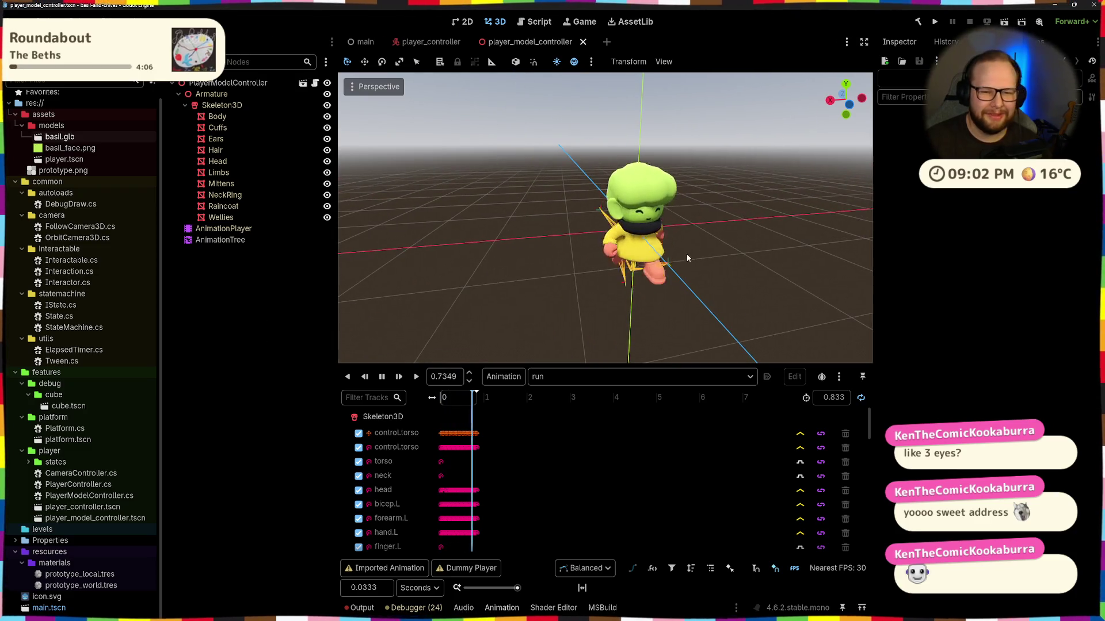
{"action": "left_click_drag", "start_coordinate": [693, 256], "coordinate": [650, 259]}
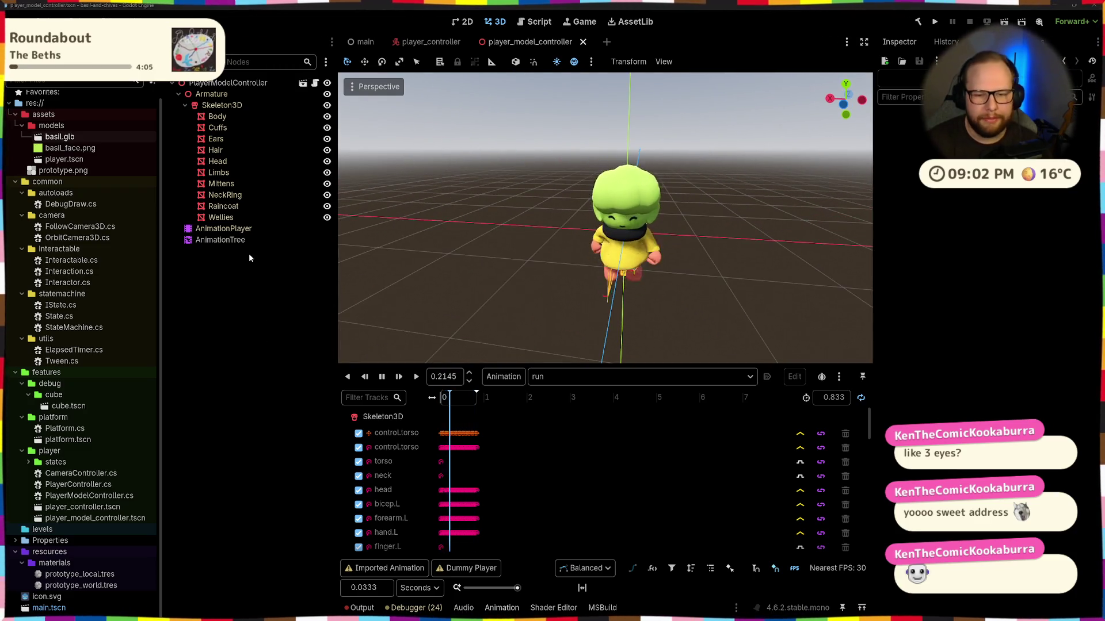
Step: Bring up the IK article and highlight its LookAtModifier3D paragraph's opening lines
{"action": "key", "text": "alt+Tab"}
{"action": "left_click_drag", "start_coordinate": [649, 253], "coordinate": [1010, 266]}
{"action": "left_click", "coordinate": [966, 265]}
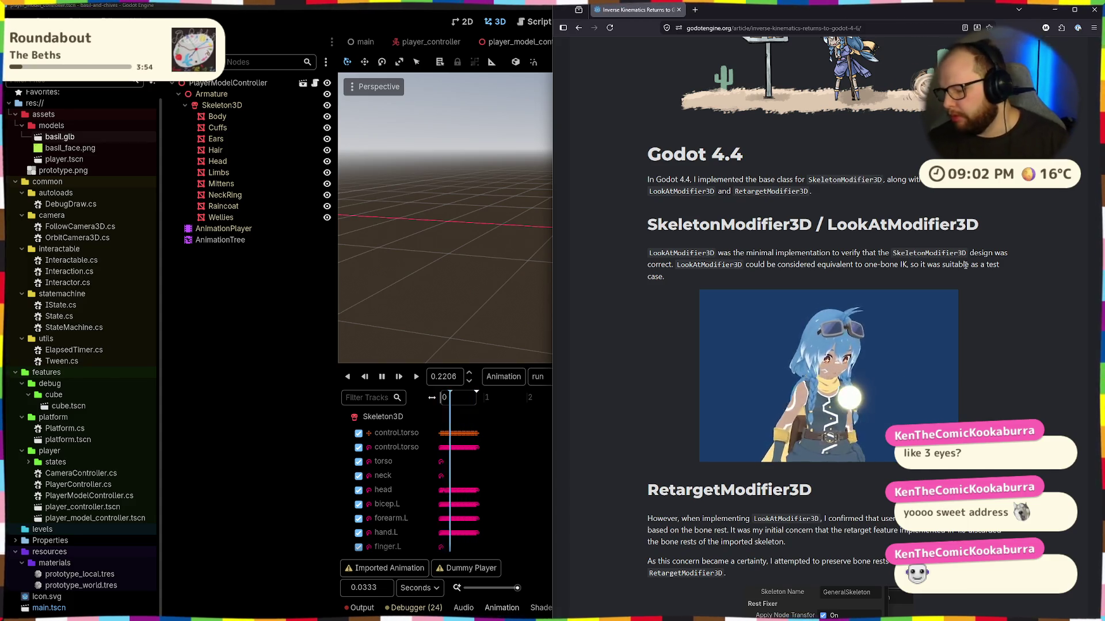
Step: Read the RetargetModifier3D section, selecting the paragraph and sentence about preserving bone rests
{"action": "scroll", "coordinate": [981, 206], "scroll_direction": "down", "scroll_amount": 3}
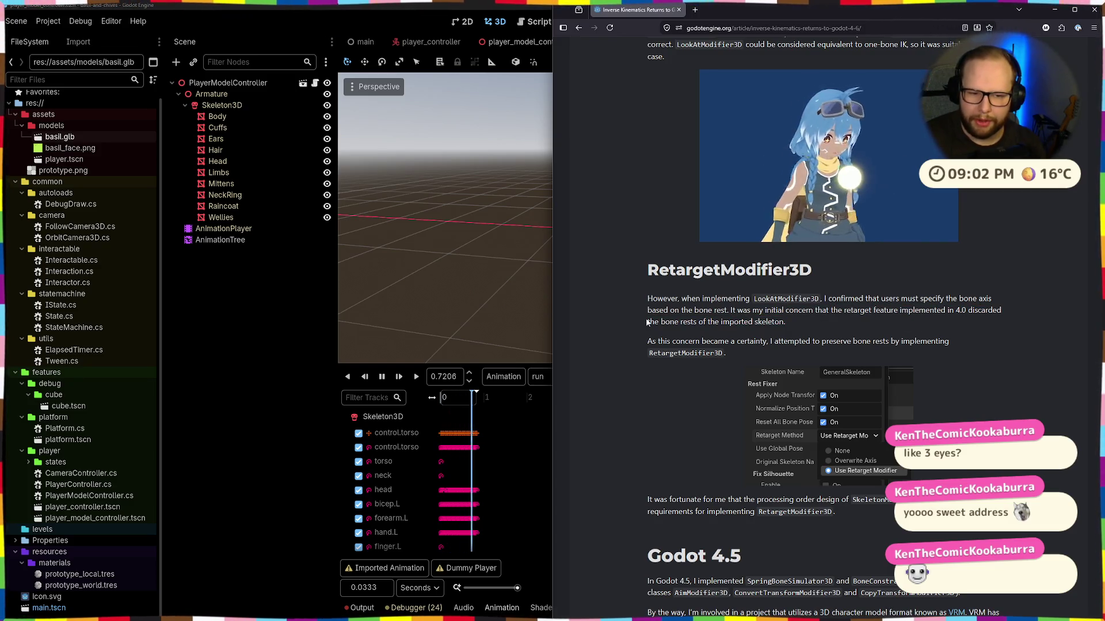
{"action": "triple_click", "coordinate": [778, 313]}
{"action": "left_click", "coordinate": [775, 321]}
{"action": "triple_click", "coordinate": [775, 321]}
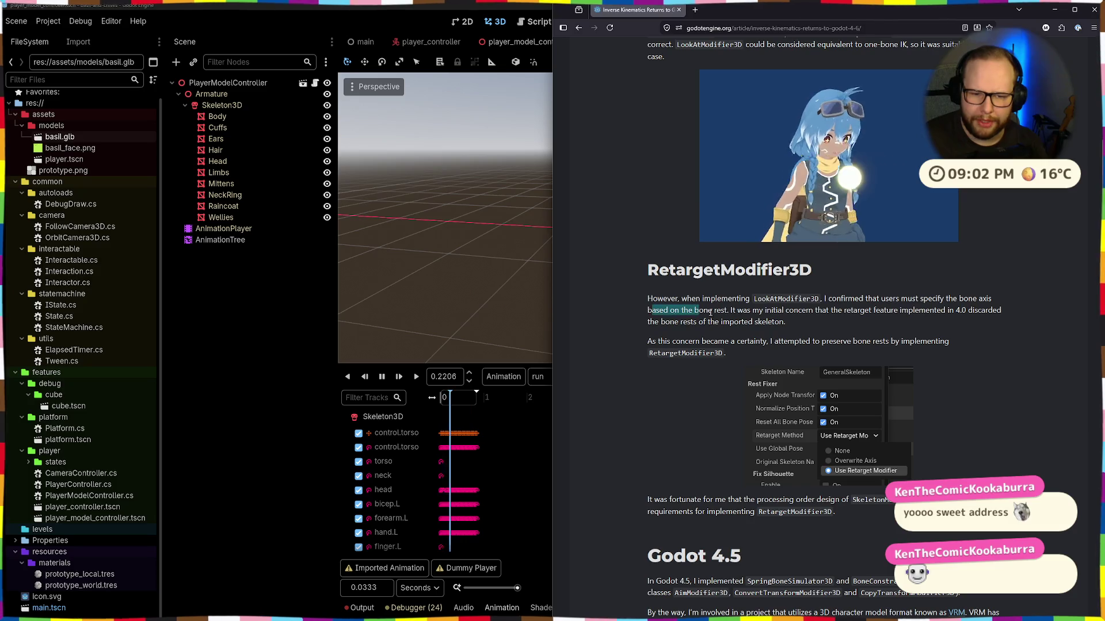
{"action": "left_click", "coordinate": [833, 322]}
{"action": "scroll", "coordinate": [830, 322], "scroll_direction": "down", "scroll_amount": 3}
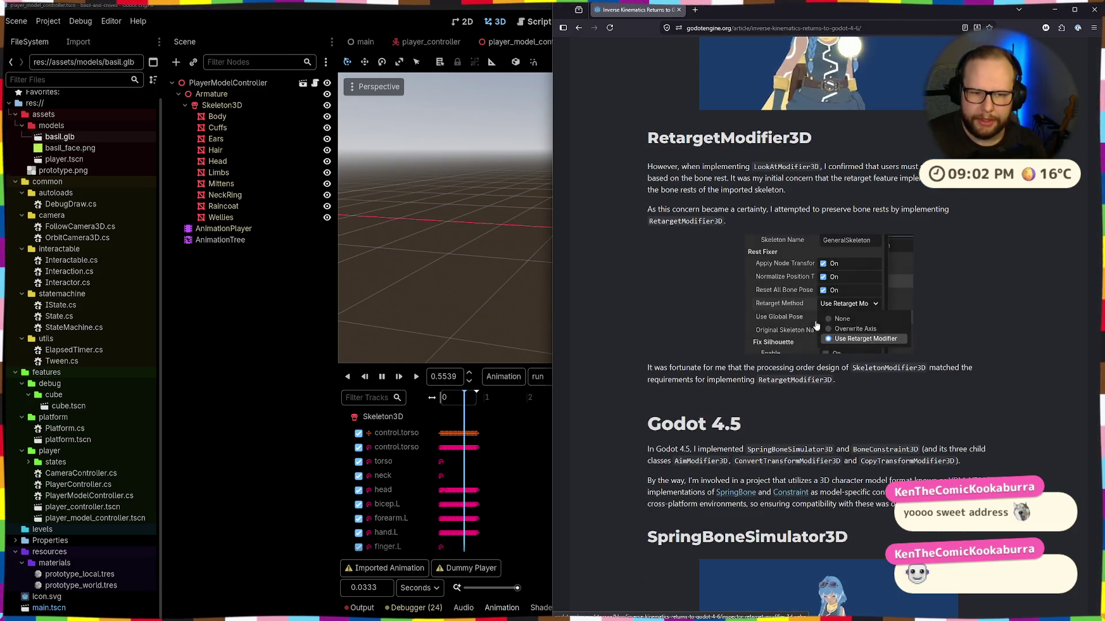
{"action": "mouse_move", "coordinate": [648, 210]}
{"action": "left_mouse_down"}
{"action": "mouse_move", "coordinate": [975, 220]}
{"action": "mouse_move", "coordinate": [968, 203]}
{"action": "mouse_move", "coordinate": [930, 218]}
{"action": "mouse_move", "coordinate": [971, 216]}
{"action": "mouse_move", "coordinate": [748, 226]}
{"action": "left_mouse_up"}
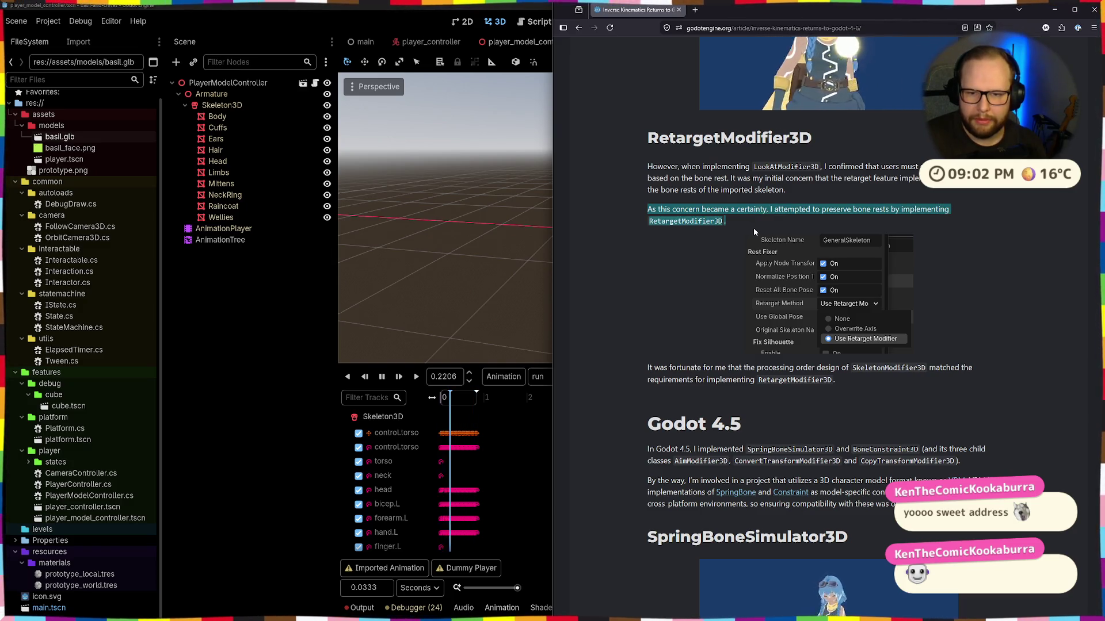
Step: Highlight the processing-order sentence, then the Godot 4.5 paragraph and the word SpringBoneSimulator3D
{"action": "scroll", "coordinate": [755, 231], "scroll_direction": "down", "scroll_amount": 2}
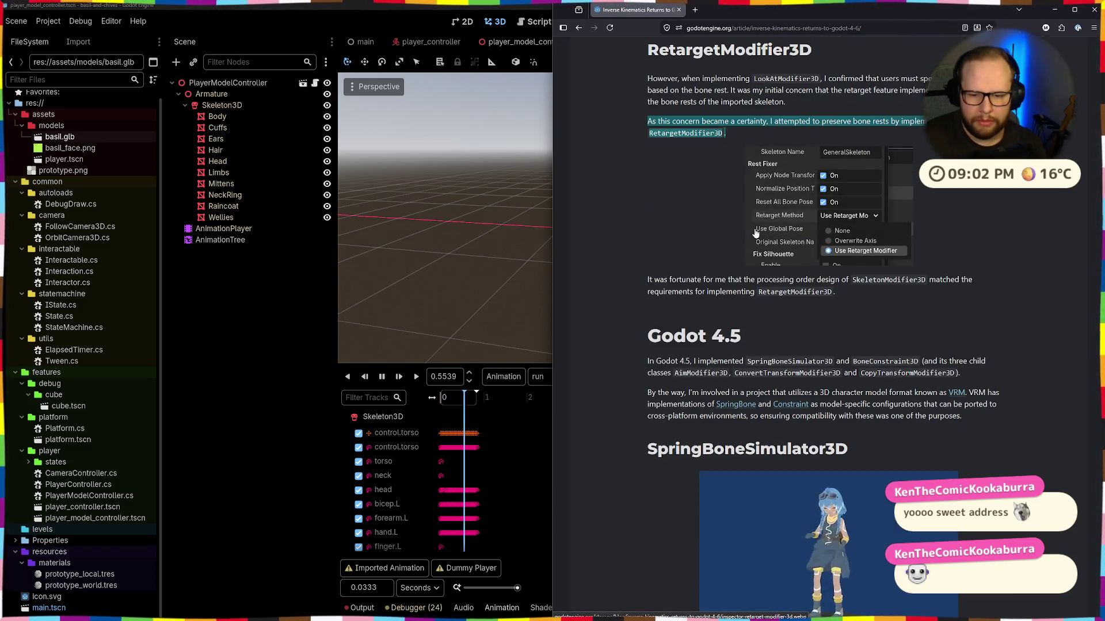
{"action": "left_click_drag", "start_coordinate": [698, 280], "coordinate": [895, 280]}
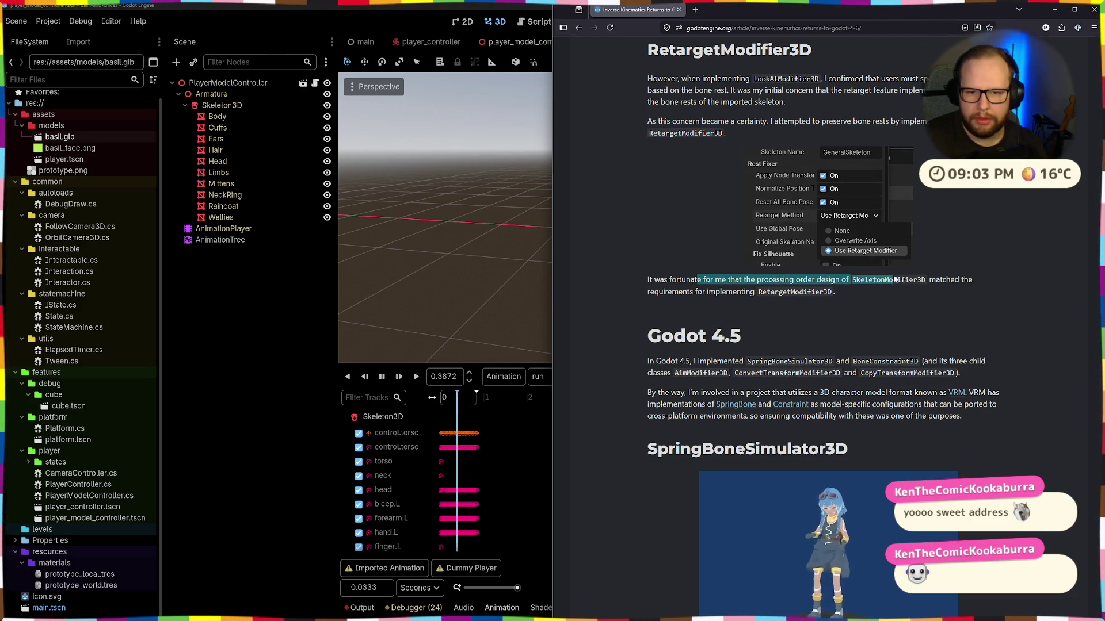
{"action": "scroll", "coordinate": [749, 244], "scroll_direction": "up", "scroll_amount": 2}
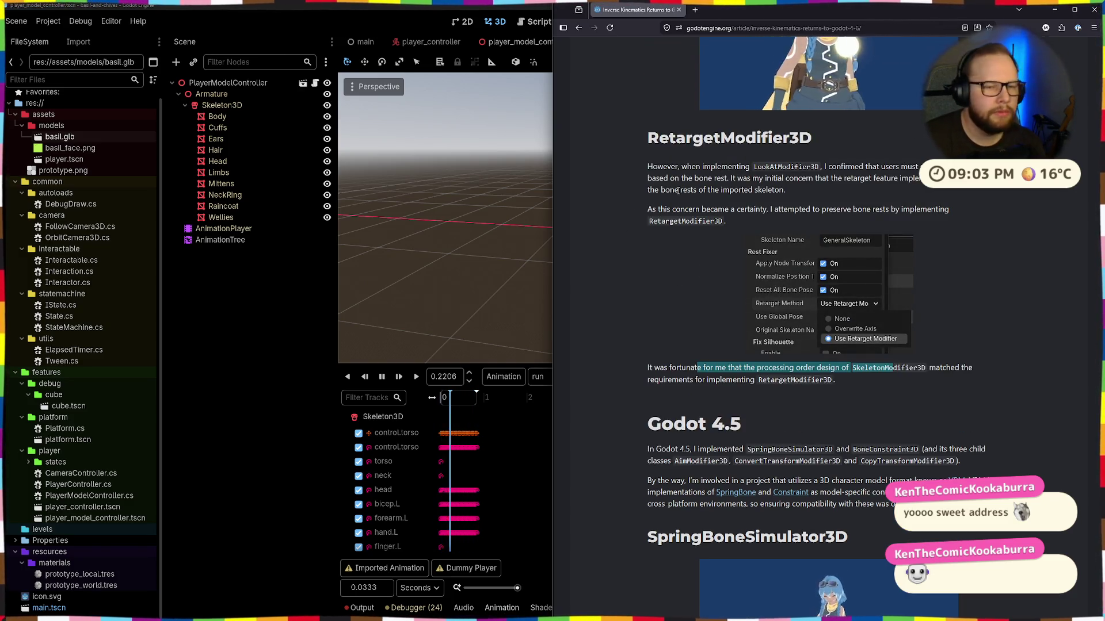
{"action": "scroll", "coordinate": [678, 191], "scroll_direction": "down", "scroll_amount": 3}
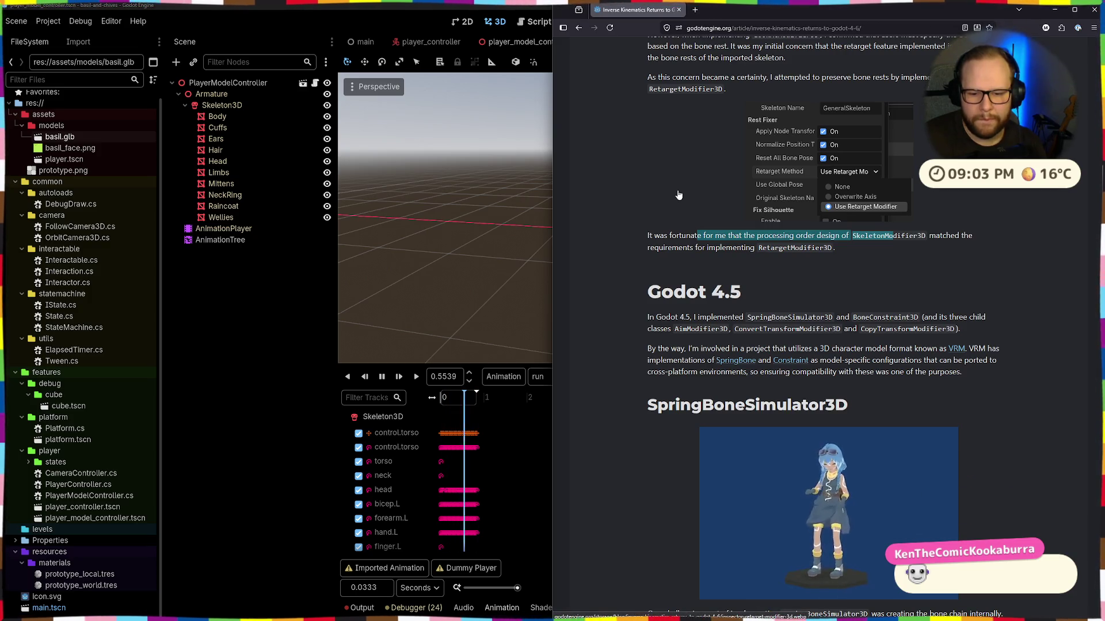
{"action": "mouse_move", "coordinate": [636, 315]}
{"action": "left_mouse_down"}
{"action": "mouse_move", "coordinate": [791, 317]}
{"action": "mouse_move", "coordinate": [714, 327]}
{"action": "mouse_move", "coordinate": [851, 317]}
{"action": "left_mouse_up"}
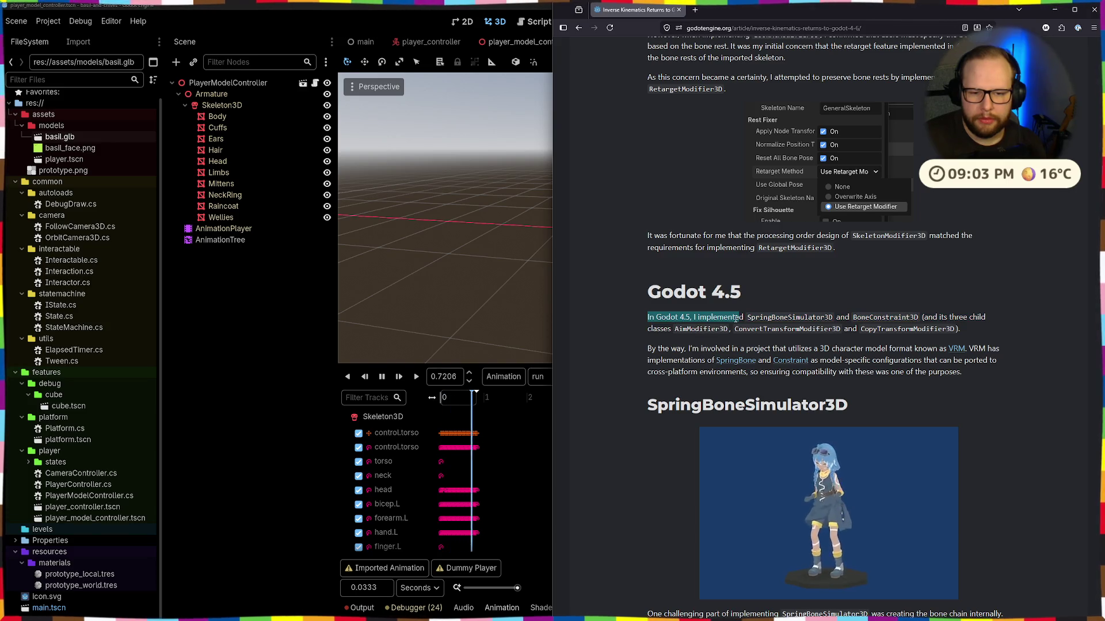
{"action": "double_click", "coordinate": [812, 317]}
{"action": "left_click", "coordinate": [761, 317]}
{"action": "double_click", "coordinate": [761, 317]}
{"action": "triple_click", "coordinate": [761, 317]}
{"action": "double_click", "coordinate": [762, 317]}
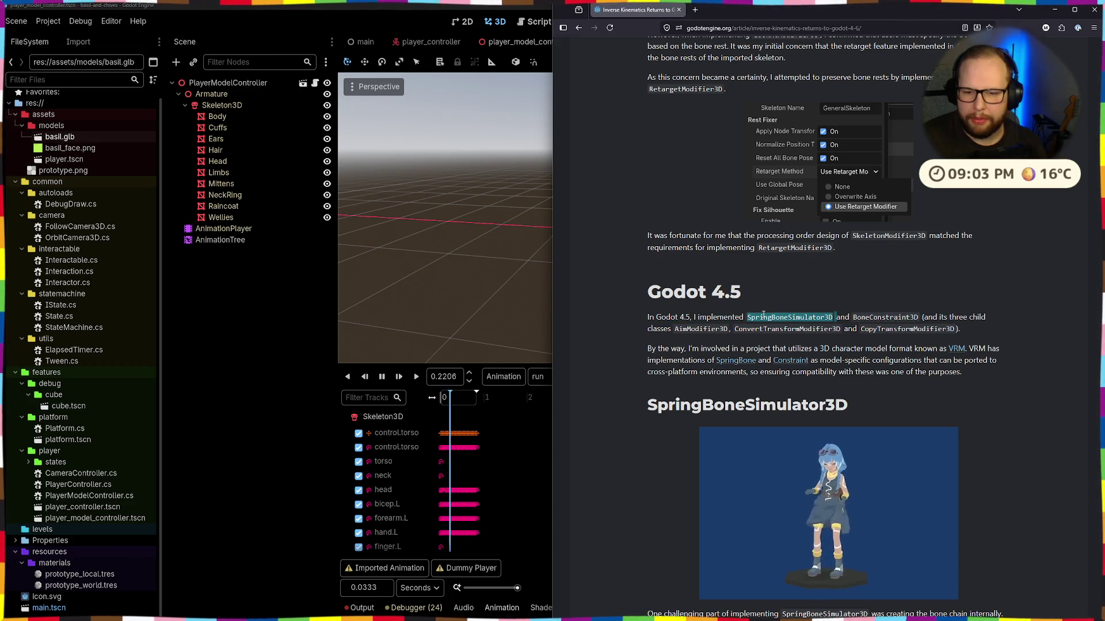
Step: Read the Godot 4.5 section, enlarging and closing the RetargetModifier3D inspector screenshot
{"action": "left_click", "coordinate": [785, 286]}
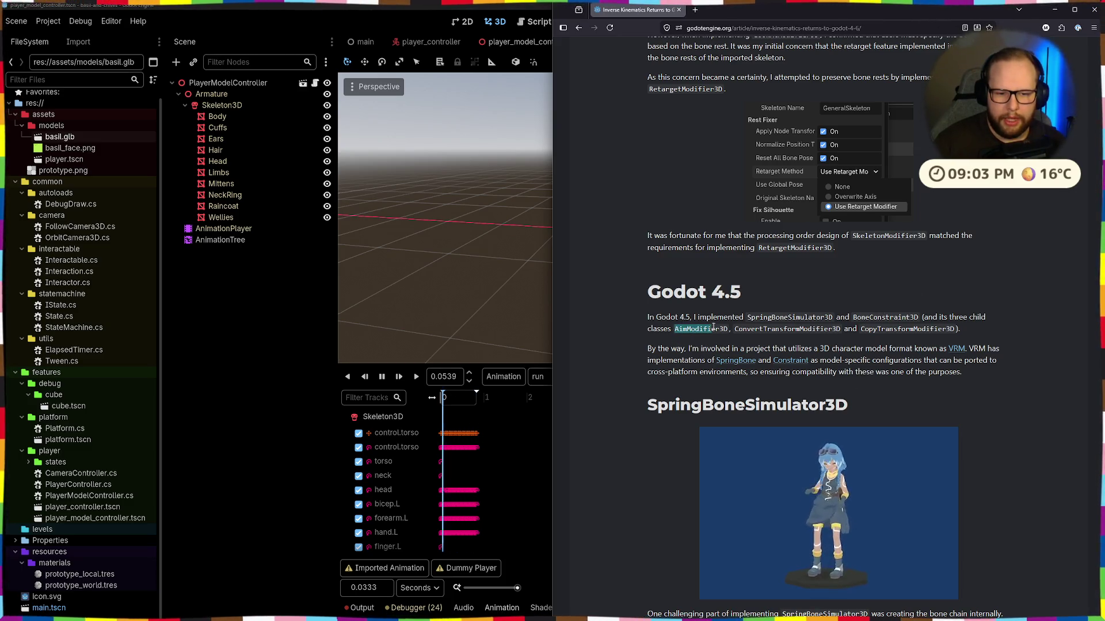
{"action": "left_click_drag", "start_coordinate": [734, 329], "coordinate": [783, 329]}
{"action": "left_click", "coordinate": [783, 329]}
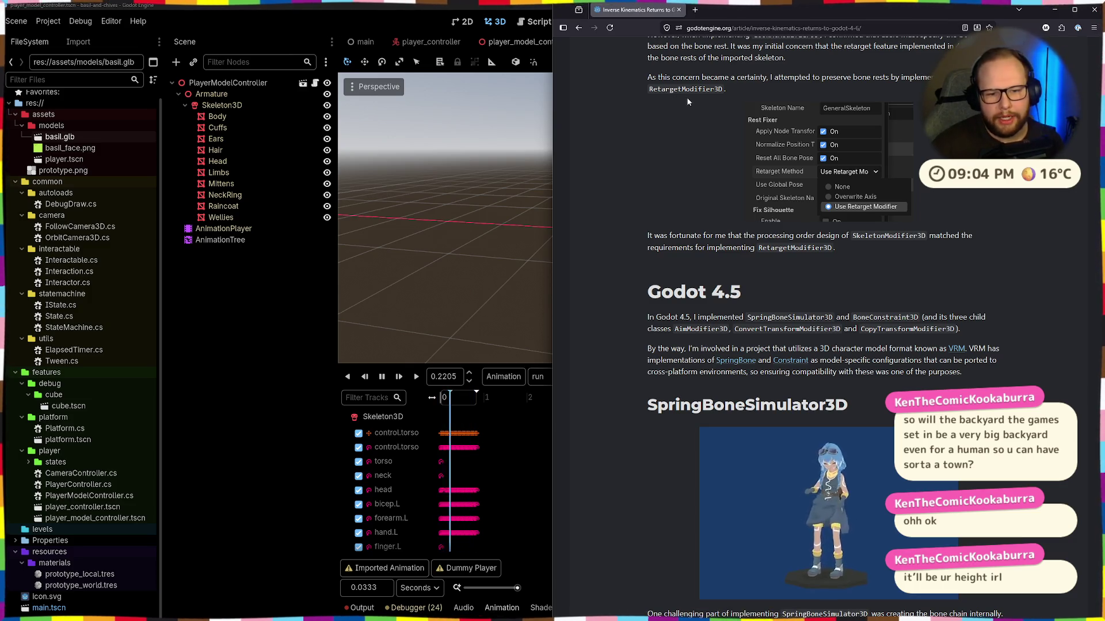
{"action": "scroll", "coordinate": [697, 154], "scroll_direction": "down", "scroll_amount": 4}
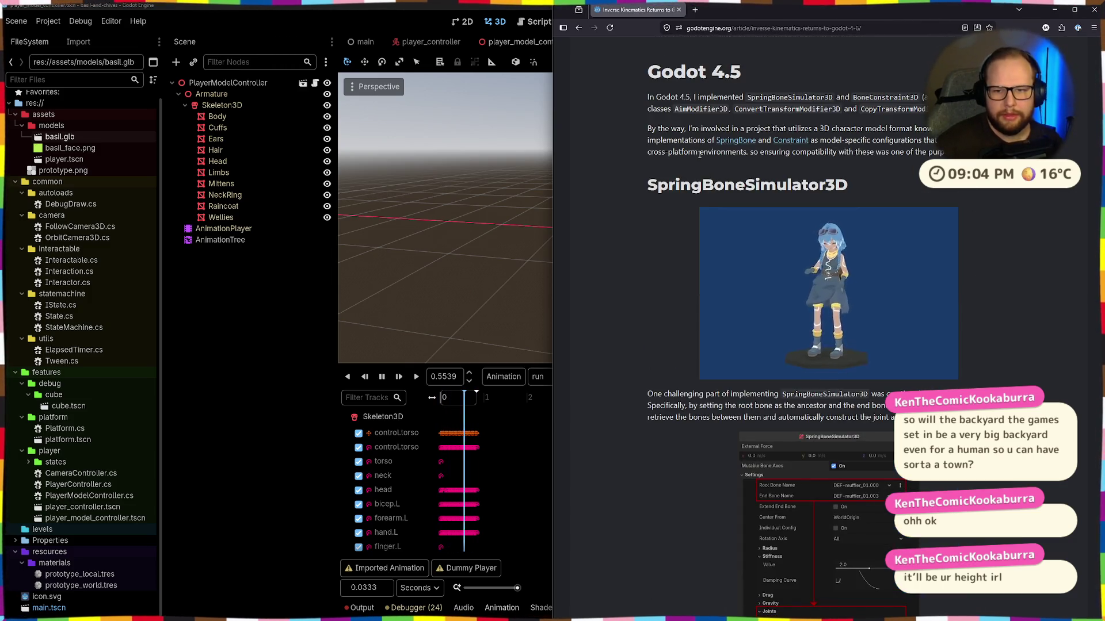
{"action": "mouse_move", "coordinate": [654, 130]}
{"action": "left_mouse_down"}
{"action": "mouse_move", "coordinate": [929, 141]}
{"action": "mouse_move", "coordinate": [939, 153]}
{"action": "mouse_move", "coordinate": [663, 132]}
{"action": "left_mouse_up"}
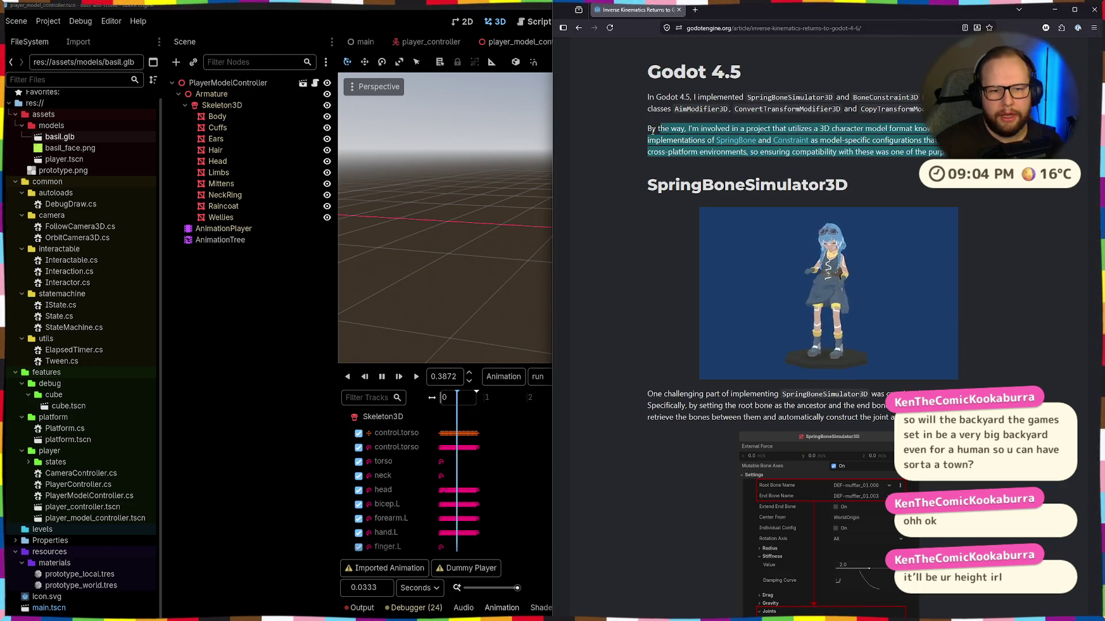
{"action": "left_click", "coordinate": [663, 135]}
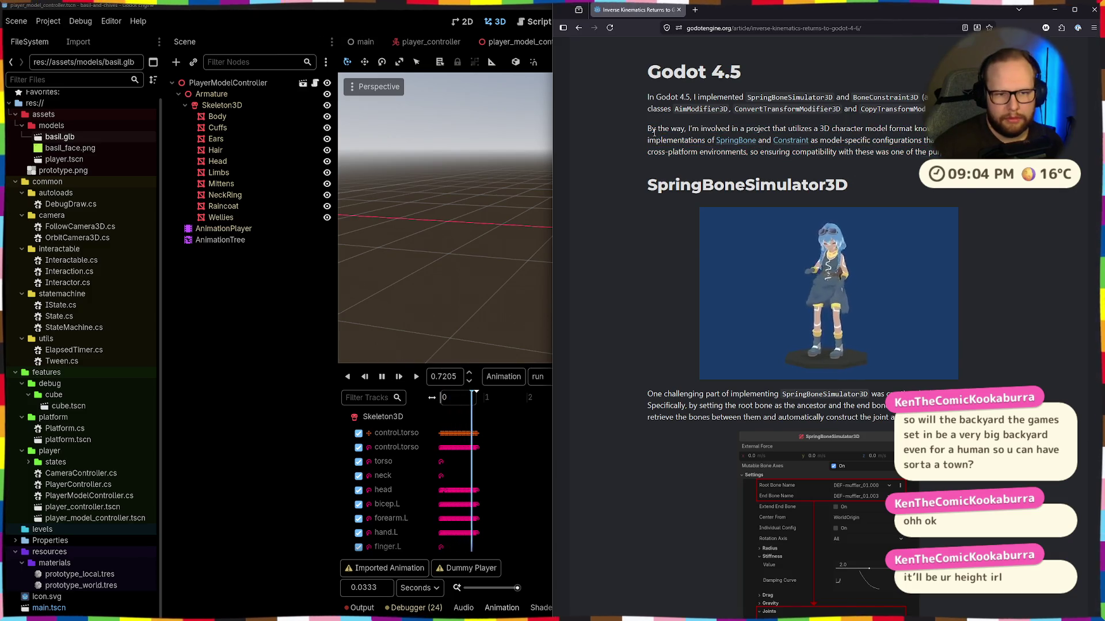
{"action": "scroll", "coordinate": [674, 156], "scroll_direction": "up", "scroll_amount": 1}
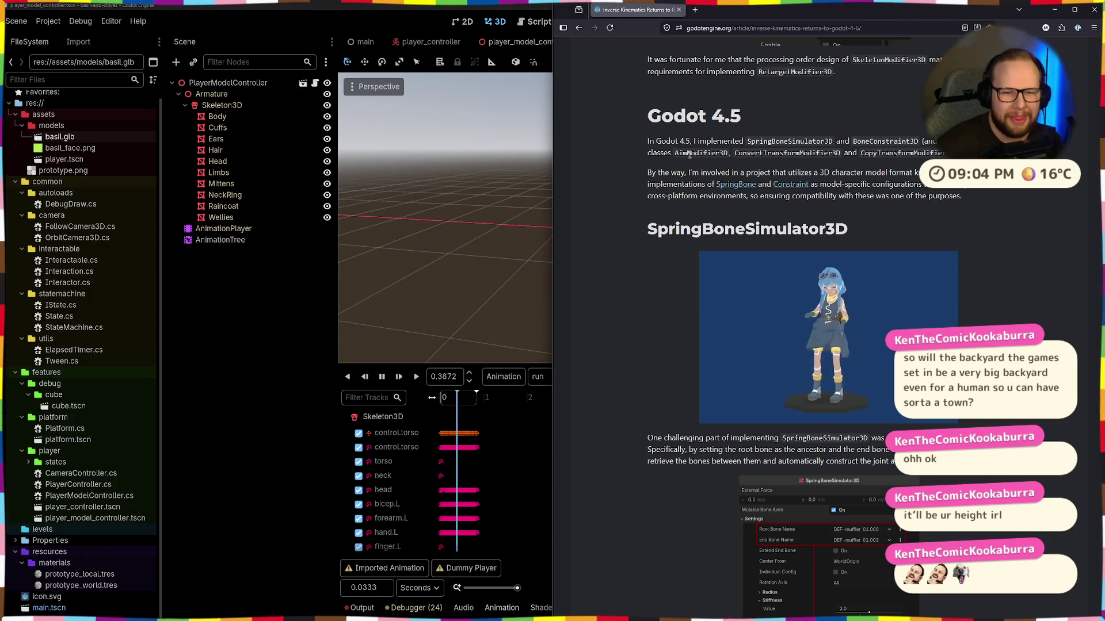
{"action": "scroll", "coordinate": [691, 154], "scroll_direction": "up", "scroll_amount": 3}
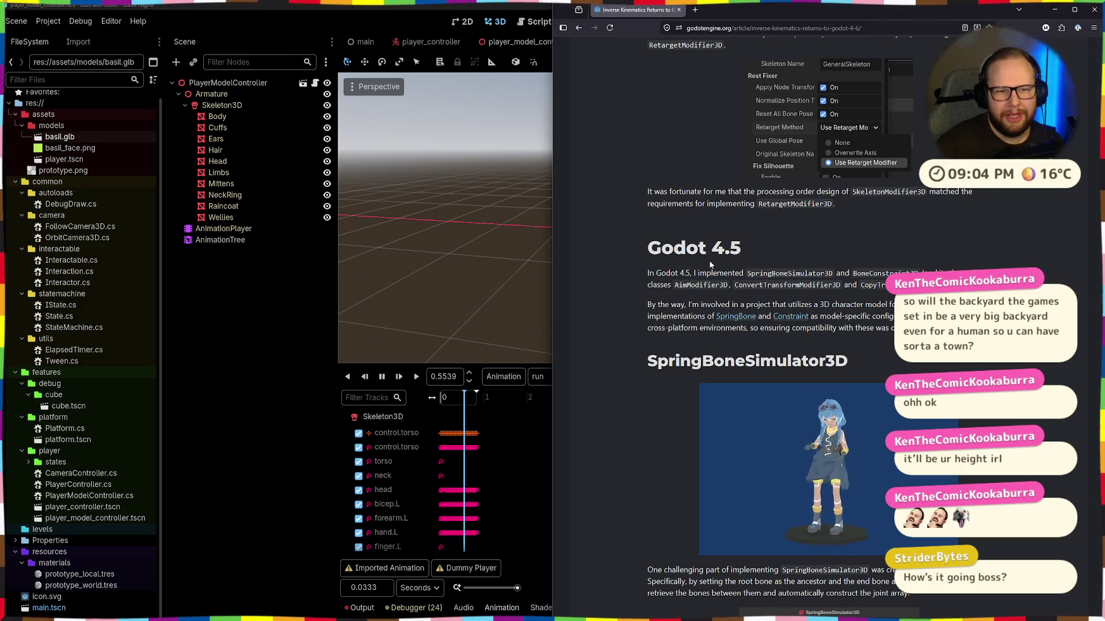
{"action": "left_click", "coordinate": [663, 107]}
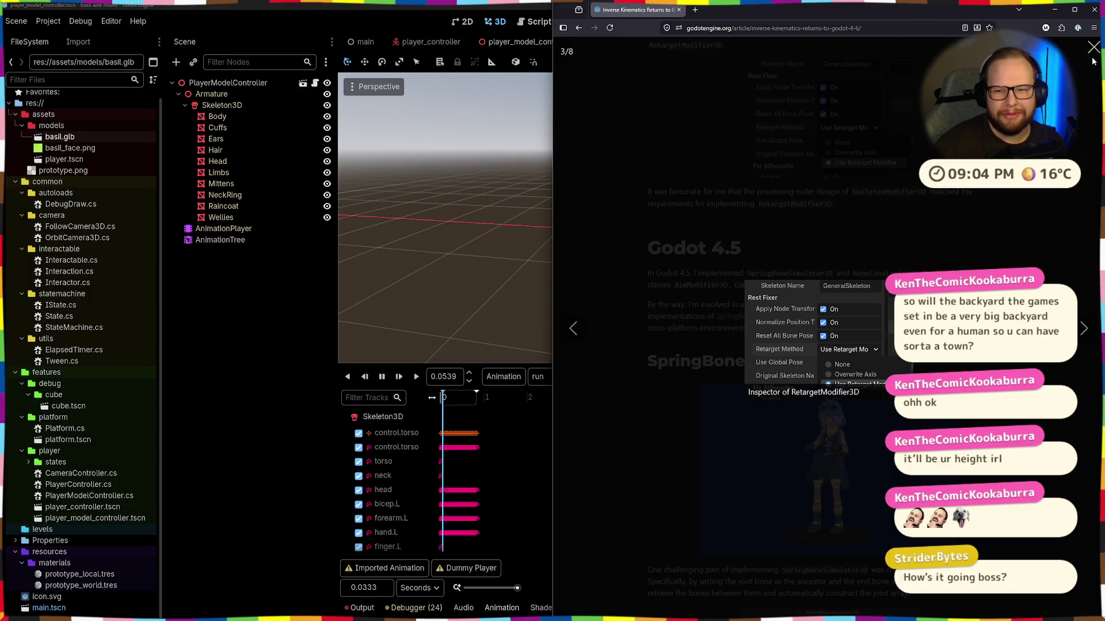
{"action": "left_click", "coordinate": [1085, 74]}
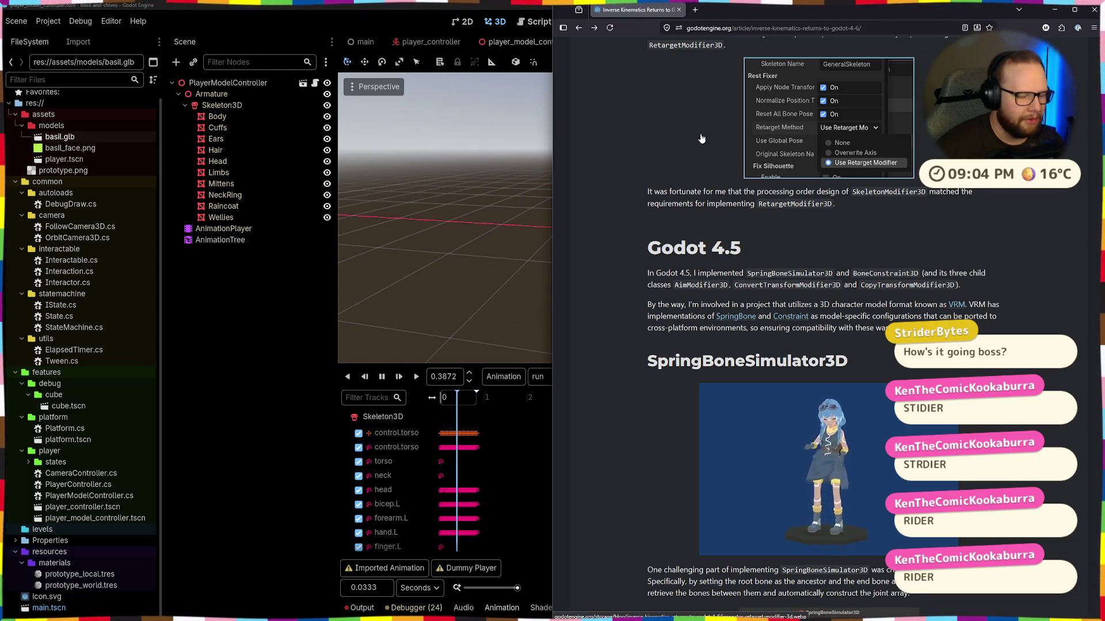
Step: Highlight the 3D character format sentence, open the VRM link and dismiss the translation prompt
{"action": "scroll", "coordinate": [701, 139], "scroll_direction": "down", "scroll_amount": 1}
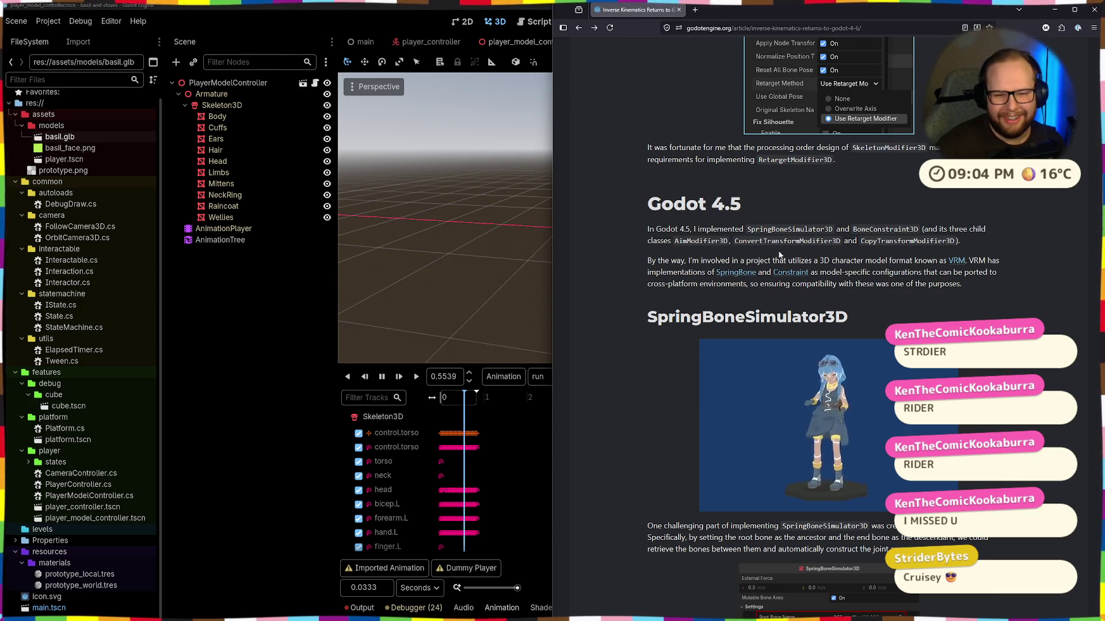
{"action": "left_click_drag", "start_coordinate": [651, 261], "coordinate": [903, 260]}
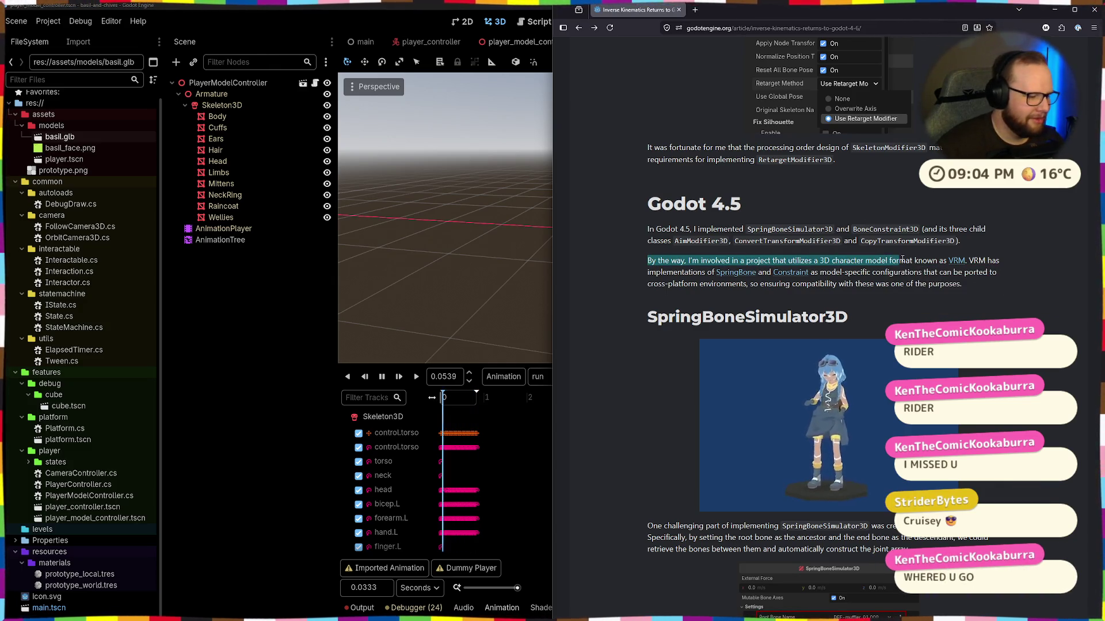
{"action": "left_click", "coordinate": [653, 259]}
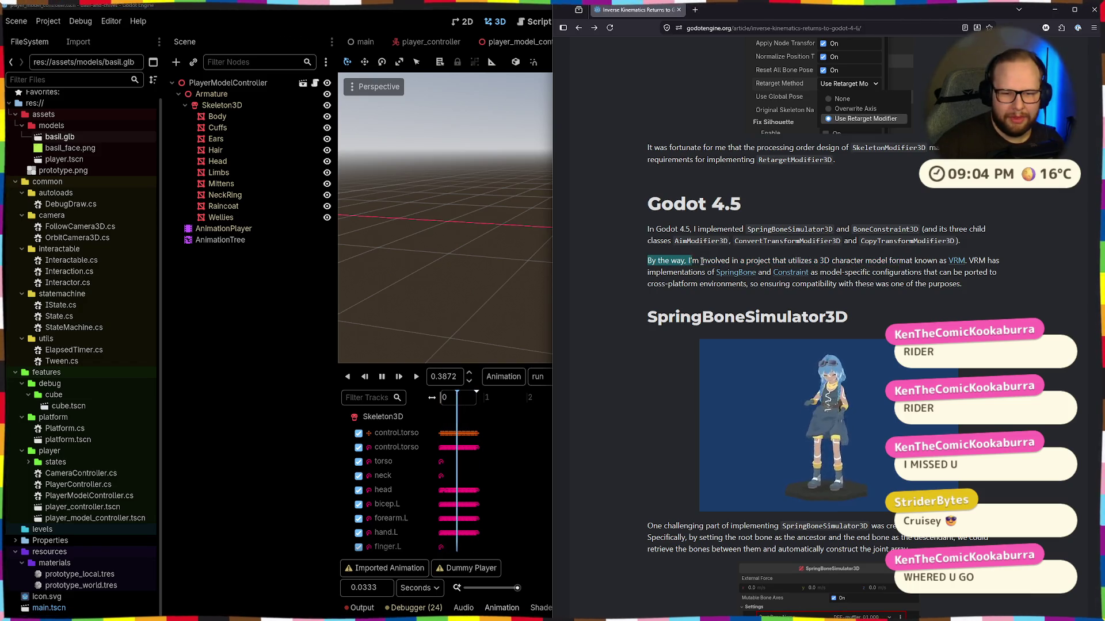
{"action": "mouse_move", "coordinate": [786, 261]}
{"action": "left_mouse_down"}
{"action": "mouse_move", "coordinate": [713, 272]}
{"action": "mouse_move", "coordinate": [861, 261]}
{"action": "left_mouse_up"}
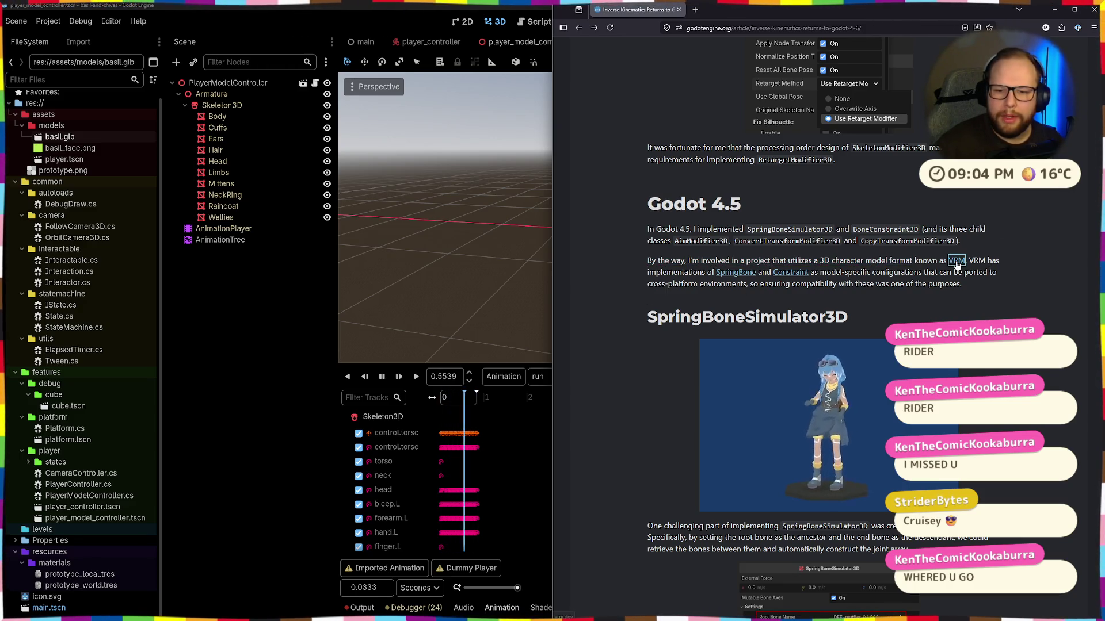
{"action": "left_click", "coordinate": [703, 9]}
{"action": "left_click", "coordinate": [646, 174]}
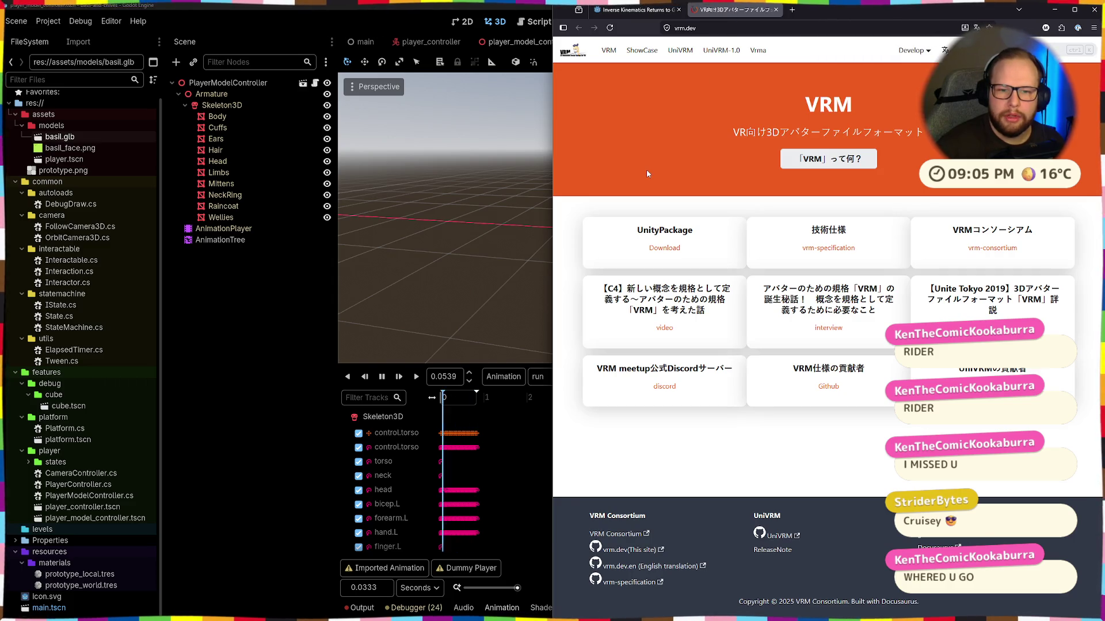
Step: Close the VRM tab and read on through the VRM paragraph to BoneConstraint3D
{"action": "left_click", "coordinate": [636, 10]}
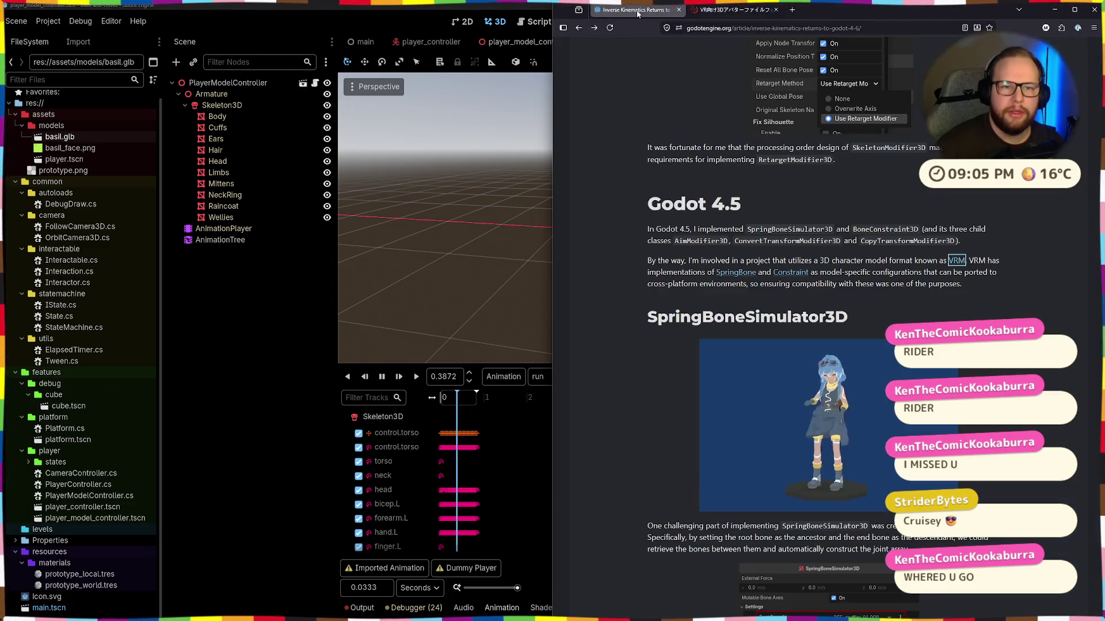
{"action": "left_click", "coordinate": [776, 11]}
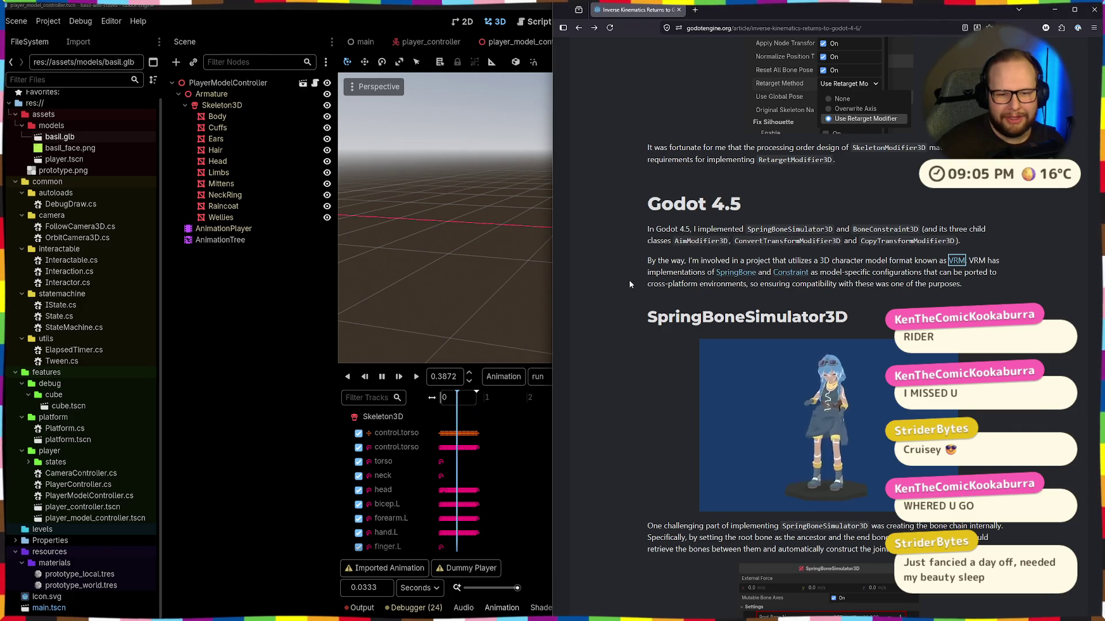
{"action": "left_click_drag", "start_coordinate": [647, 260], "coordinate": [667, 269]}
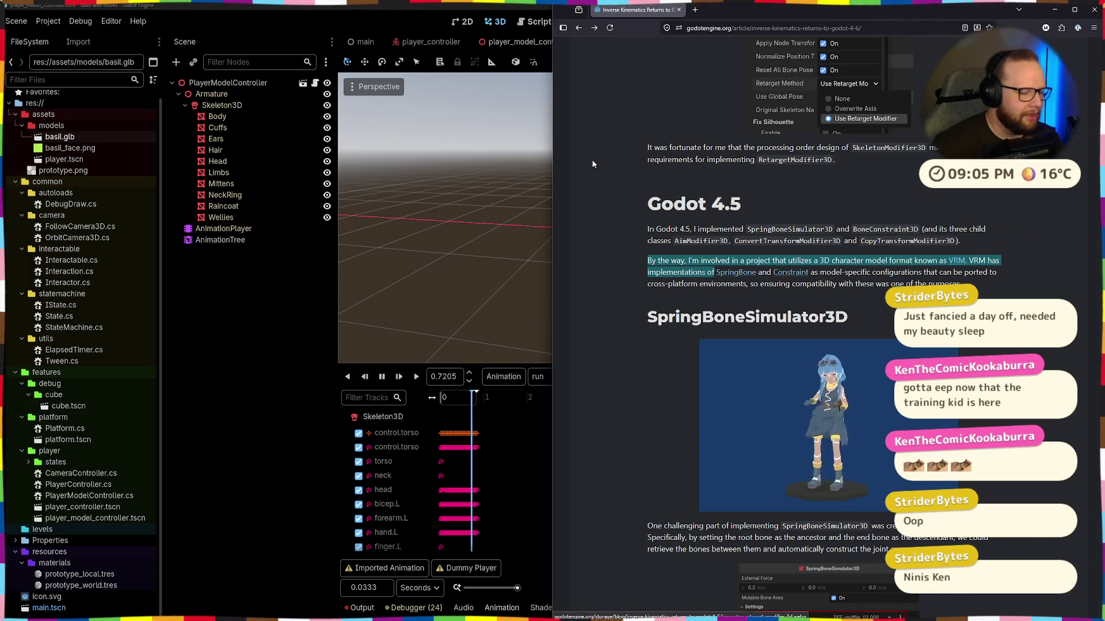
{"action": "left_click", "coordinate": [808, 286]}
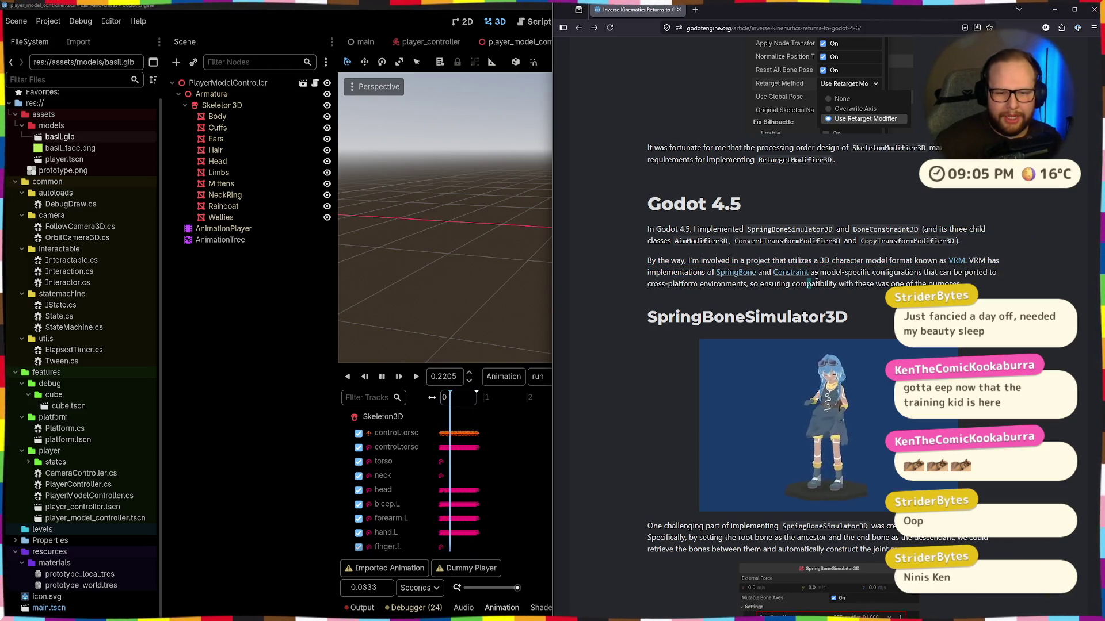
{"action": "left_click_drag", "start_coordinate": [981, 280], "coordinate": [920, 285]}
{"action": "left_click", "coordinate": [921, 285]}
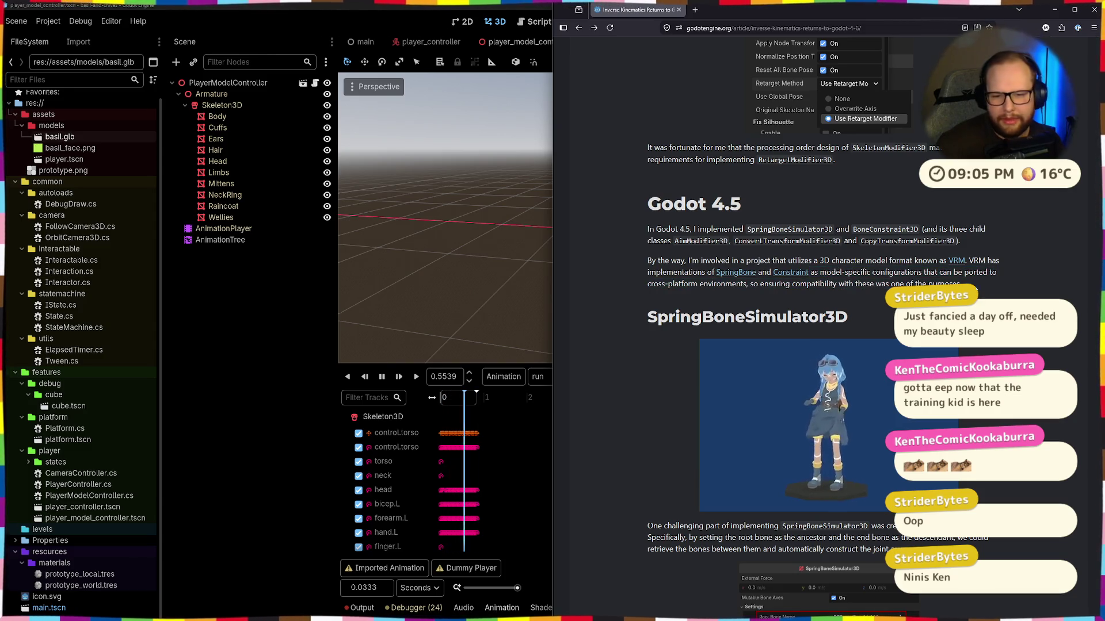
{"action": "left_click_drag", "start_coordinate": [817, 297], "coordinate": [818, 275]}
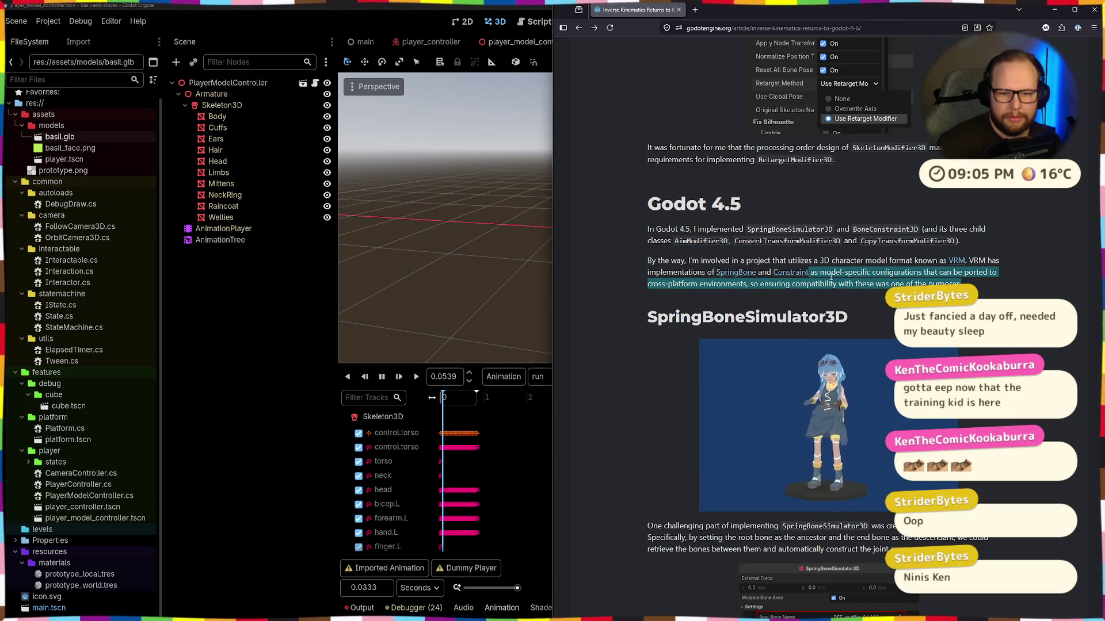
{"action": "scroll", "coordinate": [831, 278], "scroll_direction": "down", "scroll_amount": 7}
{"action": "scroll", "coordinate": [832, 279], "scroll_direction": "down", "scroll_amount": 3}
{"action": "scroll", "coordinate": [832, 279], "scroll_direction": "up", "scroll_amount": 5}
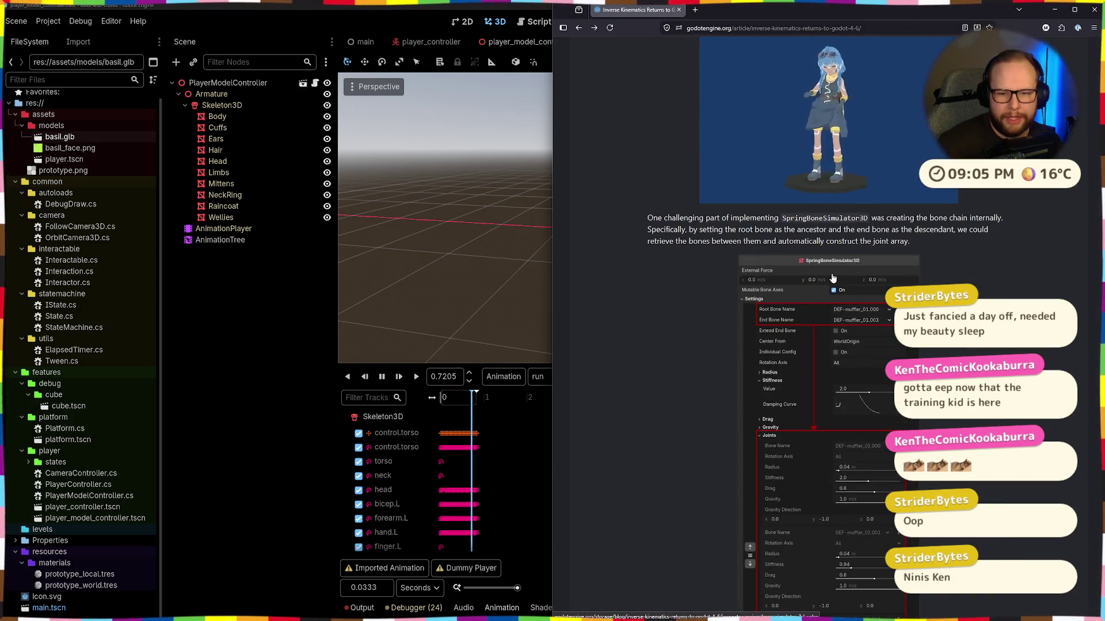
{"action": "scroll", "coordinate": [832, 278], "scroll_direction": "up", "scroll_amount": 1}
Step: Bring the Godot editor forward, set the IK article beside it, then restore Godot full width
{"action": "left_click", "coordinate": [264, 338]}
{"action": "mouse_move", "coordinate": [590, 268]}
{"action": "left_mouse_down"}
{"action": "mouse_move", "coordinate": [499, 305]}
{"action": "mouse_move", "coordinate": [727, 288]}
{"action": "mouse_move", "coordinate": [698, 329]}
{"action": "mouse_move", "coordinate": [575, 340]}
{"action": "mouse_move", "coordinate": [693, 329]}
{"action": "left_mouse_up"}
{"action": "scroll", "coordinate": [672, 291], "scroll_direction": "up", "scroll_amount": 5}
{"action": "scroll", "coordinate": [602, 331], "scroll_direction": "down", "scroll_amount": 5}
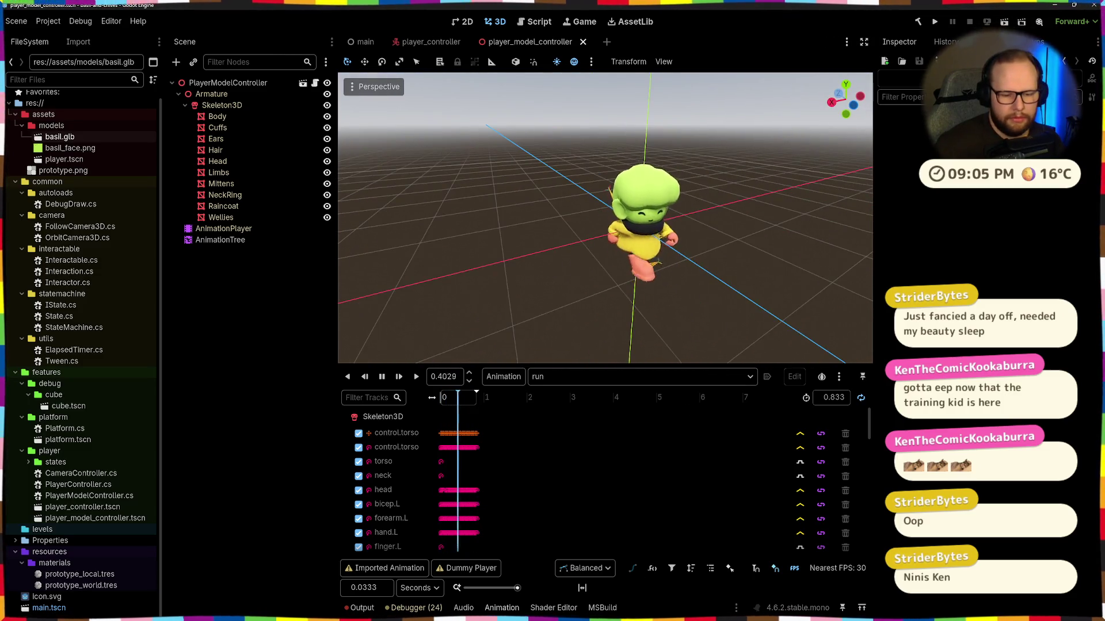
{"action": "mouse_move", "coordinate": [657, 611]}
{"action": "mouse_move", "coordinate": [466, 611]}
{"action": "left_click", "coordinate": [518, 555]}
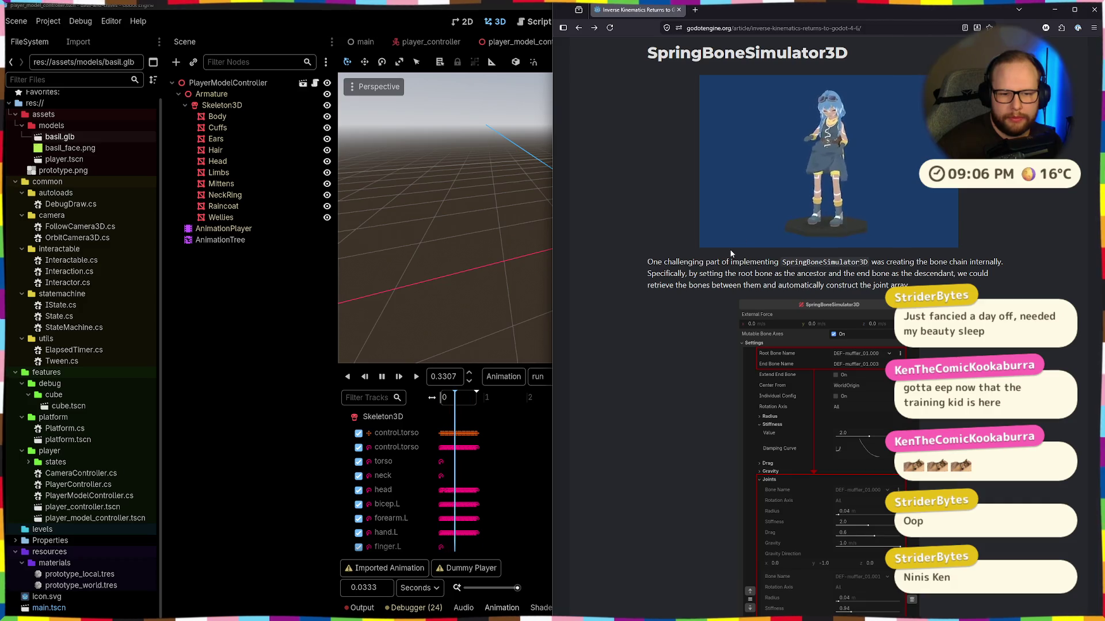
{"action": "scroll", "coordinate": [731, 253], "scroll_direction": "down", "scroll_amount": 9}
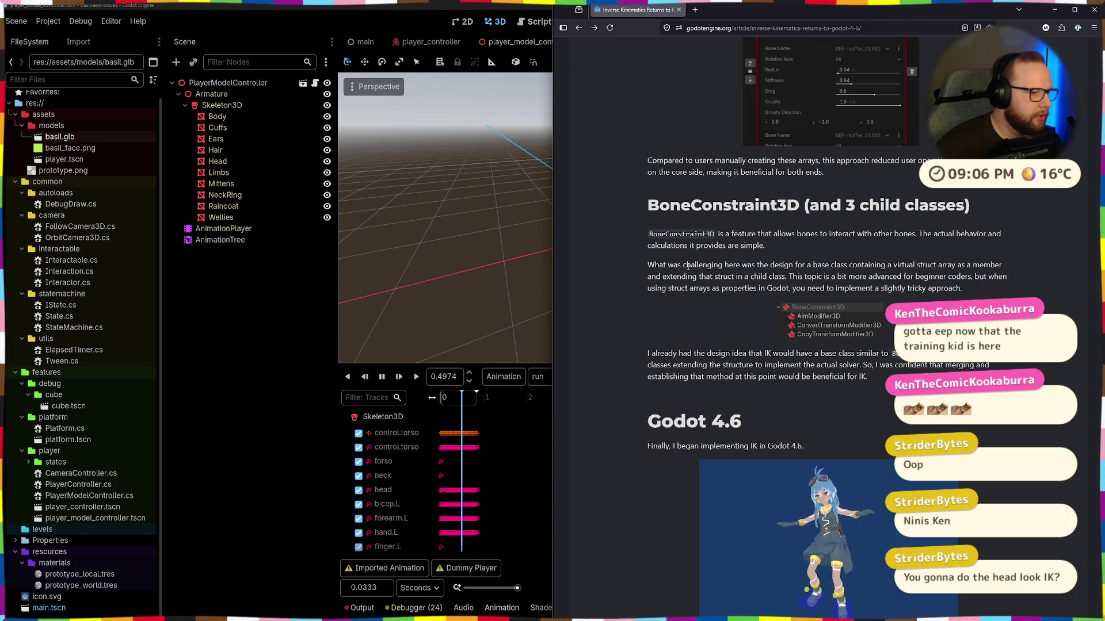
{"action": "left_click", "coordinate": [394, 247]}
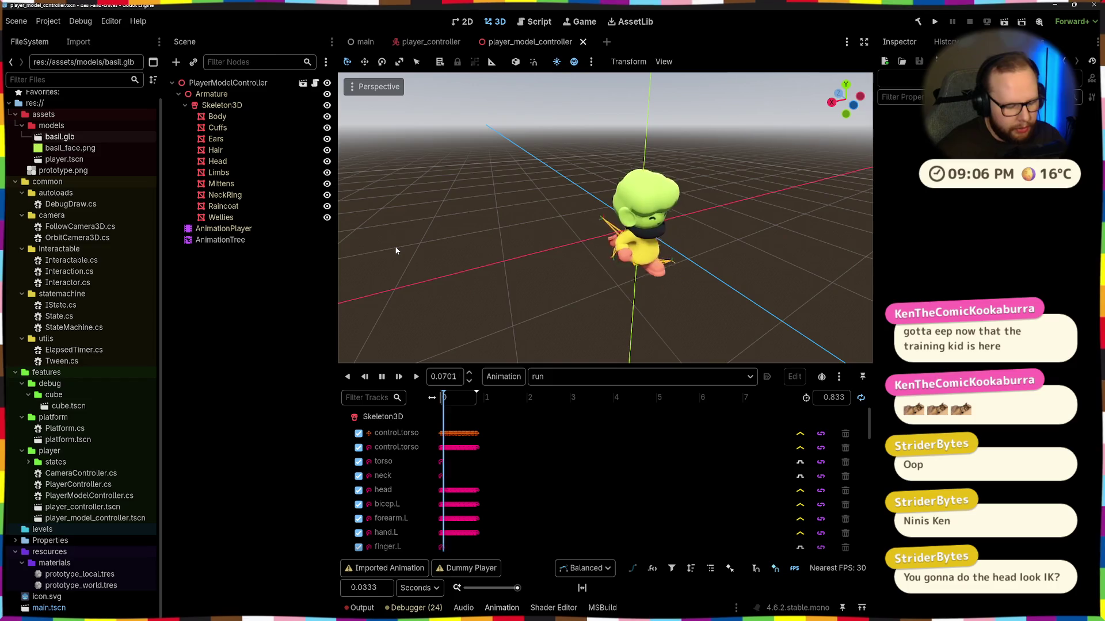
Step: Restore the LookAtModifier3D and Marker3D, moving the marker onto and above the character
{"action": "key", "text": "ctrl+shift+z"}
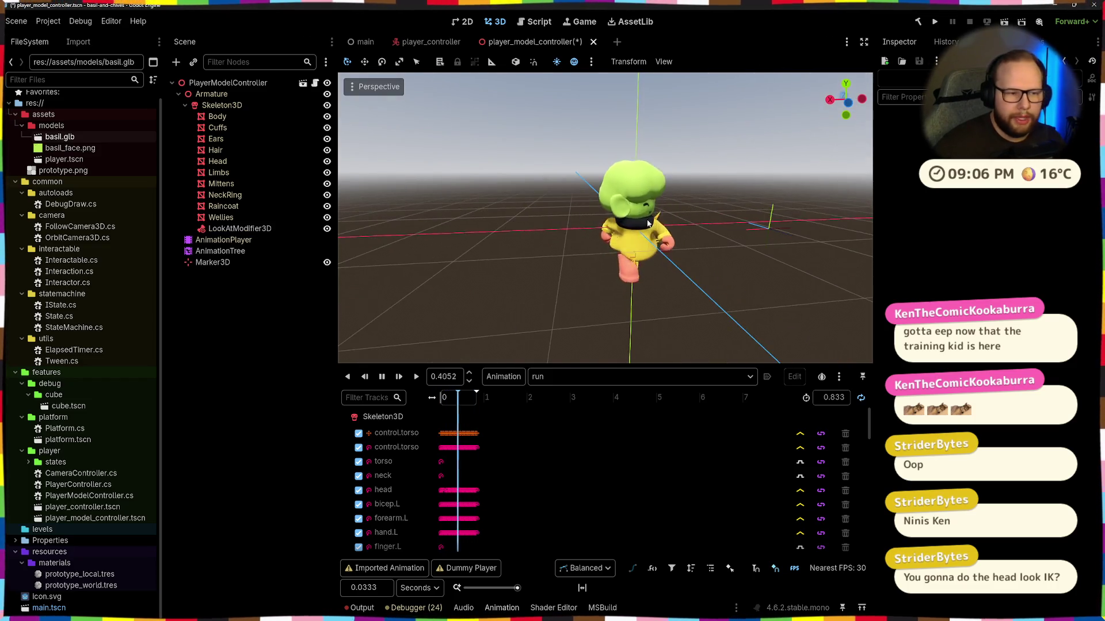
{"action": "left_click", "coordinate": [237, 263]}
{"action": "mouse_move", "coordinate": [709, 247]}
{"action": "left_mouse_down"}
{"action": "mouse_move", "coordinate": [409, 270]}
{"action": "mouse_move", "coordinate": [589, 289]}
{"action": "mouse_move", "coordinate": [471, 298]}
{"action": "mouse_move", "coordinate": [662, 314]}
{"action": "mouse_move", "coordinate": [622, 276]}
{"action": "left_mouse_up"}
{"action": "mouse_move", "coordinate": [685, 138]}
{"action": "left_mouse_down"}
{"action": "mouse_move", "coordinate": [688, 95]}
{"action": "mouse_move", "coordinate": [685, 117]}
{"action": "left_mouse_up"}
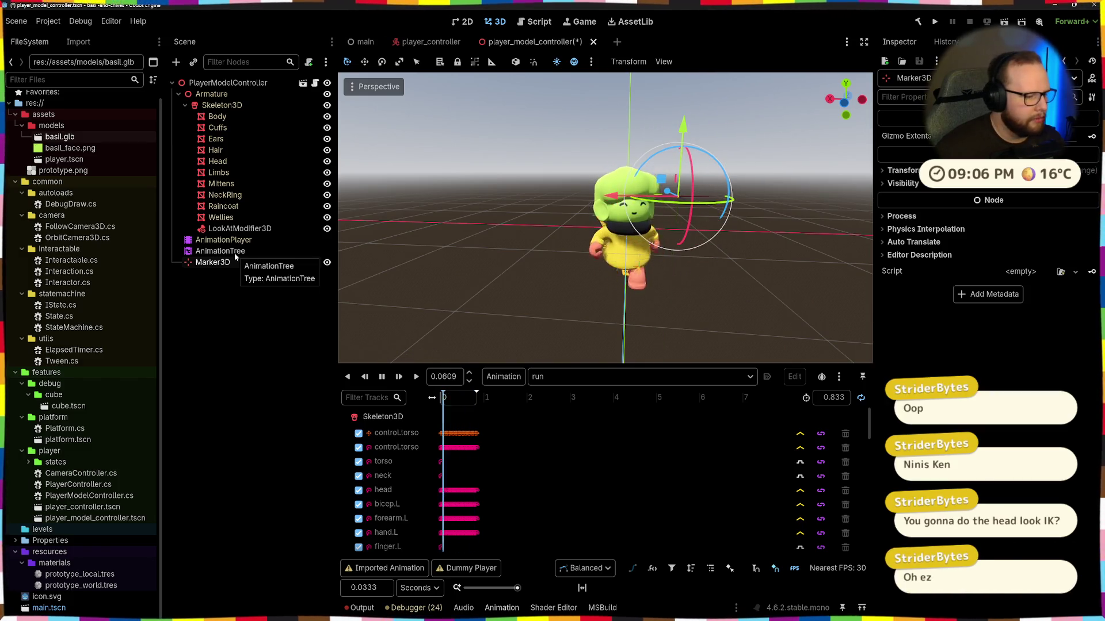
{"action": "double_click", "coordinate": [214, 263]}
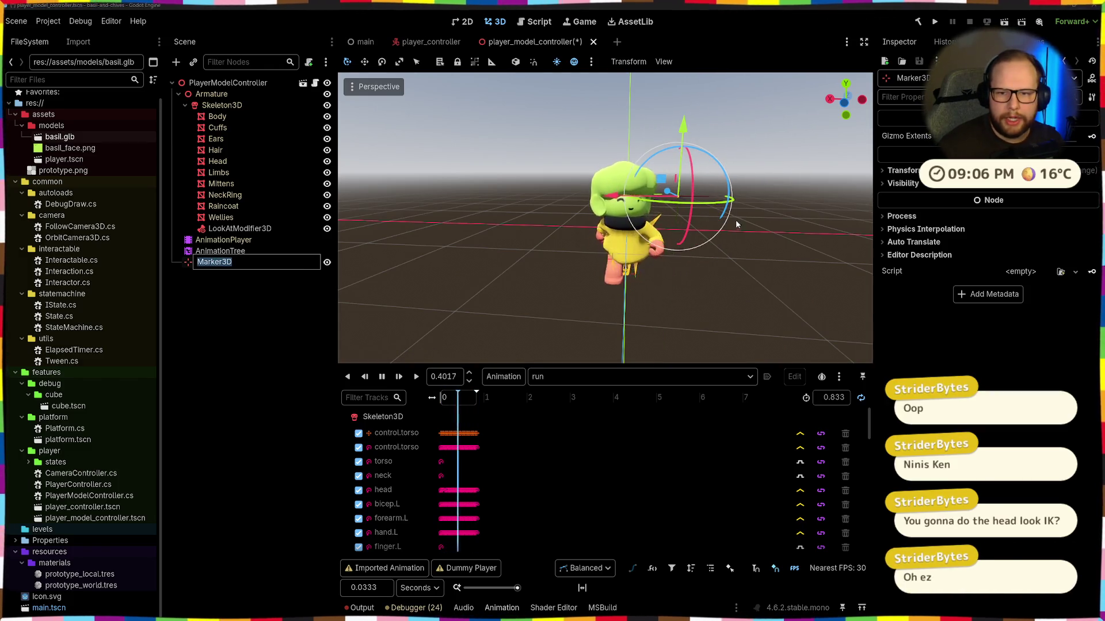
{"action": "key", "text": "Escape"}
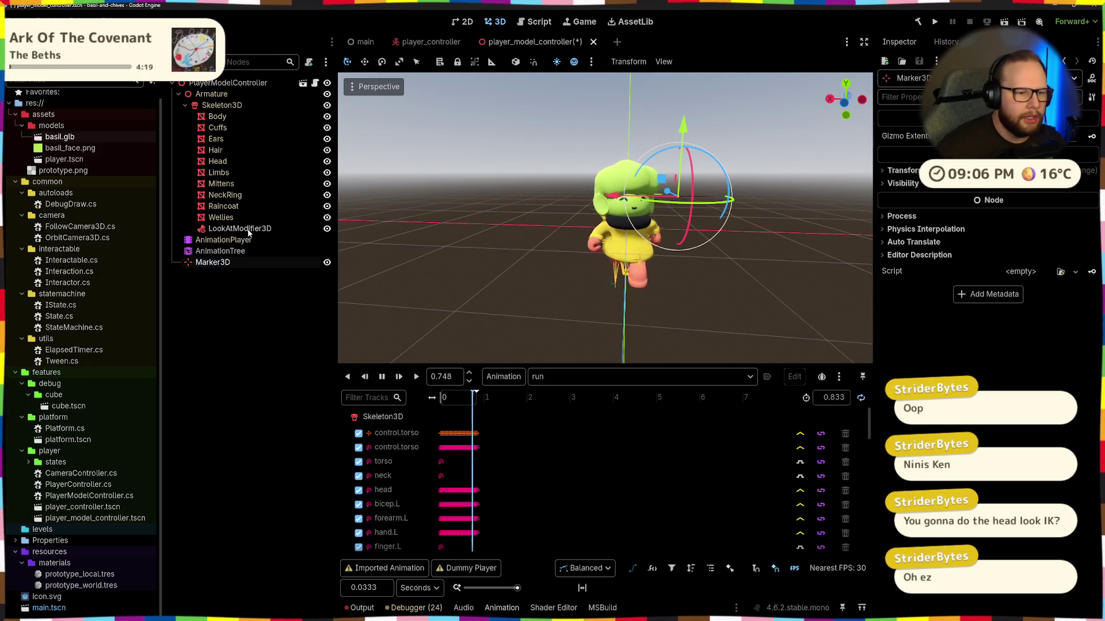
{"action": "key", "text": "ctrl+z"}
Step: Vary the look-at influence between about 0.14, near zero and 1.0, then toggle Active
{"action": "left_click", "coordinate": [245, 229]}
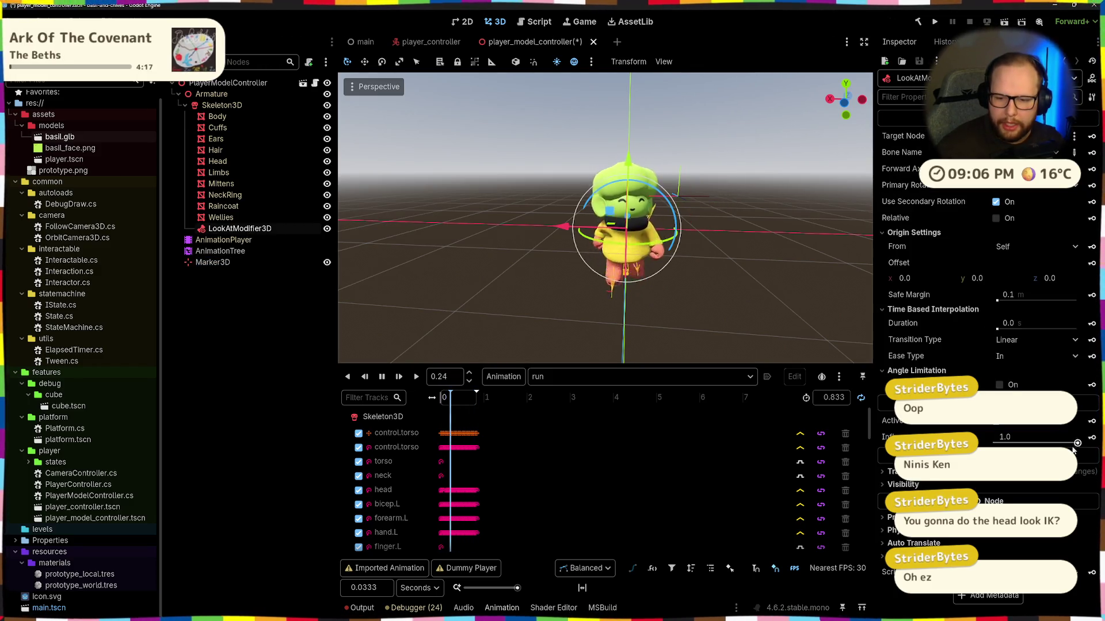
{"action": "left_click_drag", "start_coordinate": [1077, 444], "coordinate": [1012, 443]}
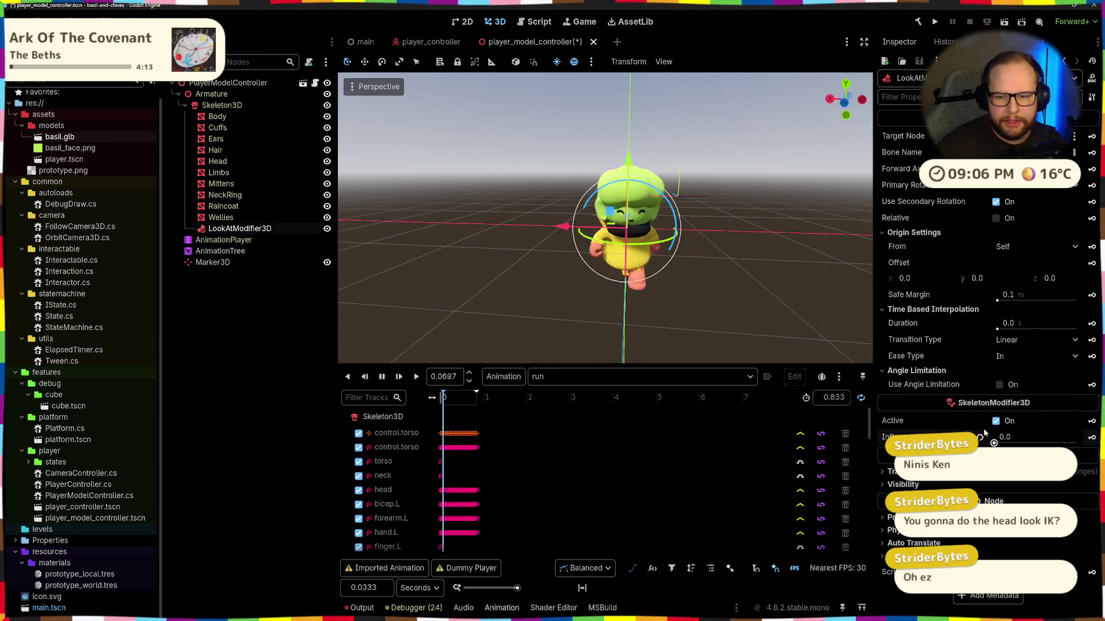
{"action": "left_click", "coordinate": [214, 262]}
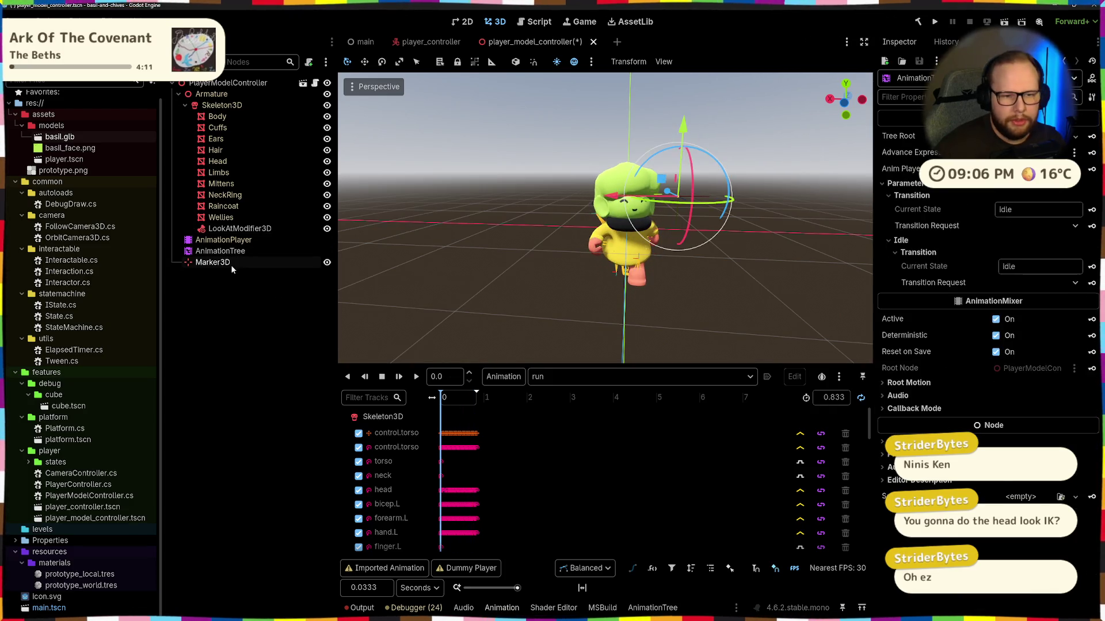
{"action": "scroll", "coordinate": [704, 268], "scroll_direction": "down", "scroll_amount": 5}
{"action": "mouse_move", "coordinate": [600, 214]}
{"action": "left_mouse_down"}
{"action": "mouse_move", "coordinate": [723, 156]}
{"action": "mouse_move", "coordinate": [730, 163]}
{"action": "left_mouse_up"}
{"action": "left_click", "coordinate": [239, 229]}
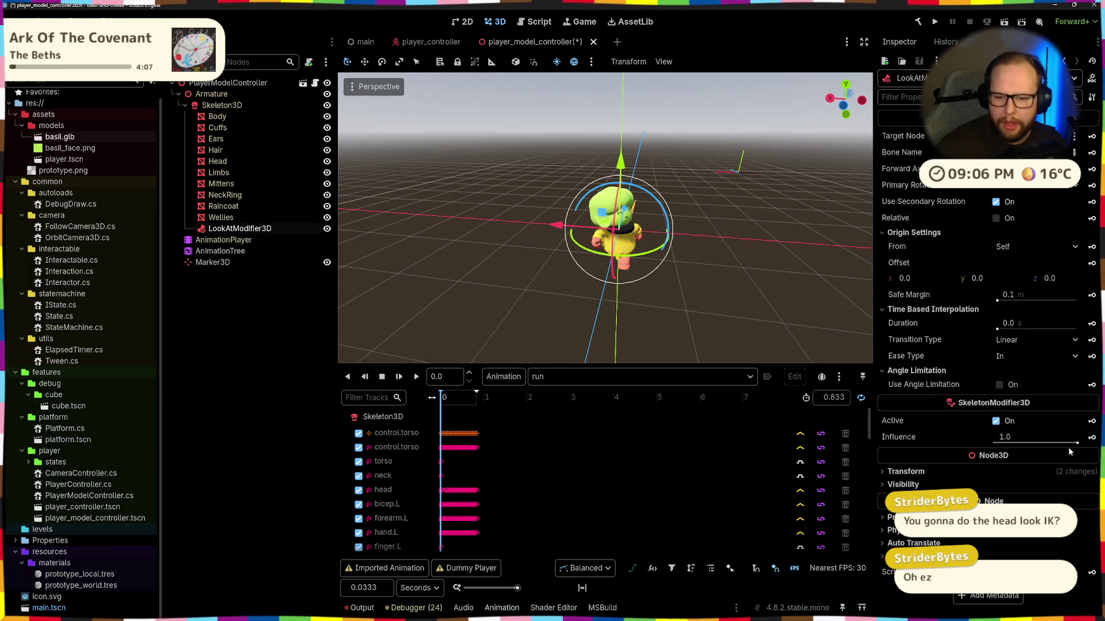
{"action": "left_click_drag", "start_coordinate": [1070, 442], "coordinate": [997, 443]}
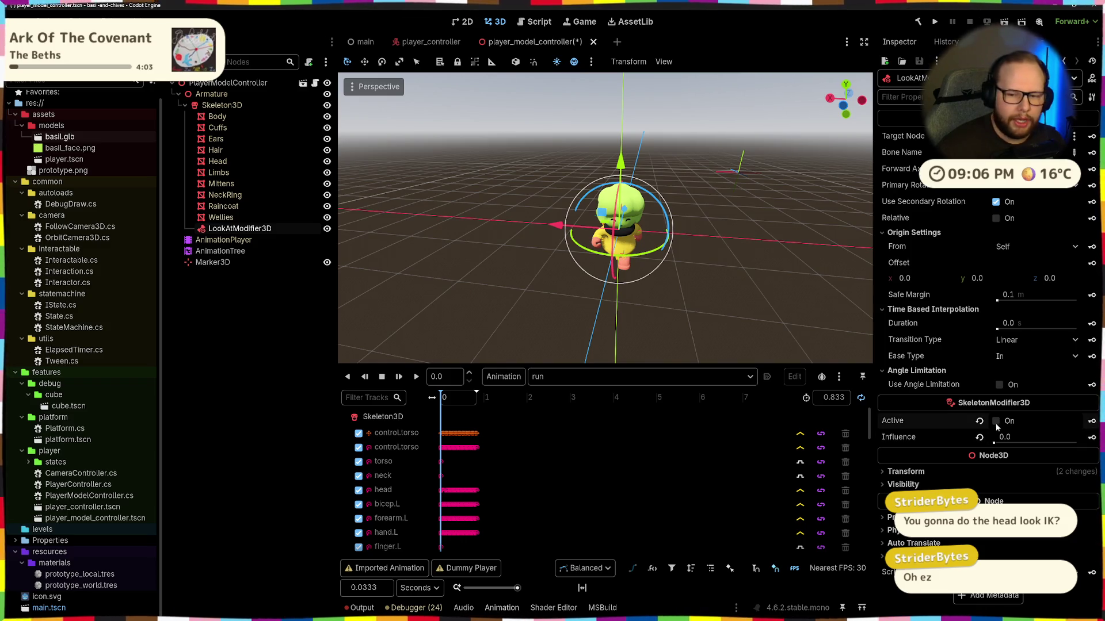
{"action": "left_click_drag", "start_coordinate": [995, 444], "coordinate": [1077, 443]}
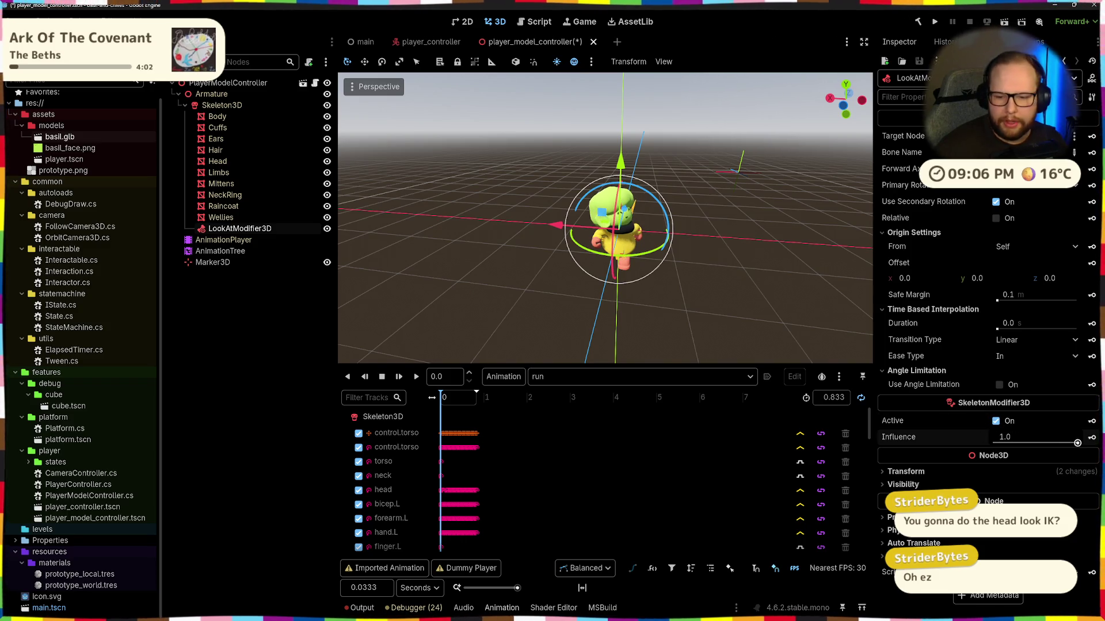
{"action": "left_click", "coordinate": [996, 420]}
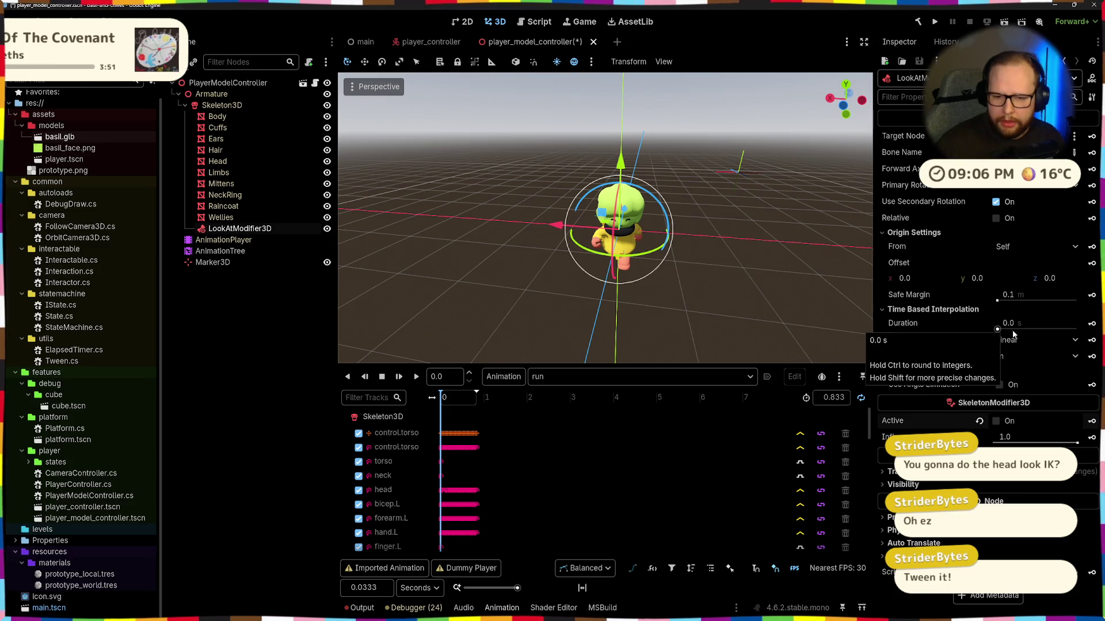
Step: Enable the look-at angle limitation, narrow the primary limit angle, and move the Marker3D along Z
{"action": "left_click", "coordinate": [995, 384]}
{"action": "mouse_move", "coordinate": [919, 370]}
{"action": "left_mouse_down"}
{"action": "mouse_move", "coordinate": [661, 296]}
{"action": "mouse_move", "coordinate": [637, 309]}
{"action": "mouse_move", "coordinate": [757, 197]}
{"action": "mouse_move", "coordinate": [581, 95]}
{"action": "mouse_move", "coordinate": [666, 142]}
{"action": "left_mouse_up"}
{"action": "left_click", "coordinate": [506, 295]}
{"action": "left_click", "coordinate": [756, 194]}
{"action": "left_click", "coordinate": [248, 228]}
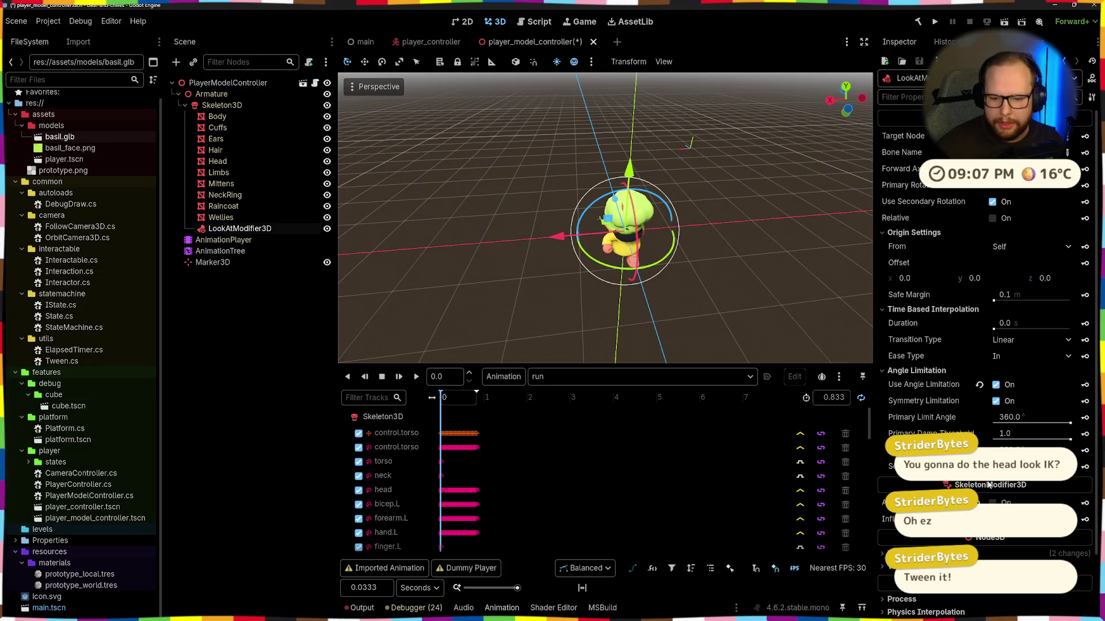
{"action": "mouse_move", "coordinate": [661, 287]}
{"action": "left_mouse_down"}
{"action": "mouse_move", "coordinate": [708, 298]}
{"action": "mouse_move", "coordinate": [675, 306]}
{"action": "mouse_move", "coordinate": [725, 320]}
{"action": "left_mouse_up"}
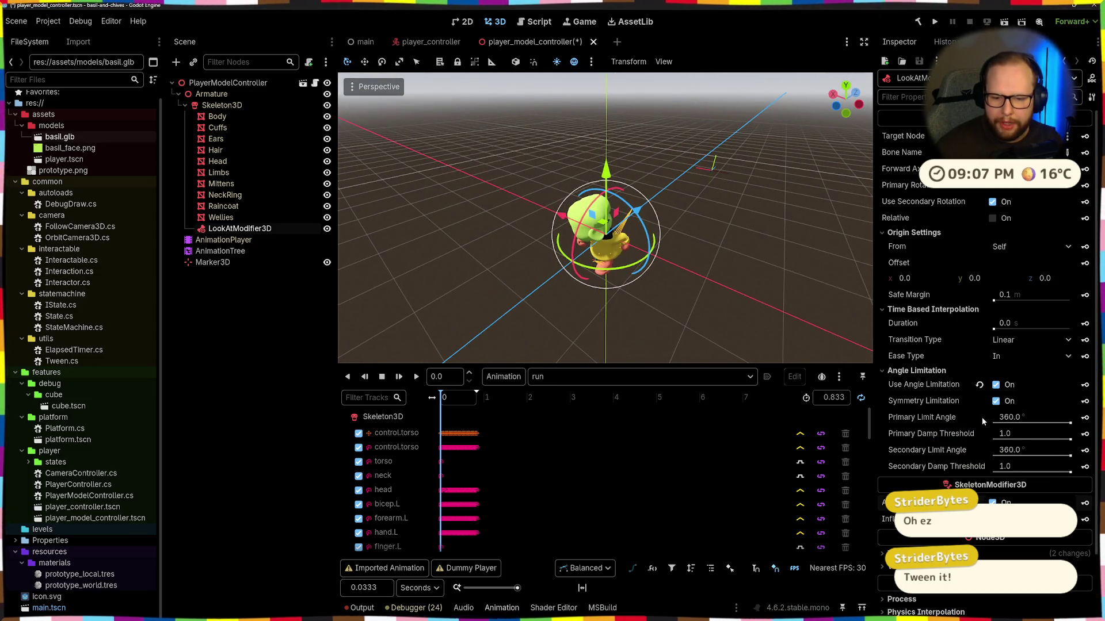
{"action": "left_click_drag", "start_coordinate": [1044, 426], "coordinate": [997, 427]}
{"action": "mouse_move", "coordinate": [714, 311]}
{"action": "left_mouse_down"}
{"action": "mouse_move", "coordinate": [731, 310]}
{"action": "mouse_move", "coordinate": [685, 279]}
{"action": "mouse_move", "coordinate": [765, 308]}
{"action": "mouse_move", "coordinate": [346, 329]}
{"action": "mouse_move", "coordinate": [777, 190]}
{"action": "mouse_move", "coordinate": [829, 259]}
{"action": "mouse_move", "coordinate": [839, 321]}
{"action": "mouse_move", "coordinate": [897, 328]}
{"action": "mouse_move", "coordinate": [933, 352]}
{"action": "left_mouse_up"}
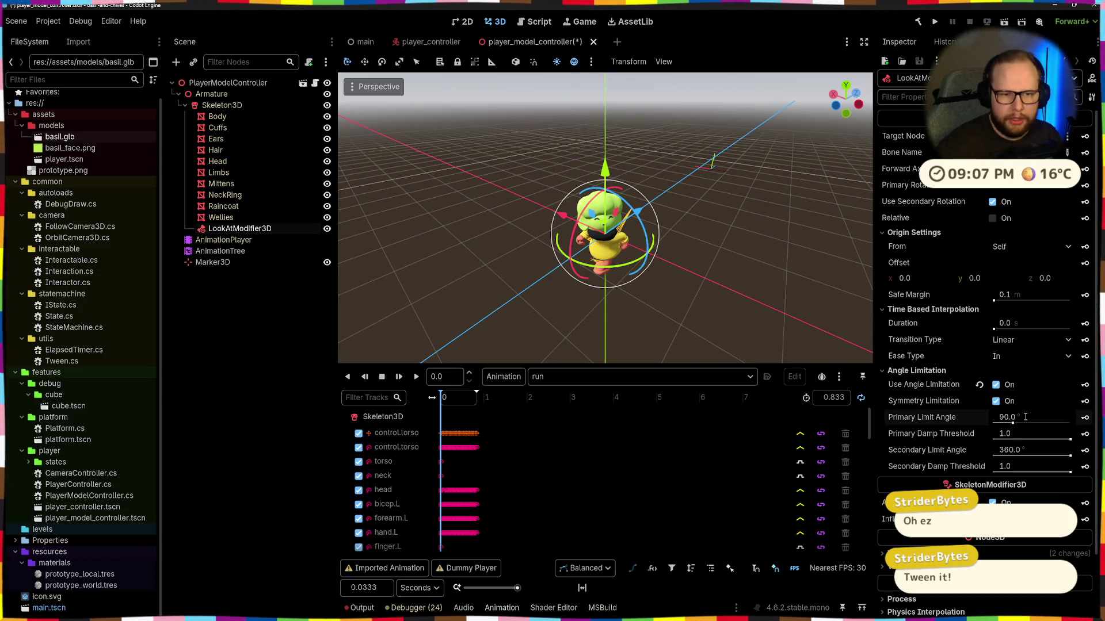
{"action": "mouse_move", "coordinate": [719, 254]}
{"action": "left_mouse_down"}
{"action": "mouse_move", "coordinate": [734, 192]}
{"action": "mouse_move", "coordinate": [698, 217]}
{"action": "mouse_move", "coordinate": [575, 250]}
{"action": "mouse_move", "coordinate": [799, 153]}
{"action": "mouse_move", "coordinate": [794, 132]}
{"action": "mouse_move", "coordinate": [670, 280]}
{"action": "mouse_move", "coordinate": [875, 130]}
{"action": "mouse_move", "coordinate": [643, 294]}
{"action": "left_mouse_up"}
Step: Delete the LookAtModifier3D and Marker3D, then save the scene
{"action": "left_click", "coordinate": [709, 195]}
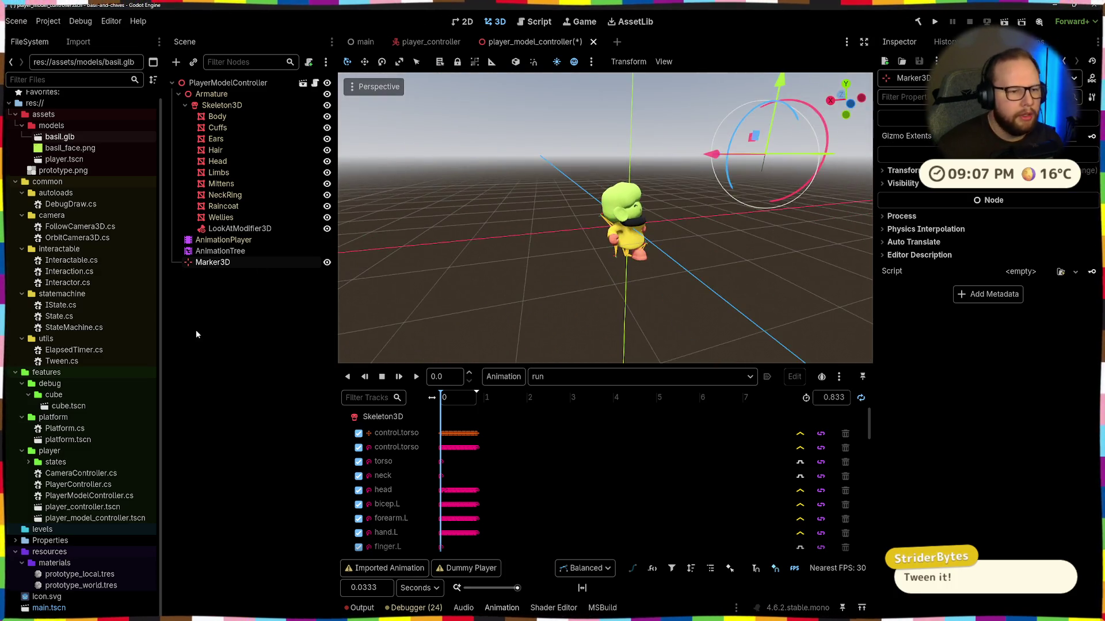
{"action": "left_click", "coordinate": [239, 228]}
{"action": "left_click", "coordinate": [232, 262]}
{"action": "key", "text": "Delete"}
{"action": "key", "text": "Return"}
{"action": "key", "text": "ctrl+s"}
Step: Glance at the IK article, then run the game project from the editor
{"action": "key", "text": "alt+Tab"}
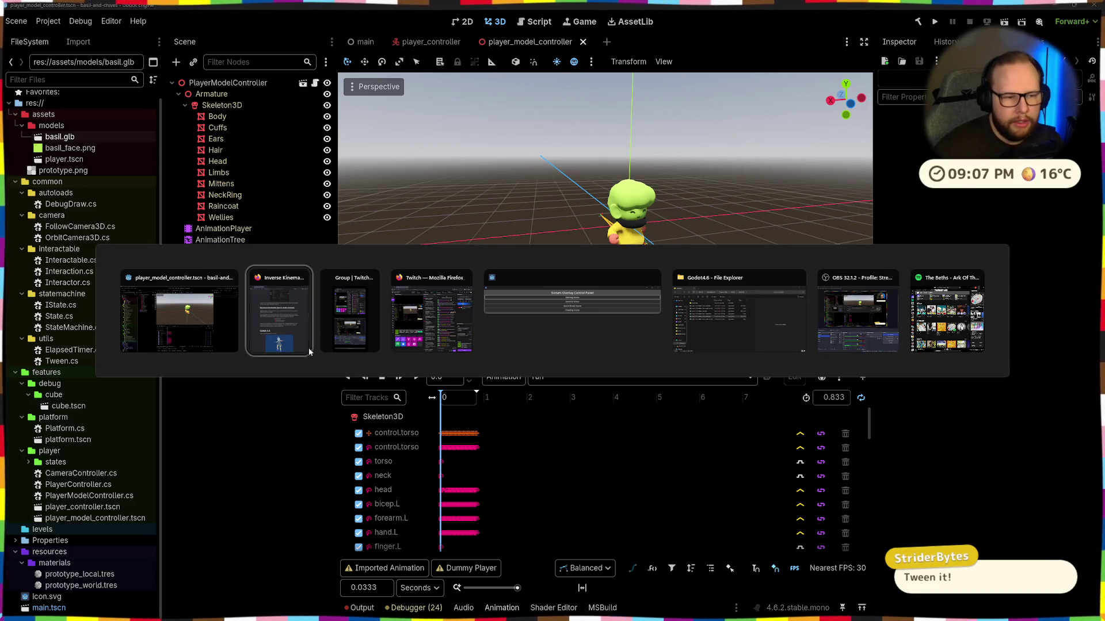
{"action": "left_click", "coordinate": [300, 337]}
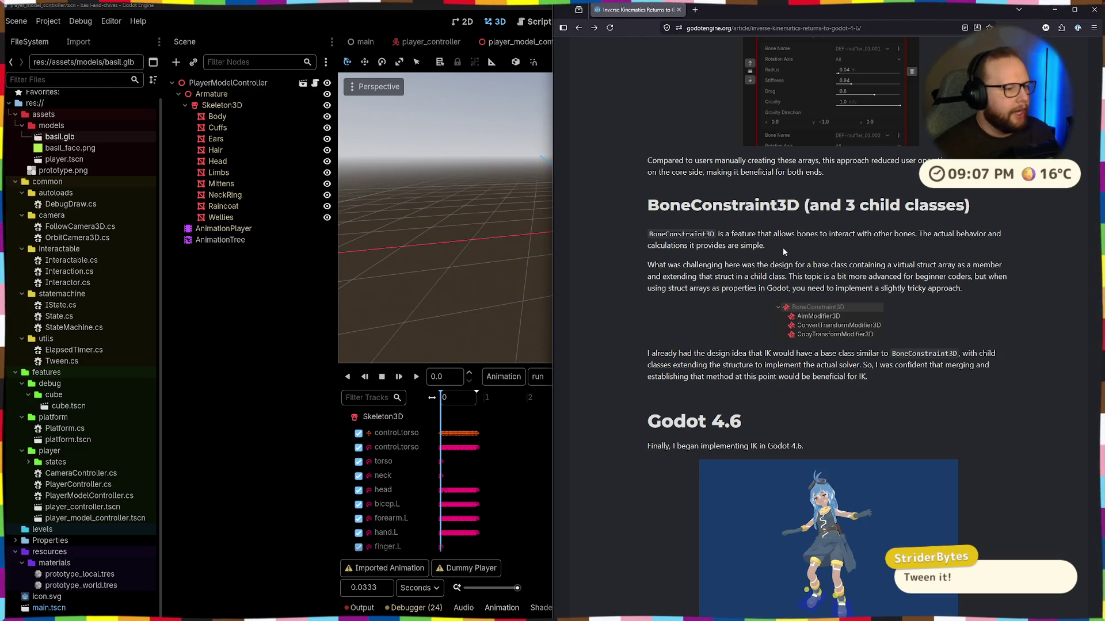
{"action": "left_click", "coordinate": [254, 318]}
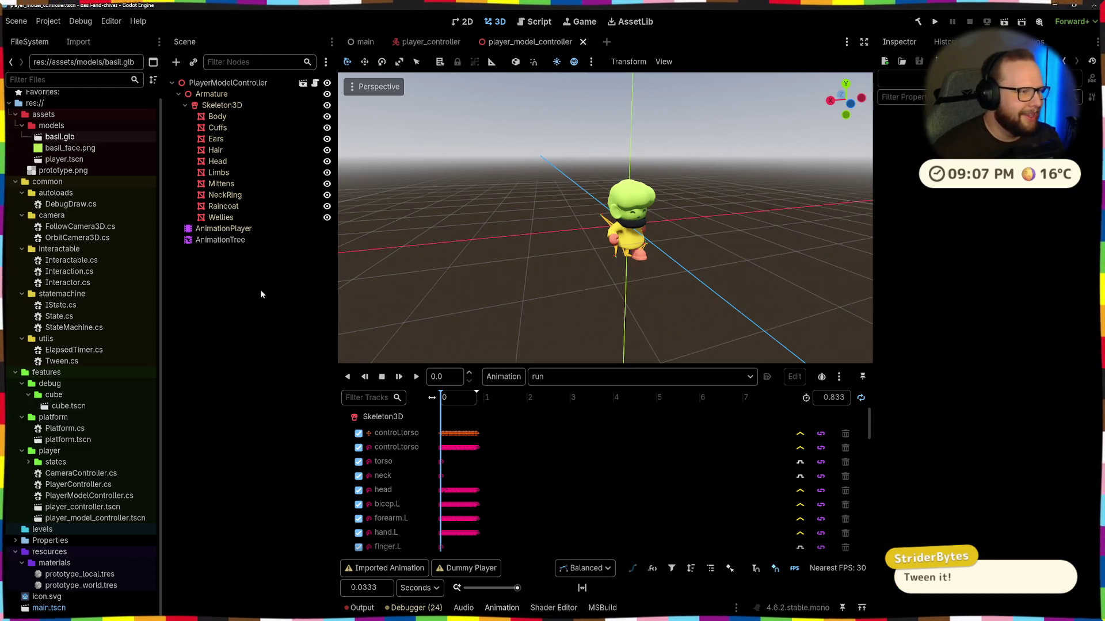
{"action": "left_click", "coordinate": [939, 23]}
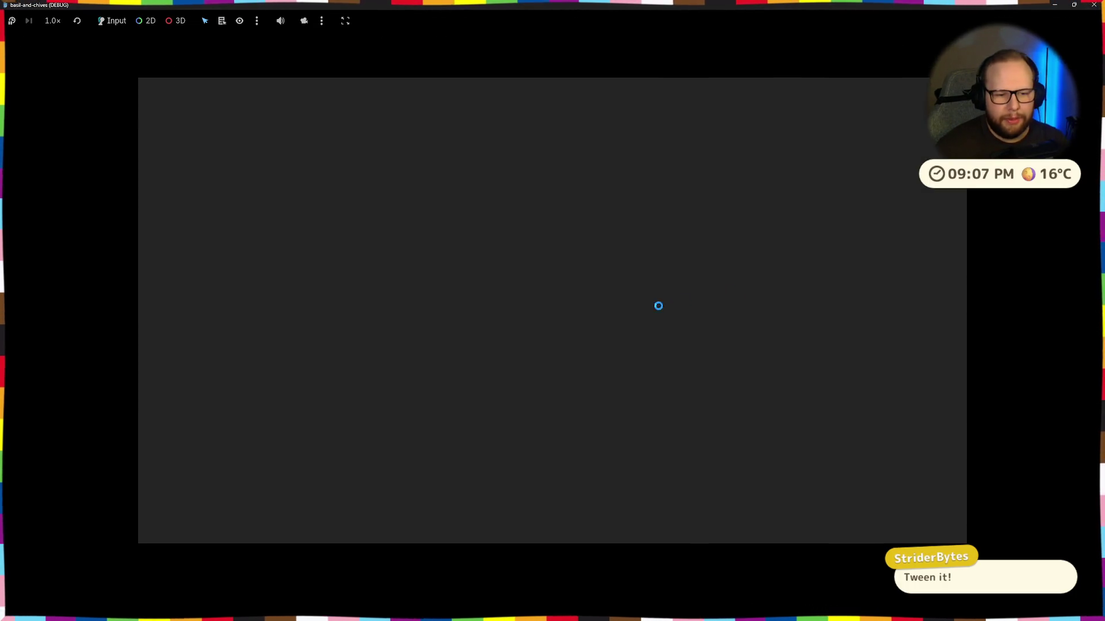
Step: Walk and jump Basil through the pillars, grabbing a platform ledge and climbing up
{"action": "key", "text": "w"}
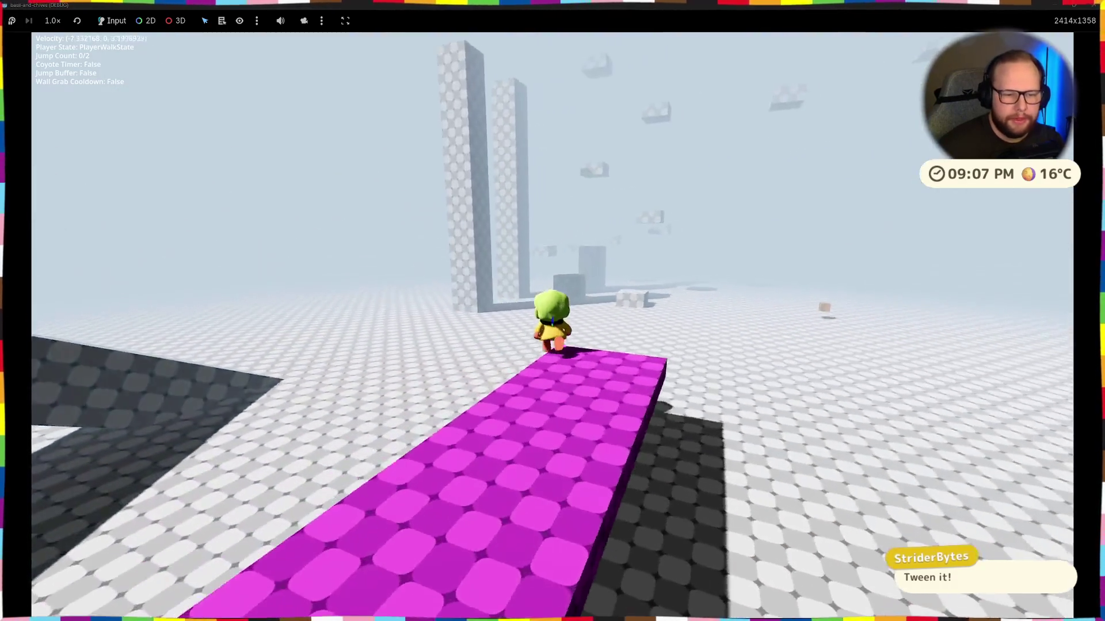
{"action": "key", "text": "w"}
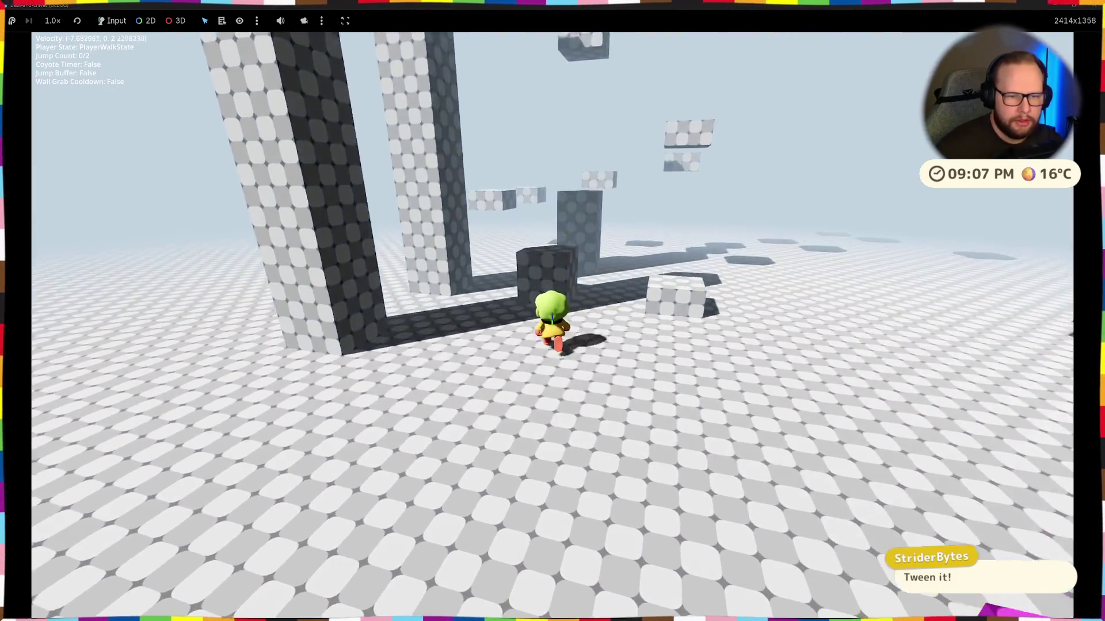
{"action": "key", "text": "w"}
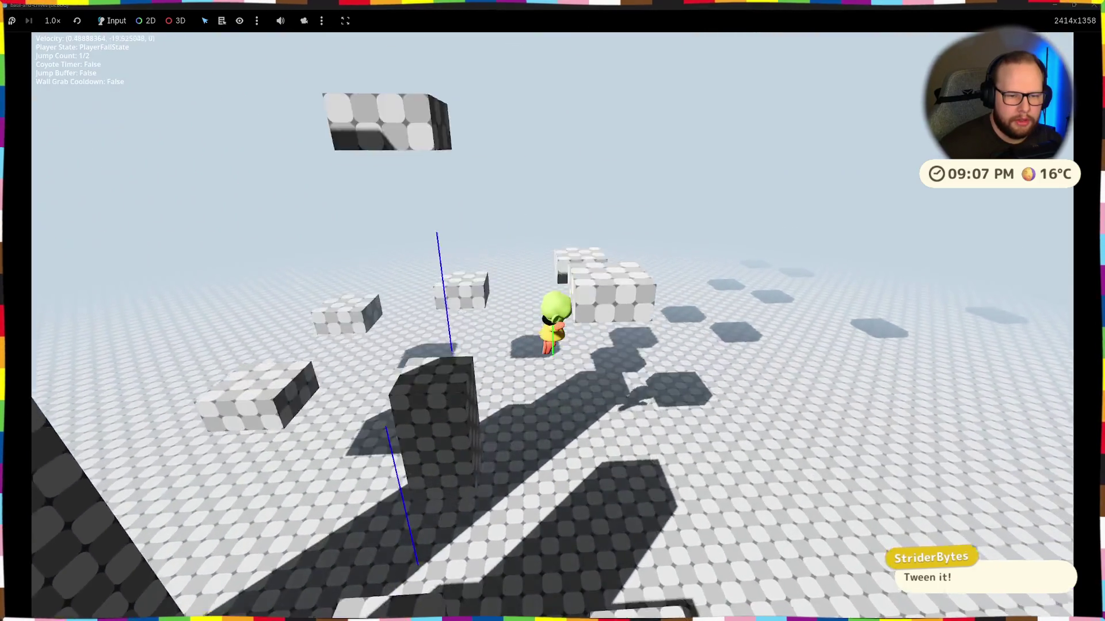
{"action": "key", "text": "w"}
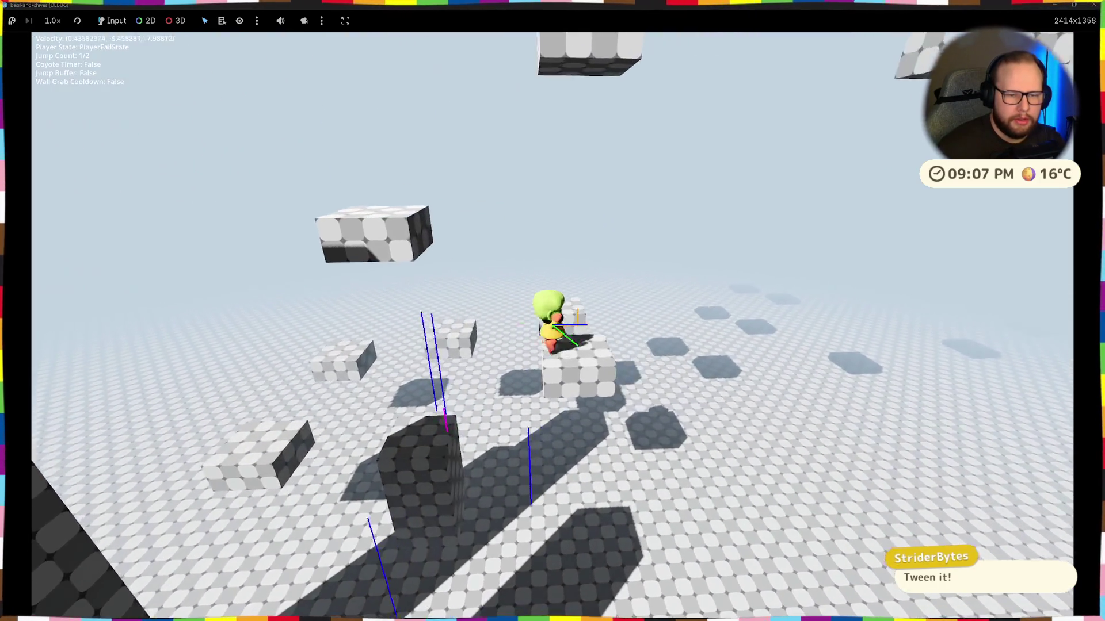
{"action": "key", "text": "space"}
{"action": "key", "text": "w"}
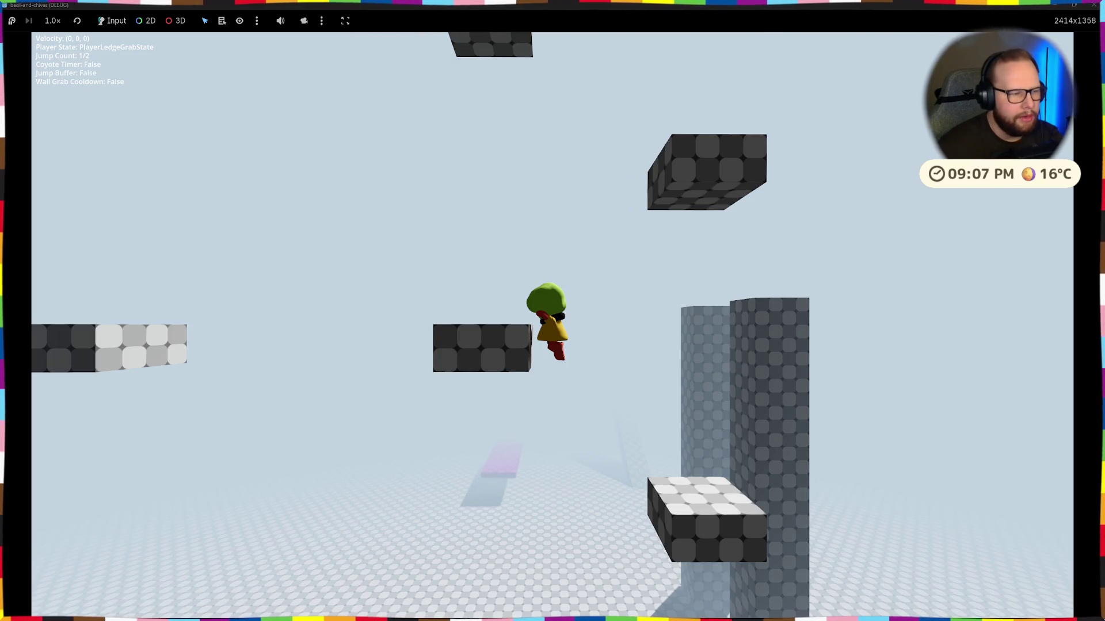
{"action": "key", "text": "space"}
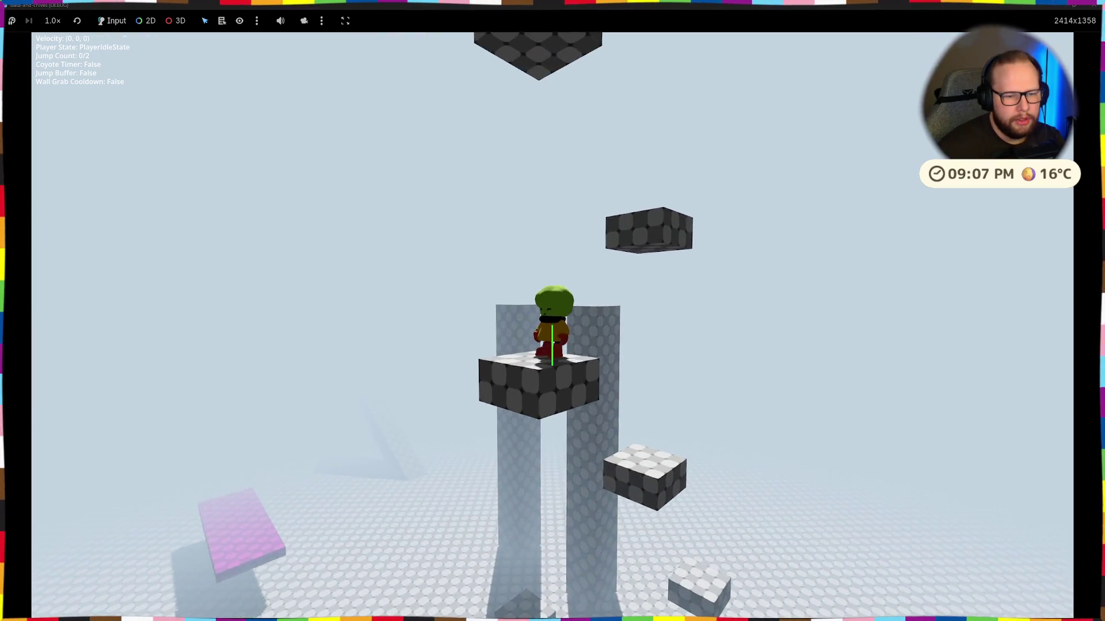
Step: Jump across platforms, wall-grab up a pillar, and finish on the magenta platform
{"action": "key", "text": "space"}
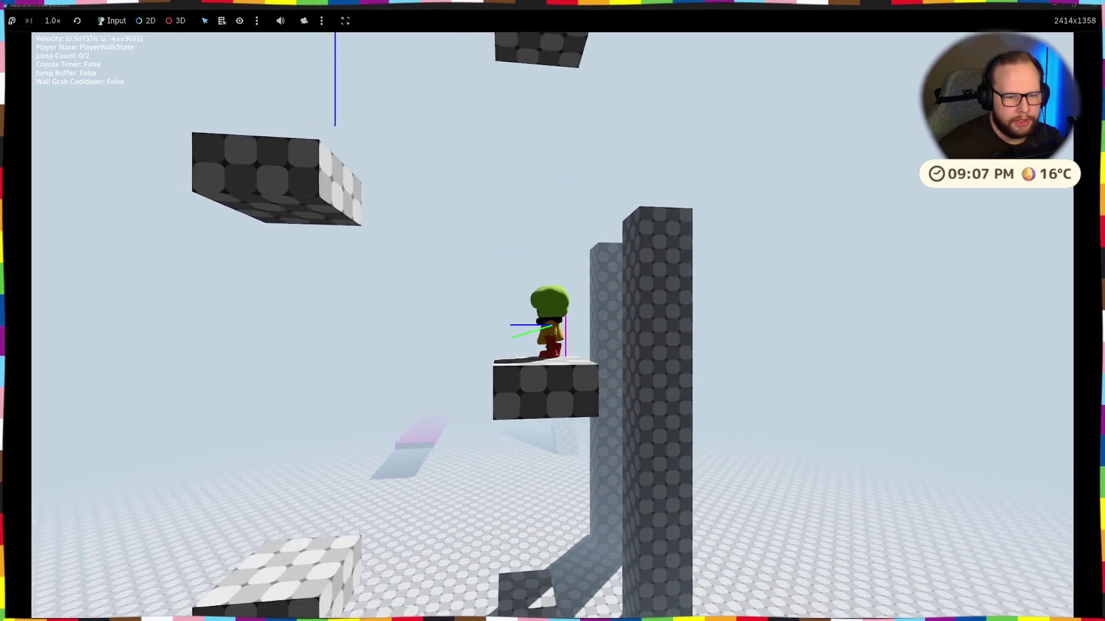
{"action": "key", "text": "space"}
{"action": "key", "text": "space"}
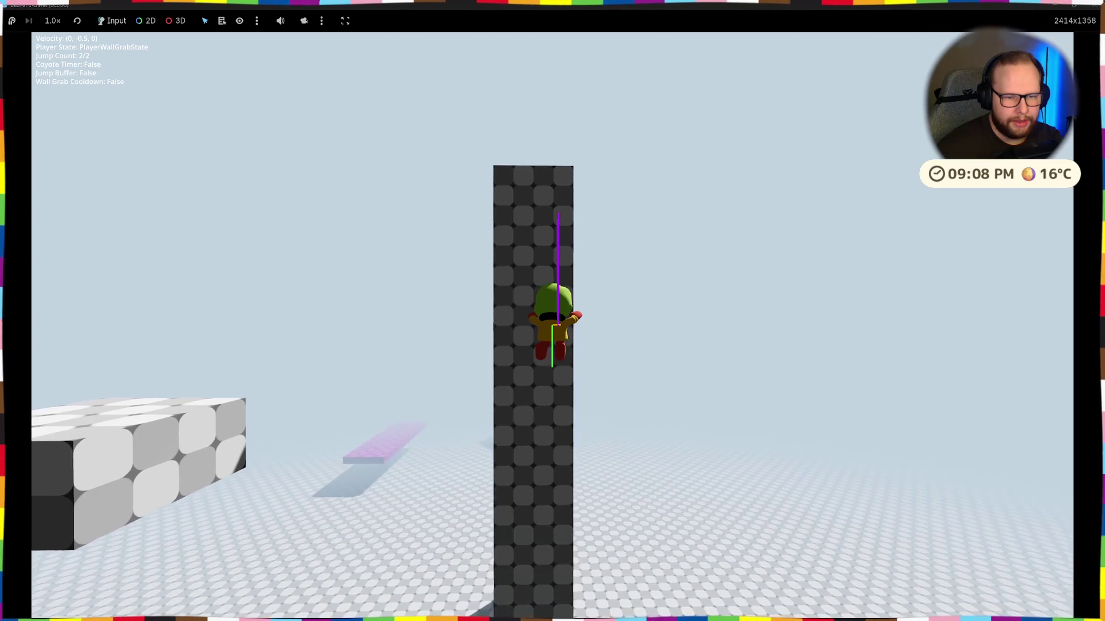
{"action": "key", "text": "space"}
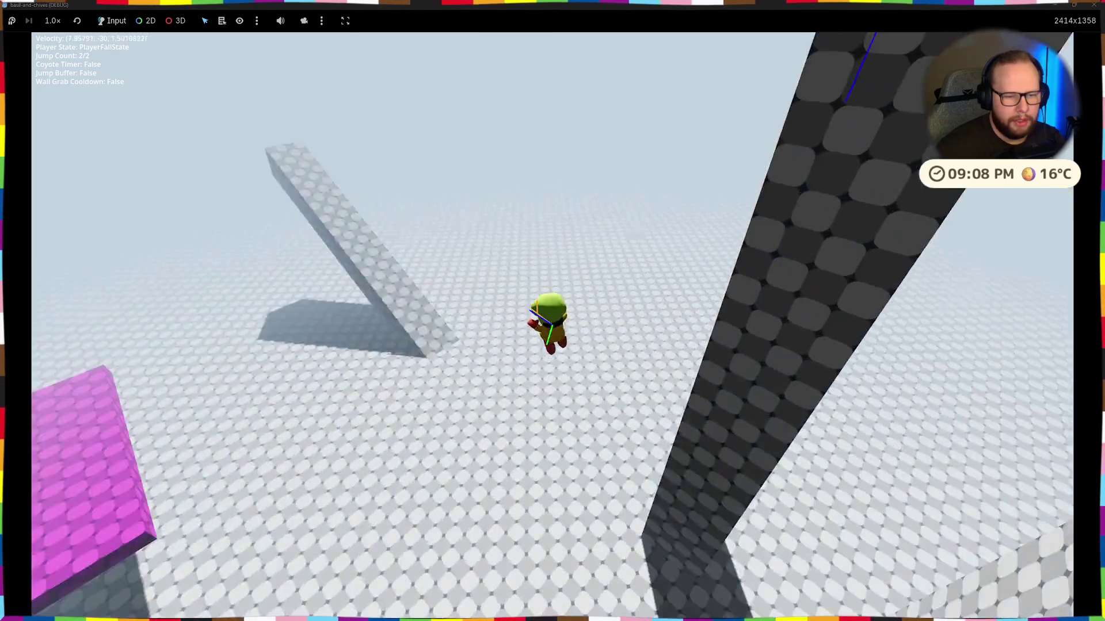
{"action": "key", "text": "w"}
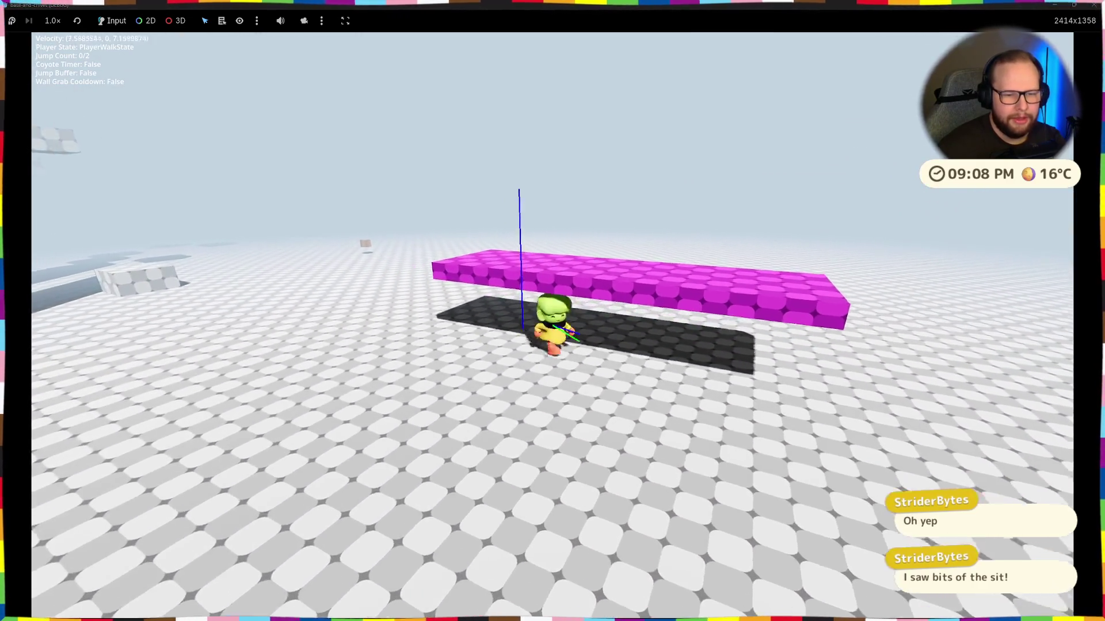
{"action": "key", "text": "space"}
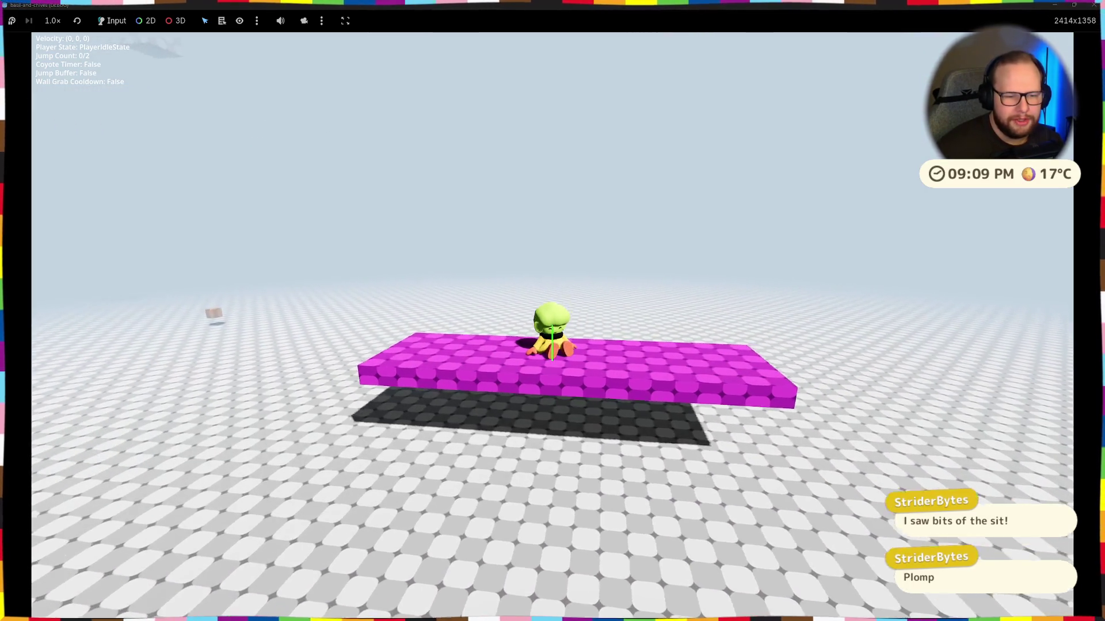
Step: Walk Basil off the magenta platform, up the grey ramp, double-jump, and back down
{"action": "key", "text": "space"}
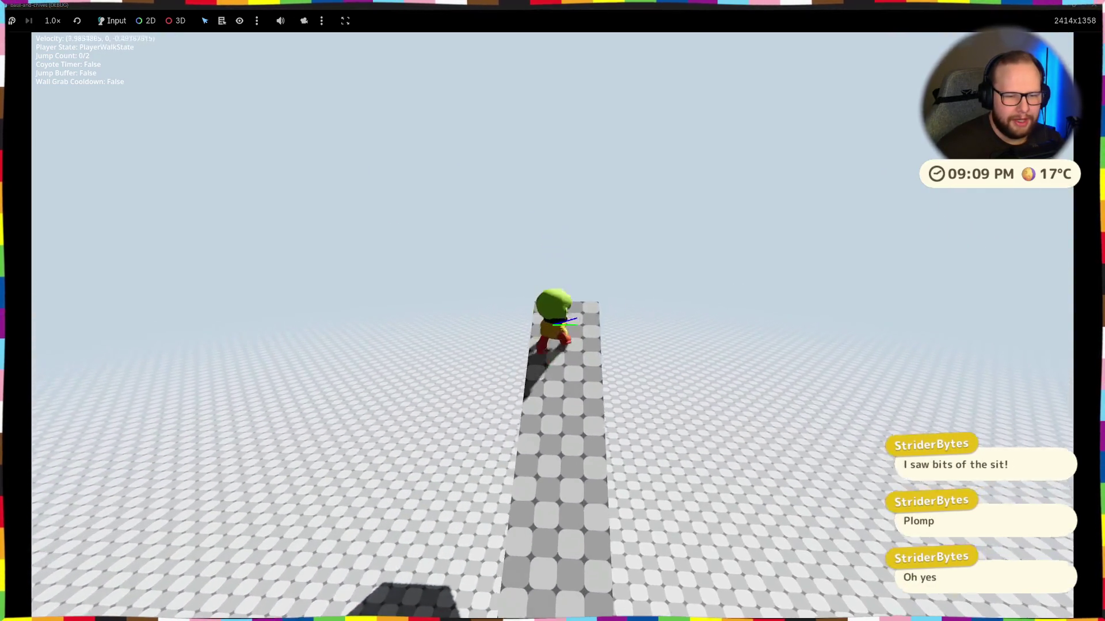
{"action": "key", "text": "s"}
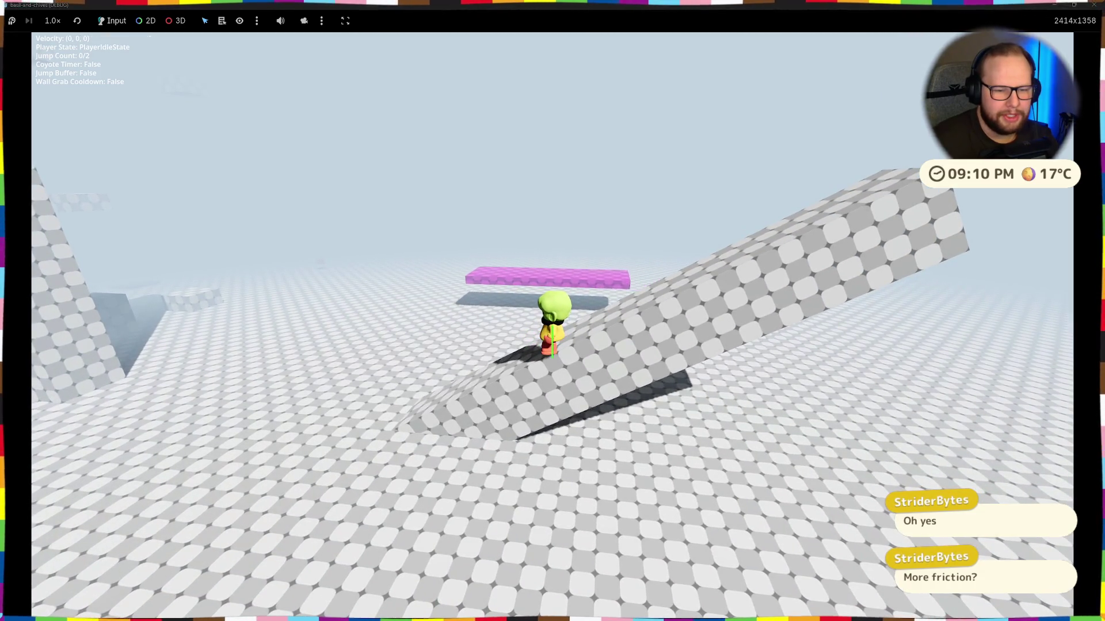
{"action": "key", "text": "w"}
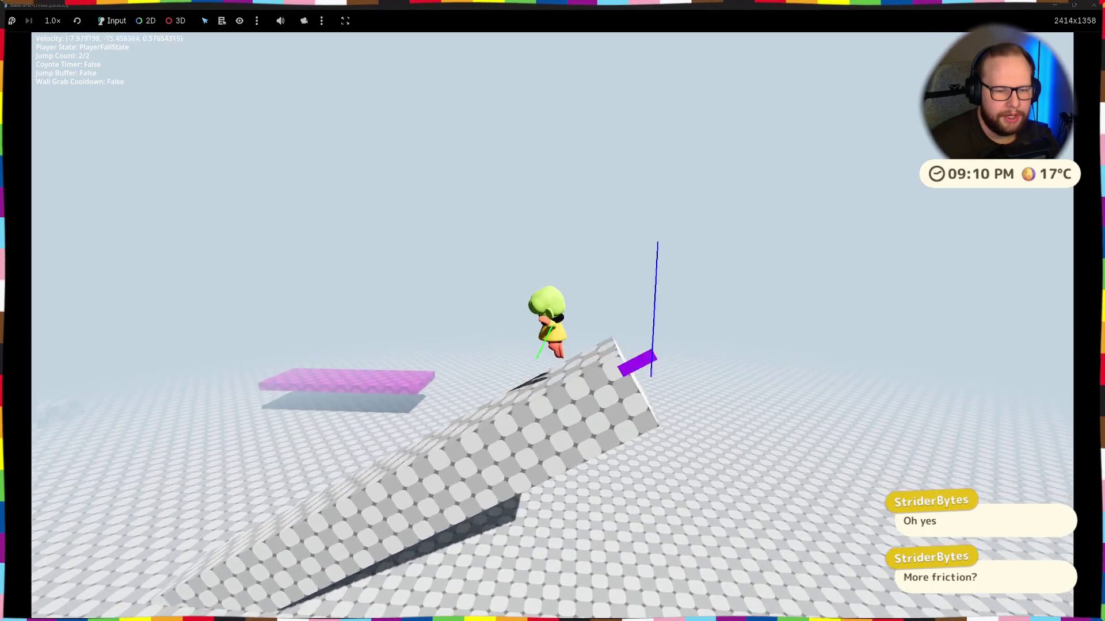
{"action": "key", "text": "space"}
{"action": "key", "text": "space"}
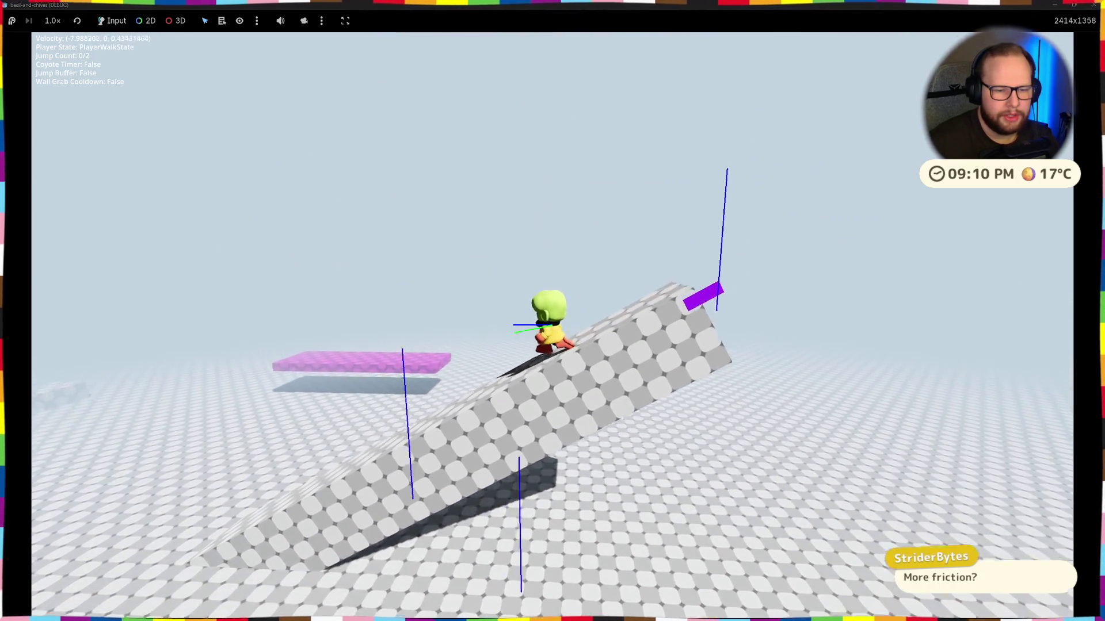
{"action": "key", "text": "s"}
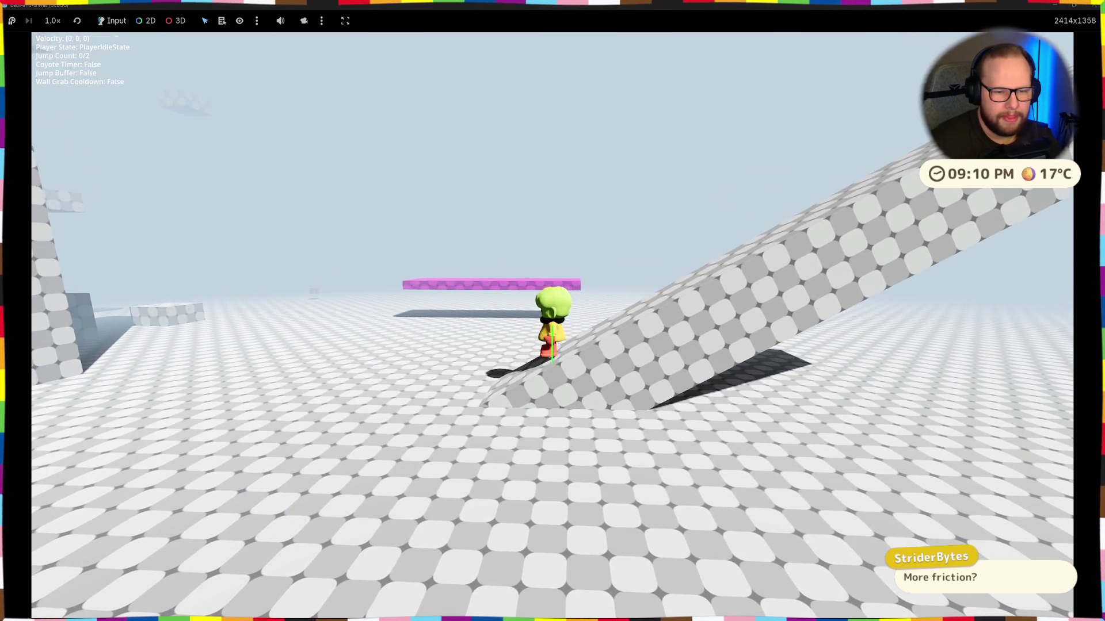
{"action": "key", "text": "w"}
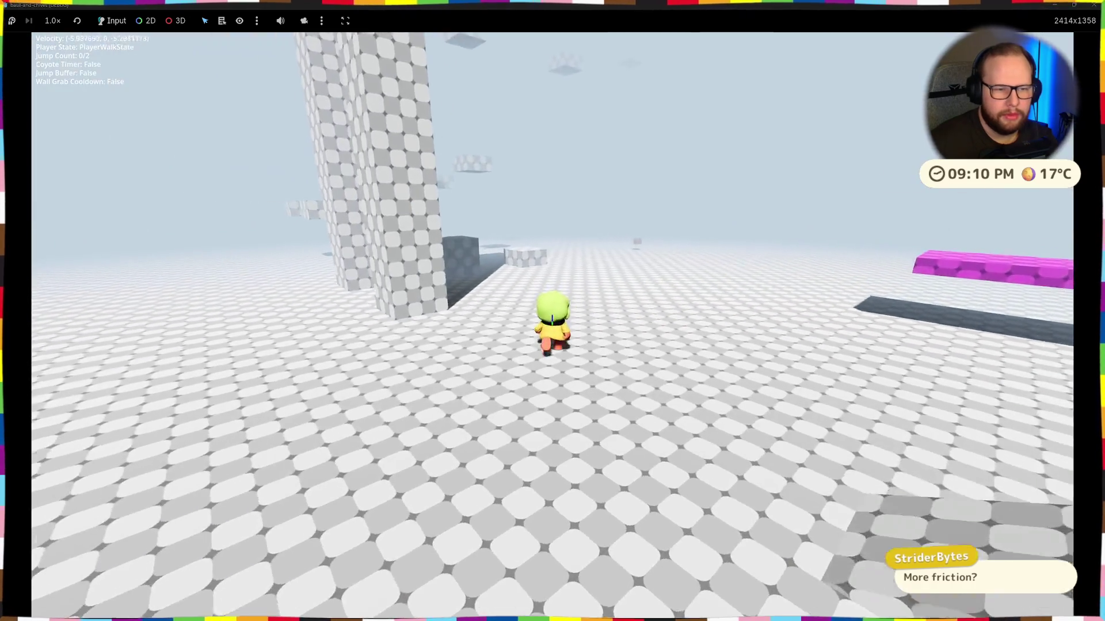
{"action": "key", "text": "space"}
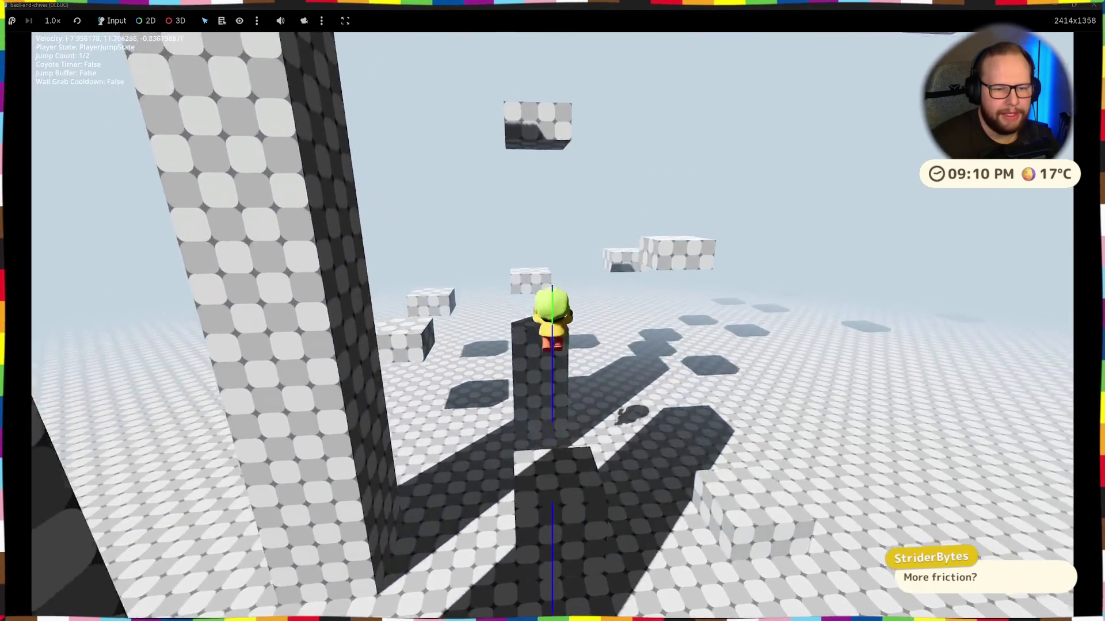
{"action": "key", "text": "space"}
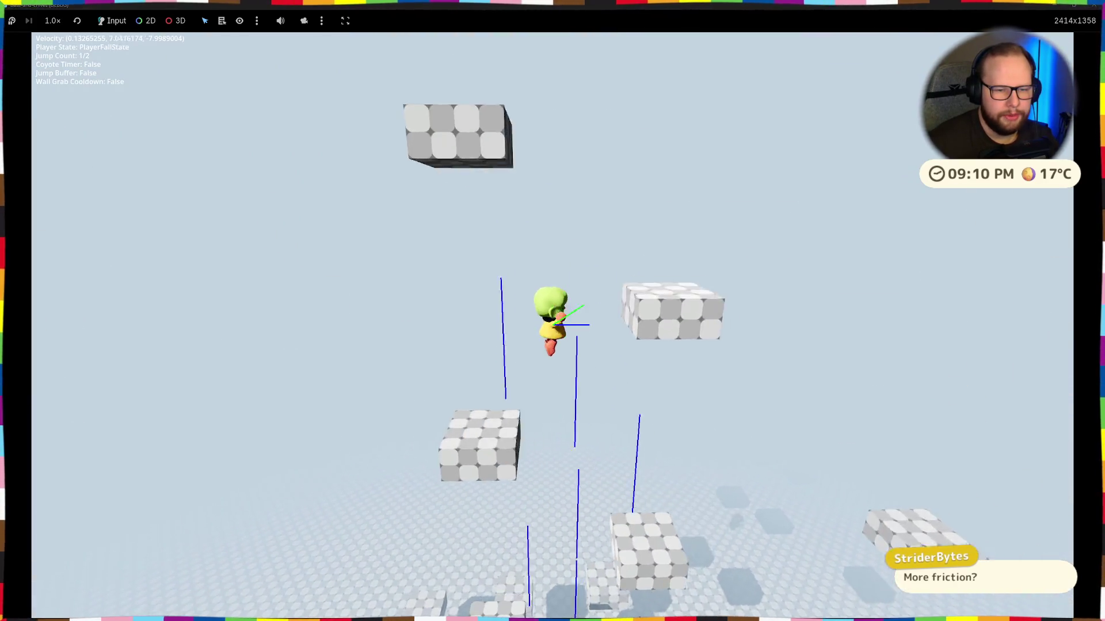
{"action": "key", "text": "space"}
{"action": "key", "text": "space"}
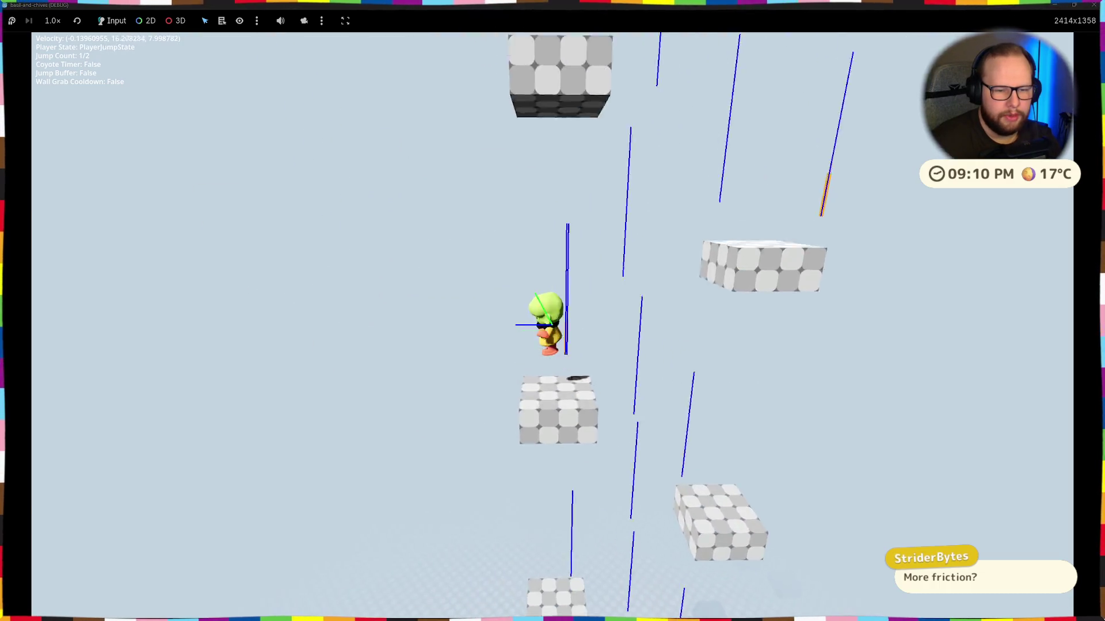
{"action": "key", "text": "space"}
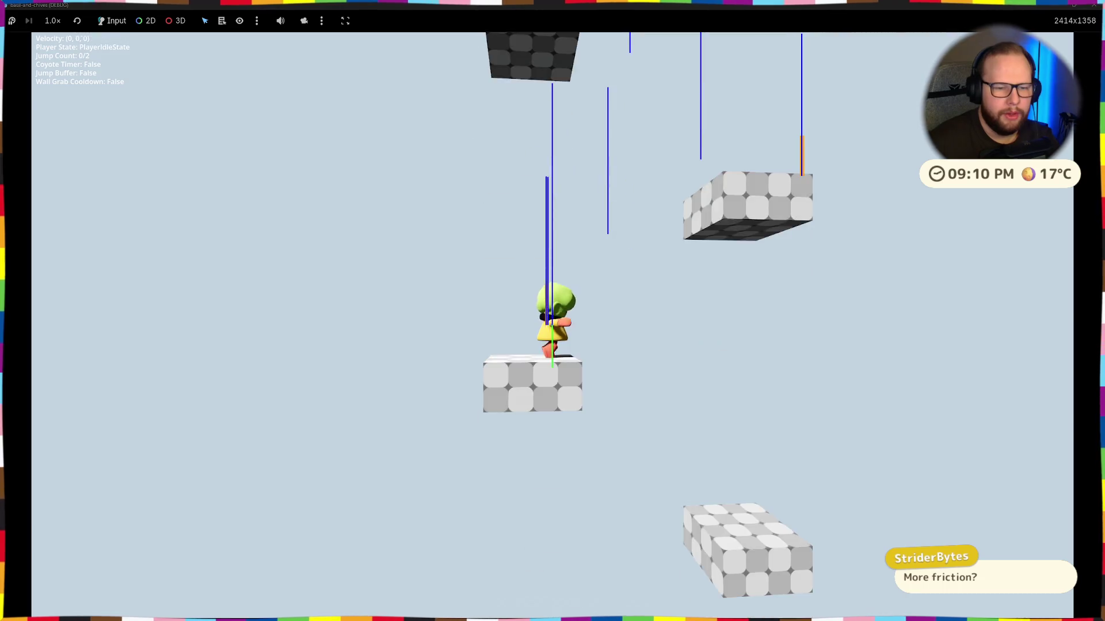
{"action": "key", "text": "space"}
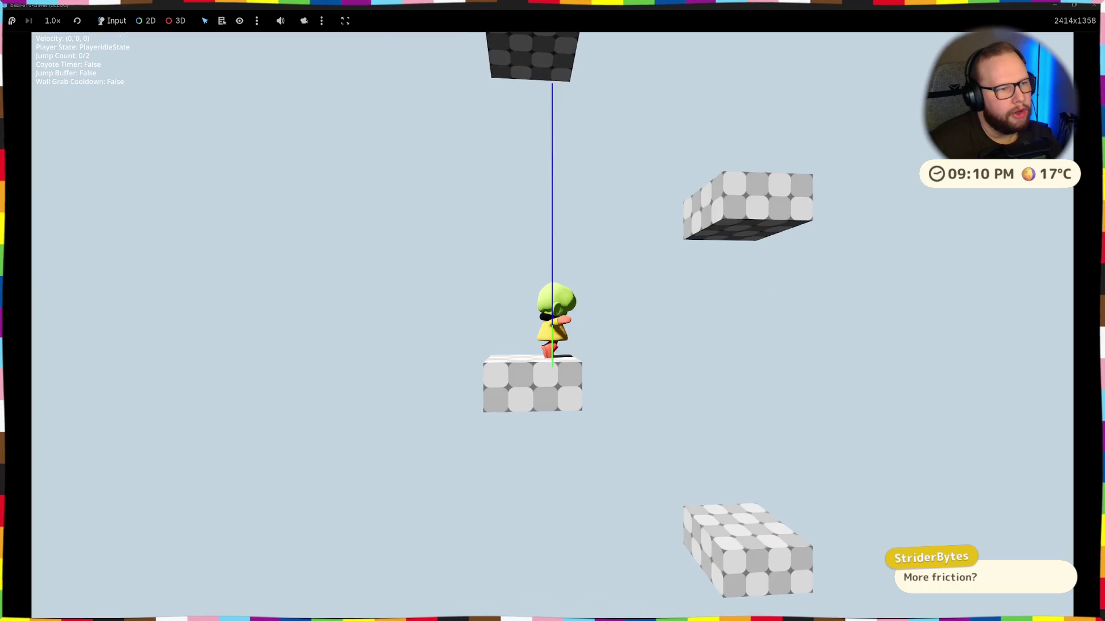
{"action": "key", "text": "space"}
{"action": "key", "text": "space"}
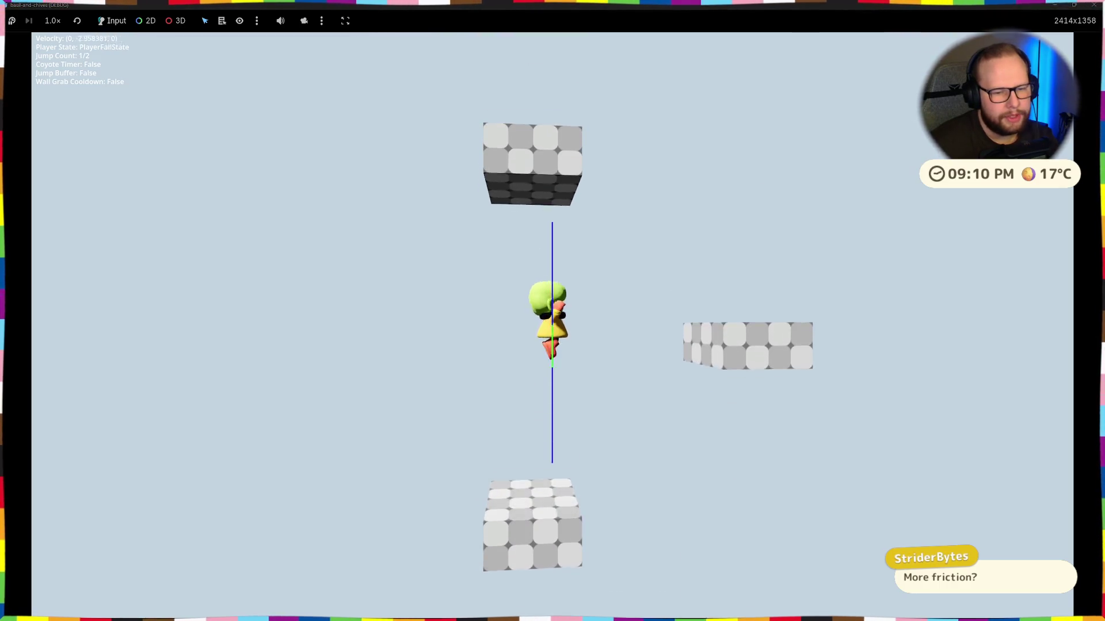
{"action": "key", "text": "space"}
{"action": "key", "text": "space"}
{"action": "key", "text": "space"}
{"action": "key", "text": "space"}
{"action": "key", "text": "space"}
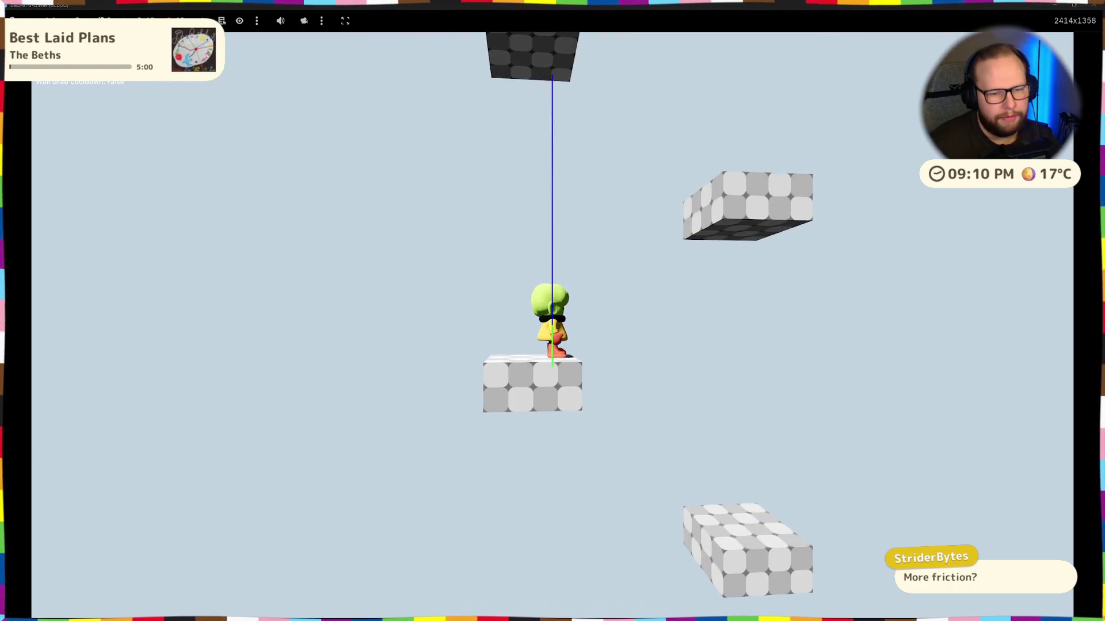
{"action": "key", "text": "space"}
{"action": "key", "text": "space"}
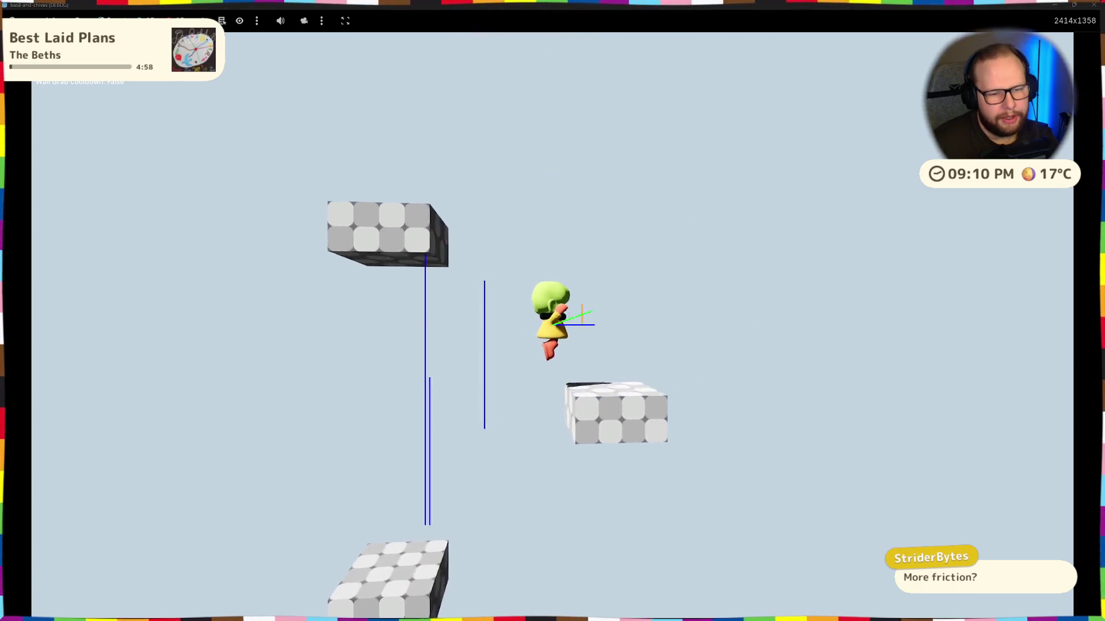
{"action": "key", "text": "space"}
{"action": "key", "text": "space"}
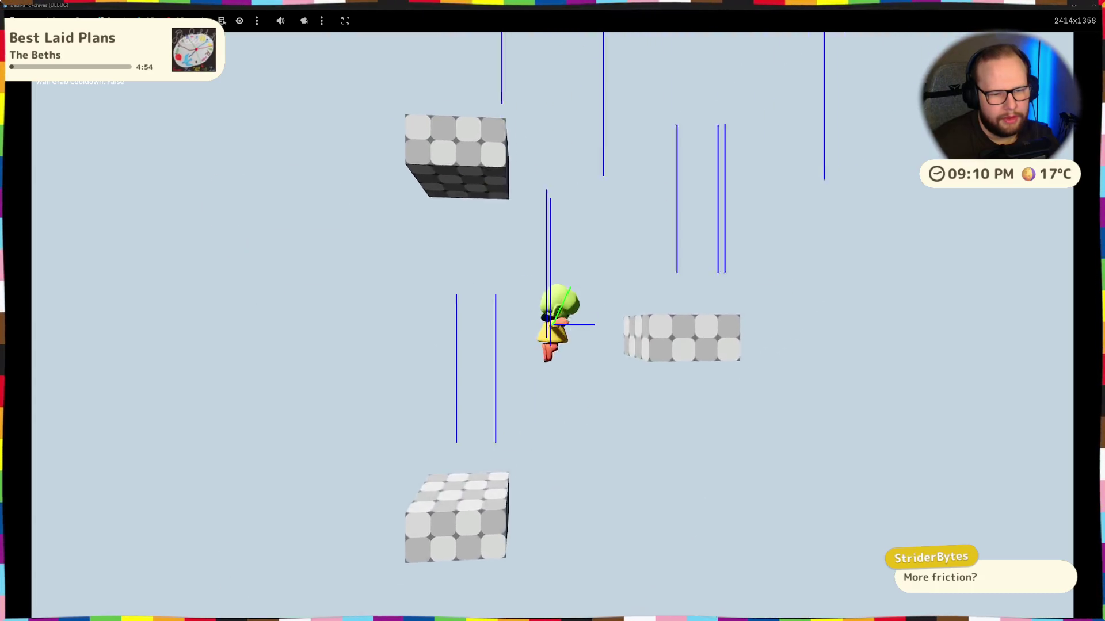
{"action": "key", "text": "space"}
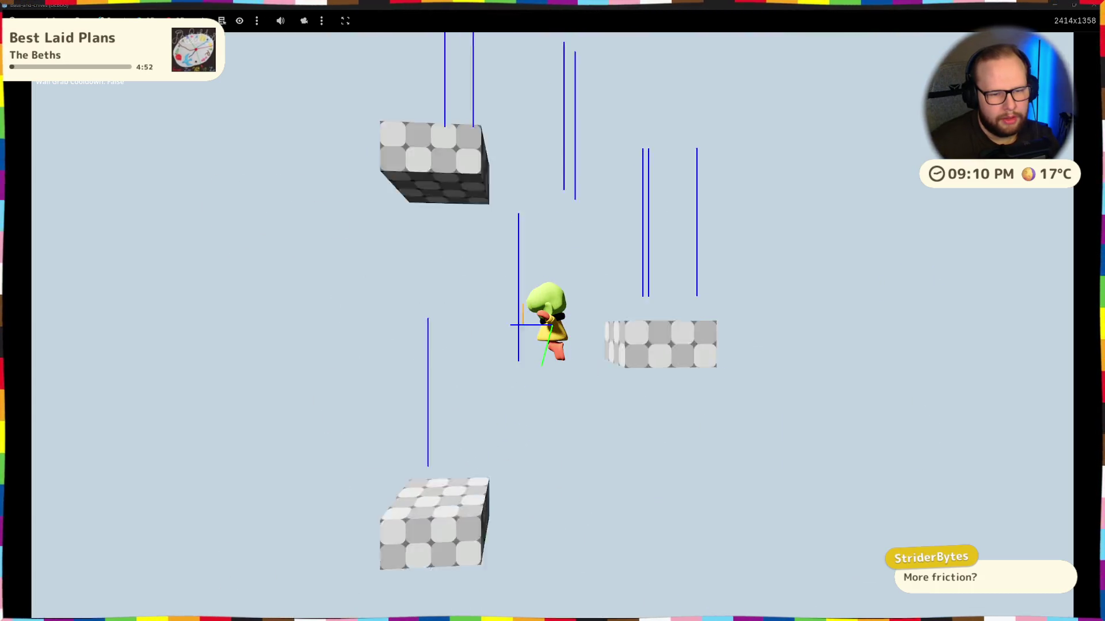
{"action": "key", "text": "space"}
{"action": "key", "text": "space"}
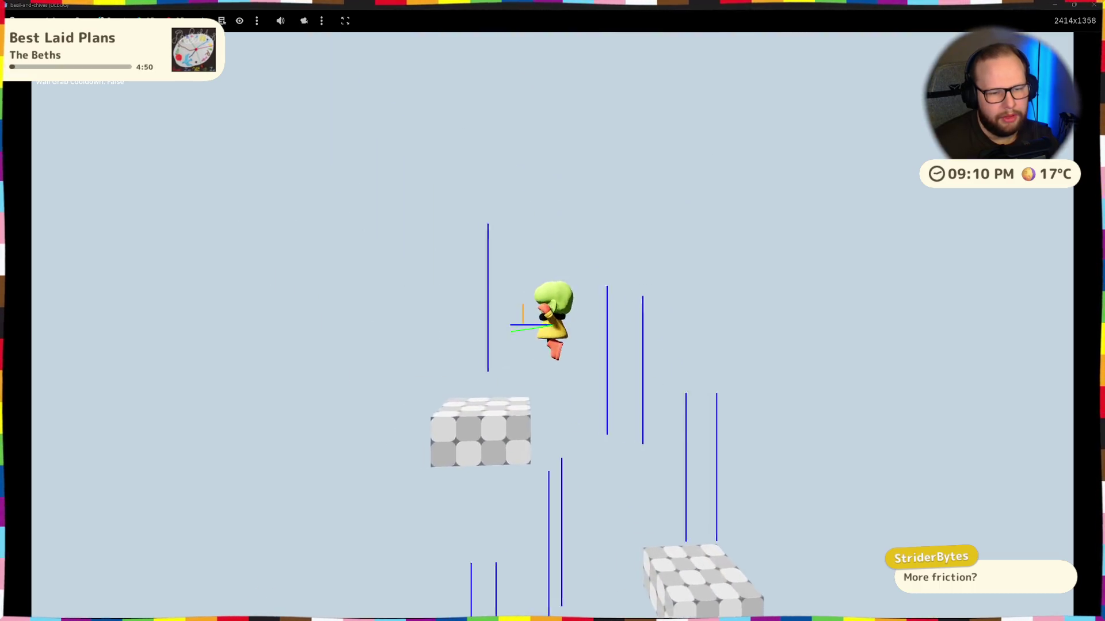
{"action": "key", "text": "space"}
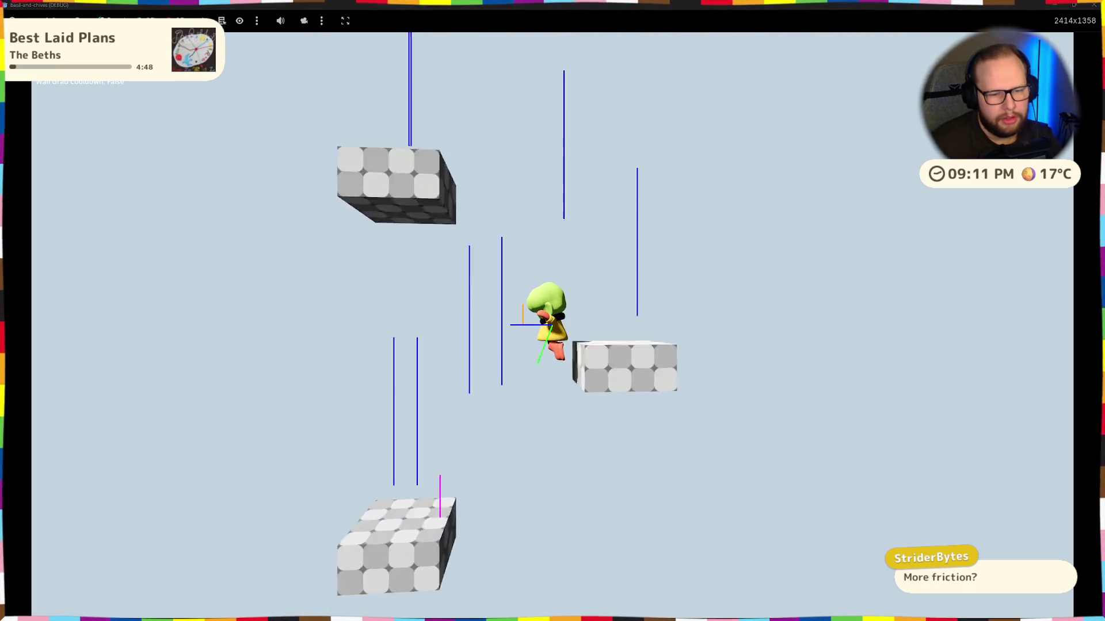
{"action": "key", "text": "space"}
{"action": "key", "text": "space"}
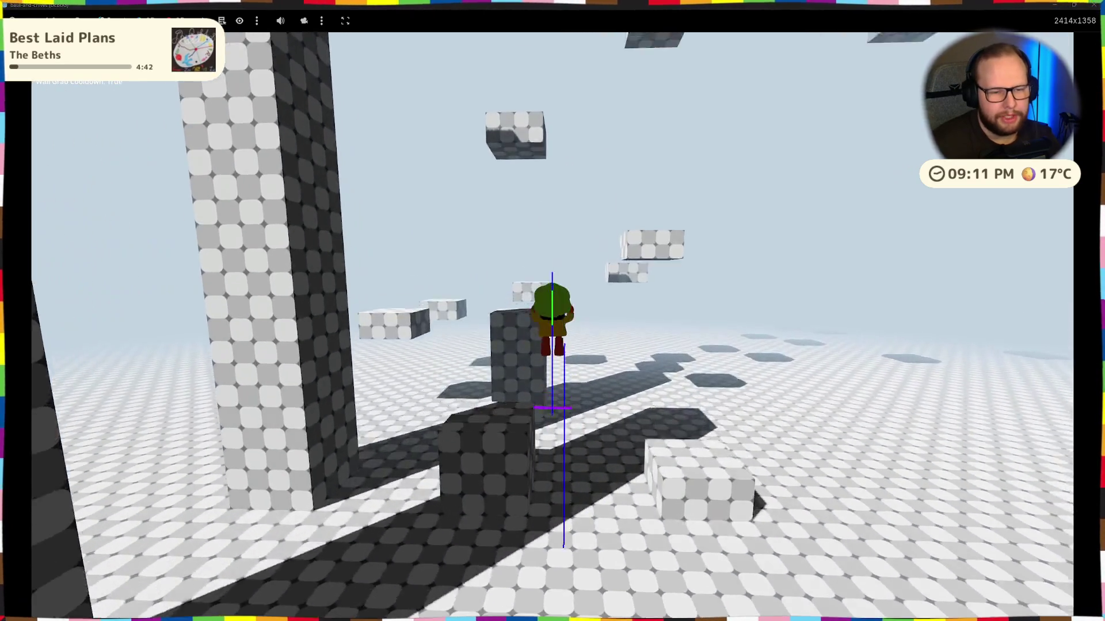
{"action": "key", "text": "space"}
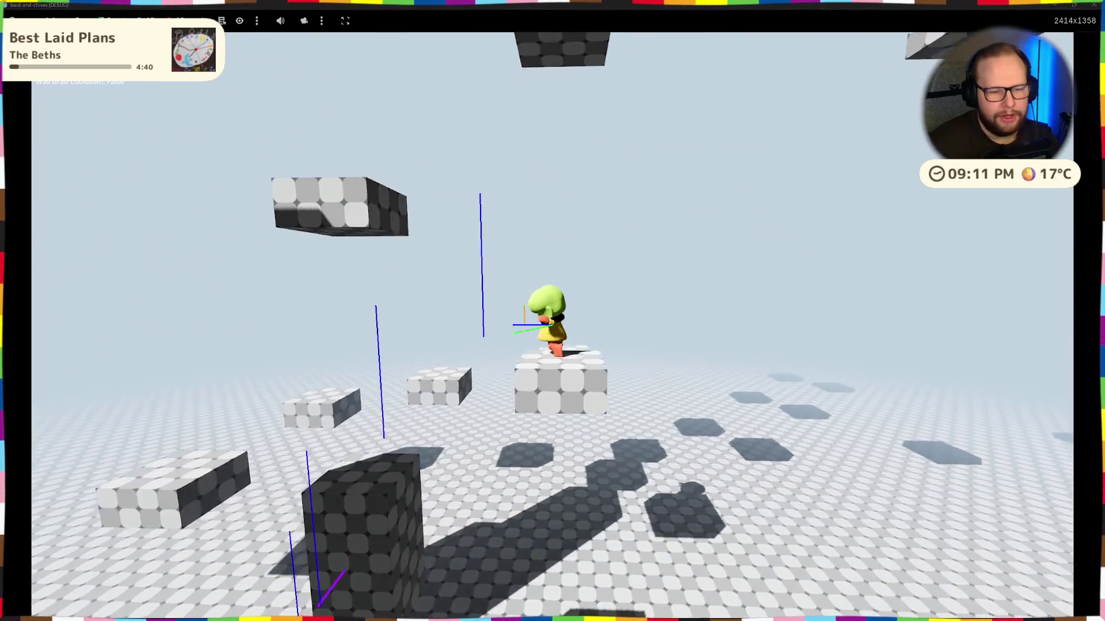
{"action": "key", "text": "space"}
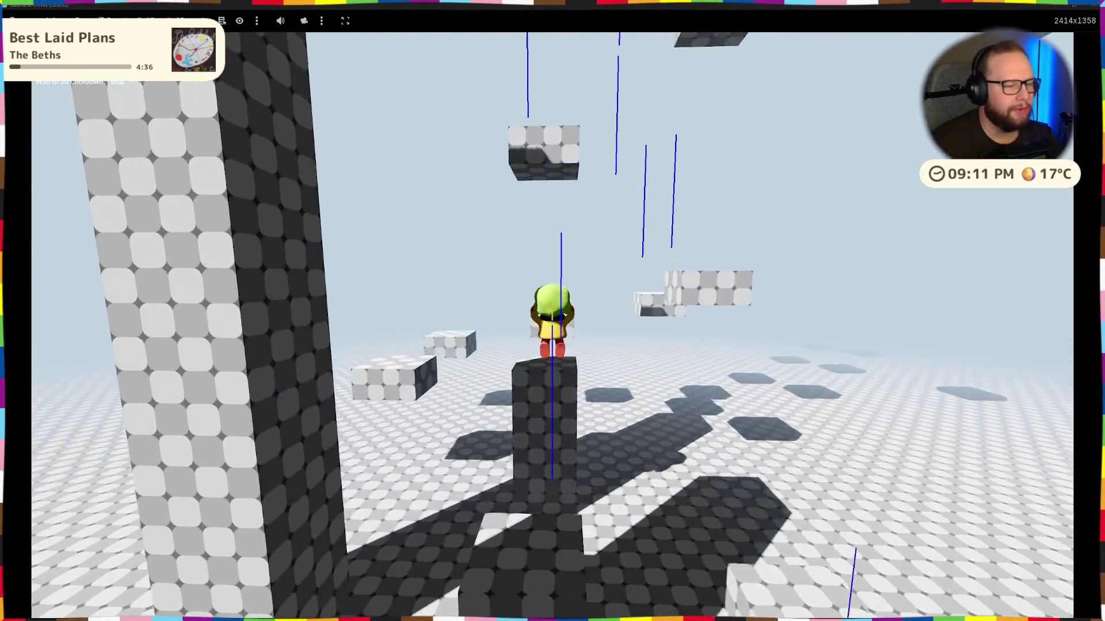
{"action": "key", "text": "space"}
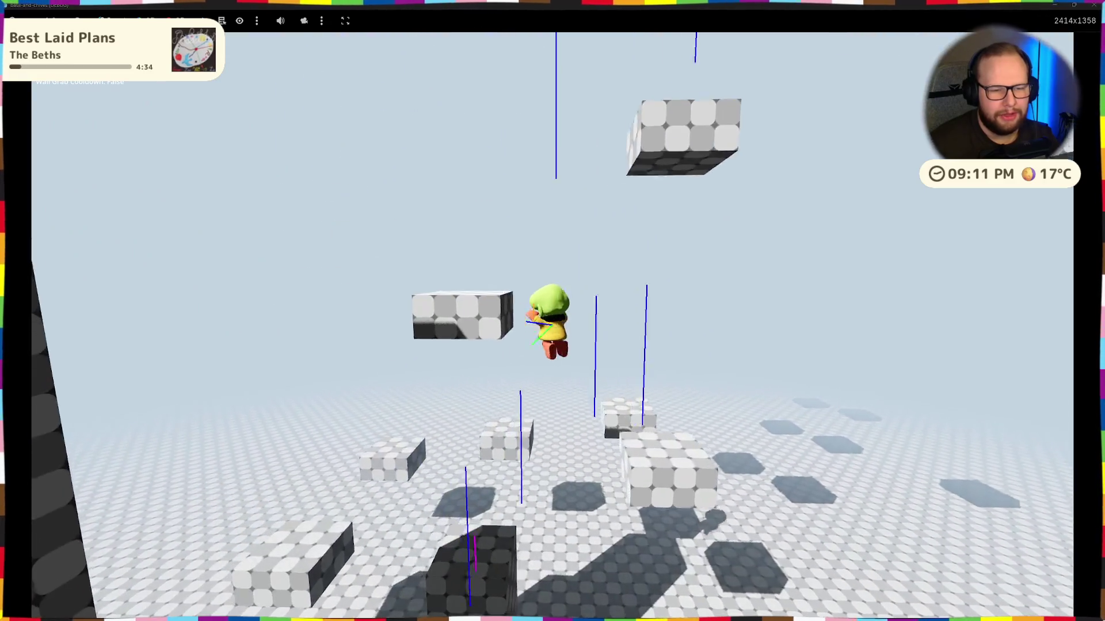
{"action": "key", "text": "space"}
{"action": "key", "text": "space"}
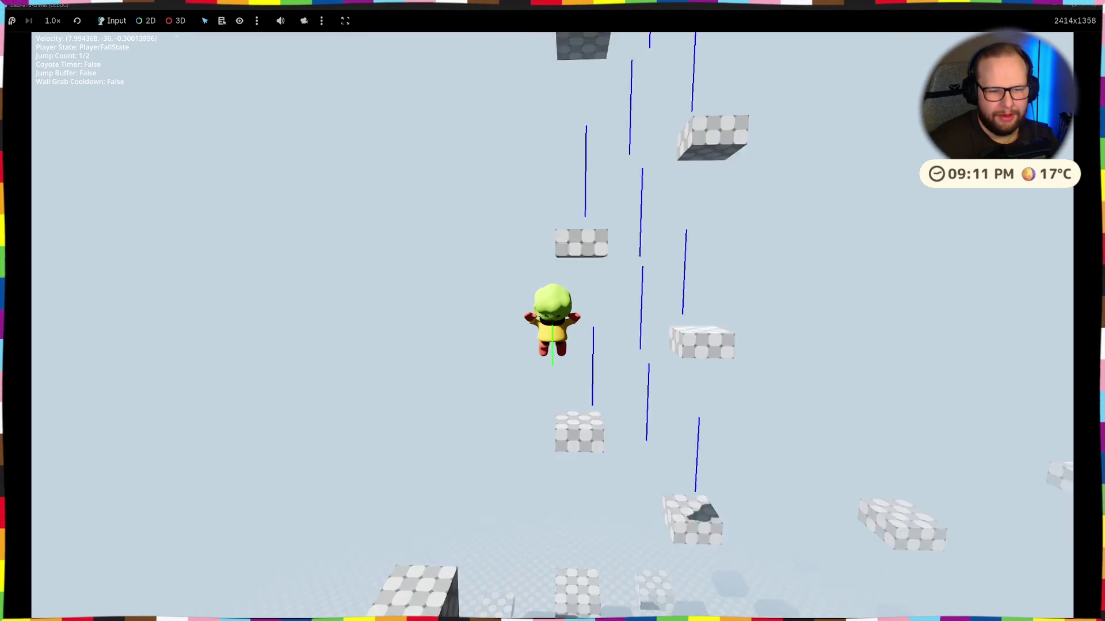
{"action": "key", "text": "space"}
{"action": "key", "text": "space"}
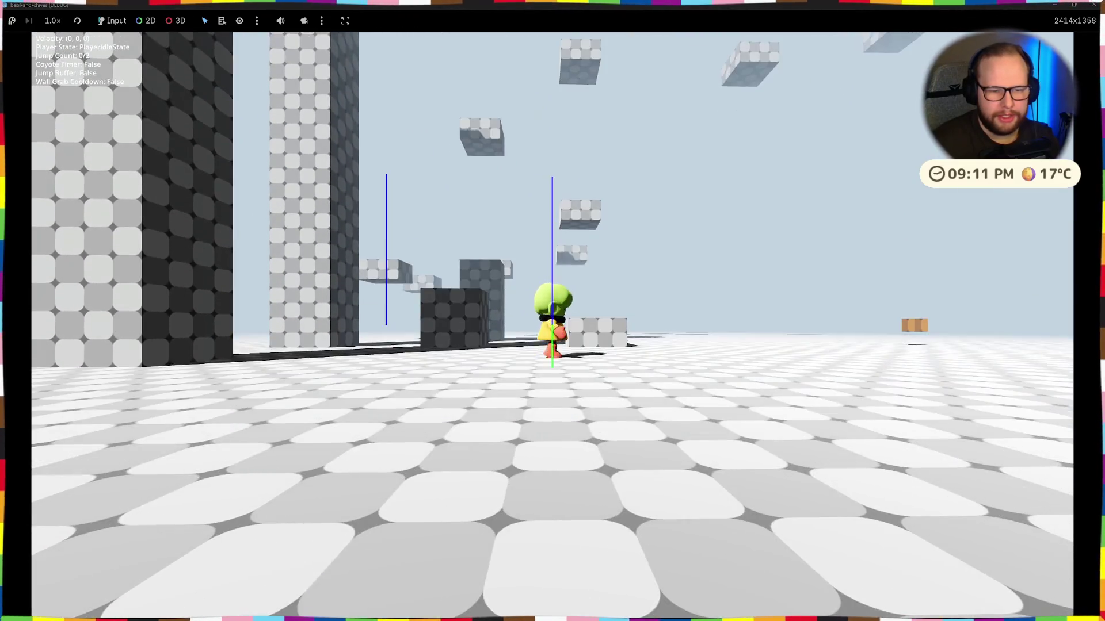
{"action": "key", "text": "space"}
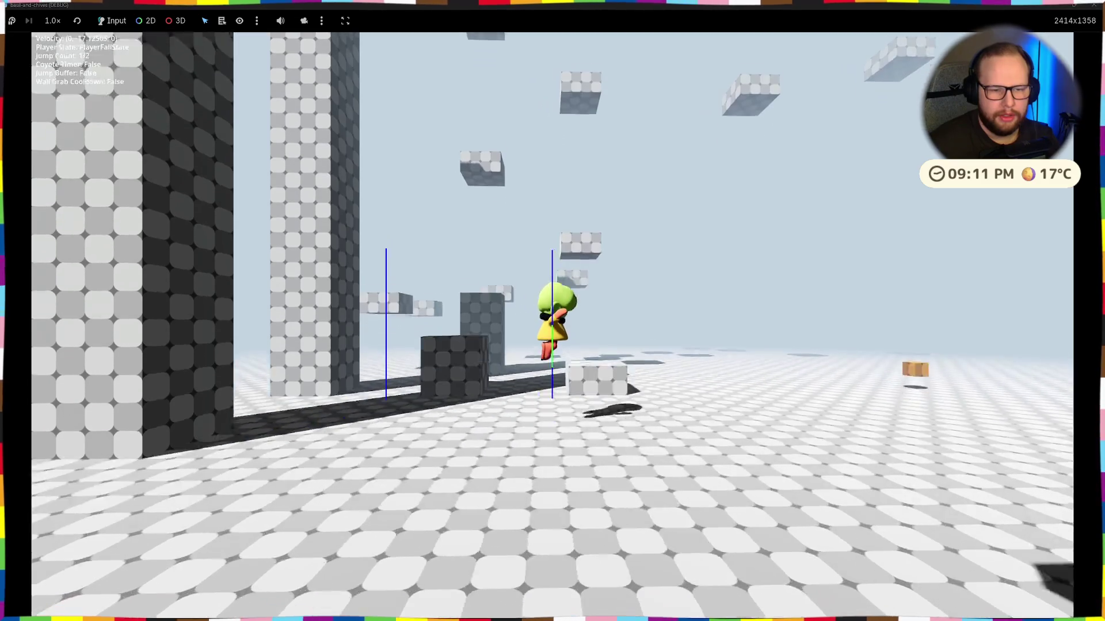
{"action": "key", "text": "space"}
{"action": "key", "text": "space"}
{"action": "key", "text": "s"}
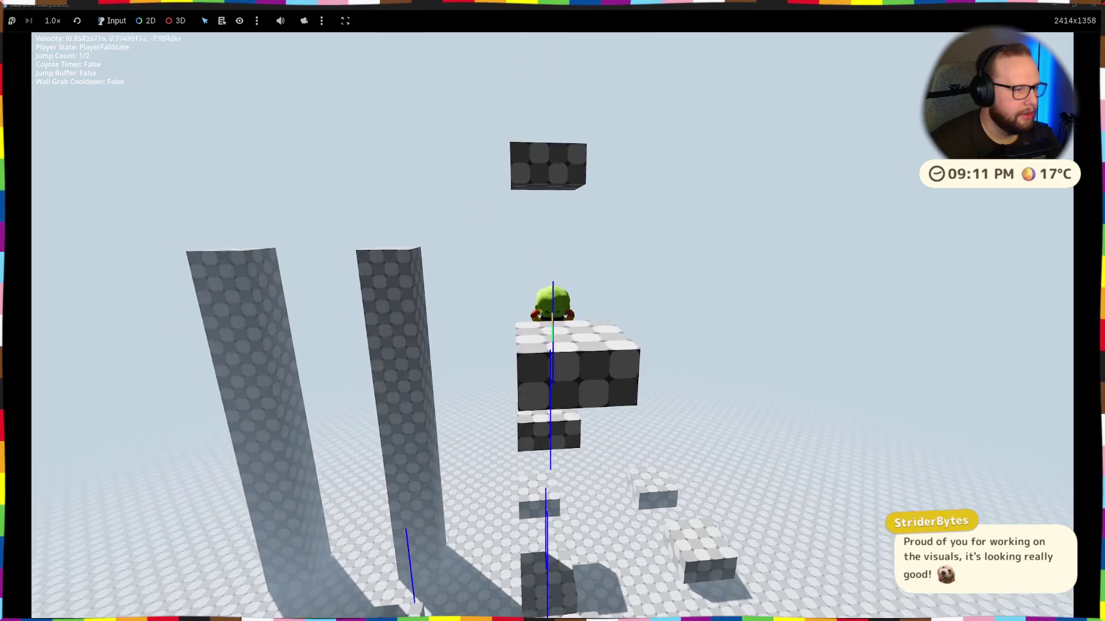
{"action": "key", "text": "space"}
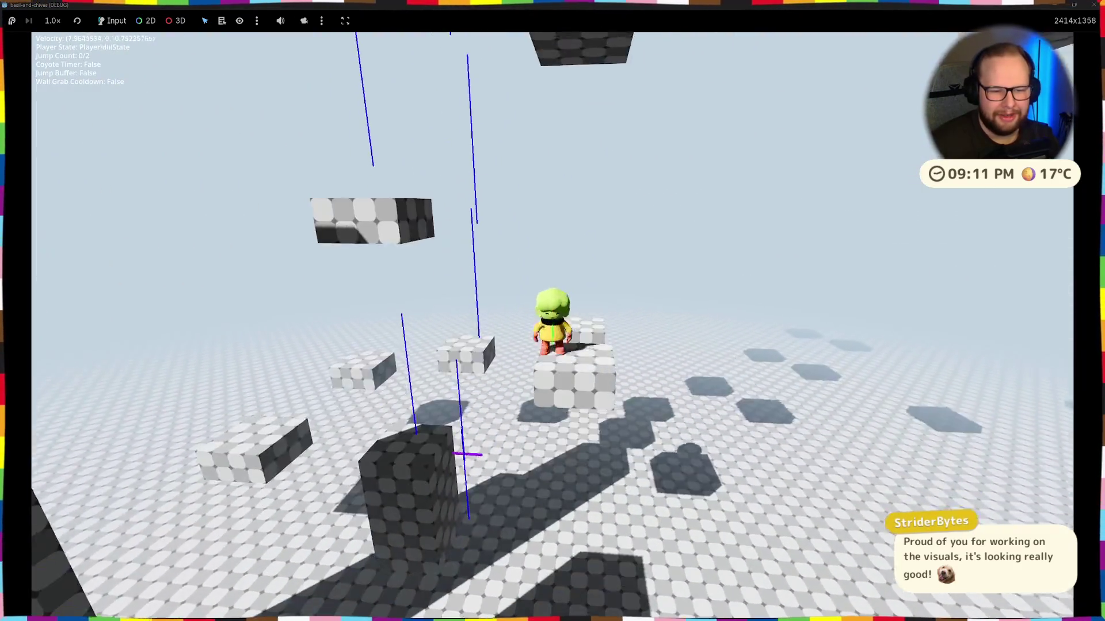
{"action": "key", "text": "space"}
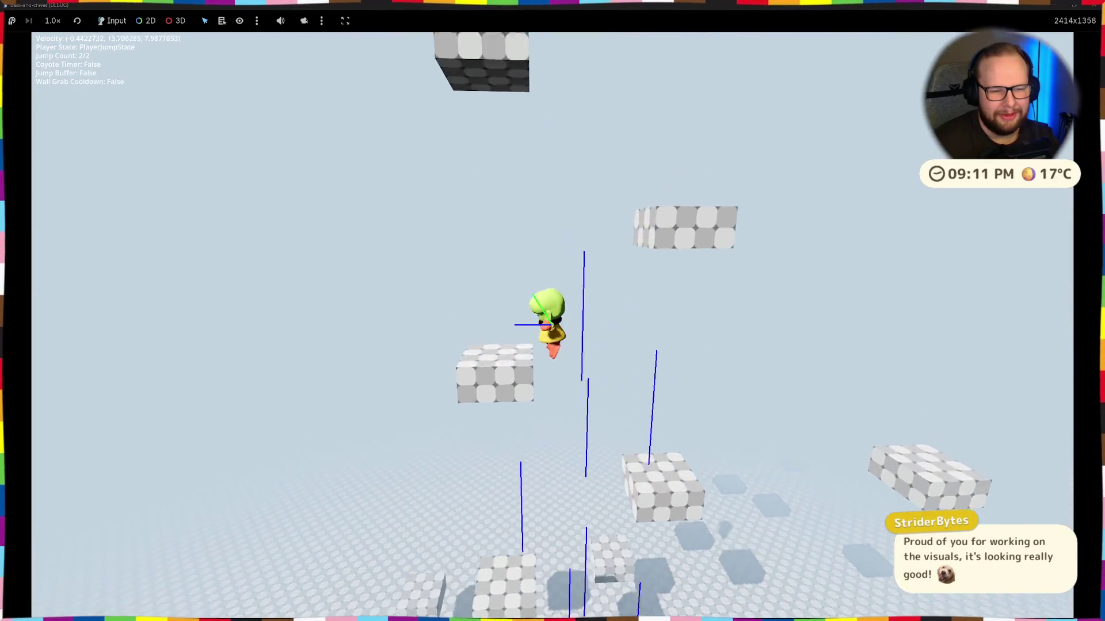
{"action": "key", "text": "space"}
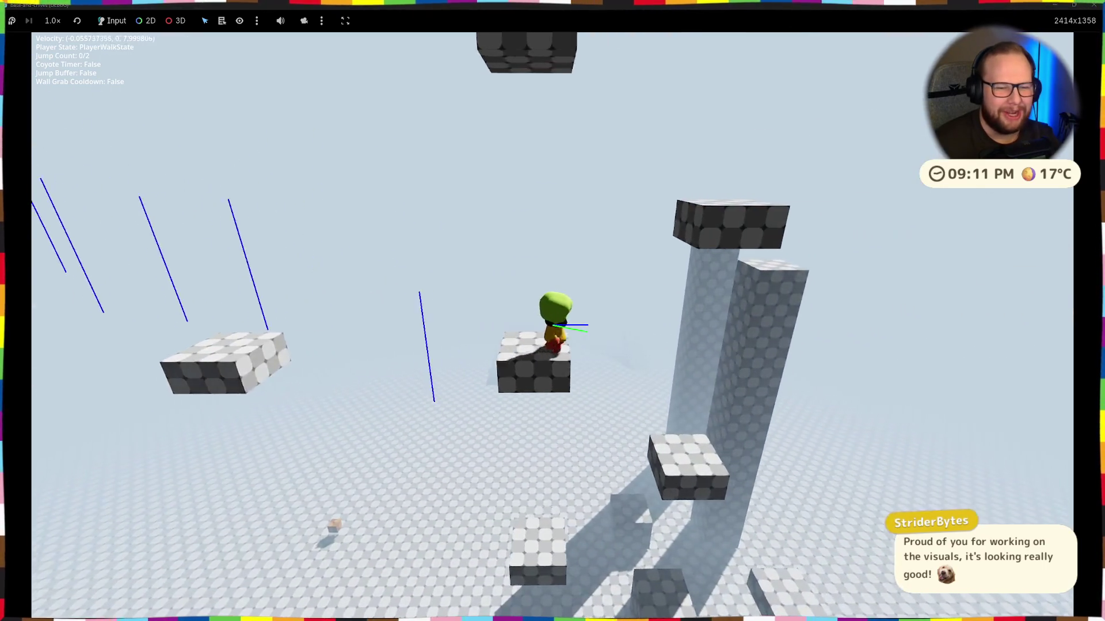
{"action": "key", "text": "space"}
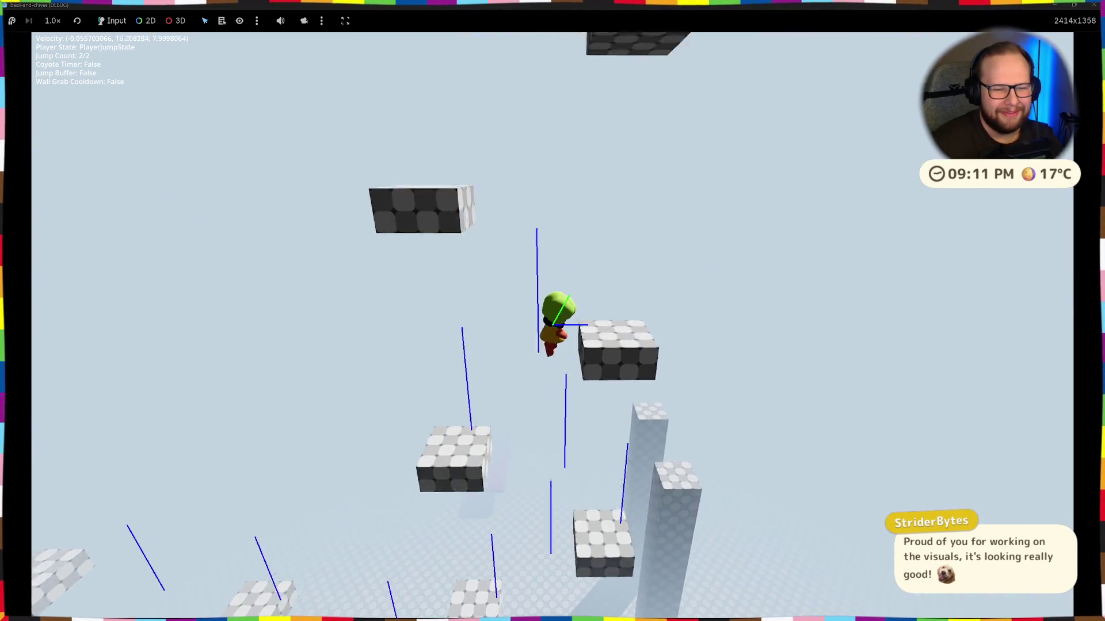
{"action": "key", "text": "space"}
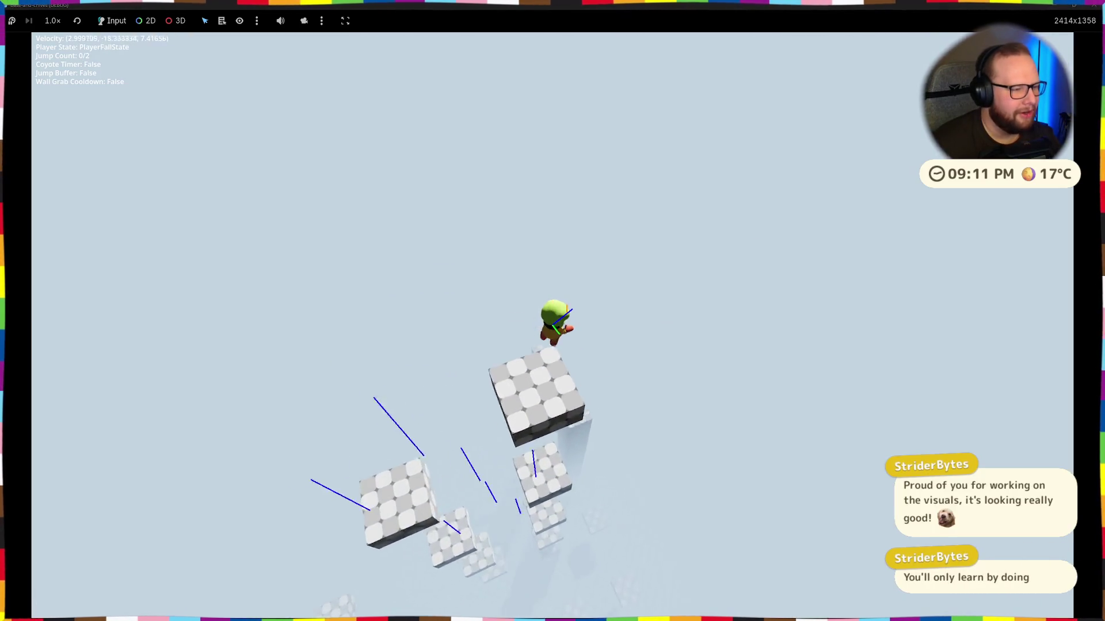
Step: Jump across pillar tops, grabbing a ledge and a block wall, then double-jump off
{"action": "key", "text": "space"}
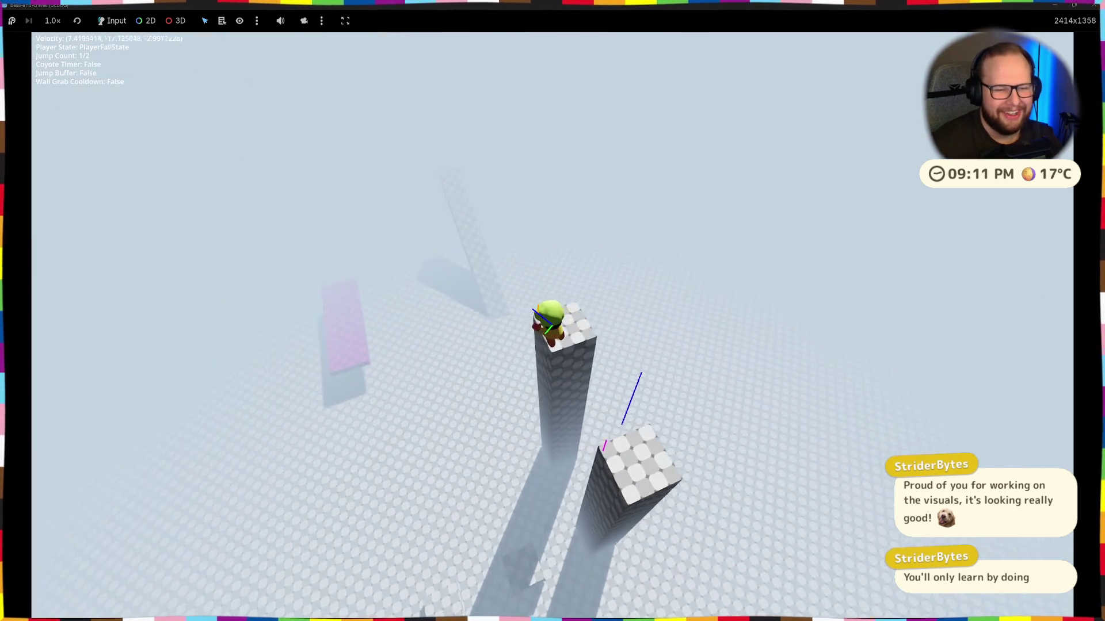
{"action": "key", "text": "w"}
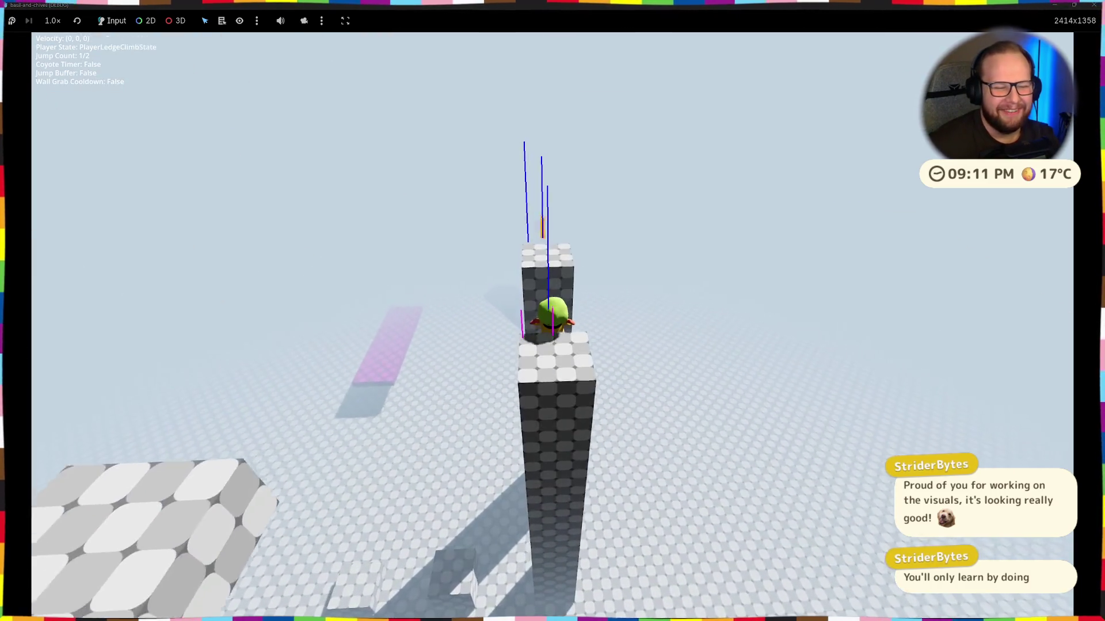
{"action": "key", "text": "space"}
{"action": "key", "text": "w"}
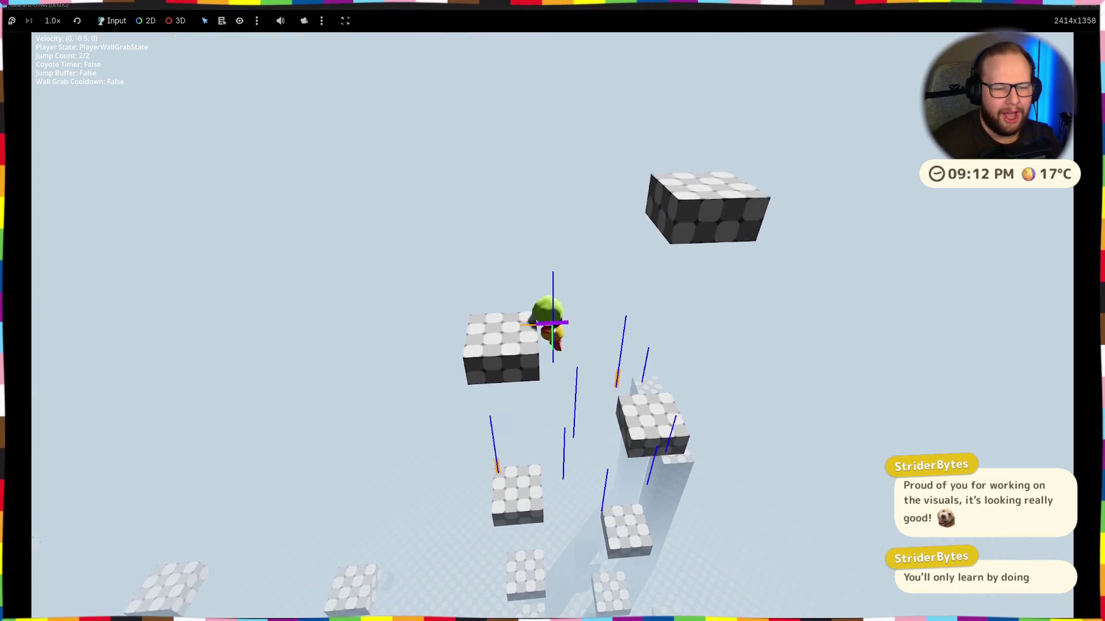
{"action": "key", "text": "space"}
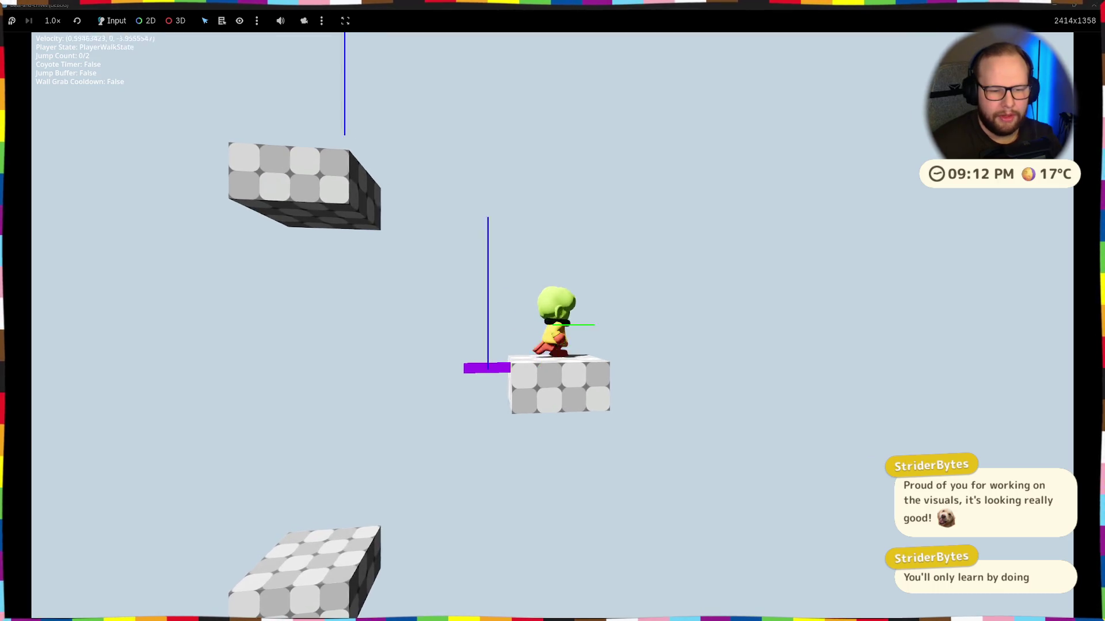
{"action": "key", "text": "space"}
{"action": "key", "text": "space"}
{"action": "key", "text": "space"}
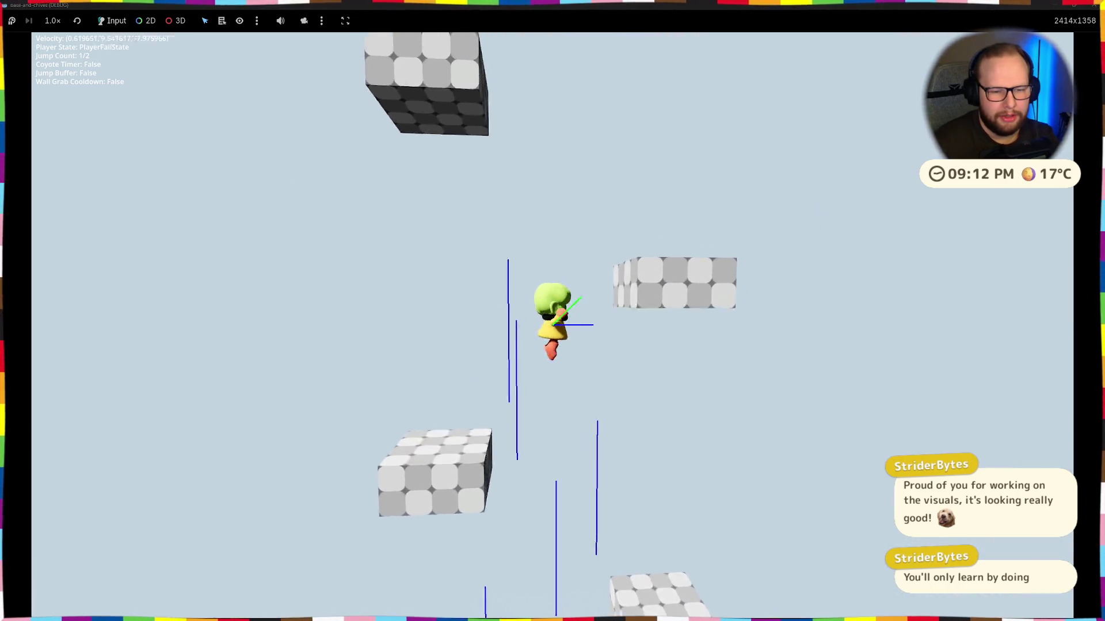
Step: Walk around the platform, step off its edge without jumping, and stop after landing
{"action": "key", "text": "s"}
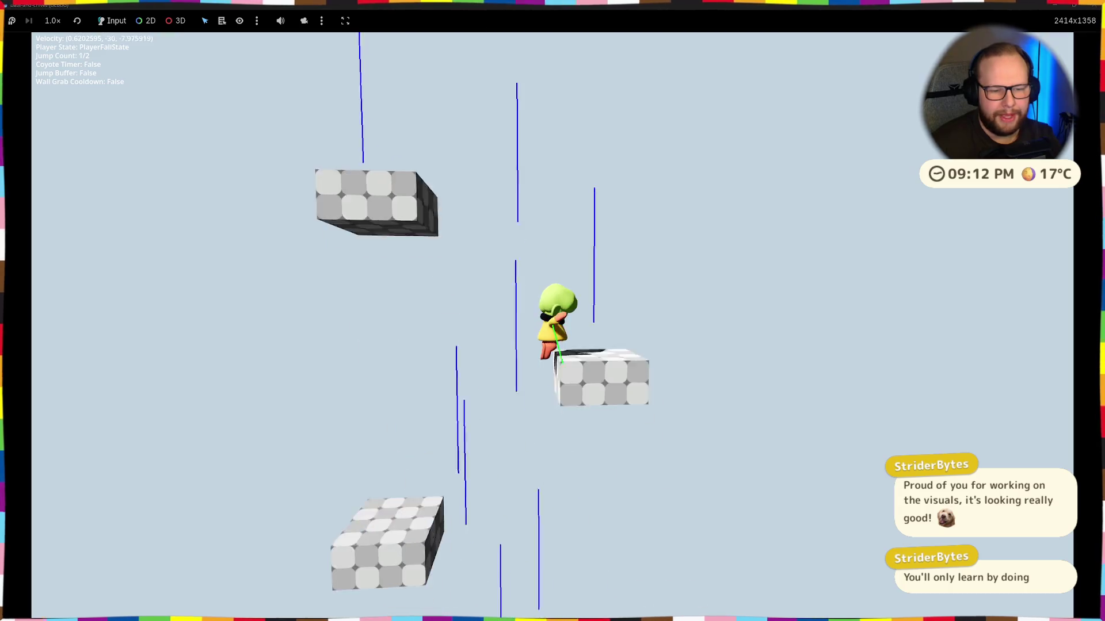
{"action": "key", "text": "s"}
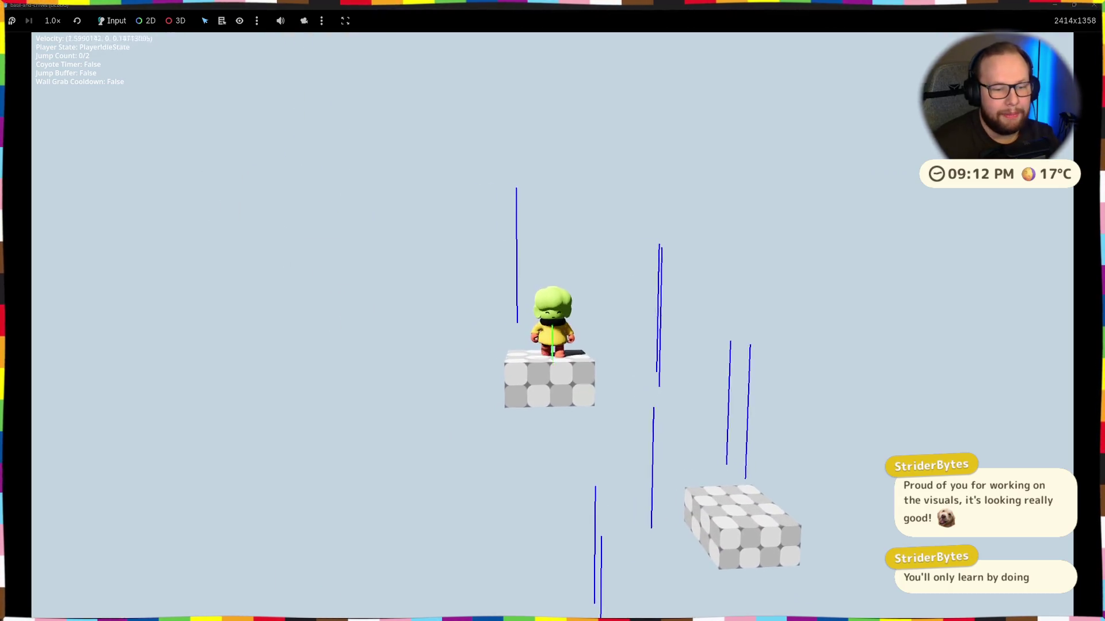
{"action": "key", "text": "w"}
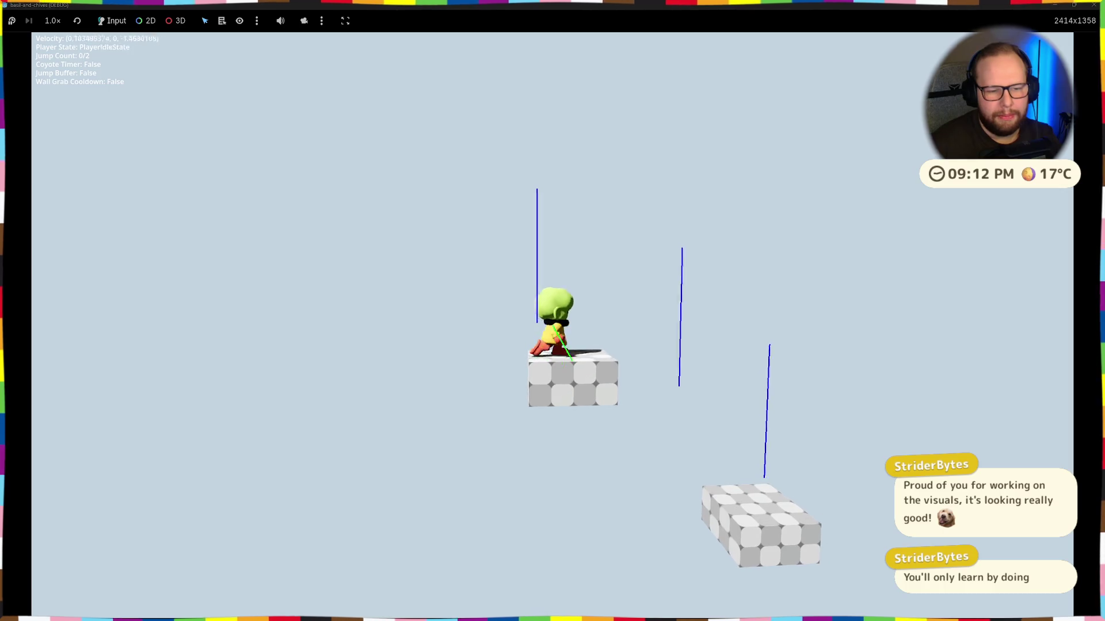
{"action": "key", "text": "w"}
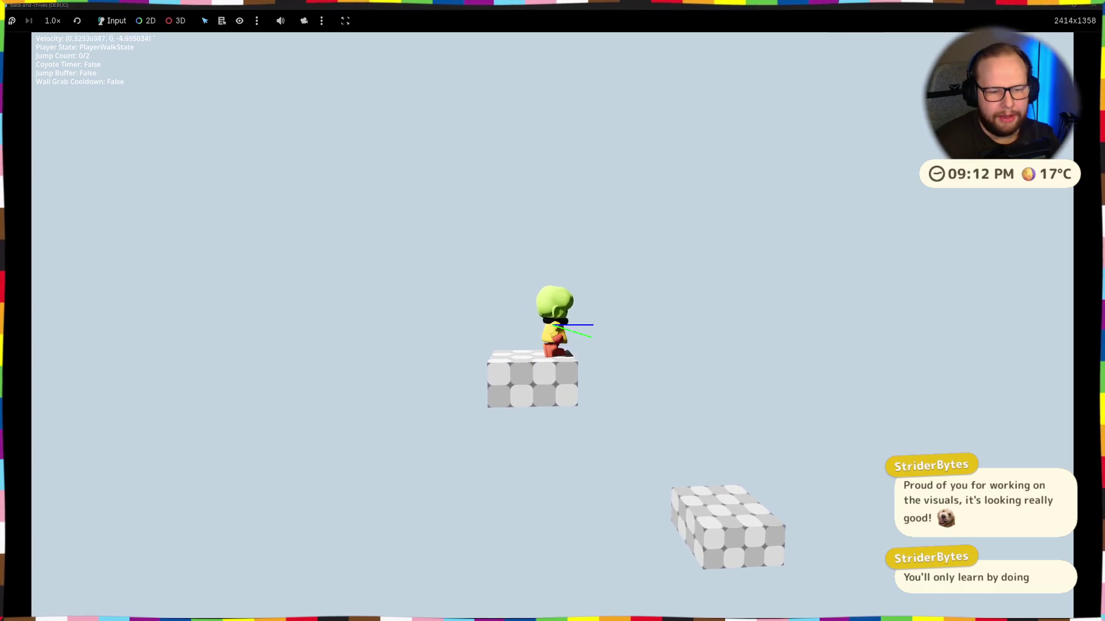
{"action": "key", "text": "space"}
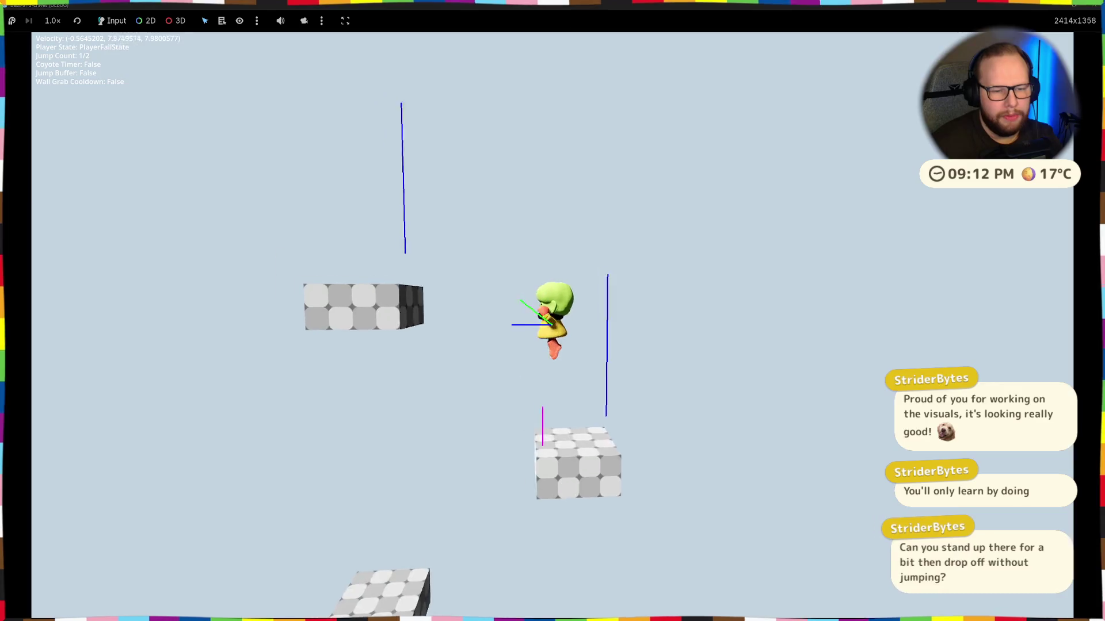
{"action": "key", "text": "w"}
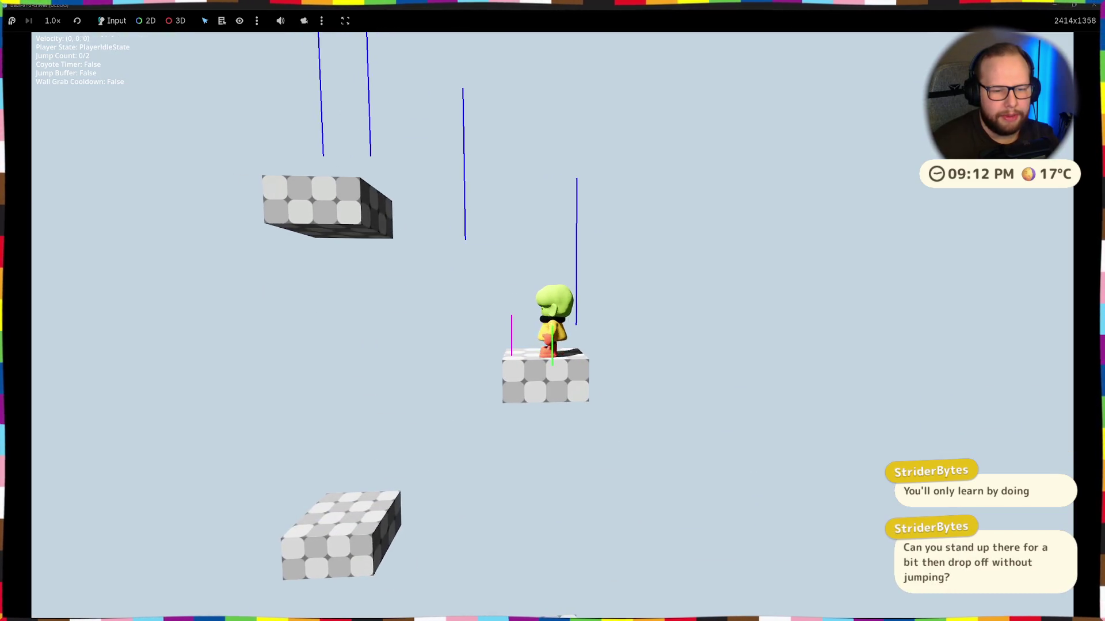
{"action": "key", "text": "w"}
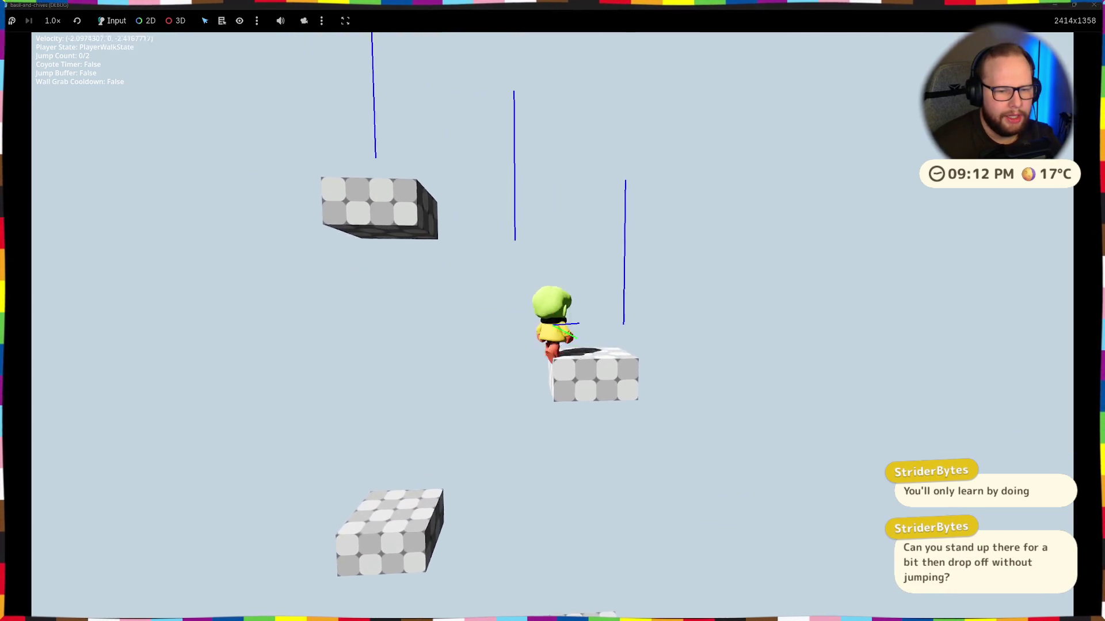
{"action": "key", "text": "s"}
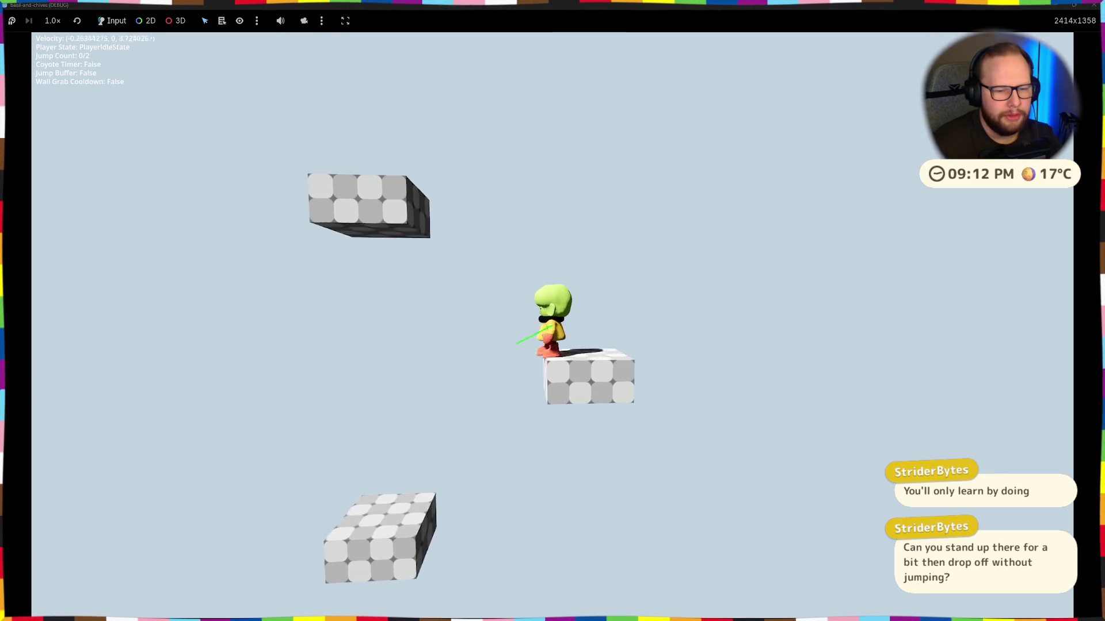
{"action": "key", "text": "w"}
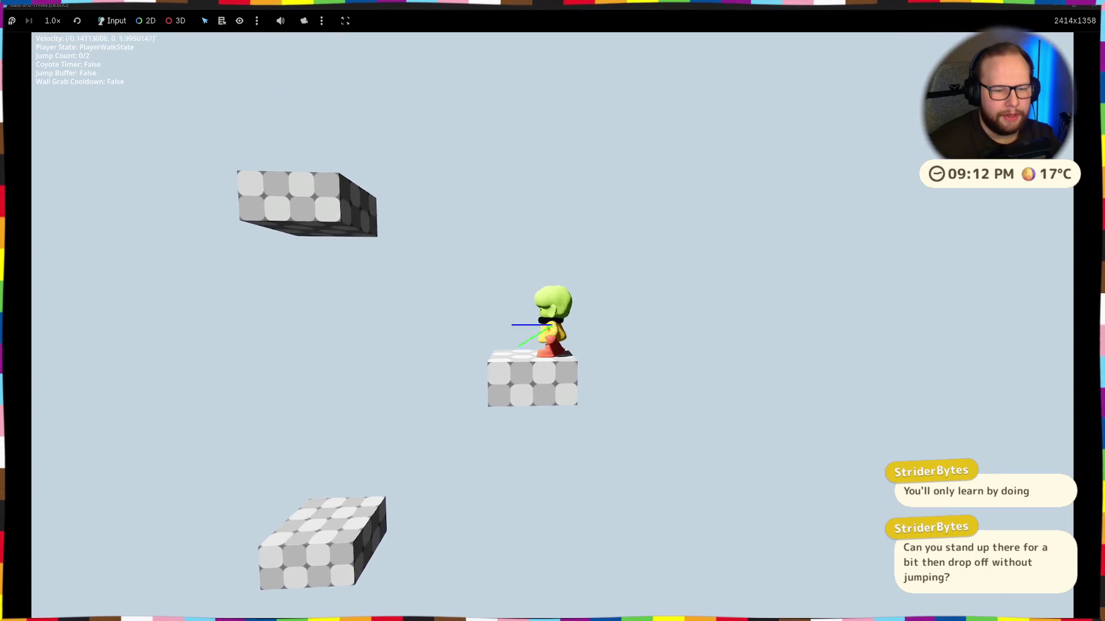
{"action": "key", "text": "d"}
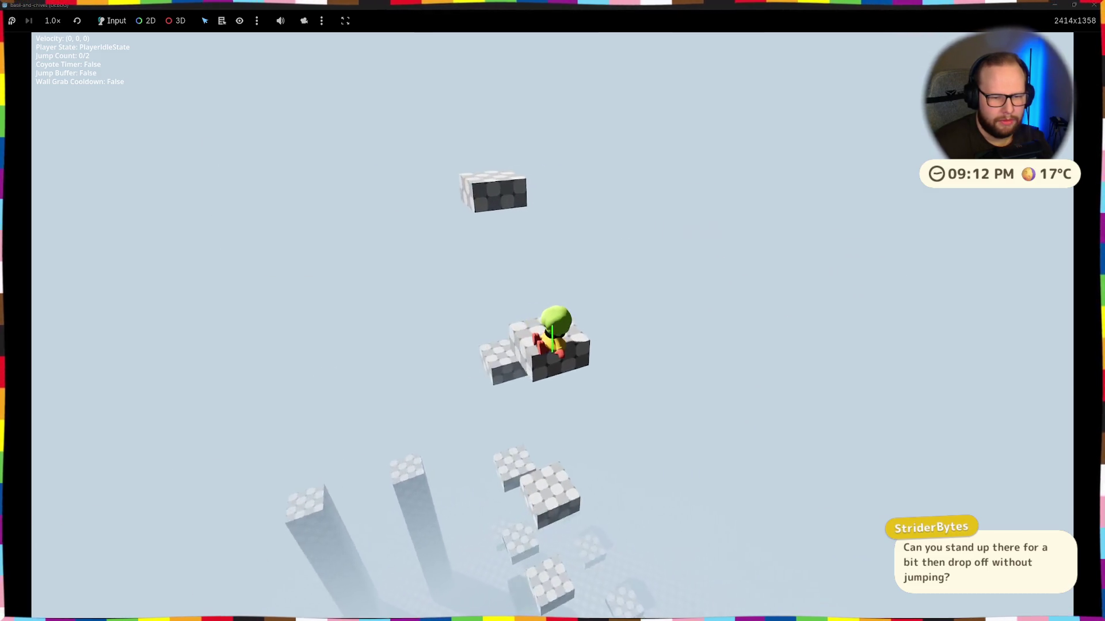
Step: Drop off the platform and jump onto the dark blocks using double jumps
{"action": "key", "text": "w"}
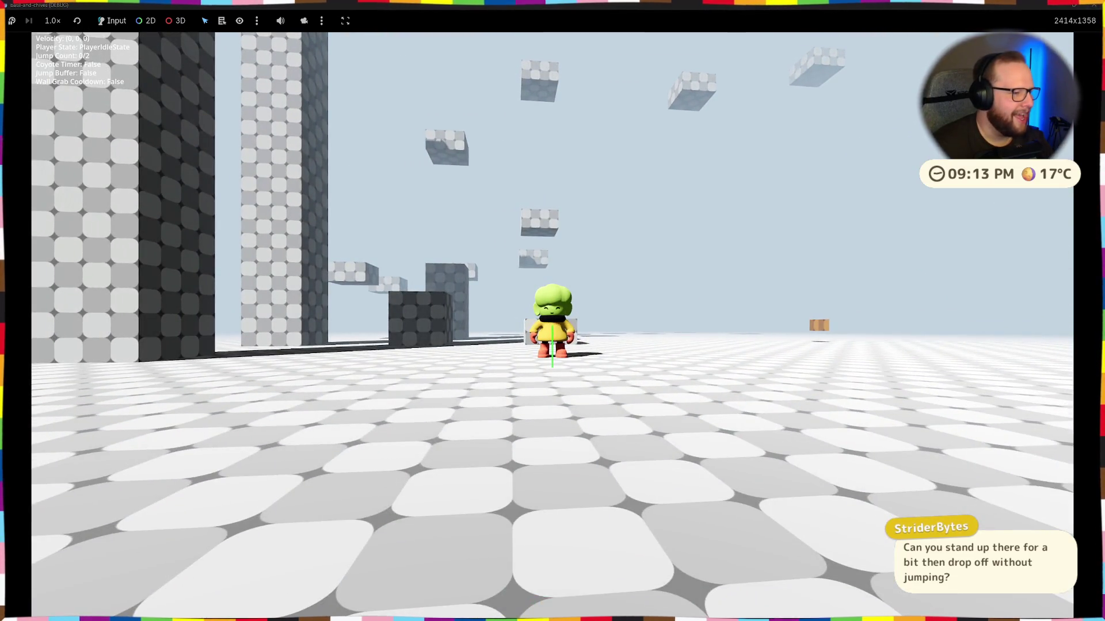
{"action": "key", "text": "a"}
{"action": "key", "text": "space"}
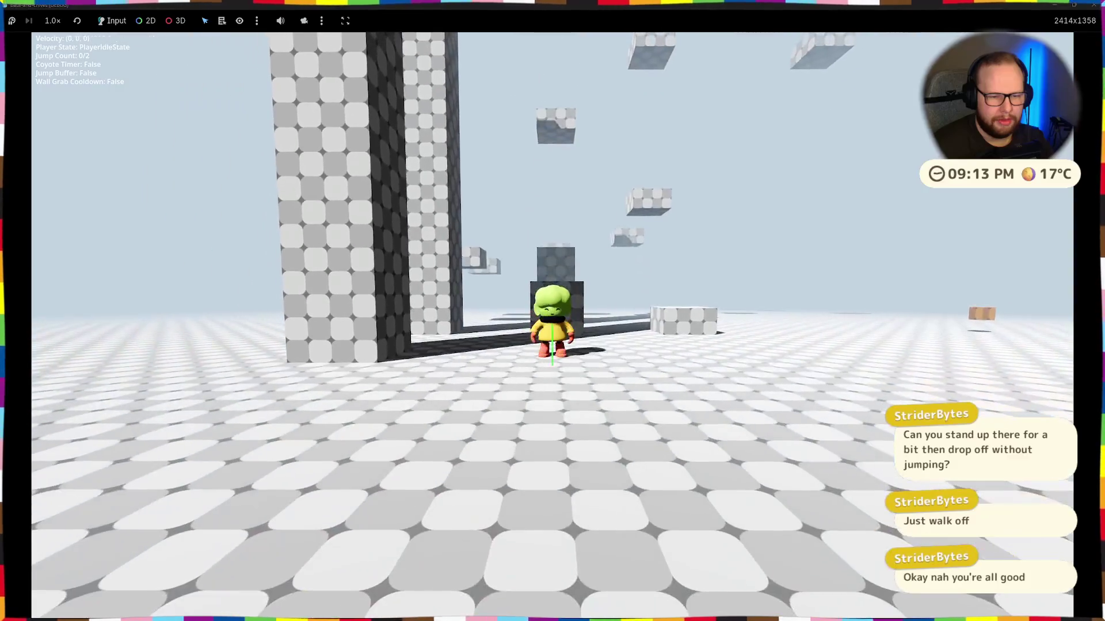
{"action": "key", "text": "w"}
{"action": "key", "text": "space"}
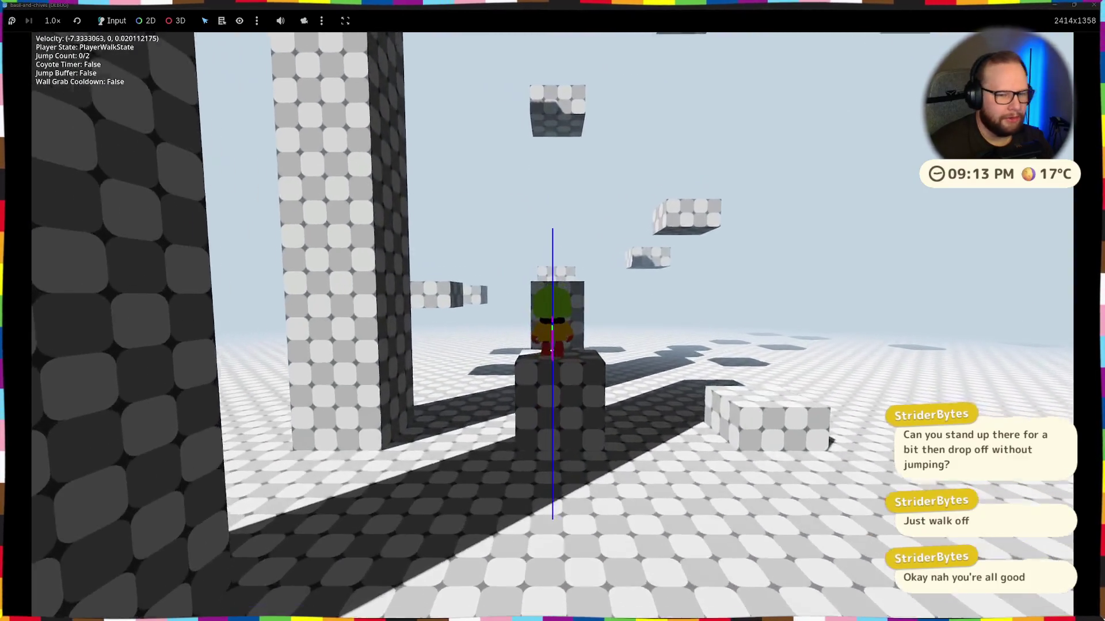
{"action": "key", "text": "space"}
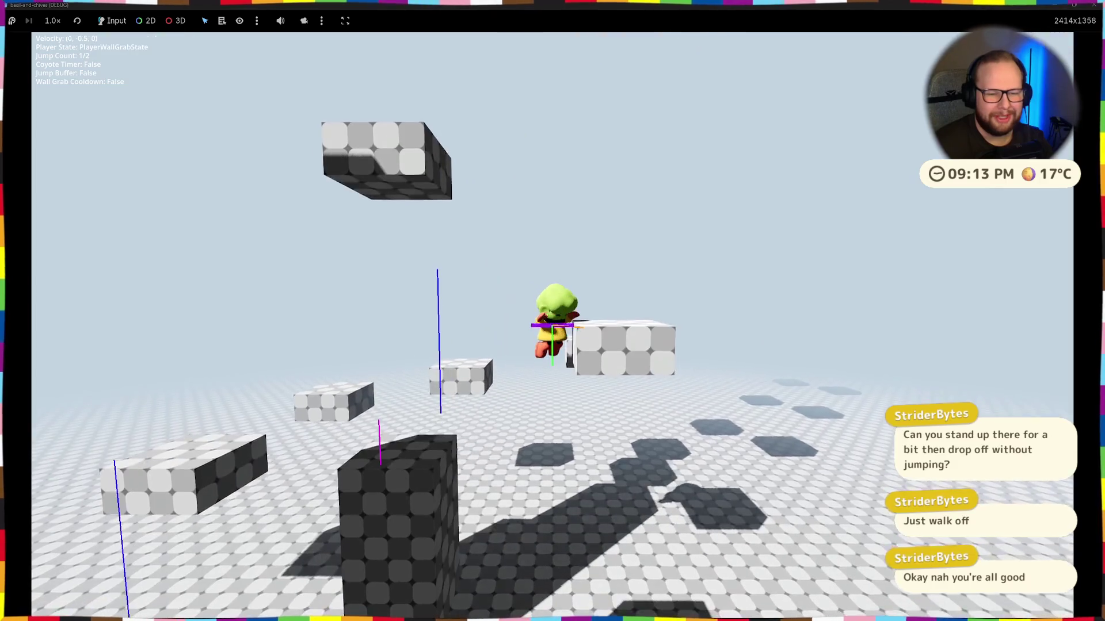
{"action": "key", "text": "space"}
{"action": "key", "text": "space"}
{"action": "key", "text": "space"}
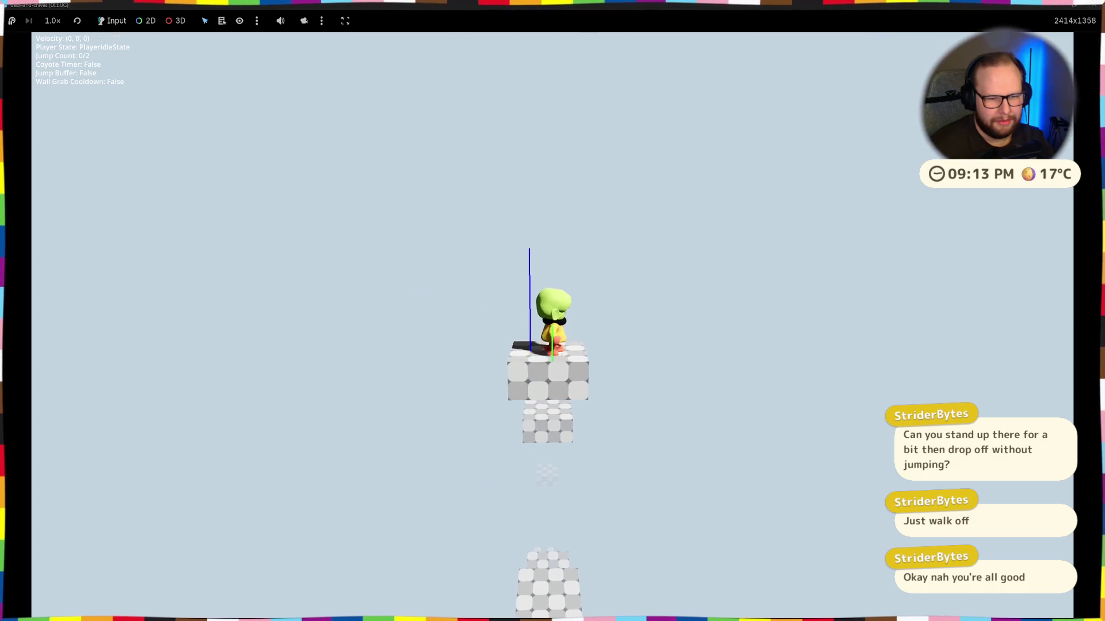
Step: Walk off the platform's right edge, climb back up from the ledge, and stop the game with F8
{"action": "key", "text": "w"}
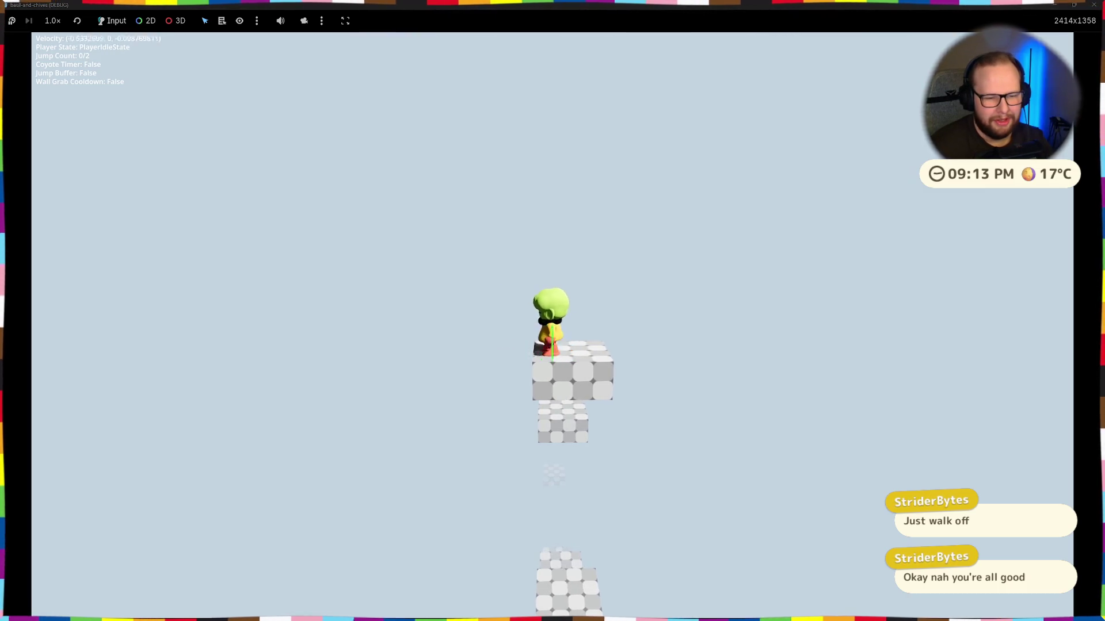
{"action": "key", "text": "a"}
{"action": "key", "text": "a"}
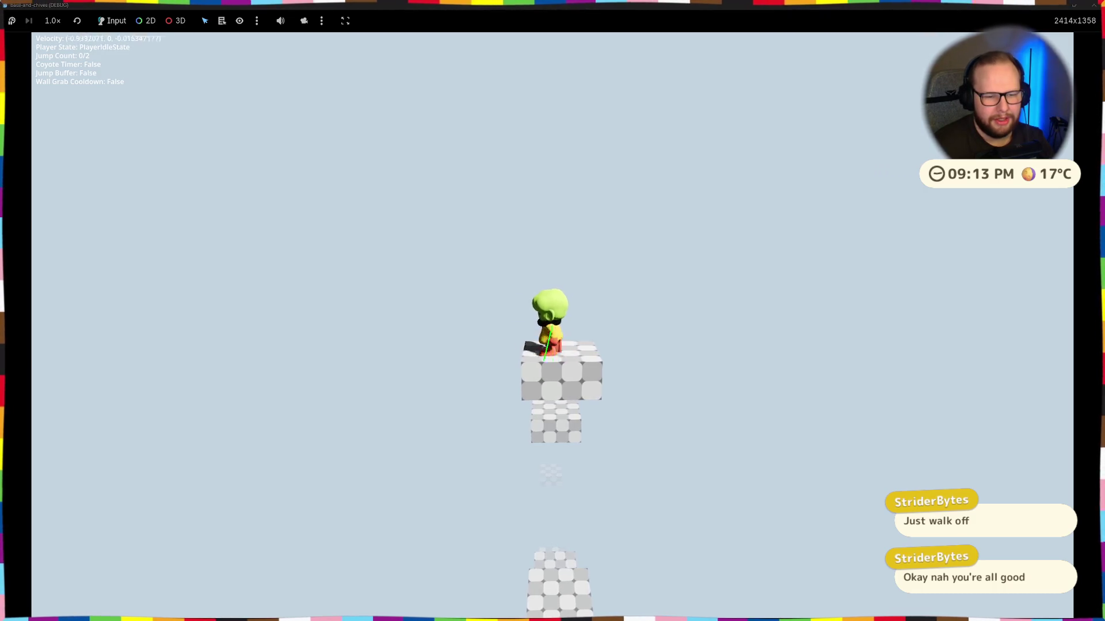
{"action": "key", "text": "d"}
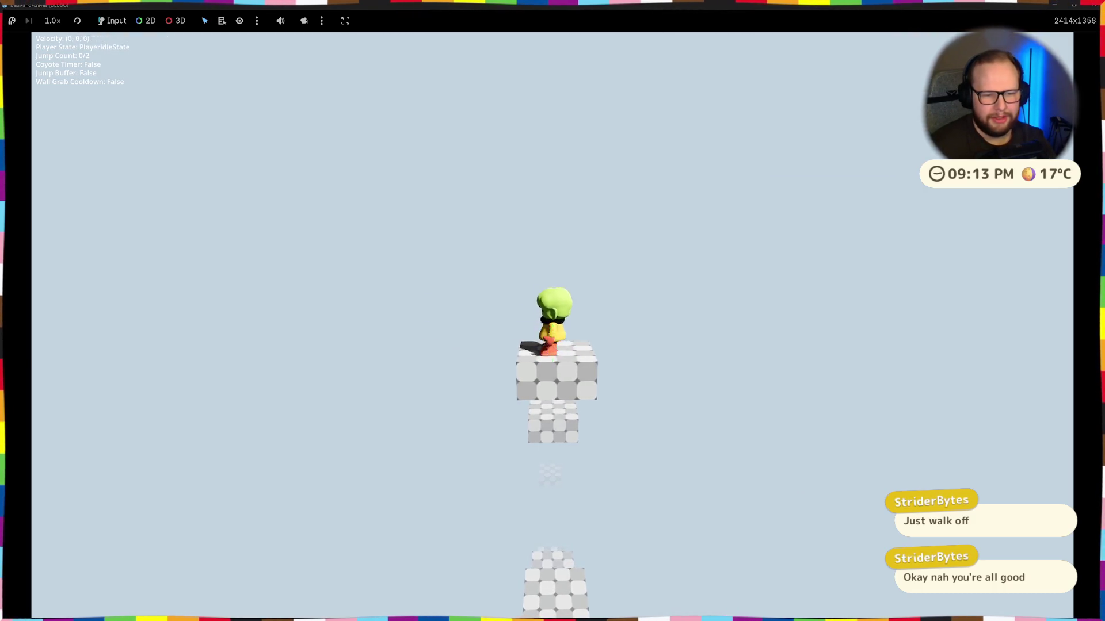
{"action": "key", "text": "d"}
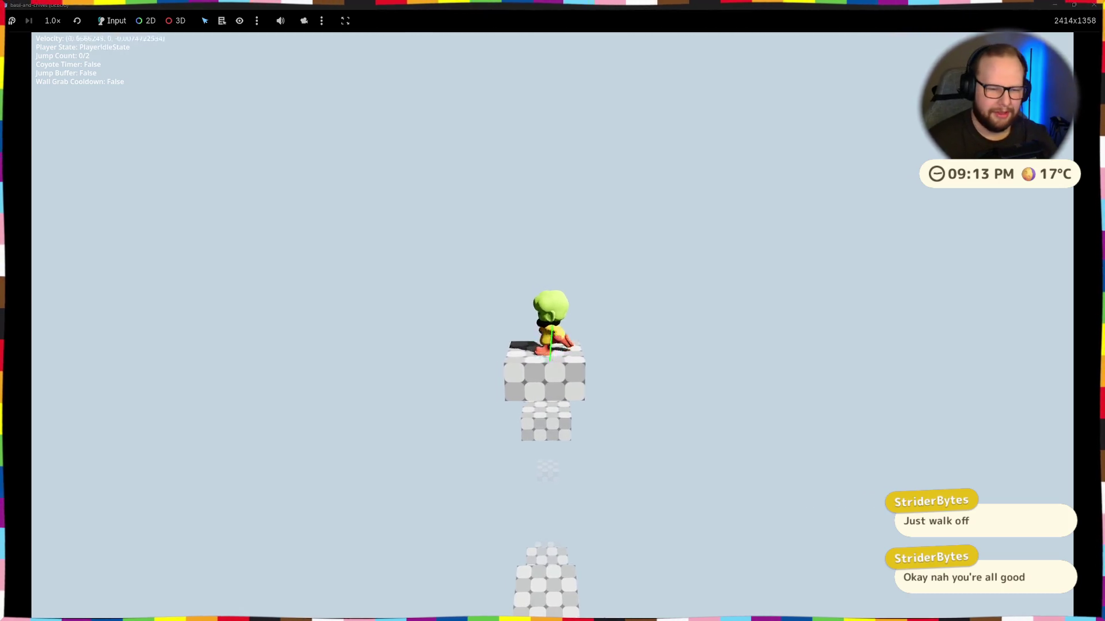
{"action": "key", "text": "space"}
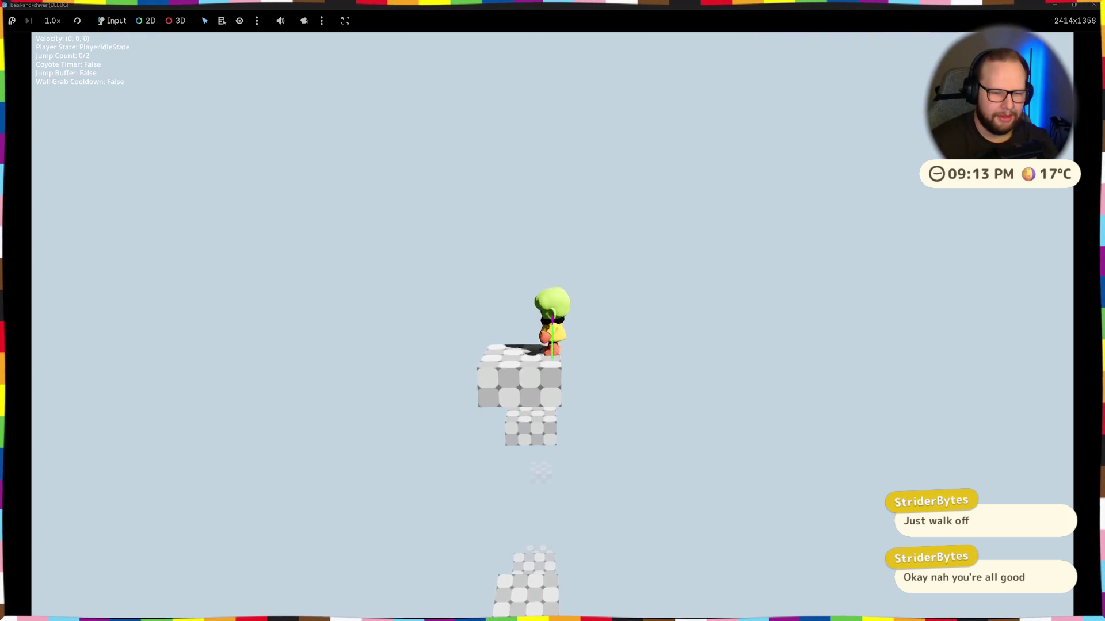
{"action": "key", "text": "F8"}
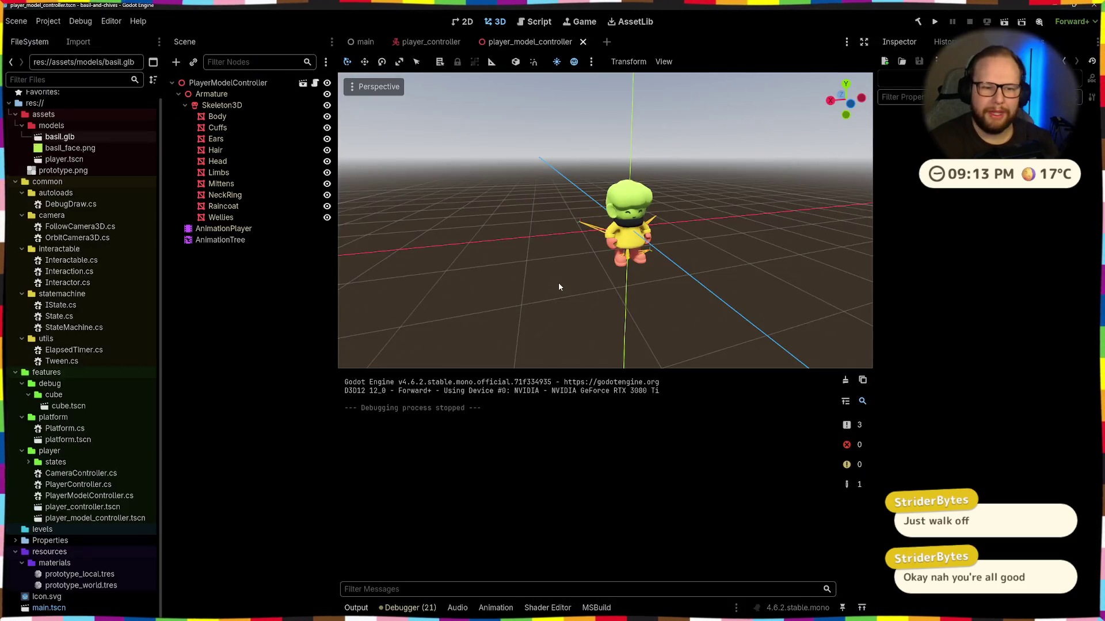
{"action": "mouse_move", "coordinate": [468, 615]}
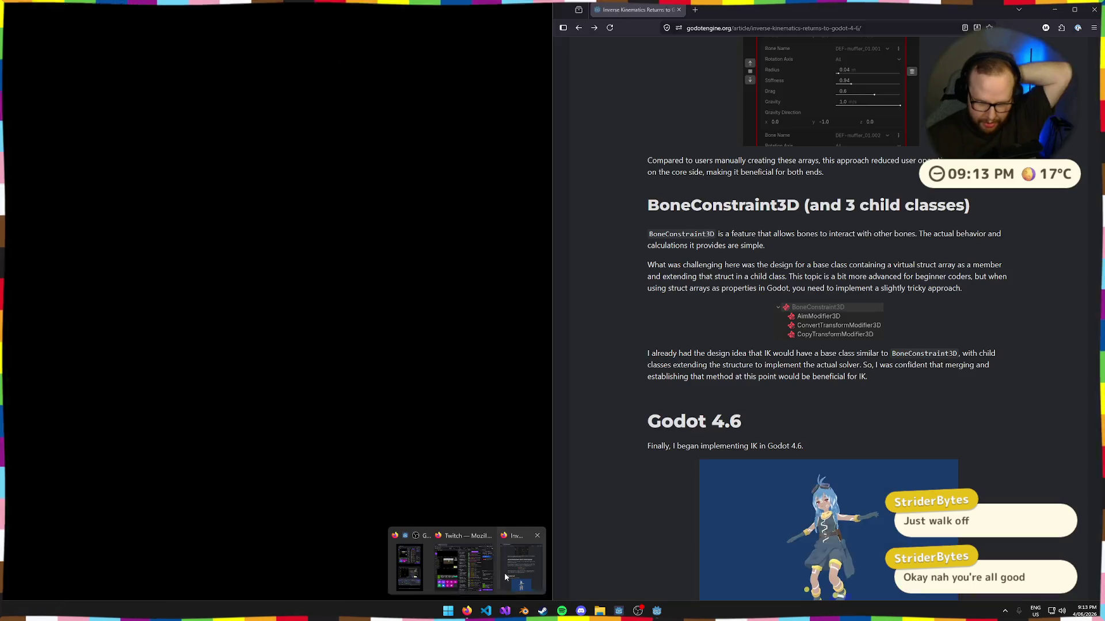
{"action": "left_click", "coordinate": [504, 572]}
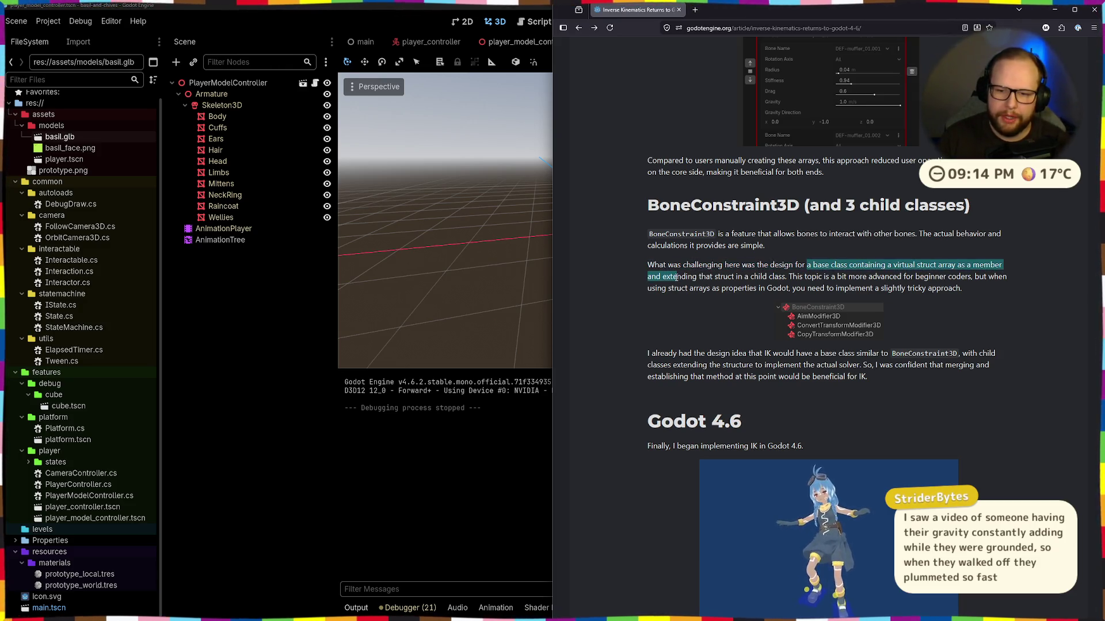
{"action": "left_click_drag", "start_coordinate": [667, 279], "coordinate": [967, 292]}
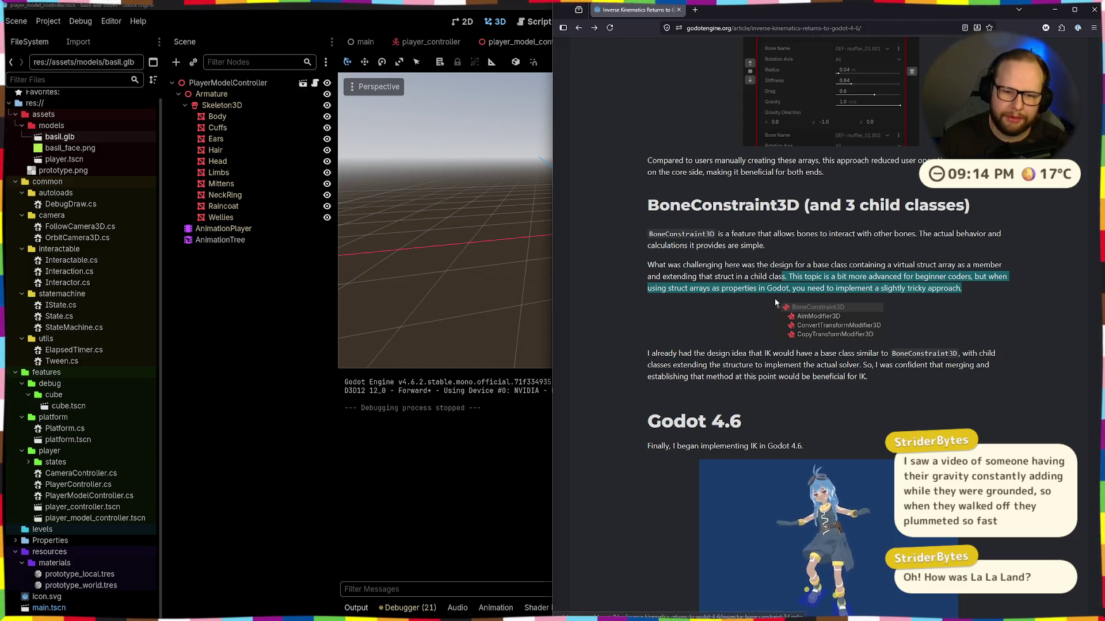
{"action": "left_click_drag", "start_coordinate": [910, 289], "coordinate": [1012, 280]}
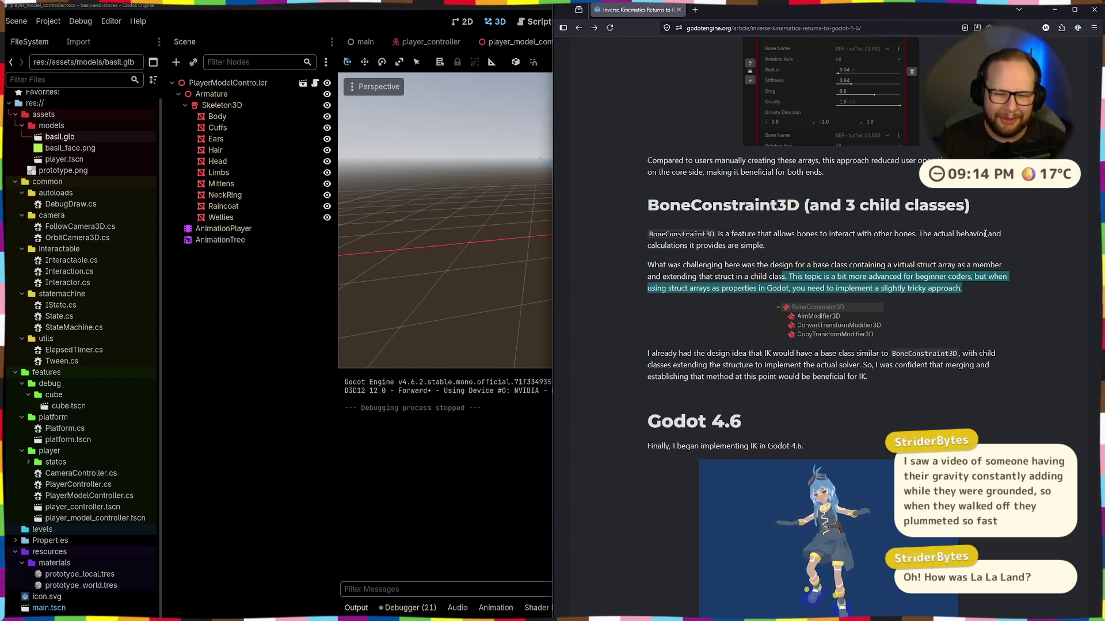
{"action": "scroll", "coordinate": [934, 253], "scroll_direction": "down", "scroll_amount": 2}
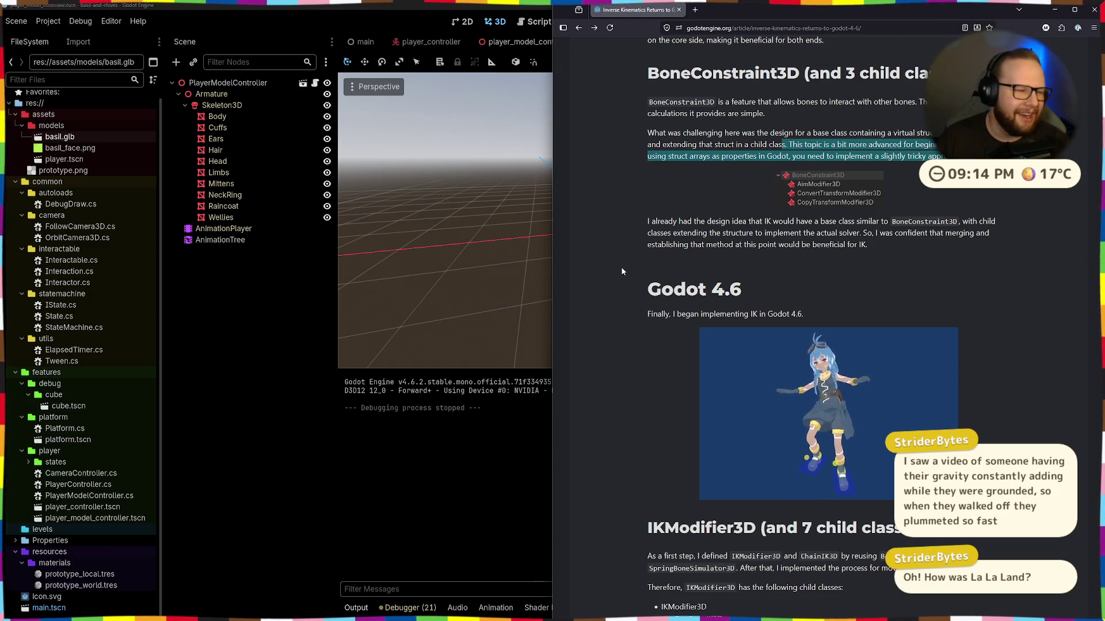
{"action": "mouse_move", "coordinate": [648, 221]}
{"action": "left_mouse_down"}
{"action": "mouse_move", "coordinate": [926, 245]}
{"action": "mouse_move", "coordinate": [858, 241]}
{"action": "left_mouse_up"}
{"action": "left_click", "coordinate": [926, 245]}
{"action": "mouse_move", "coordinate": [631, 240]}
{"action": "left_mouse_down"}
{"action": "mouse_move", "coordinate": [627, 223]}
{"action": "mouse_move", "coordinate": [915, 243]}
{"action": "mouse_move", "coordinate": [664, 236]}
{"action": "mouse_move", "coordinate": [684, 224]}
{"action": "left_mouse_up"}
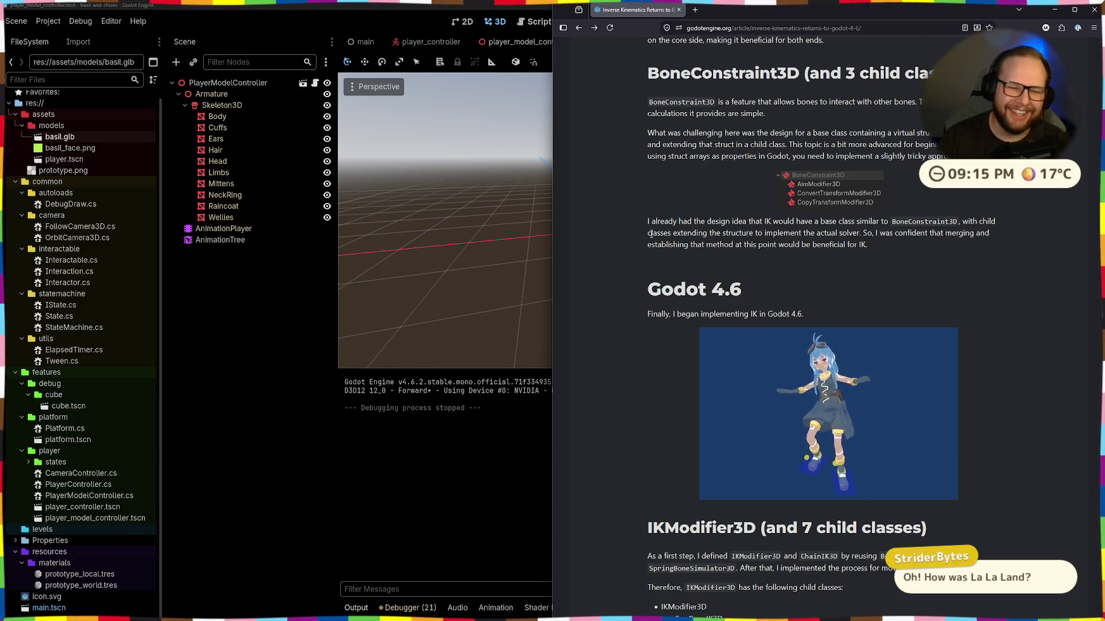
{"action": "left_click_drag", "start_coordinate": [649, 222], "coordinate": [903, 249]}
{"action": "left_click", "coordinate": [910, 249]}
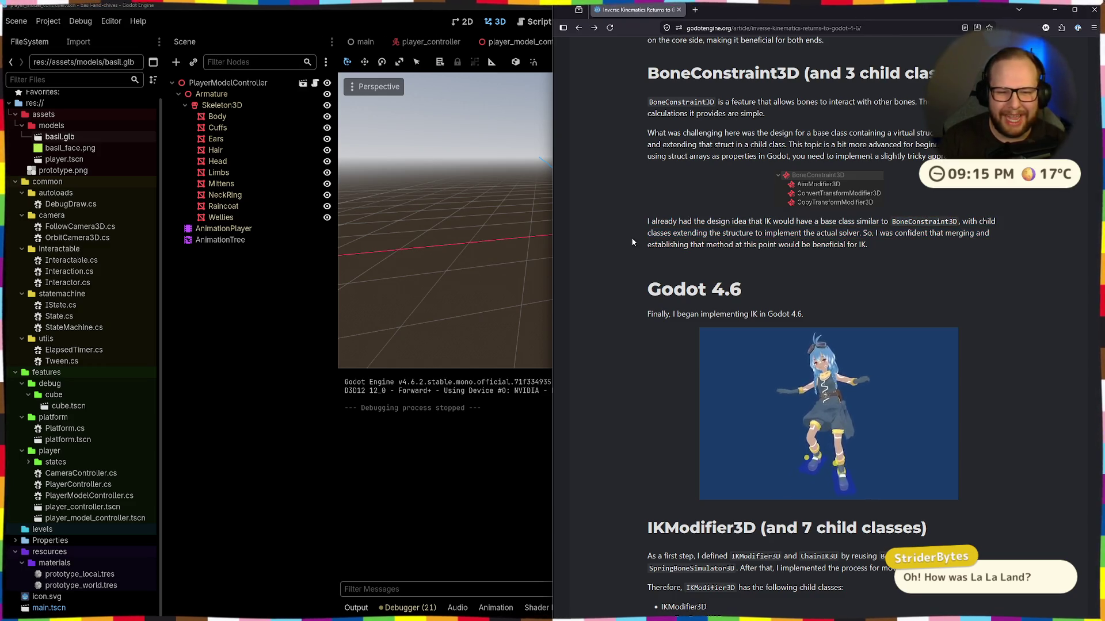
{"action": "mouse_move", "coordinate": [645, 221]}
{"action": "left_mouse_down"}
{"action": "mouse_move", "coordinate": [894, 245]}
{"action": "mouse_move", "coordinate": [674, 249]}
{"action": "mouse_move", "coordinate": [623, 229]}
{"action": "left_mouse_up"}
{"action": "left_click", "coordinate": [895, 245]}
{"action": "left_click", "coordinate": [662, 223]}
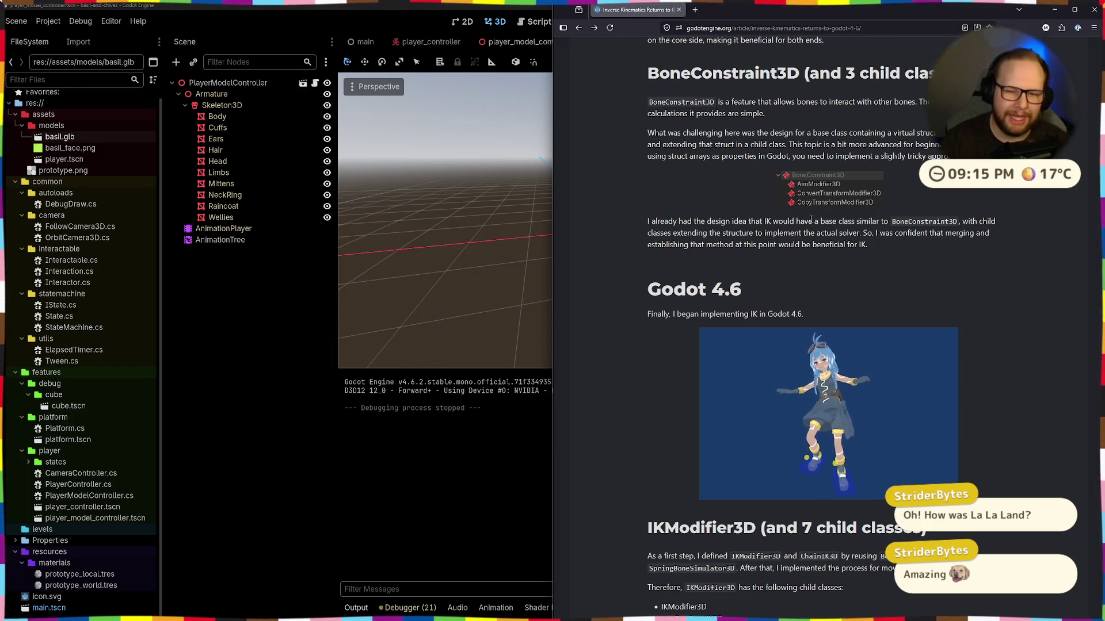
{"action": "mouse_move", "coordinate": [896, 252]}
{"action": "left_mouse_down"}
{"action": "mouse_move", "coordinate": [614, 228]}
{"action": "mouse_move", "coordinate": [623, 210]}
{"action": "mouse_move", "coordinate": [924, 253]}
{"action": "left_mouse_up"}
{"action": "left_click", "coordinate": [924, 253]}
{"action": "scroll", "coordinate": [779, 275], "scroll_direction": "down", "scroll_amount": 1}
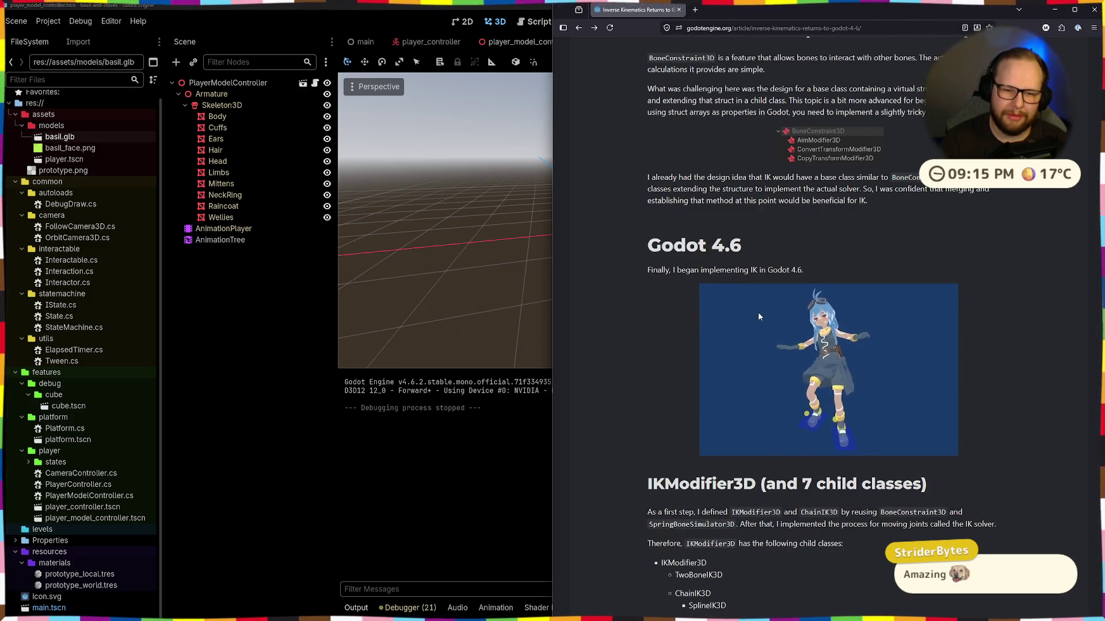
{"action": "scroll", "coordinate": [758, 312], "scroll_direction": "down", "scroll_amount": 3}
{"action": "scroll", "coordinate": [758, 314], "scroll_direction": "down", "scroll_amount": 2}
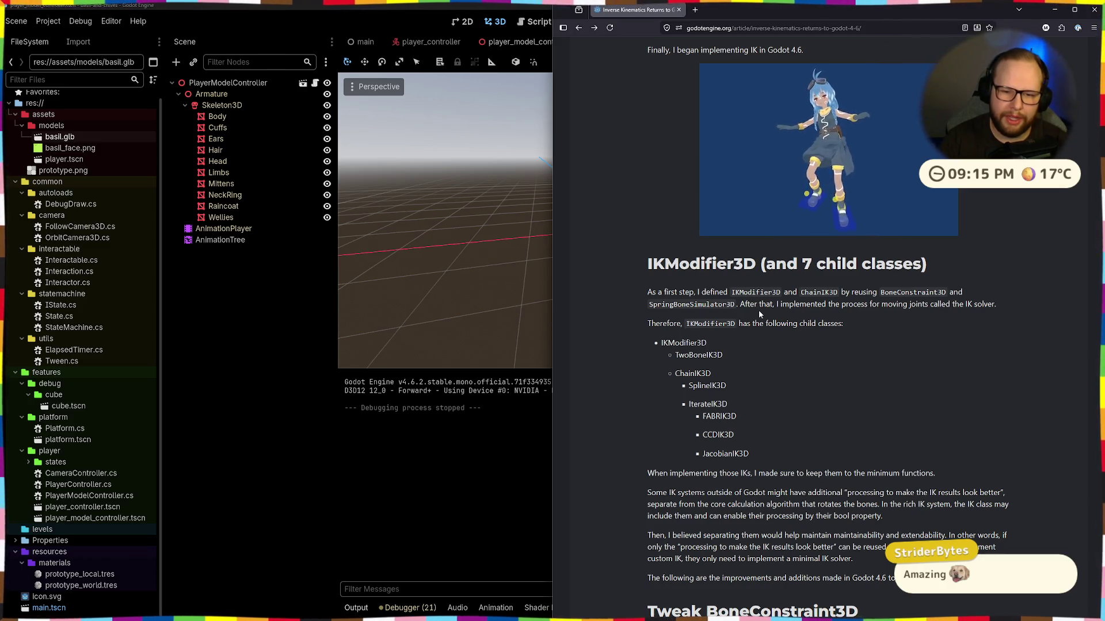
{"action": "left_click_drag", "start_coordinate": [643, 292], "coordinate": [791, 306]}
{"action": "left_click", "coordinate": [791, 305]}
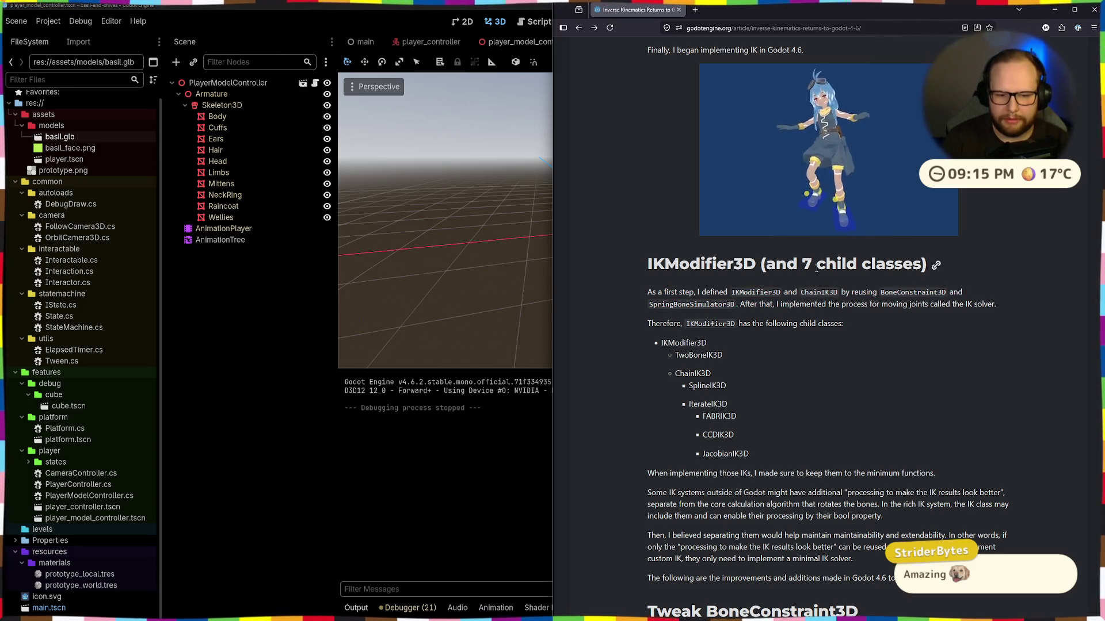
{"action": "scroll", "coordinate": [817, 272], "scroll_direction": "down", "scroll_amount": 3}
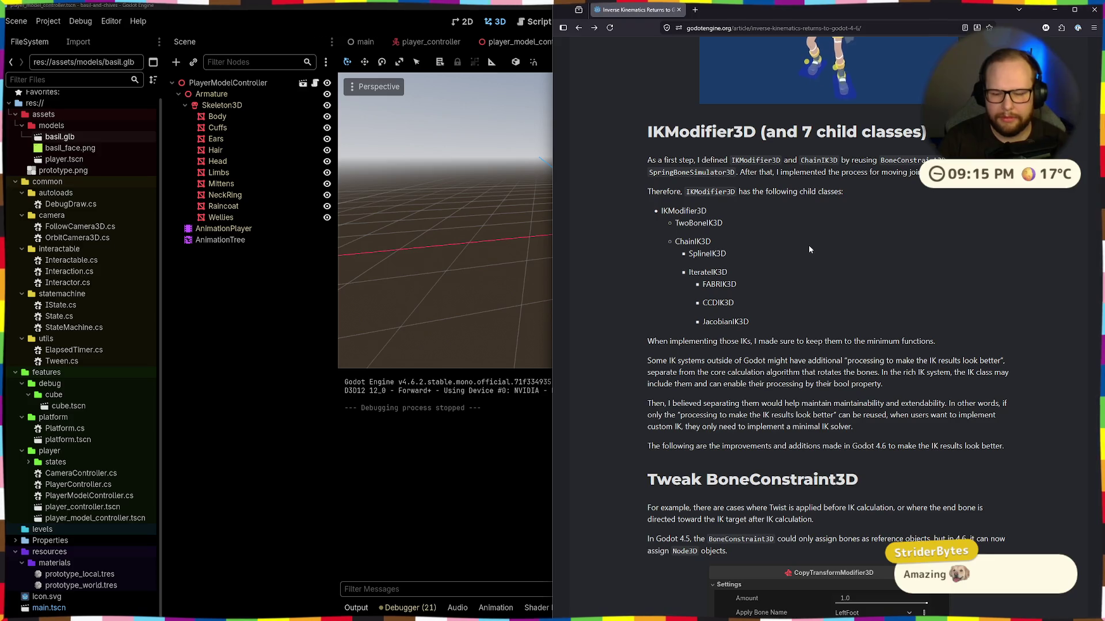
{"action": "scroll", "coordinate": [807, 237], "scroll_direction": "down", "scroll_amount": 5}
{"action": "scroll", "coordinate": [805, 246], "scroll_direction": "down", "scroll_amount": 9}
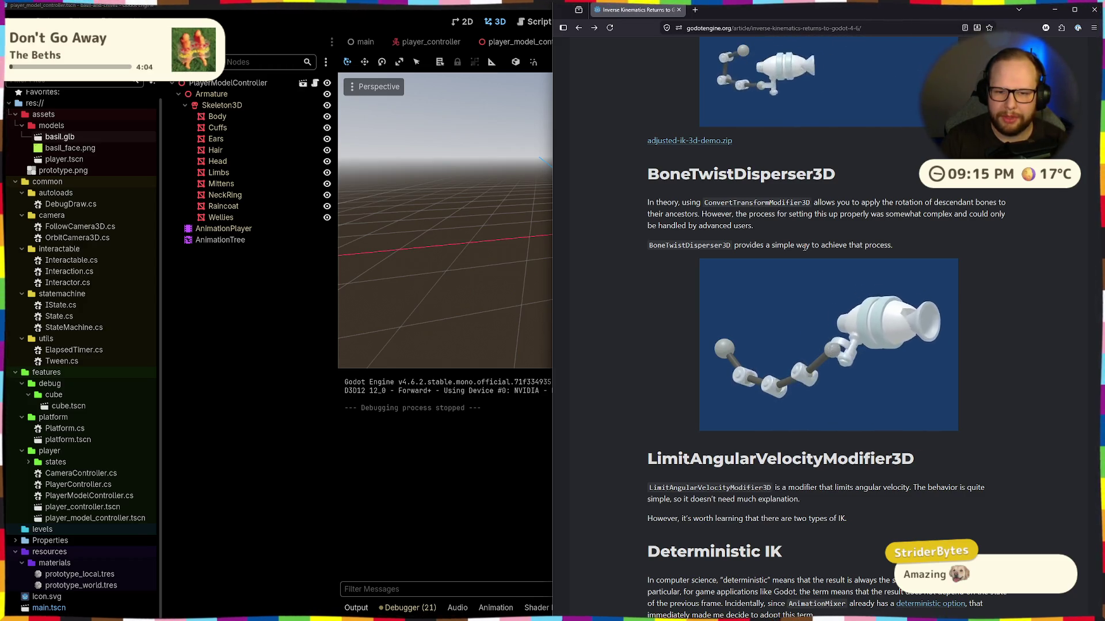
{"action": "scroll", "coordinate": [804, 248], "scroll_direction": "up", "scroll_amount": 4}
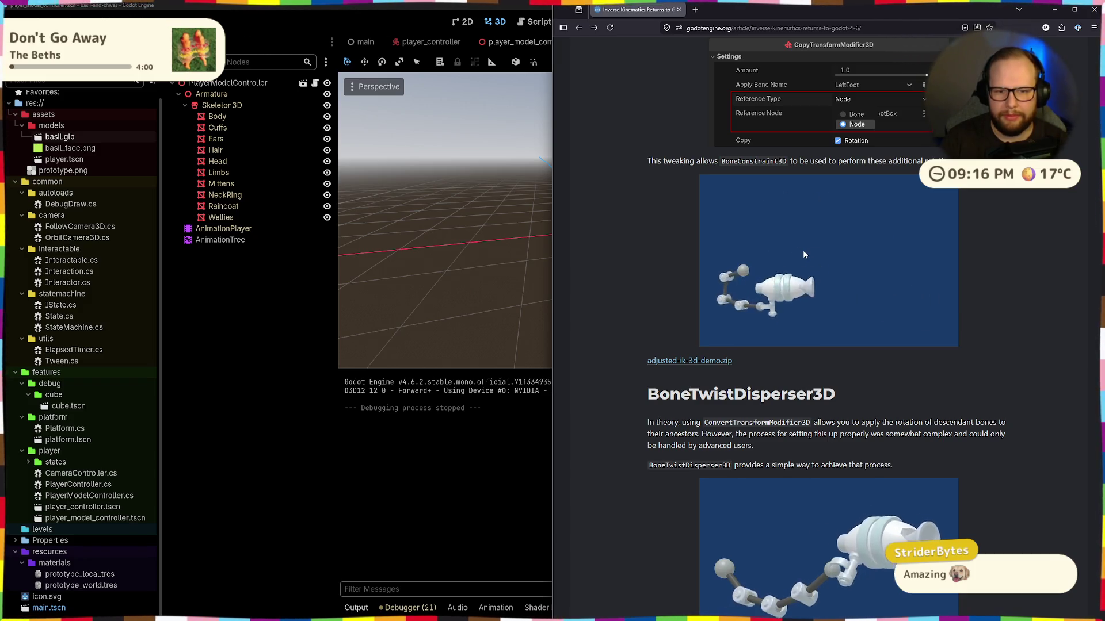
{"action": "scroll", "coordinate": [804, 254], "scroll_direction": "up", "scroll_amount": 2}
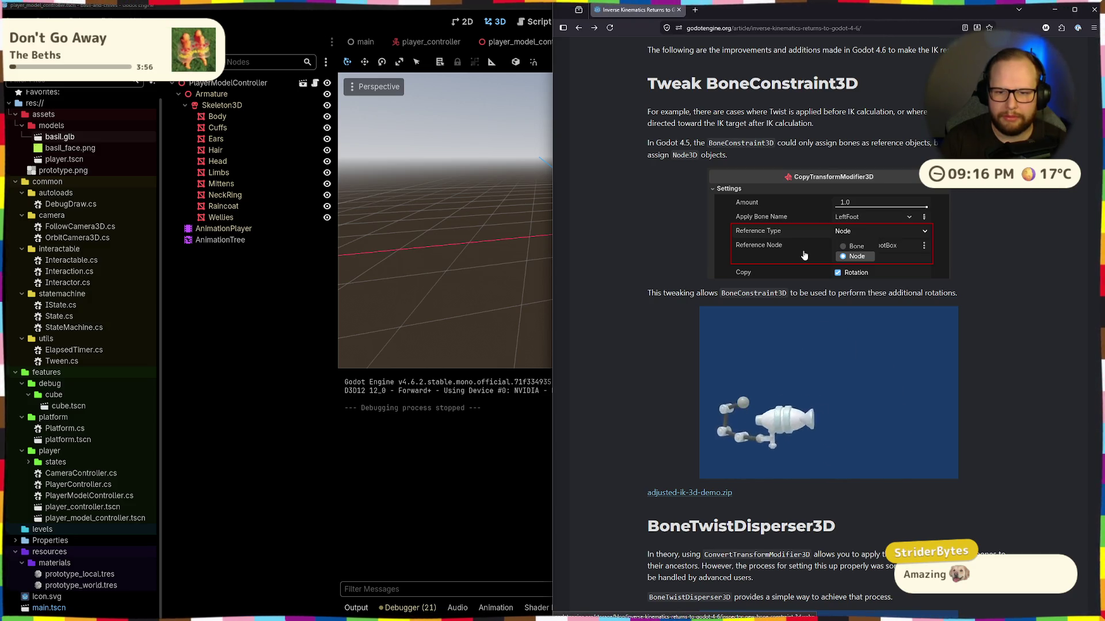
{"action": "scroll", "coordinate": [804, 255], "scroll_direction": "down", "scroll_amount": 5}
{"action": "scroll", "coordinate": [803, 255], "scroll_direction": "down", "scroll_amount": 4}
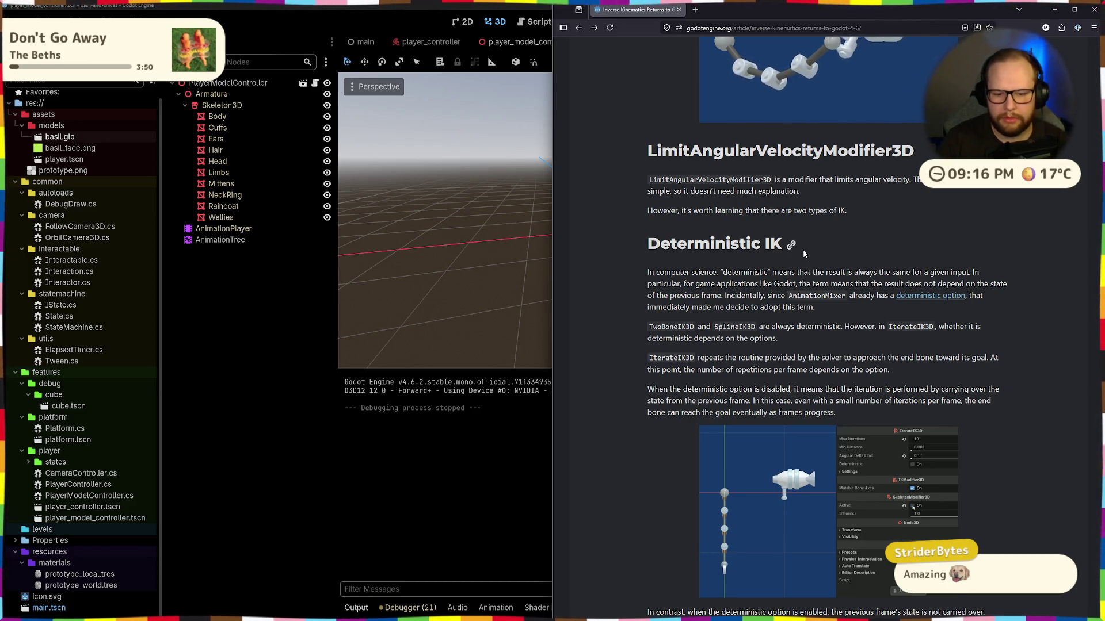
{"action": "scroll", "coordinate": [803, 250], "scroll_direction": "down", "scroll_amount": 7}
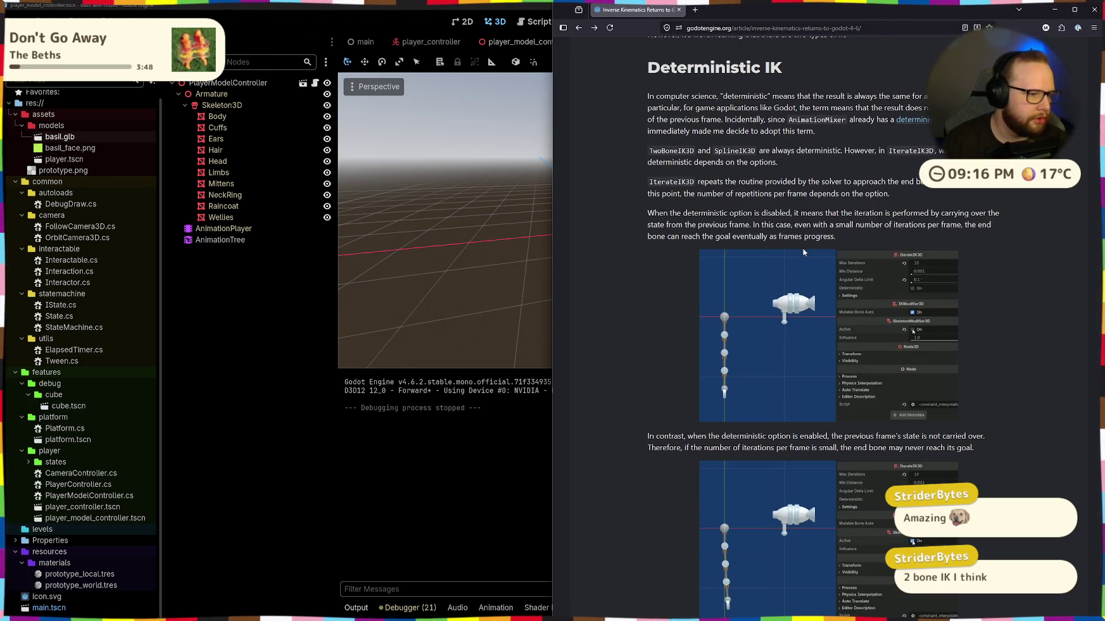
{"action": "scroll", "coordinate": [802, 253], "scroll_direction": "down", "scroll_amount": 8}
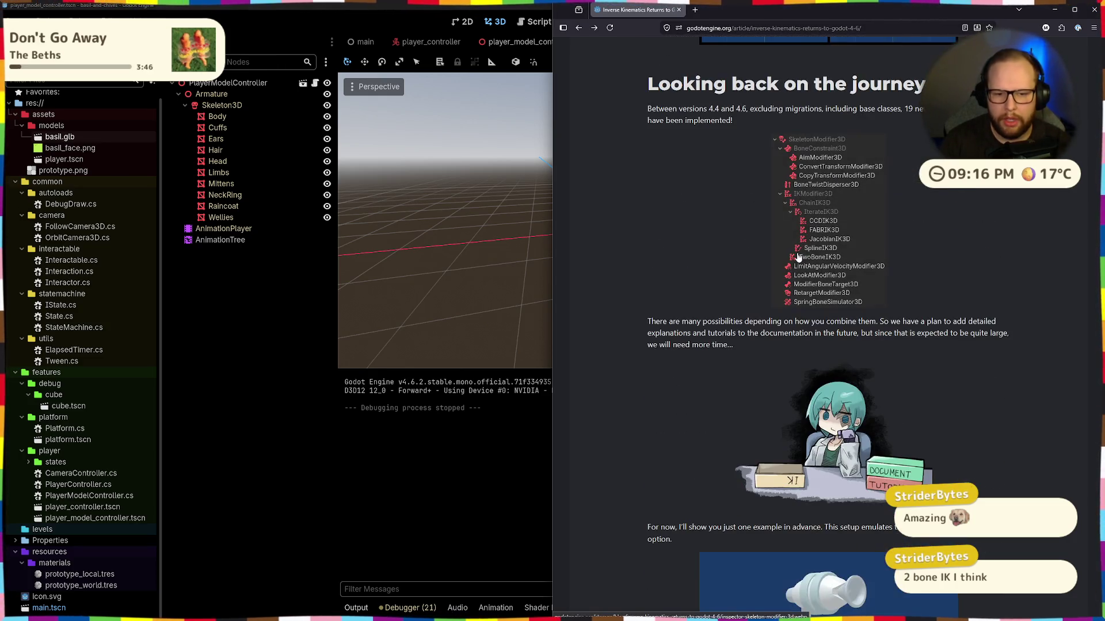
{"action": "scroll", "coordinate": [795, 253], "scroll_direction": "down", "scroll_amount": 3}
{"action": "scroll", "coordinate": [795, 256], "scroll_direction": "up", "scroll_amount": 3}
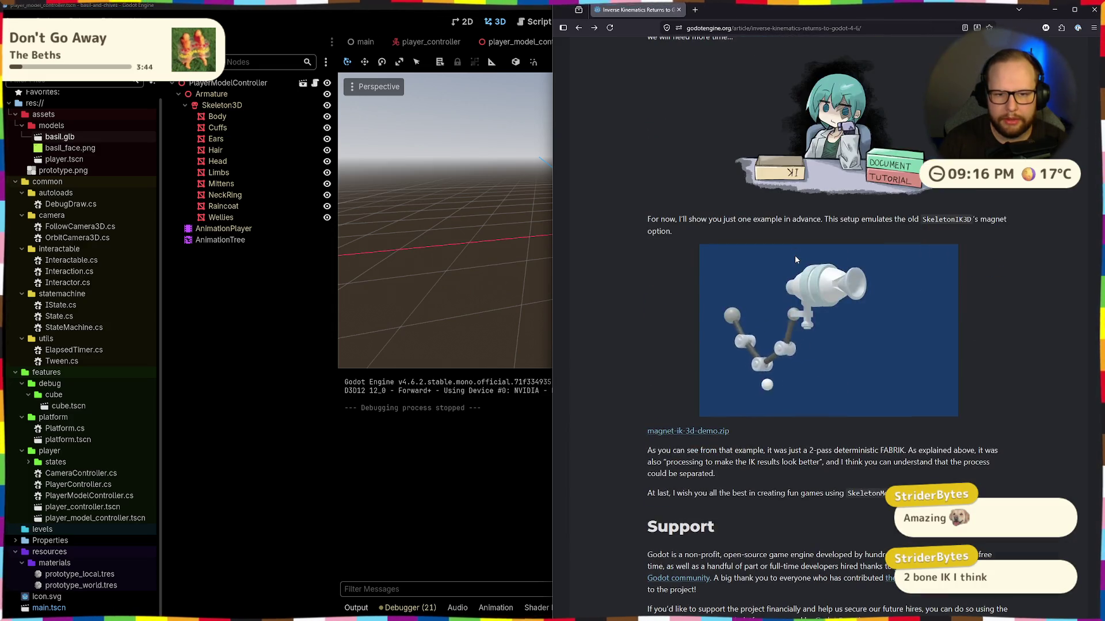
{"action": "scroll", "coordinate": [795, 256], "scroll_direction": "up", "scroll_amount": 4}
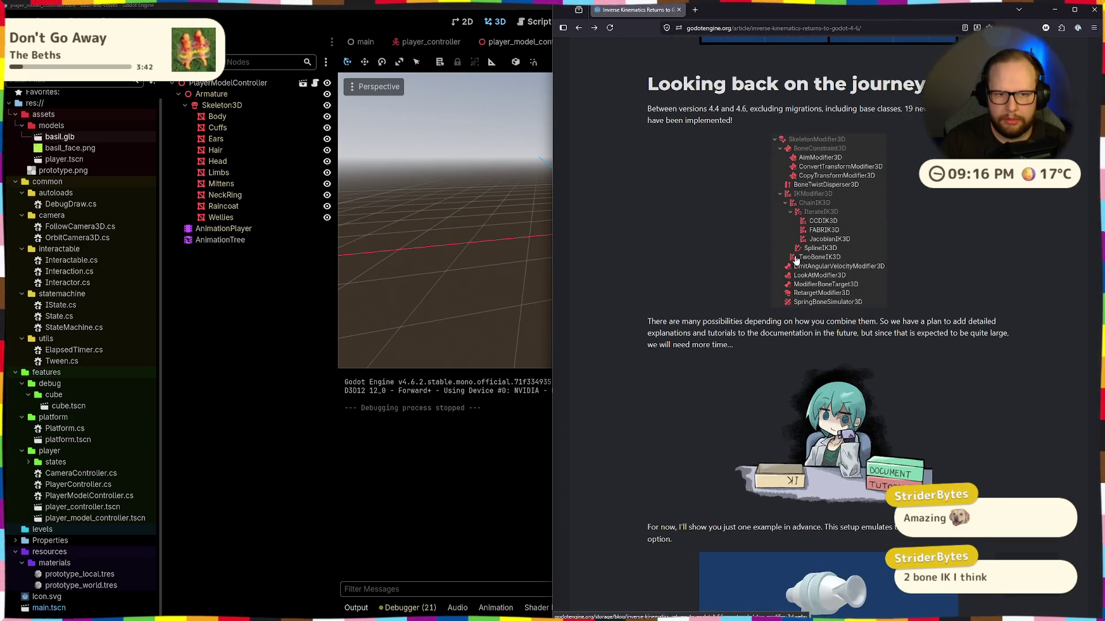
{"action": "scroll", "coordinate": [796, 259], "scroll_direction": "up", "scroll_amount": 1}
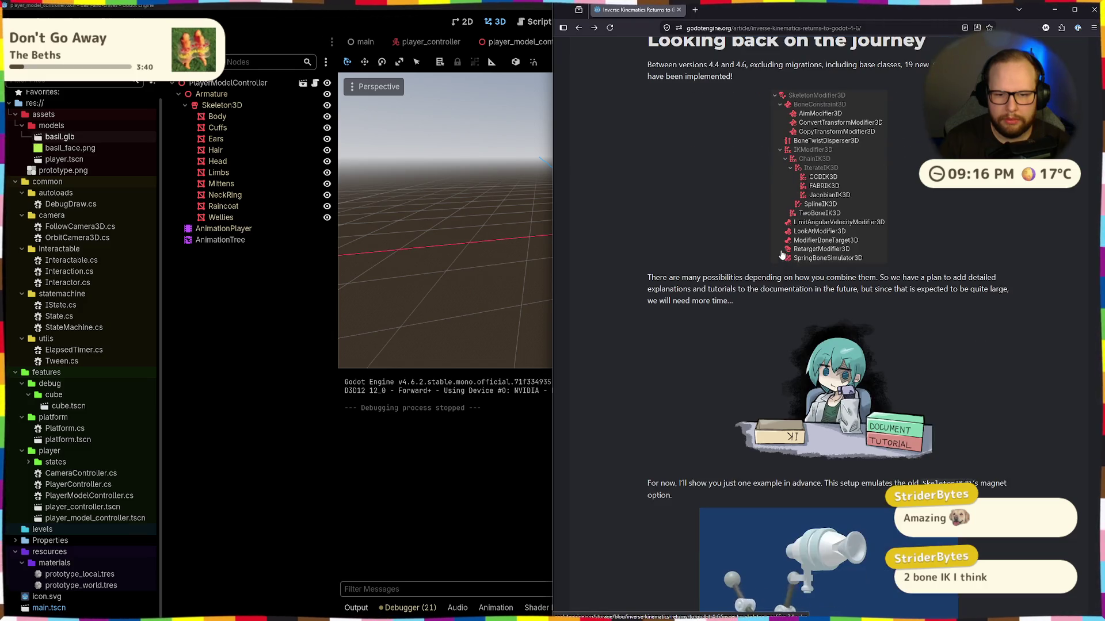
{"action": "scroll", "coordinate": [796, 259], "scroll_direction": "down", "scroll_amount": 4}
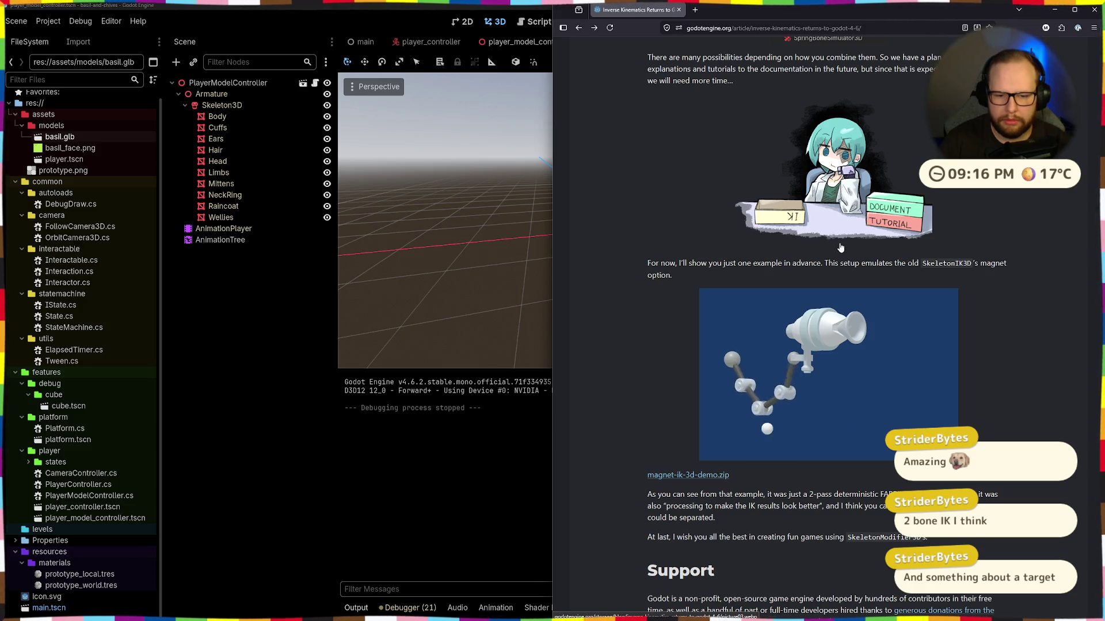
{"action": "left_click", "coordinate": [243, 297]}
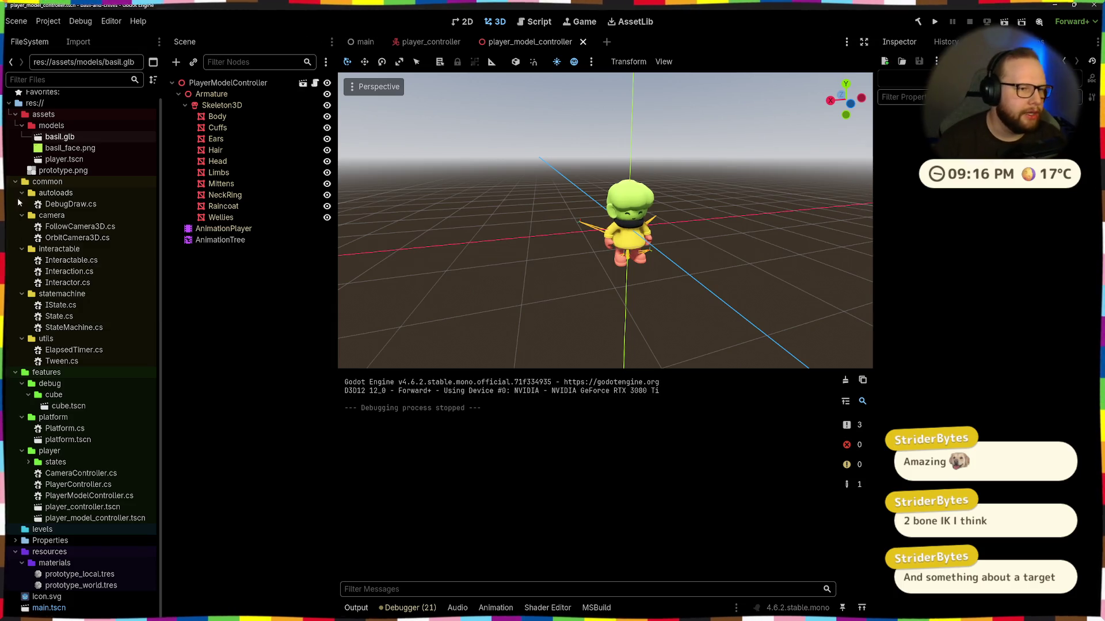
Step: Add a TwoBoneIK3D node under Skeleton3D by searching 'two'
{"action": "left_click", "coordinate": [235, 108]}
{"action": "key", "text": "ctrl+a"}
{"action": "type", "text": "two"}
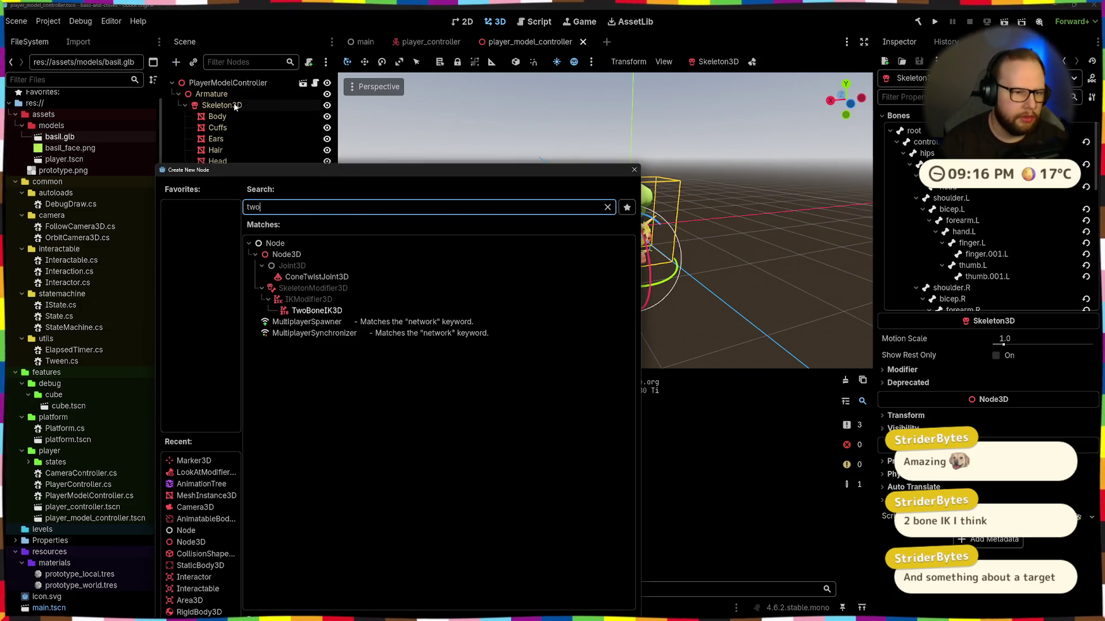
{"action": "key", "text": "Return"}
Step: Expand the TwoBoneIK3D Settings and add one chain element
{"action": "scroll", "coordinate": [659, 302], "scroll_direction": "up", "scroll_amount": 5}
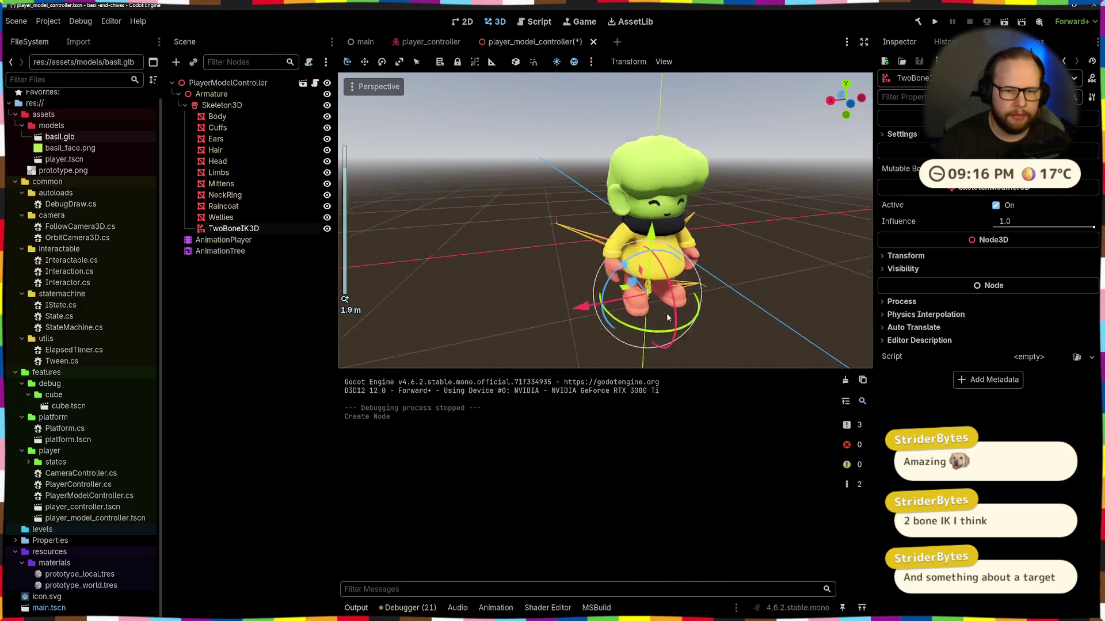
{"action": "left_click", "coordinate": [902, 134]}
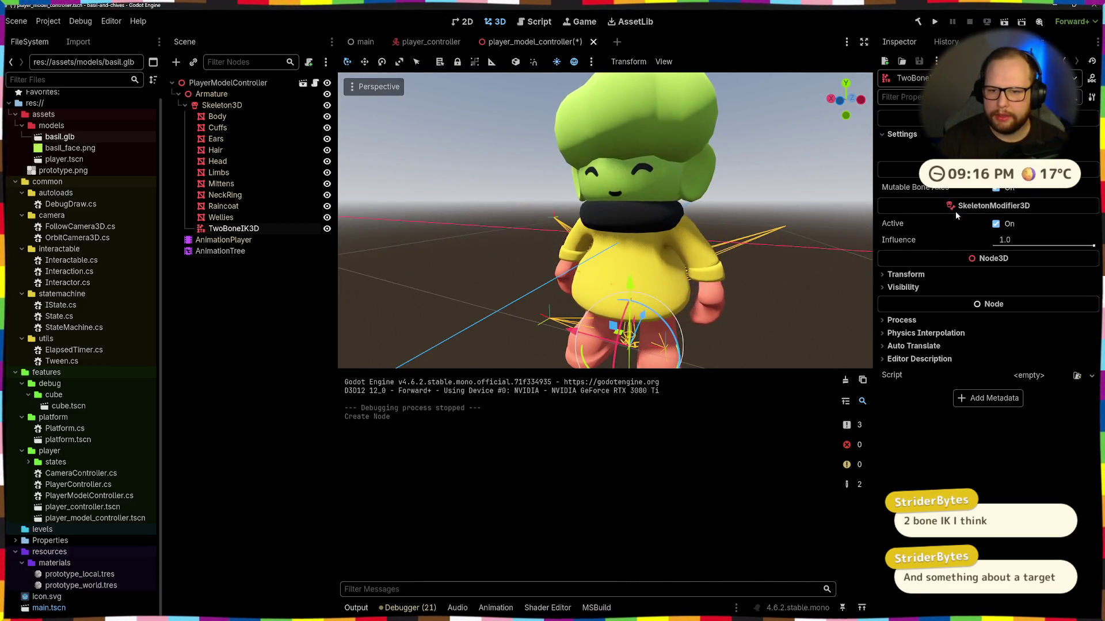
{"action": "left_click", "coordinate": [988, 151]}
{"action": "left_click", "coordinate": [1007, 151]}
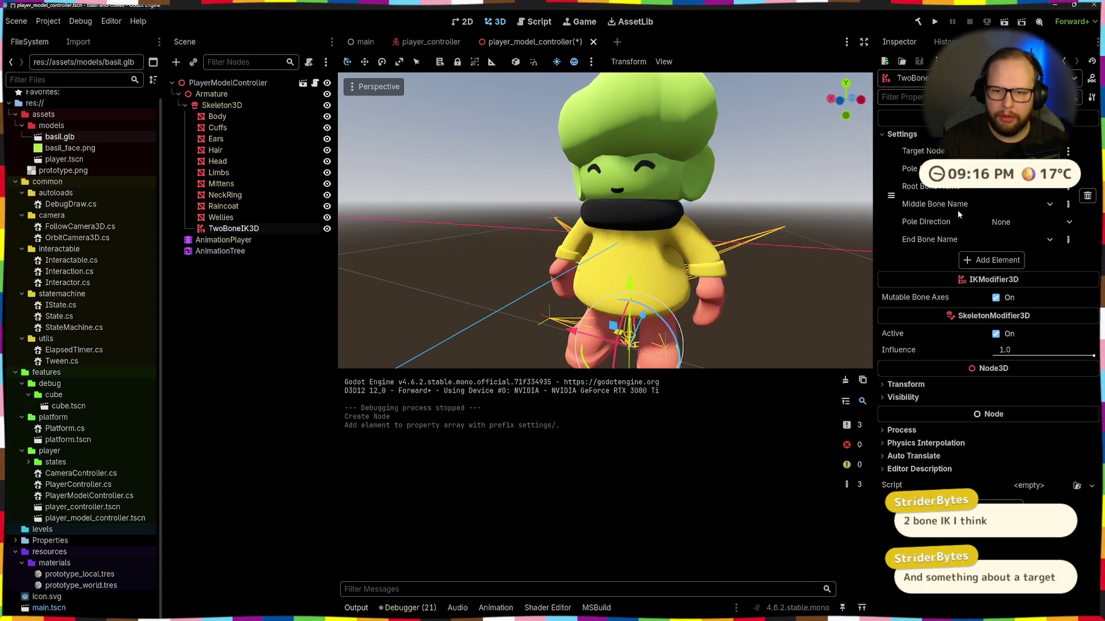
{"action": "scroll", "coordinate": [428, 217], "scroll_direction": "down", "scroll_amount": 5}
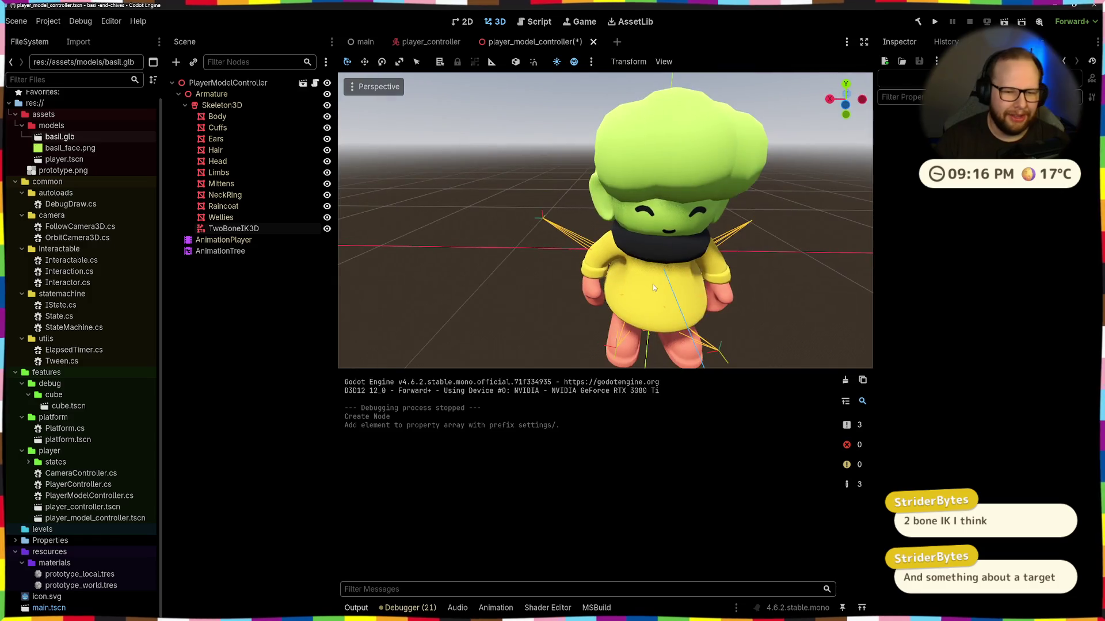
{"action": "left_click", "coordinate": [230, 83]}
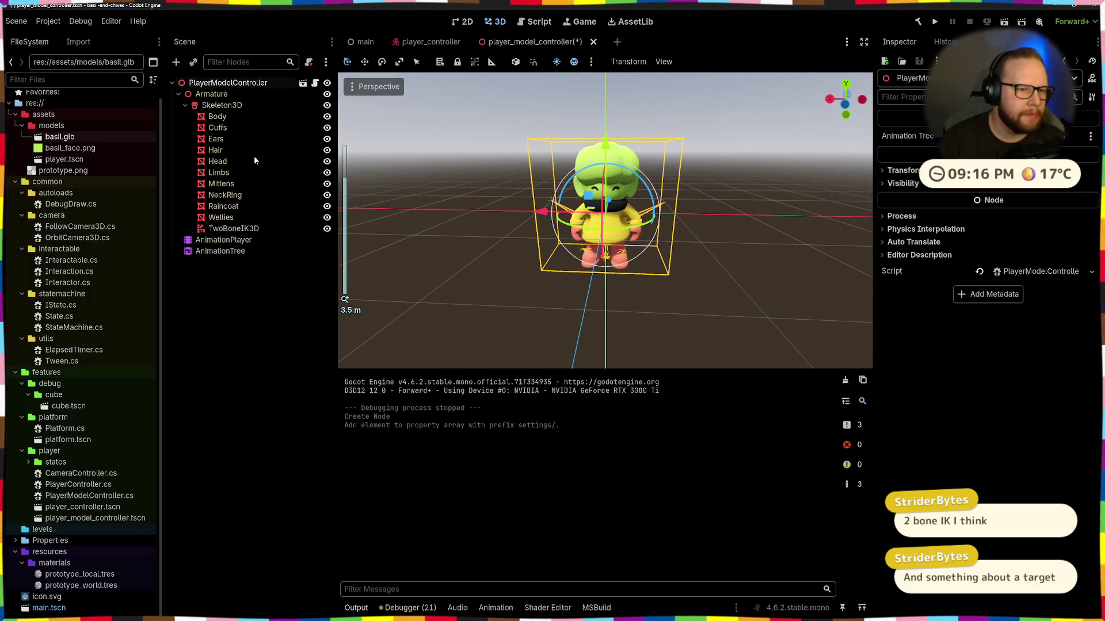
{"action": "key", "text": "ctrl+a"}
Step: Add a Marker3D under PlayerModelController and drag it out to Basil's right
{"action": "type", "text": "marker"}
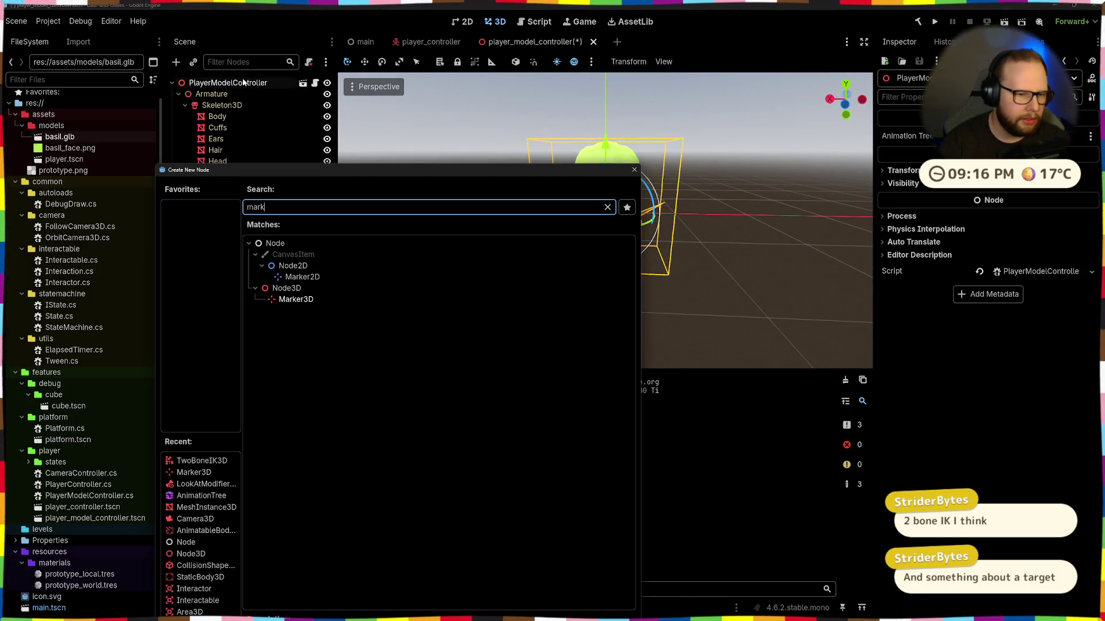
{"action": "key", "text": "Return"}
{"action": "scroll", "coordinate": [643, 263], "scroll_direction": "down", "scroll_amount": 1}
{"action": "left_click_drag", "start_coordinate": [625, 207], "coordinate": [673, 210]}
{"action": "scroll", "coordinate": [820, 166], "scroll_direction": "up", "scroll_amount": 2}
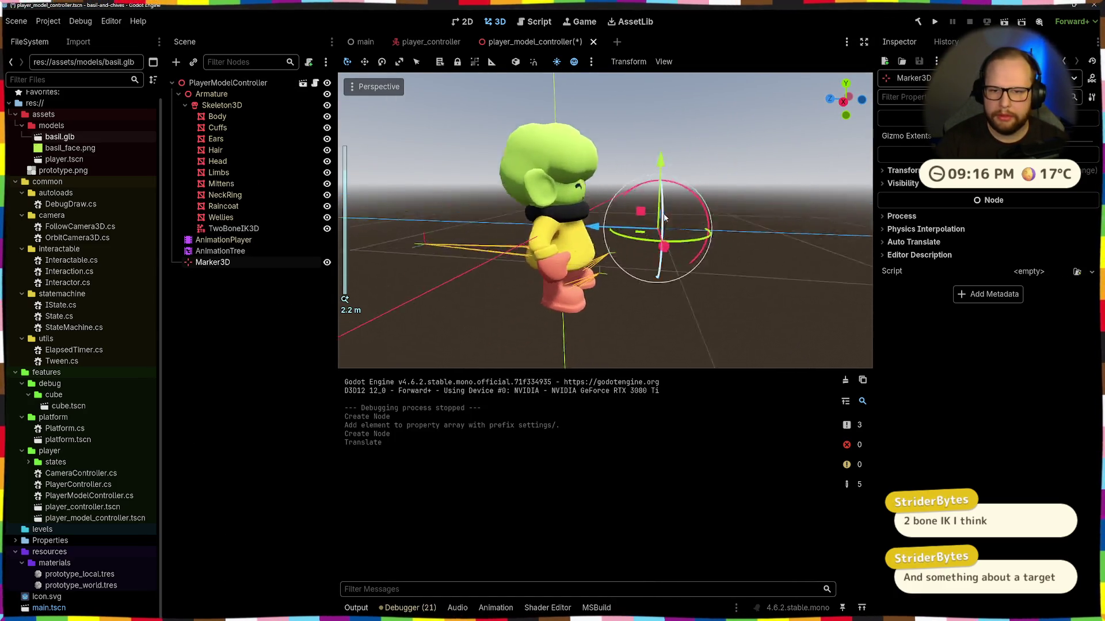
{"action": "left_click", "coordinate": [234, 229]}
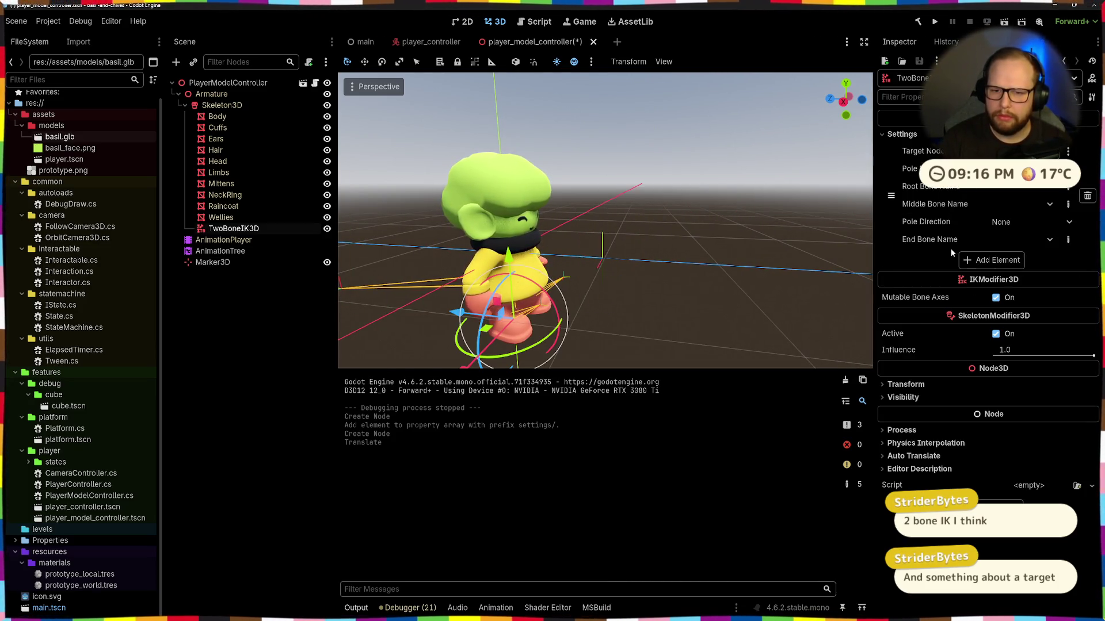
{"action": "left_click", "coordinate": [1024, 204]}
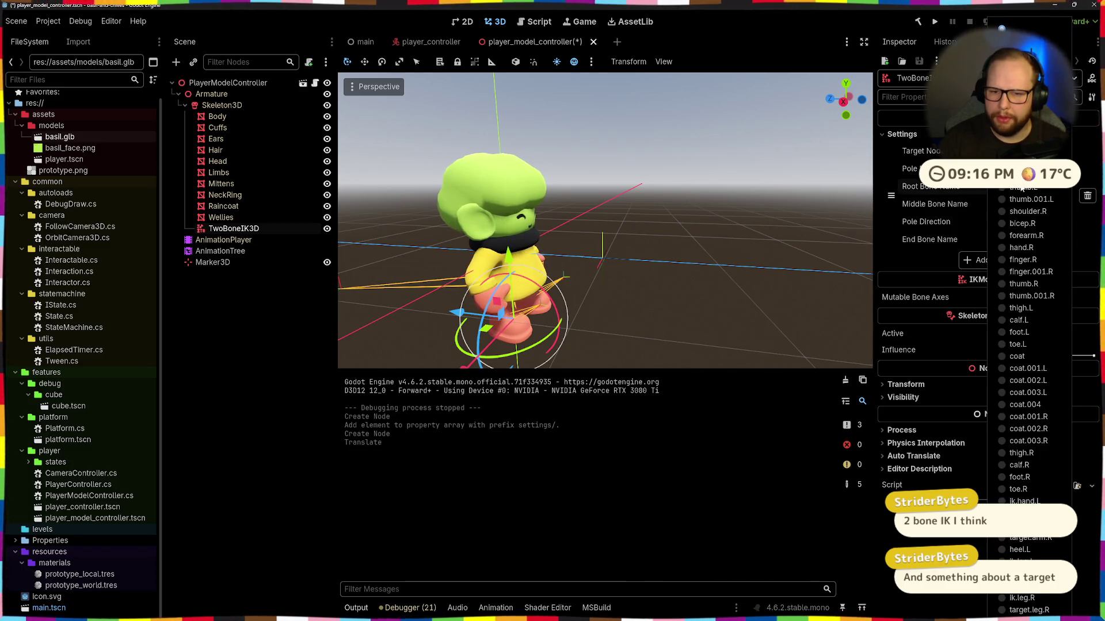
Step: Set the chain's root bone to bicep.R and middle bone to forearm.R
{"action": "left_click", "coordinate": [1017, 187]}
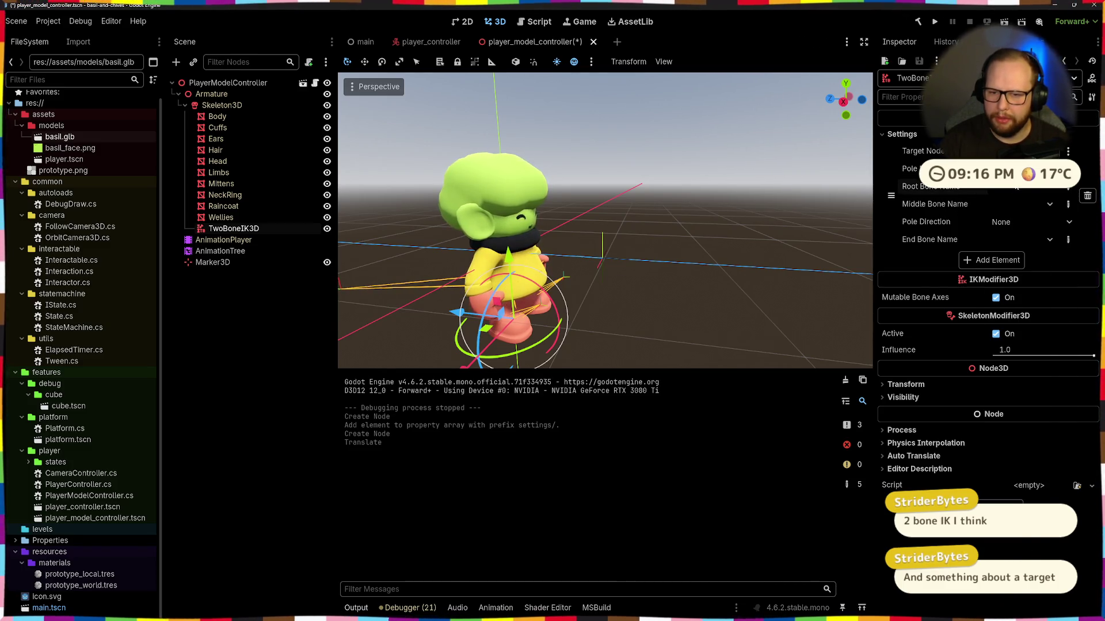
{"action": "left_click", "coordinate": [1016, 187]}
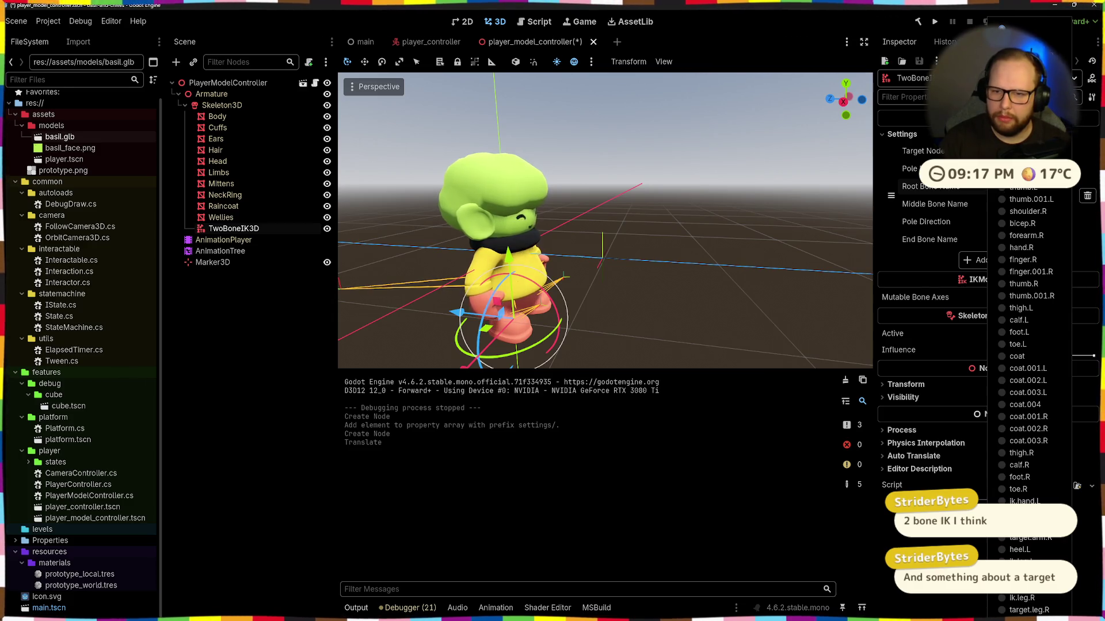
{"action": "left_click", "coordinate": [1000, 223]}
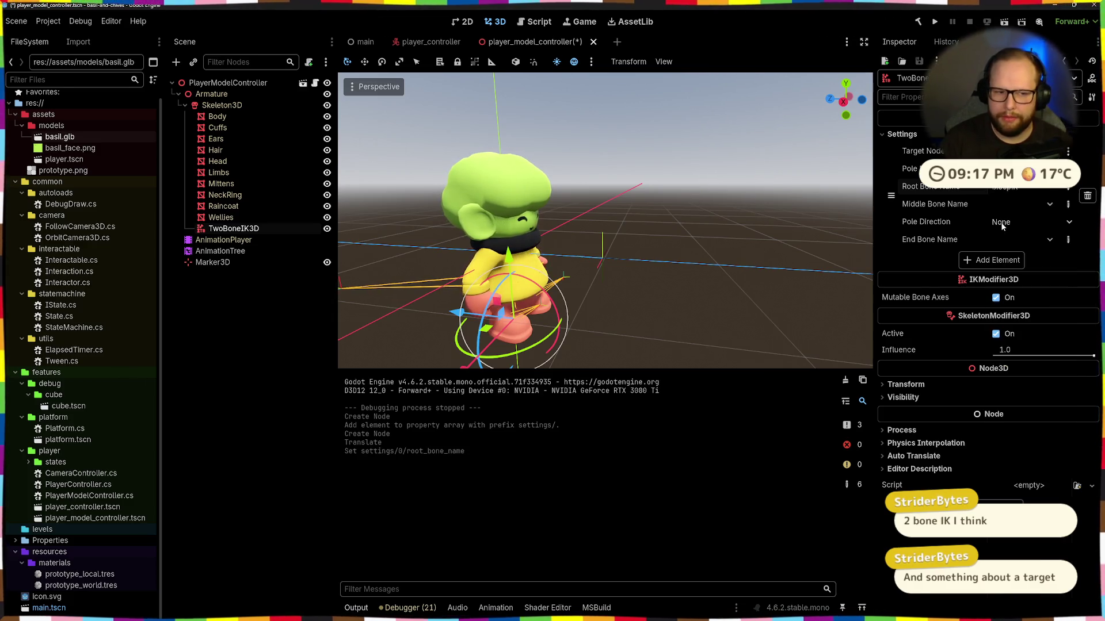
{"action": "left_click", "coordinate": [1036, 204]}
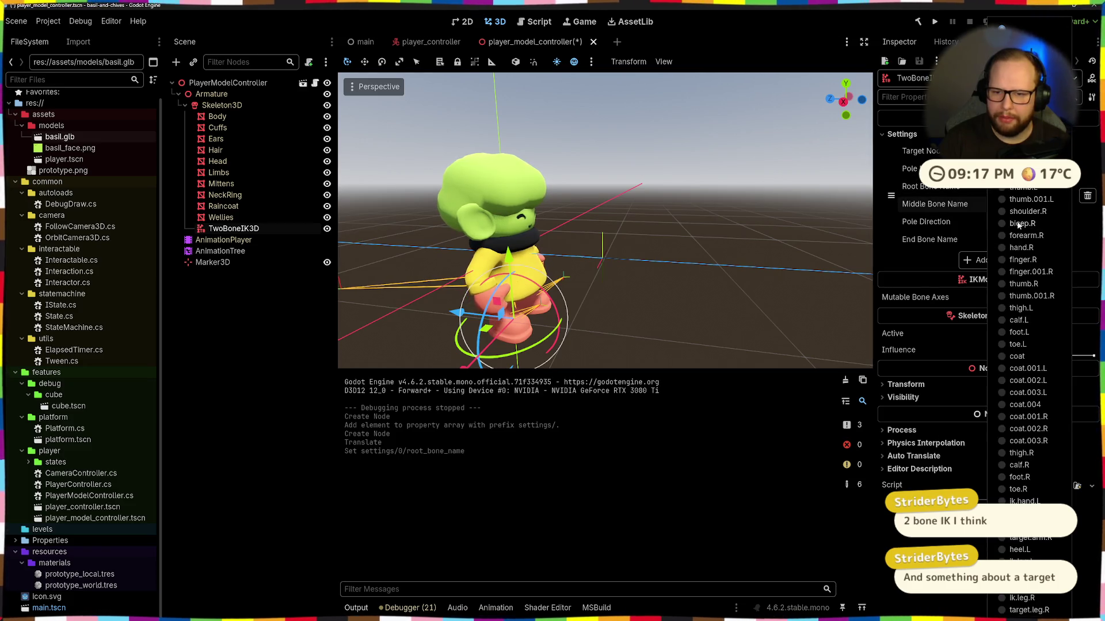
{"action": "left_click", "coordinate": [999, 235]}
Step: Assign Marker3D as the TwoBoneIK3D chain's Target Node
{"action": "left_click", "coordinate": [1016, 222]}
{"action": "left_click", "coordinate": [1016, 222]}
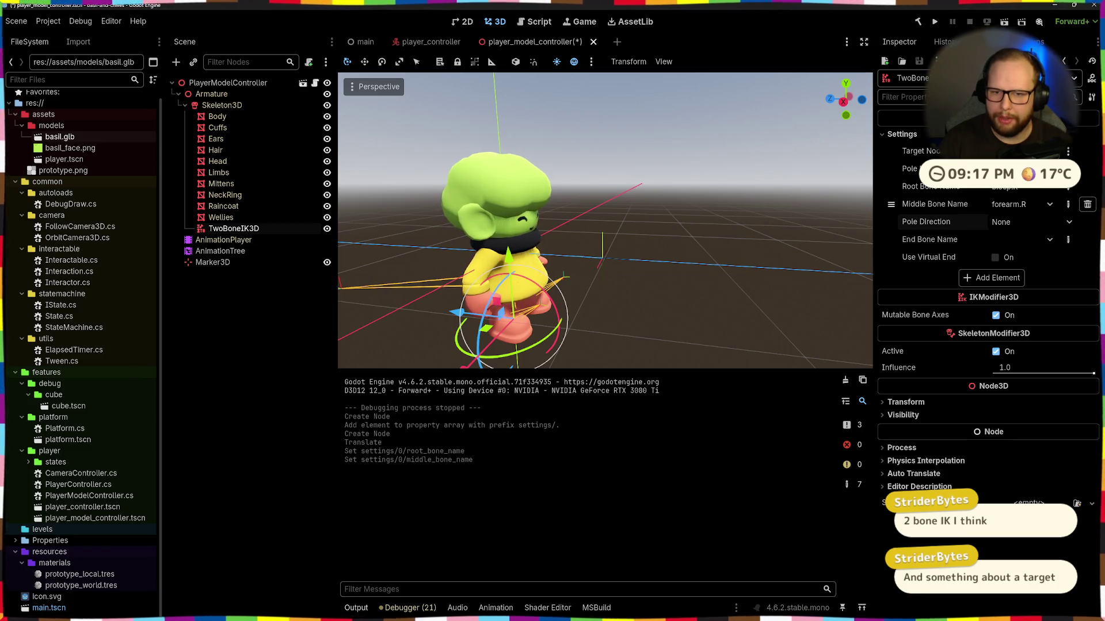
{"action": "left_click", "coordinate": [1004, 151]}
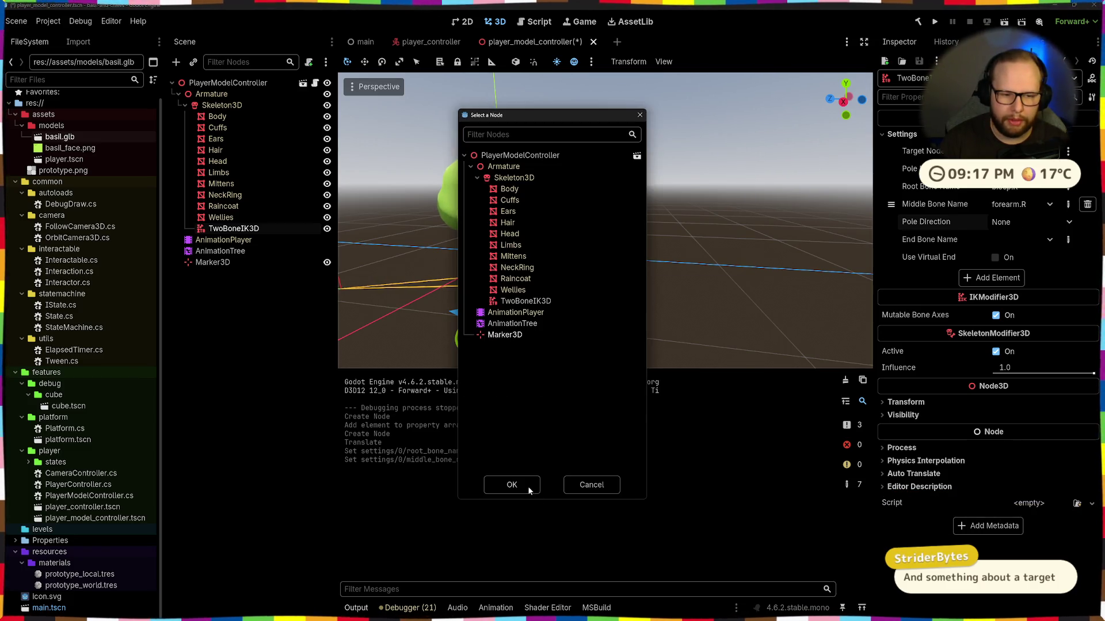
{"action": "left_click", "coordinate": [512, 485]}
{"action": "left_click", "coordinate": [1004, 168]}
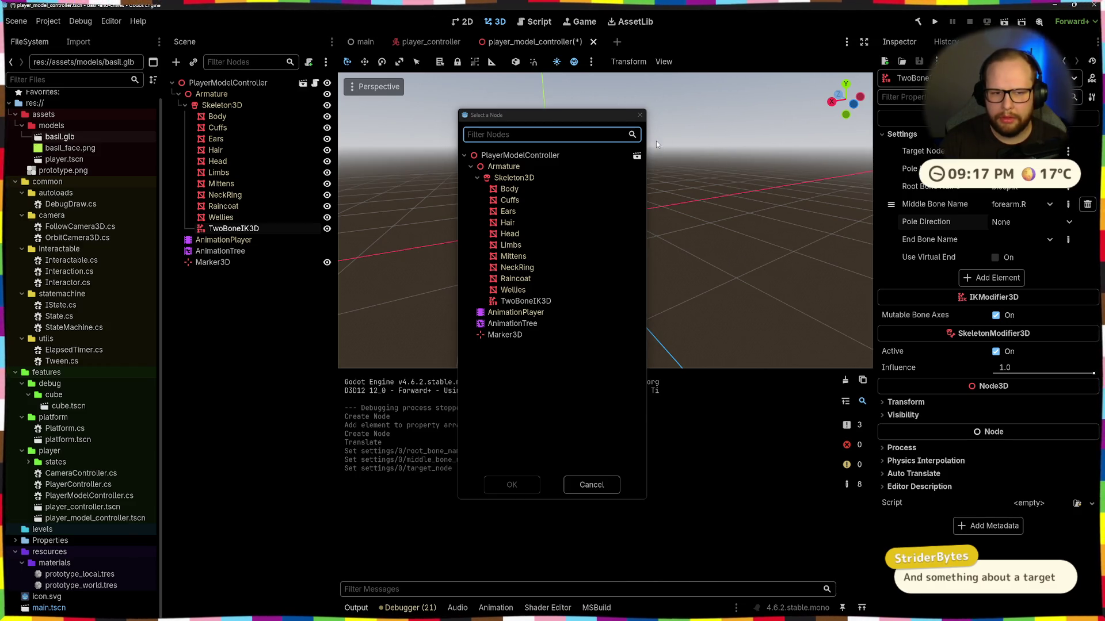
{"action": "left_click", "coordinate": [640, 114]}
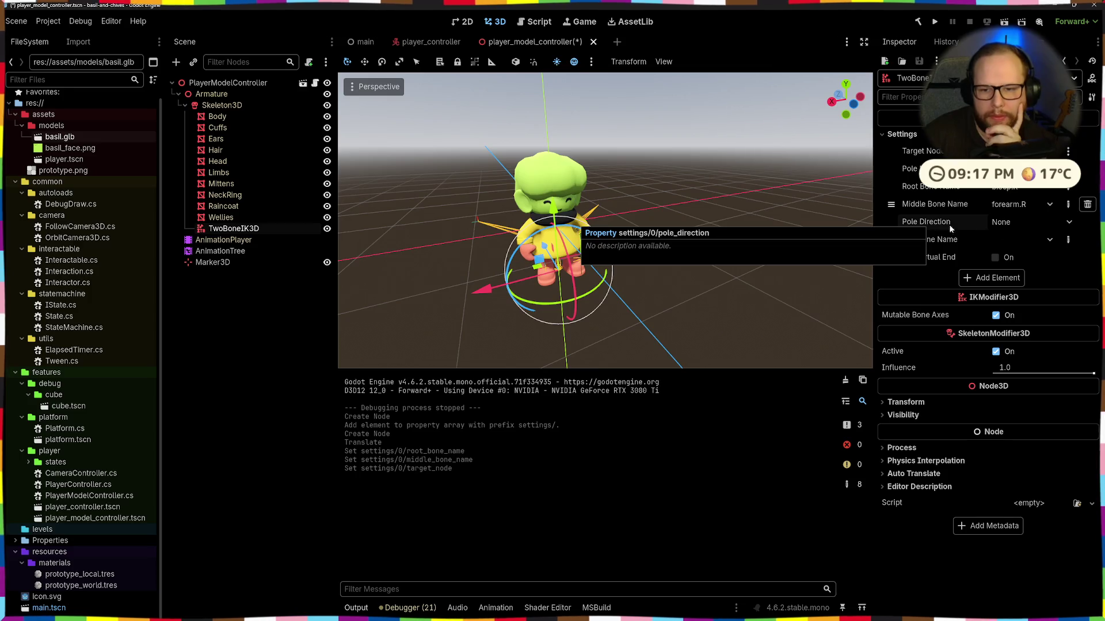
Step: Set the chain's end bone to hand.R
{"action": "left_click", "coordinate": [1019, 223]}
{"action": "left_click", "coordinate": [1027, 248]}
{"action": "left_click", "coordinate": [1020, 241]}
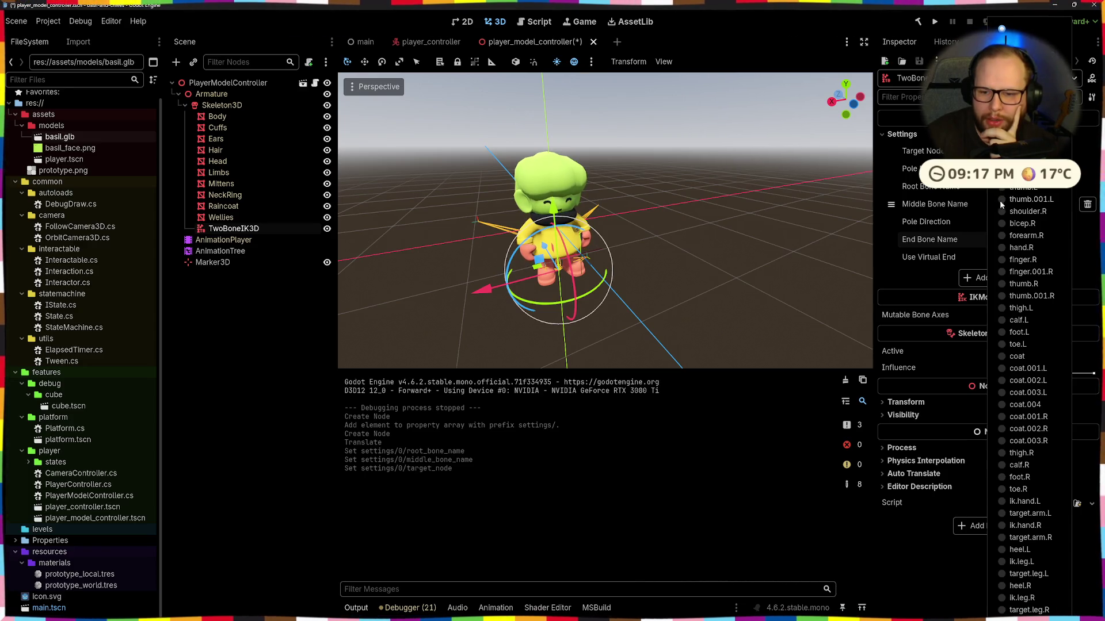
{"action": "left_click", "coordinate": [1004, 250]}
{"action": "scroll", "coordinate": [597, 341], "scroll_direction": "up", "scroll_amount": 3}
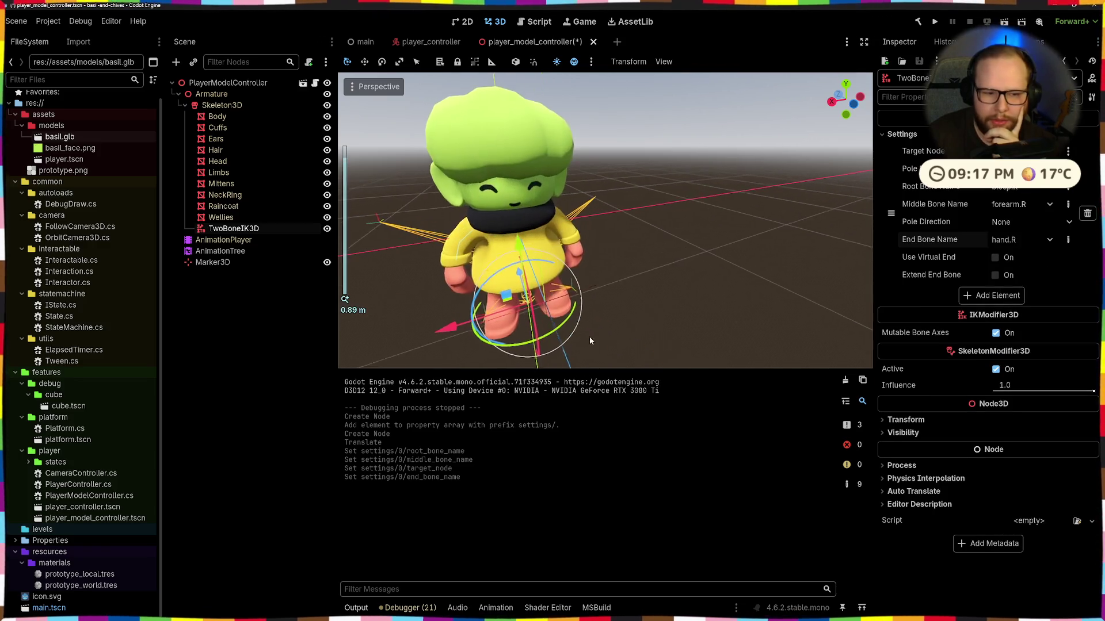
{"action": "scroll", "coordinate": [634, 295], "scroll_direction": "up", "scroll_amount": 3}
{"action": "scroll", "coordinate": [605, 297], "scroll_direction": "down", "scroll_amount": 3}
{"action": "scroll", "coordinate": [607, 297], "scroll_direction": "down", "scroll_amount": 2}
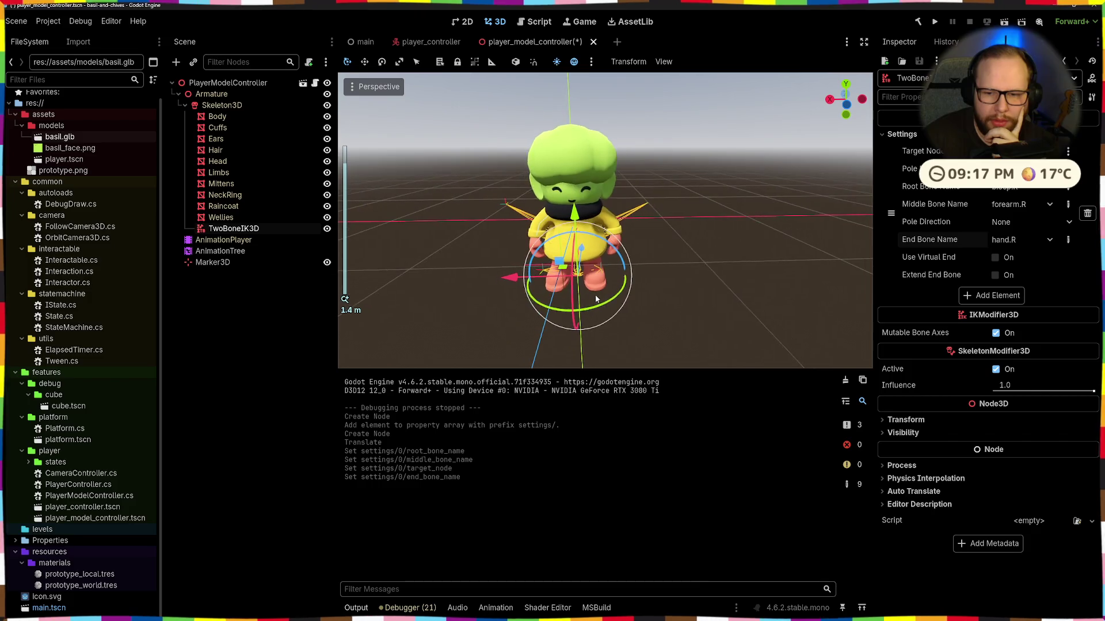
Step: Enable Extend End Bone, set the pole direction to +X, and assign a pole node
{"action": "left_click", "coordinate": [995, 276]}
{"action": "left_click", "coordinate": [994, 257]}
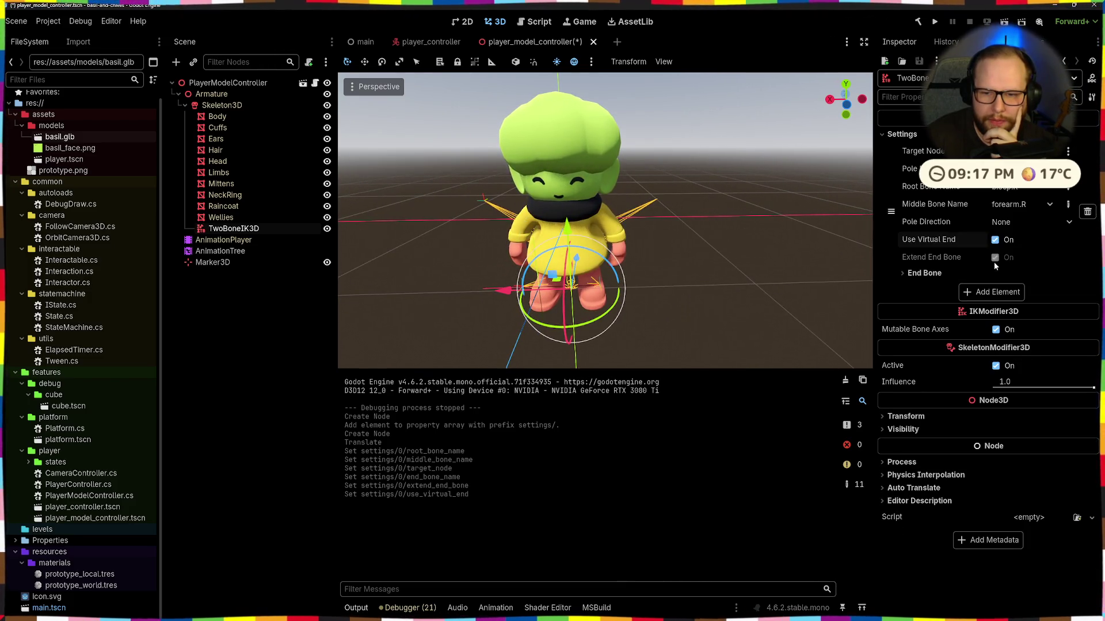
{"action": "left_click", "coordinate": [994, 258]}
{"action": "left_click", "coordinate": [1003, 224]}
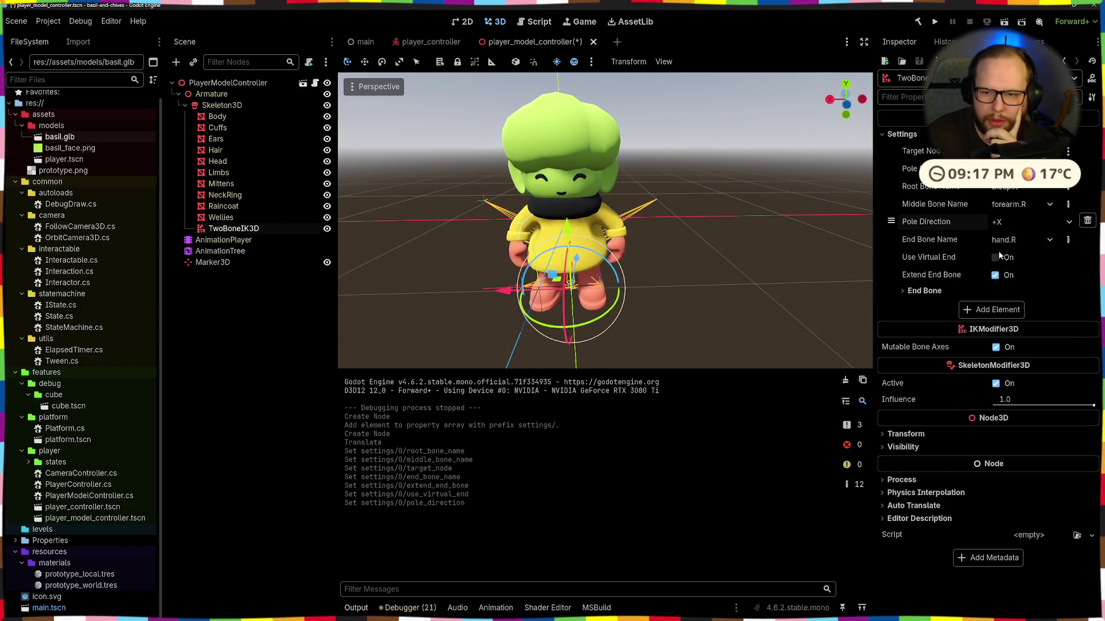
{"action": "left_click", "coordinate": [1004, 251]}
{"action": "left_click", "coordinate": [1024, 168]}
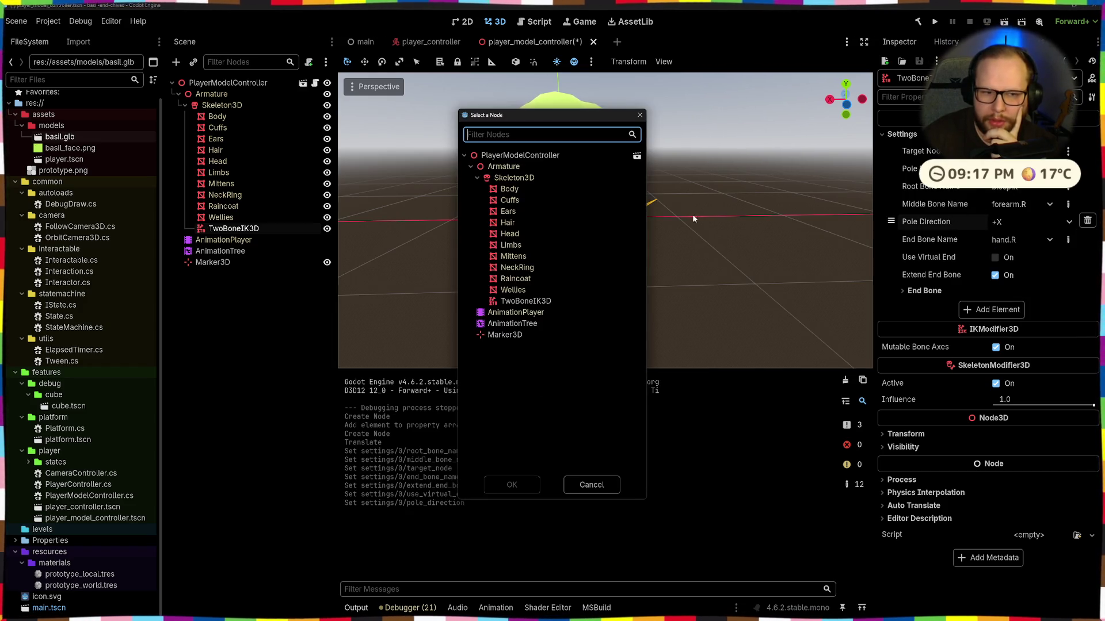
{"action": "left_click", "coordinate": [518, 484]}
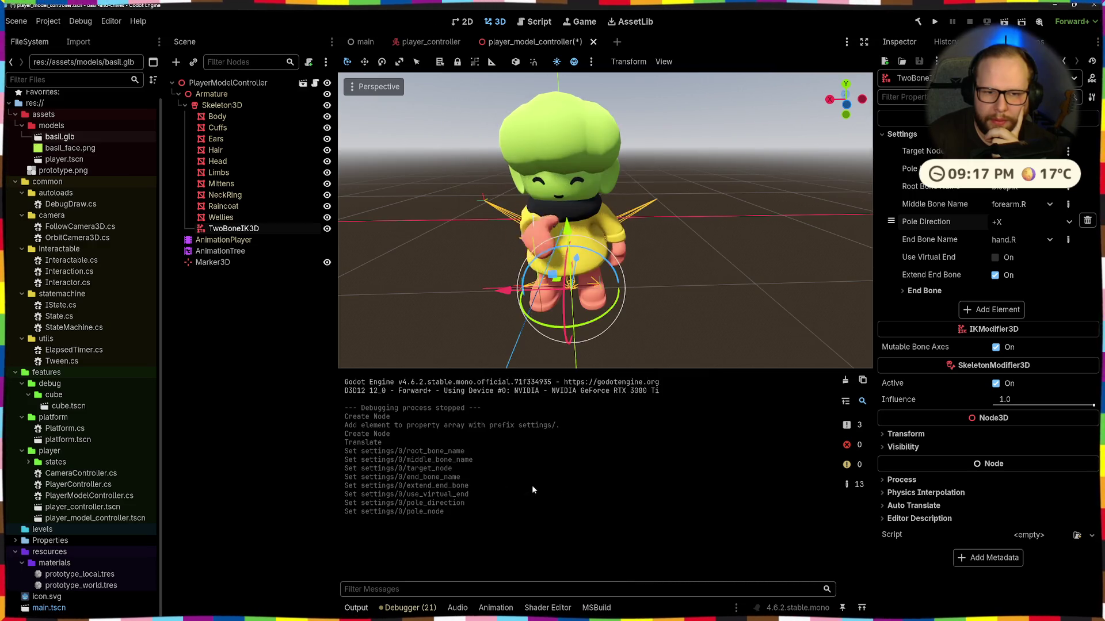
Step: Drag the Marker3D so Basil's right arm reaches toward it
{"action": "scroll", "coordinate": [641, 263], "scroll_direction": "up", "scroll_amount": 5}
{"action": "scroll", "coordinate": [641, 263], "scroll_direction": "down", "scroll_amount": 3}
{"action": "mouse_move", "coordinate": [641, 264]}
{"action": "left_mouse_down"}
{"action": "mouse_move", "coordinate": [603, 264]}
{"action": "mouse_move", "coordinate": [606, 278]}
{"action": "mouse_move", "coordinate": [647, 286]}
{"action": "left_mouse_up"}
{"action": "scroll", "coordinate": [603, 264], "scroll_direction": "up", "scroll_amount": 5}
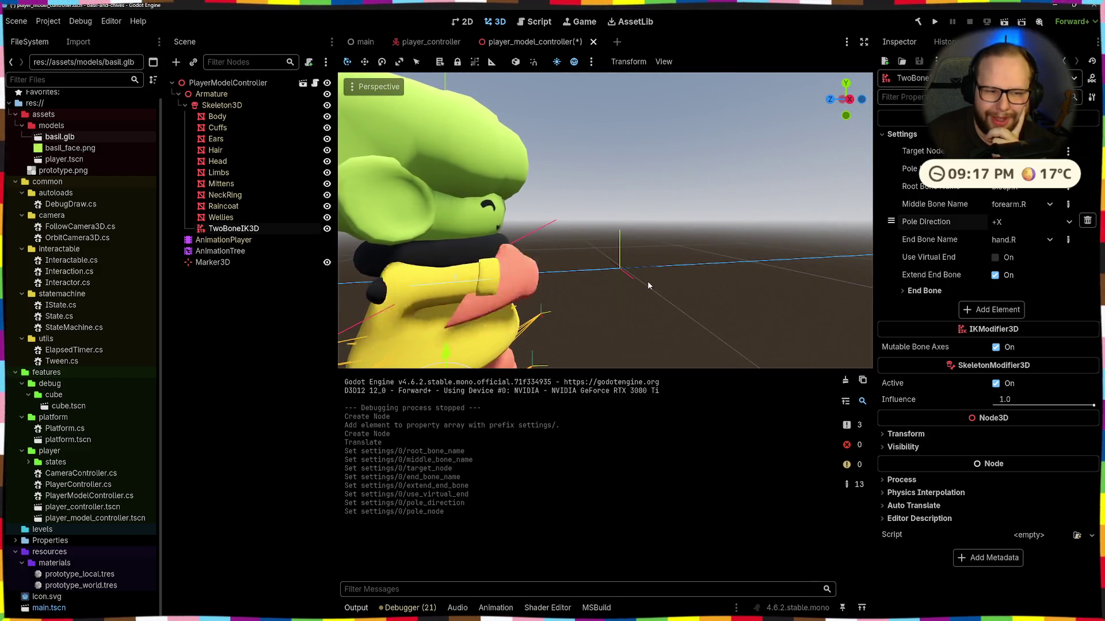
{"action": "left_click", "coordinate": [648, 281]}
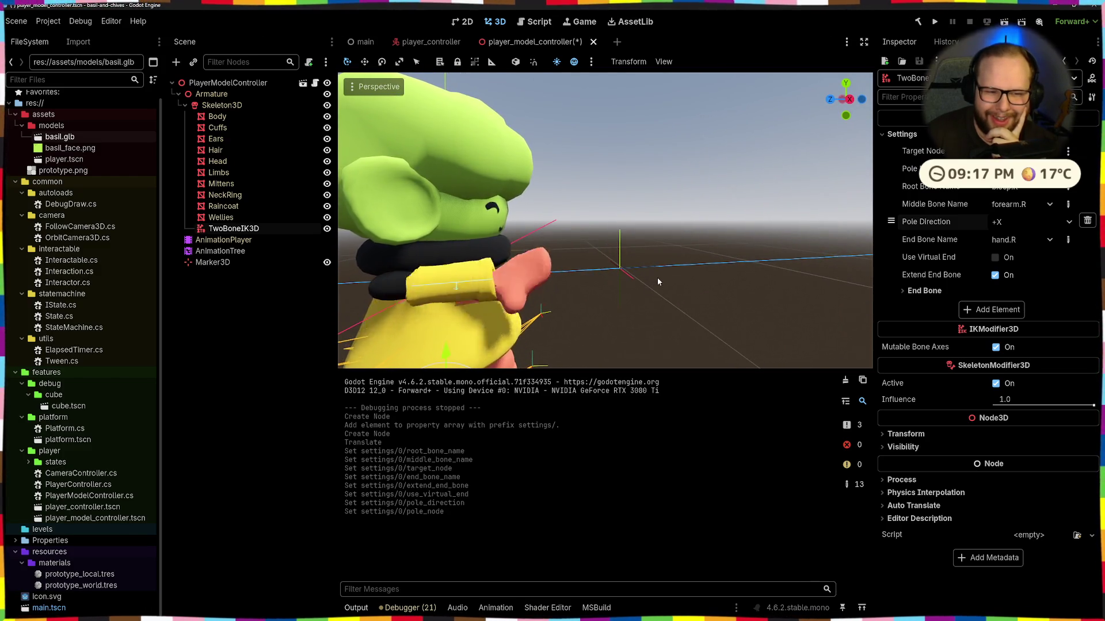
{"action": "scroll", "coordinate": [657, 277], "scroll_direction": "down", "scroll_amount": 4}
{"action": "mouse_move", "coordinate": [553, 270]}
{"action": "left_mouse_down"}
{"action": "mouse_move", "coordinate": [507, 276]}
{"action": "mouse_move", "coordinate": [555, 261]}
{"action": "mouse_move", "coordinate": [392, 242]}
{"action": "mouse_move", "coordinate": [402, 282]}
{"action": "left_mouse_up"}
{"action": "scroll", "coordinate": [554, 261], "scroll_direction": "up", "scroll_amount": 3}
{"action": "scroll", "coordinate": [540, 278], "scroll_direction": "up", "scroll_amount": 3}
{"action": "mouse_move", "coordinate": [540, 278]}
{"action": "left_mouse_down"}
{"action": "mouse_move", "coordinate": [571, 273]}
{"action": "mouse_move", "coordinate": [604, 288]}
{"action": "mouse_move", "coordinate": [561, 300]}
{"action": "mouse_move", "coordinate": [620, 273]}
{"action": "left_mouse_up"}
{"action": "scroll", "coordinate": [633, 302], "scroll_direction": "down", "scroll_amount": 4}
{"action": "scroll", "coordinate": [578, 270], "scroll_direction": "up", "scroll_amount": 4}
{"action": "scroll", "coordinate": [579, 269], "scroll_direction": "down", "scroll_amount": 5}
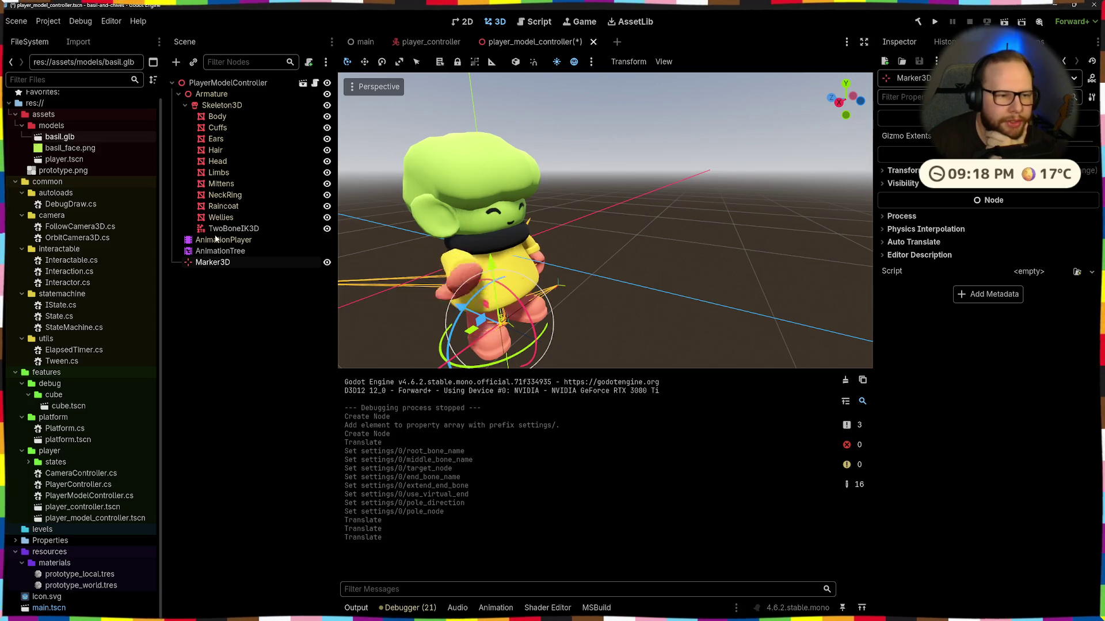
Step: Turn off Extend End Bone and toggle Mutable Bone Axes on the TwoBoneIK3D
{"action": "left_click", "coordinate": [543, 205]}
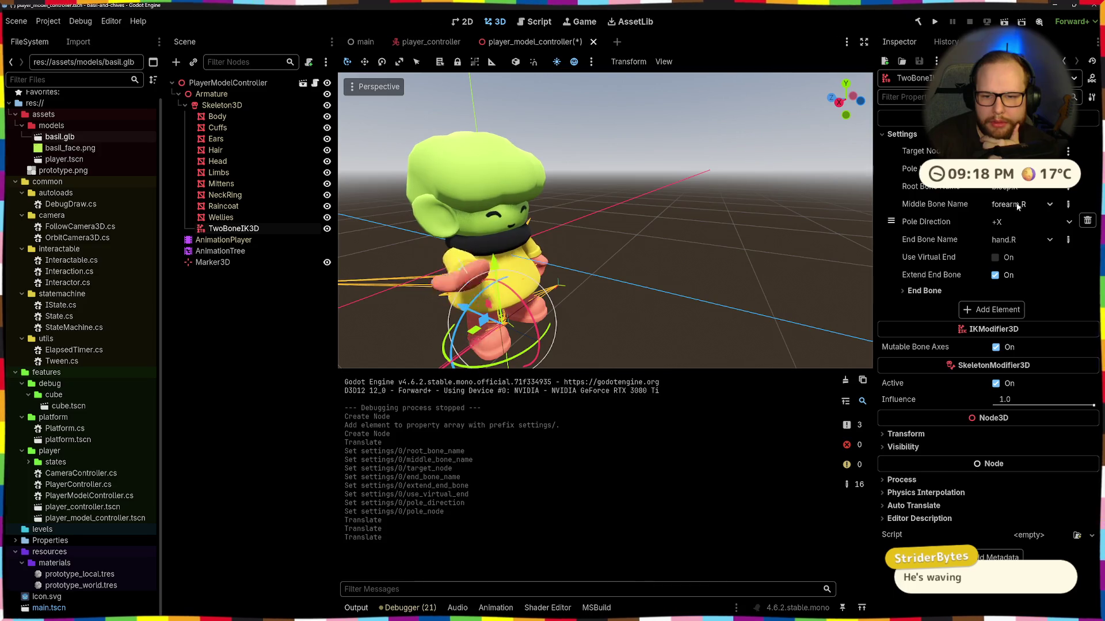
{"action": "left_click", "coordinate": [994, 275]}
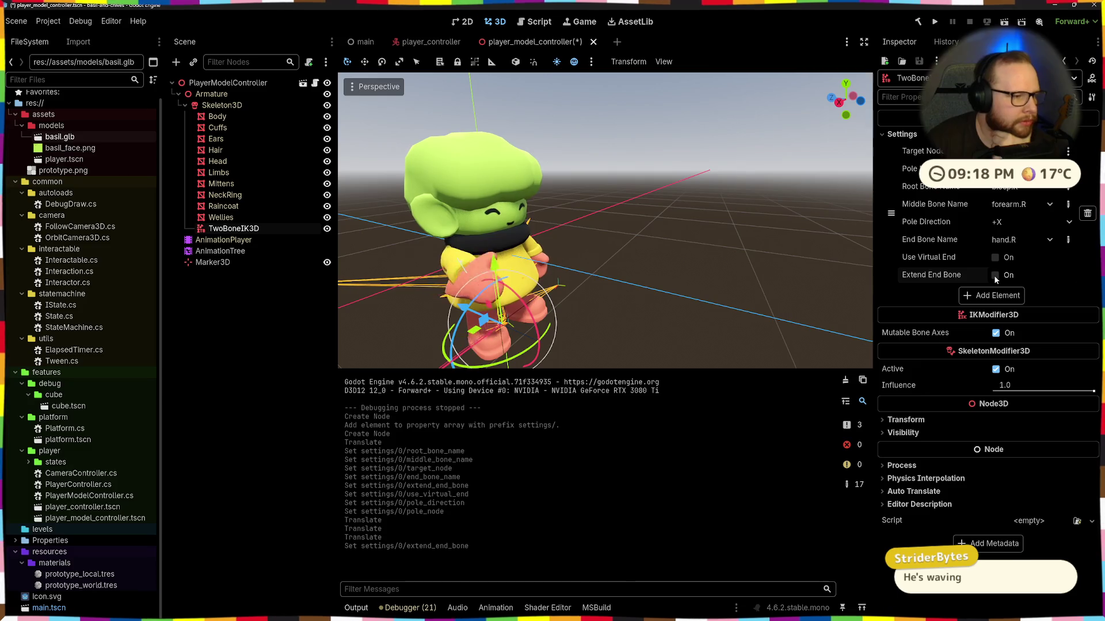
{"action": "left_click_drag", "start_coordinate": [713, 232], "coordinate": [615, 208]}
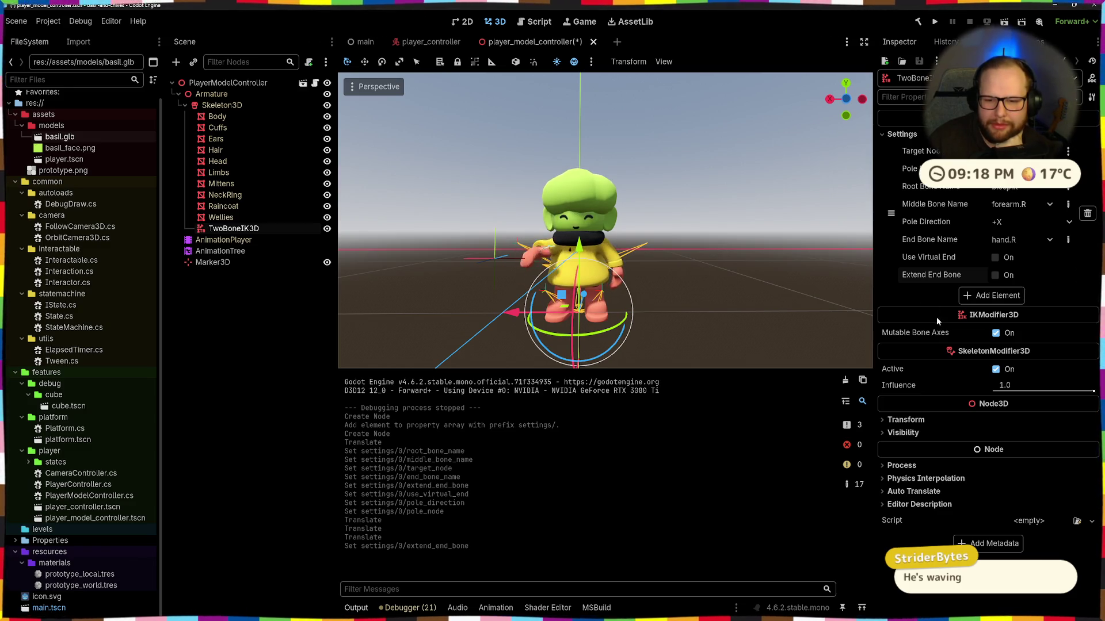
{"action": "left_click", "coordinate": [995, 334]}
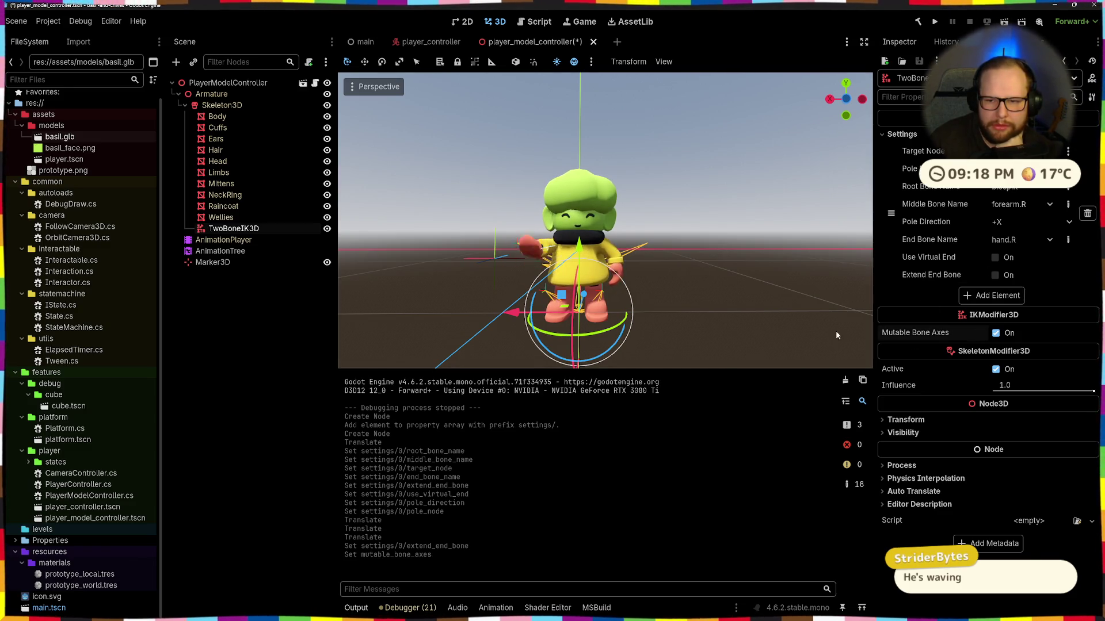
Step: Try hips, then set the middle bone to thigh.L, triggering root-child errors
{"action": "left_click", "coordinate": [1016, 204]}
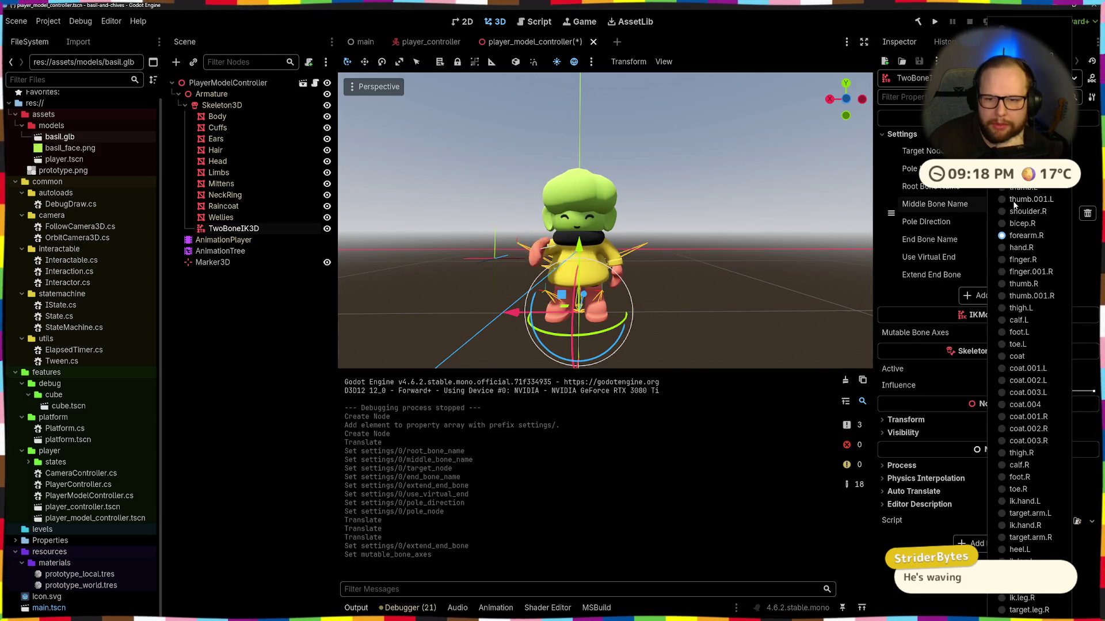
{"action": "left_click", "coordinate": [1005, 235]}
{"action": "left_click", "coordinate": [1017, 203]}
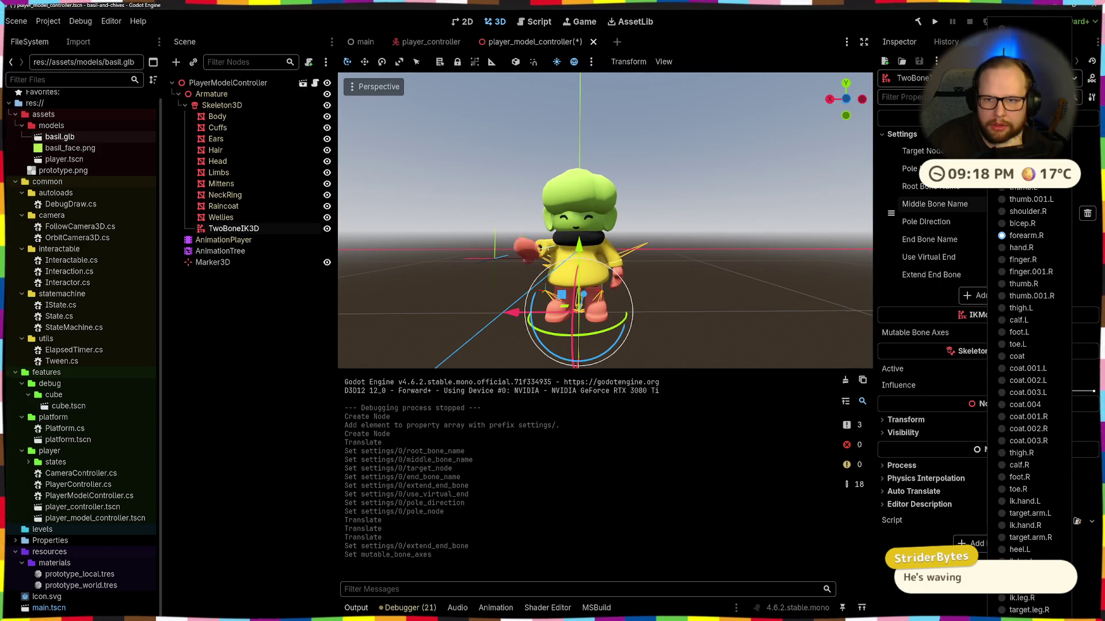
{"action": "left_click", "coordinate": [1008, 29]}
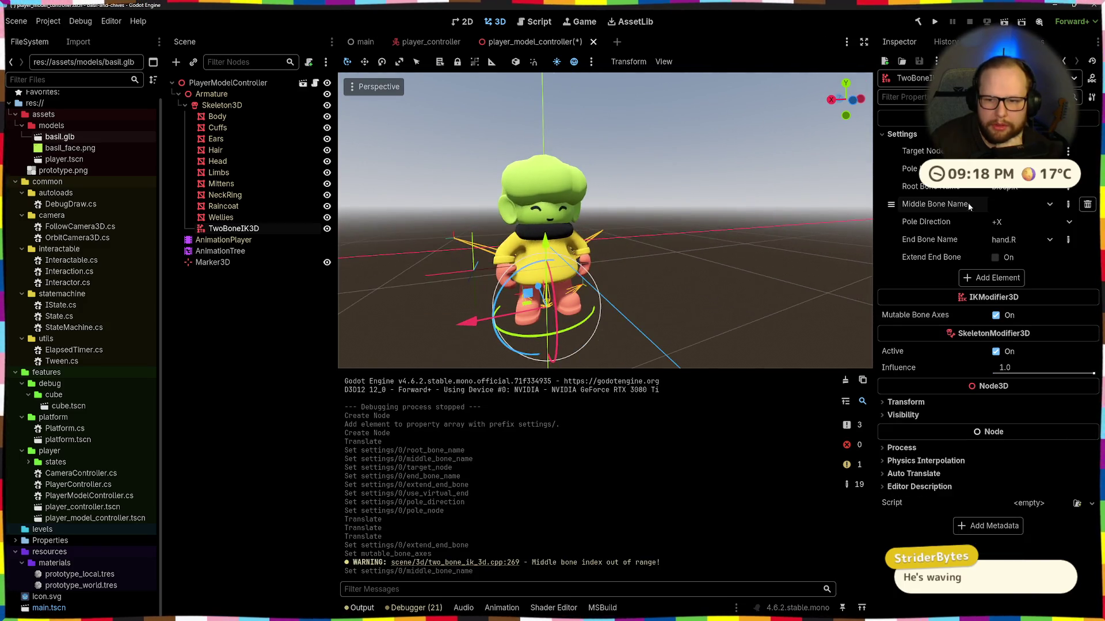
{"action": "left_click", "coordinate": [963, 205]}
{"action": "scroll", "coordinate": [1024, 288], "scroll_direction": "up", "scroll_amount": 10}
{"action": "left_click", "coordinate": [1021, 204]}
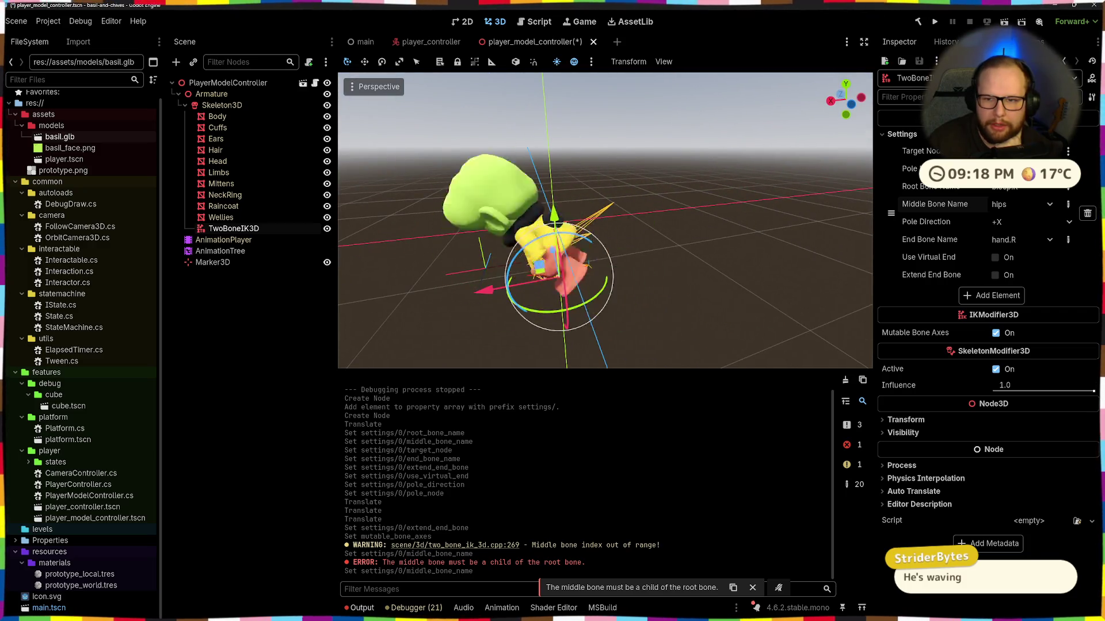
{"action": "left_click", "coordinate": [1019, 204]}
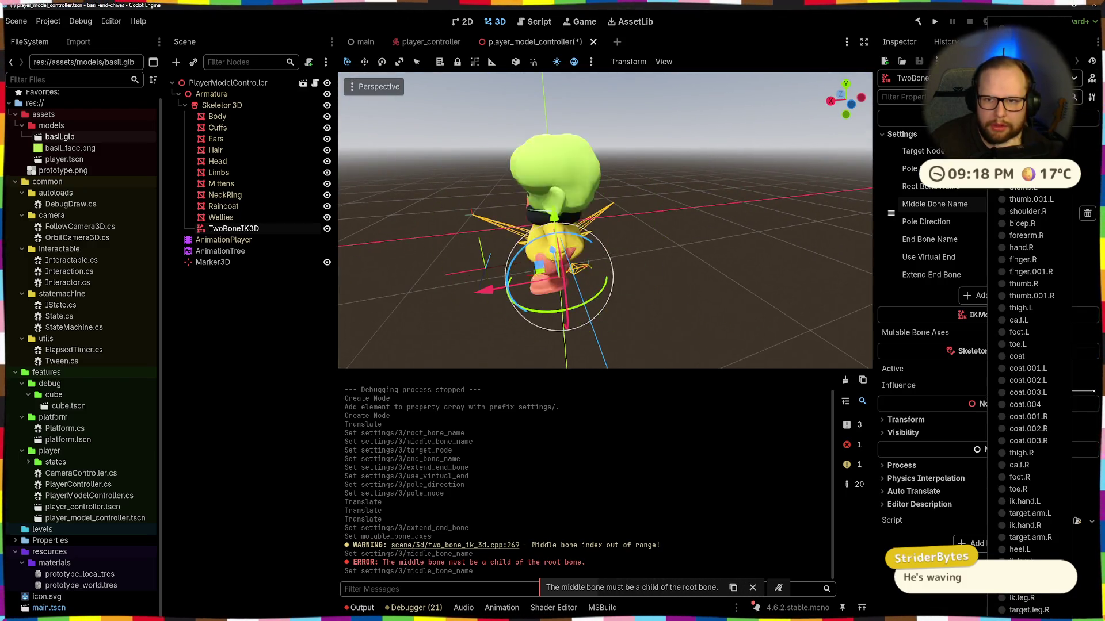
{"action": "left_click", "coordinate": [1018, 332]}
{"action": "left_click", "coordinate": [1020, 204]}
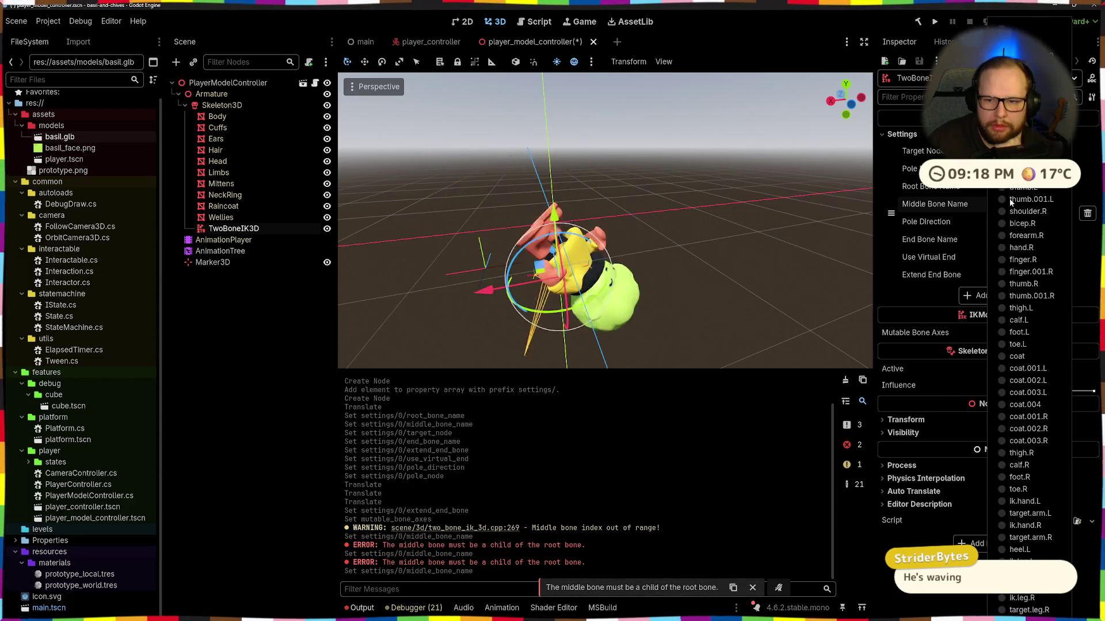
{"action": "left_click", "coordinate": [1004, 306]}
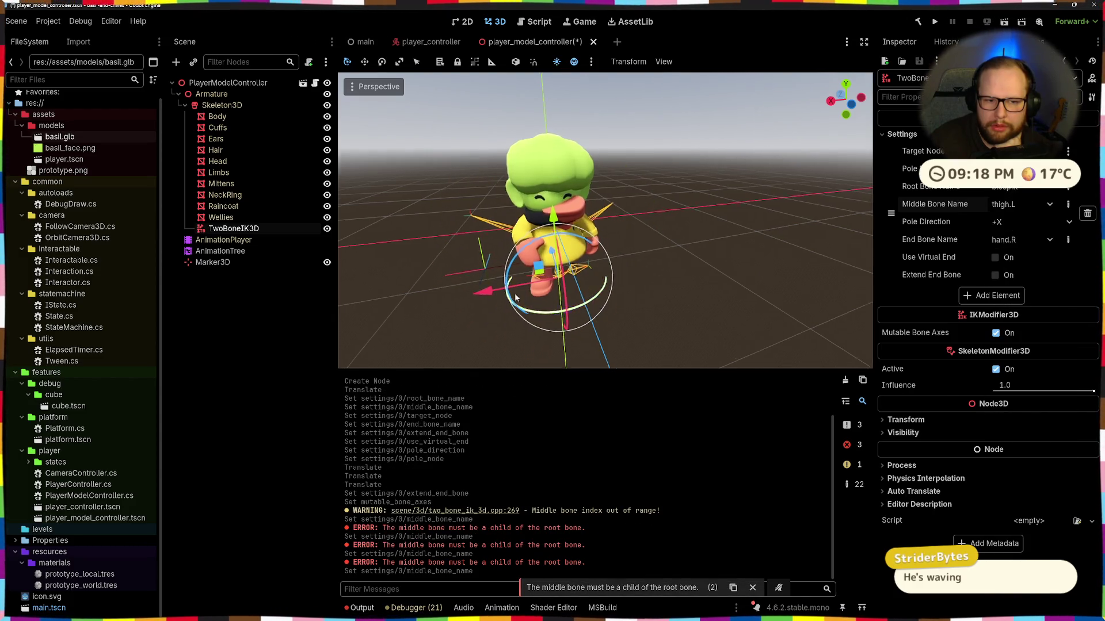
{"action": "left_click_drag", "start_coordinate": [563, 249], "coordinate": [563, 264]}
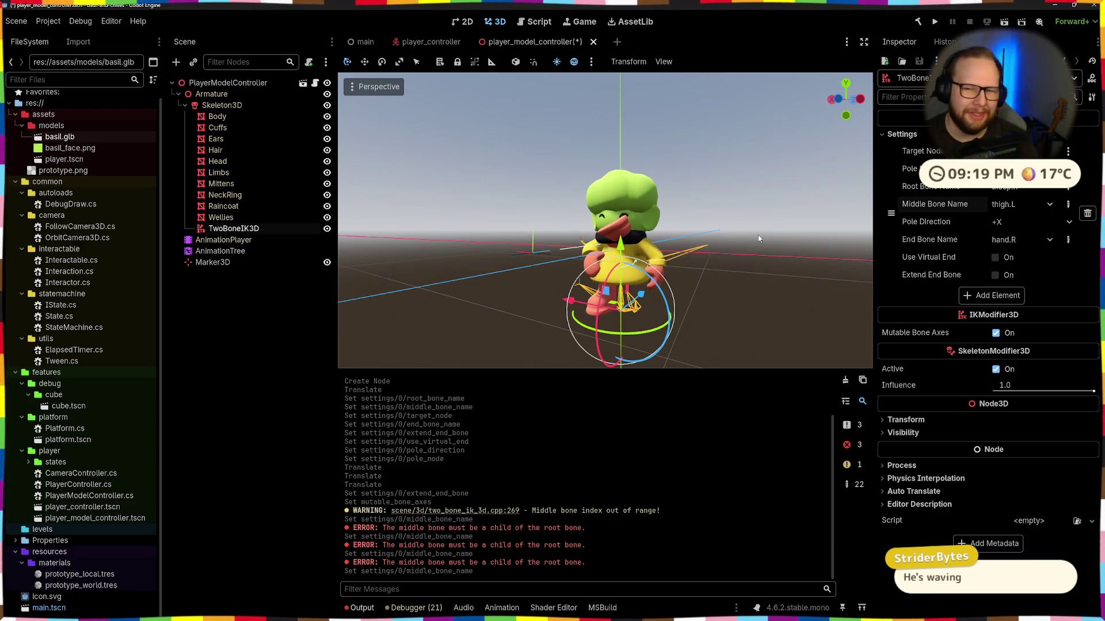
{"action": "left_click", "coordinate": [893, 185]}
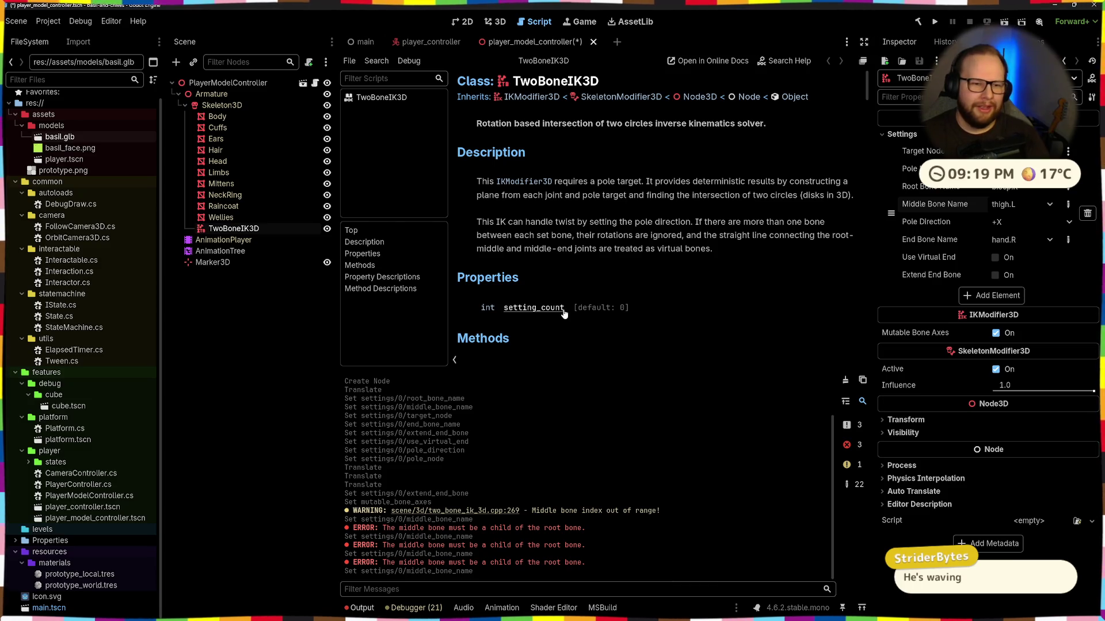
{"action": "scroll", "coordinate": [598, 219], "scroll_direction": "down", "scroll_amount": 2}
{"action": "scroll", "coordinate": [605, 188], "scroll_direction": "up", "scroll_amount": 2}
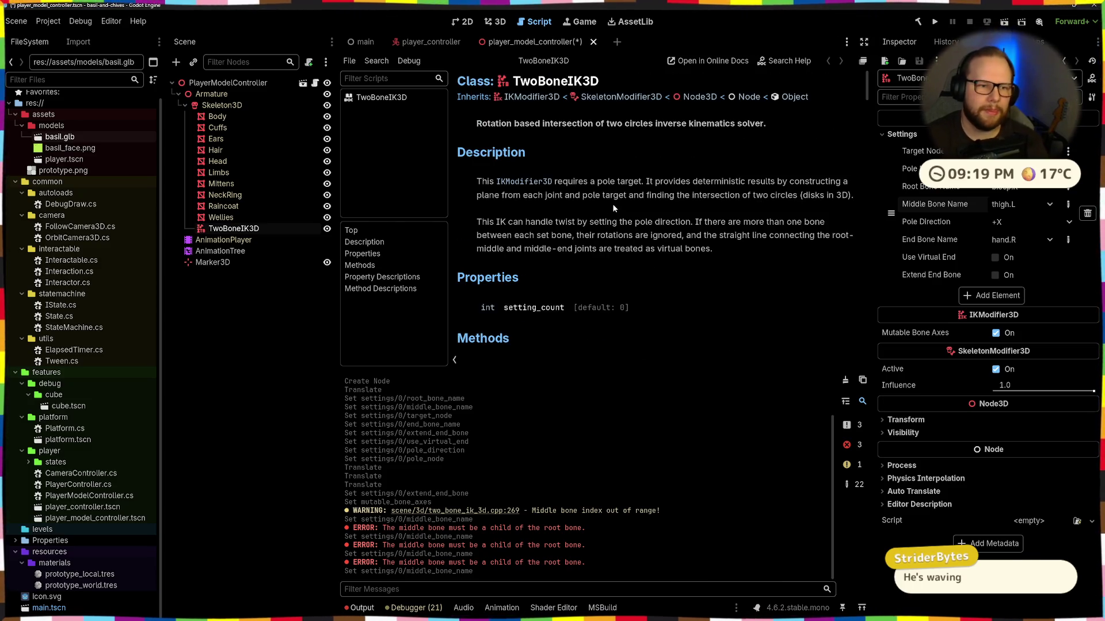
{"action": "left_click_drag", "start_coordinate": [478, 370], "coordinate": [477, 454]}
{"action": "scroll", "coordinate": [569, 260], "scroll_direction": "down", "scroll_amount": 2}
{"action": "scroll", "coordinate": [575, 253], "scroll_direction": "up", "scroll_amount": 2}
{"action": "scroll", "coordinate": [598, 259], "scroll_direction": "down", "scroll_amount": 15}
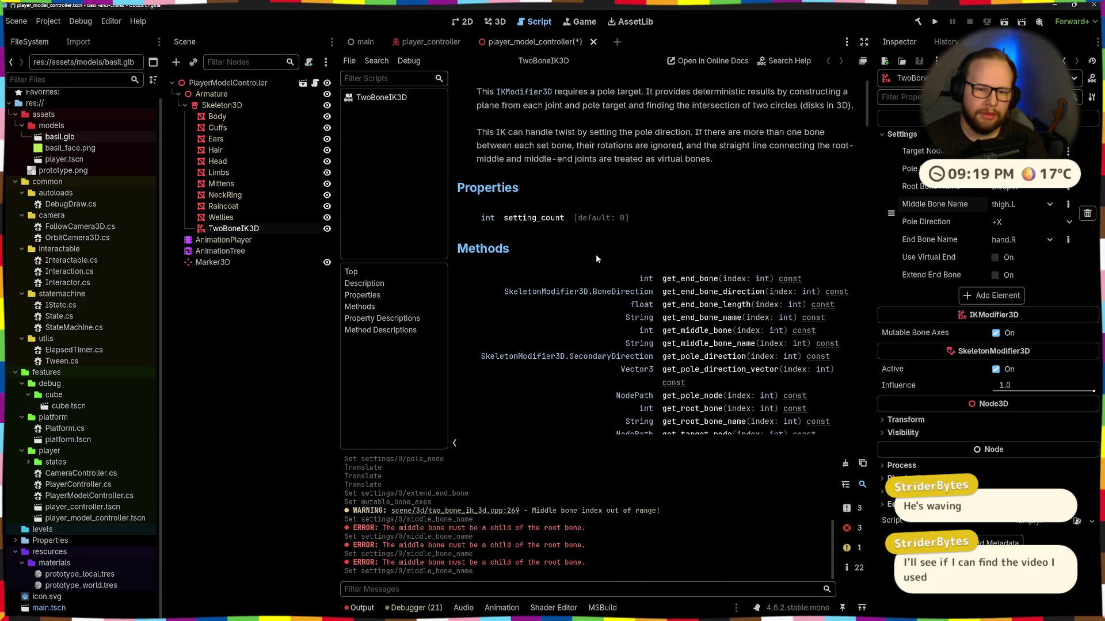
{"action": "scroll", "coordinate": [599, 262], "scroll_direction": "up", "scroll_amount": 15}
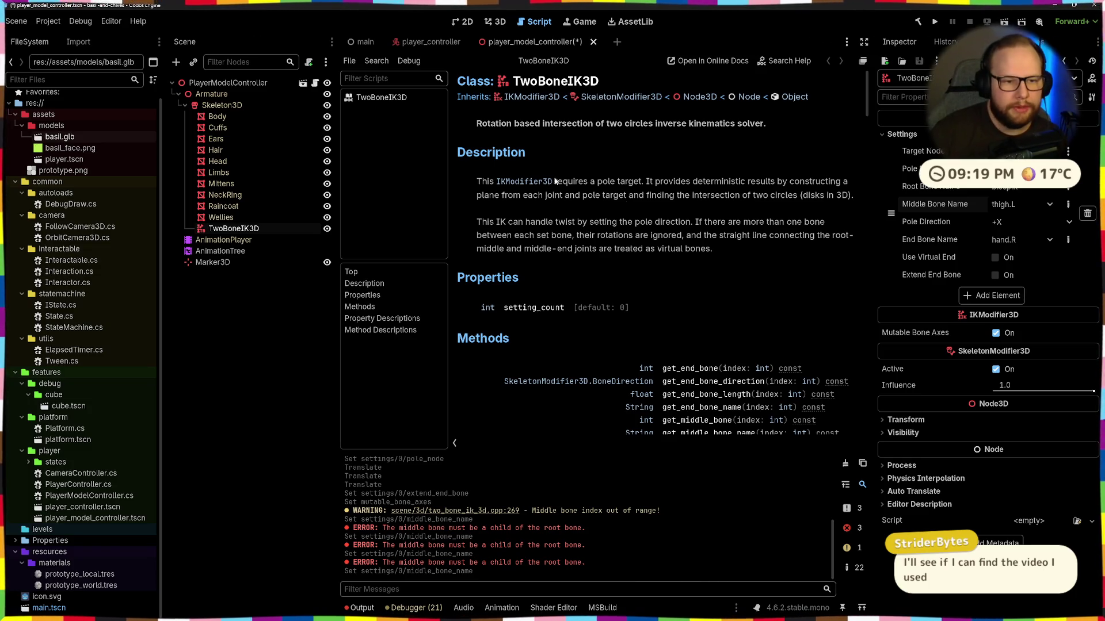
{"action": "left_click_drag", "start_coordinate": [477, 182], "coordinate": [609, 186]}
{"action": "left_click", "coordinate": [648, 182]}
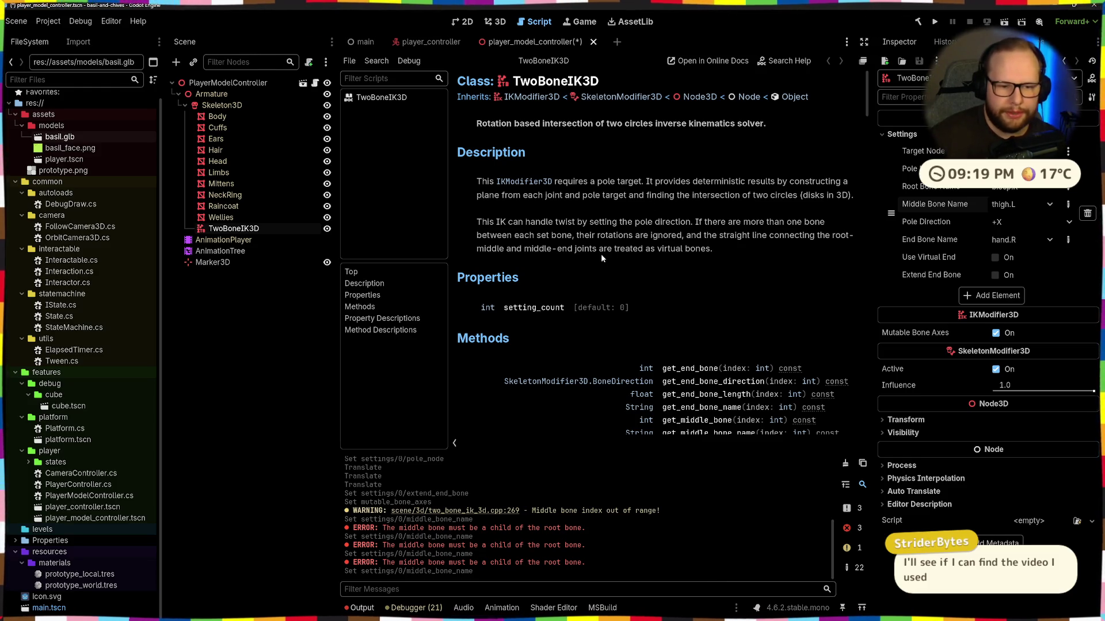
{"action": "scroll", "coordinate": [601, 257], "scroll_direction": "down", "scroll_amount": 5}
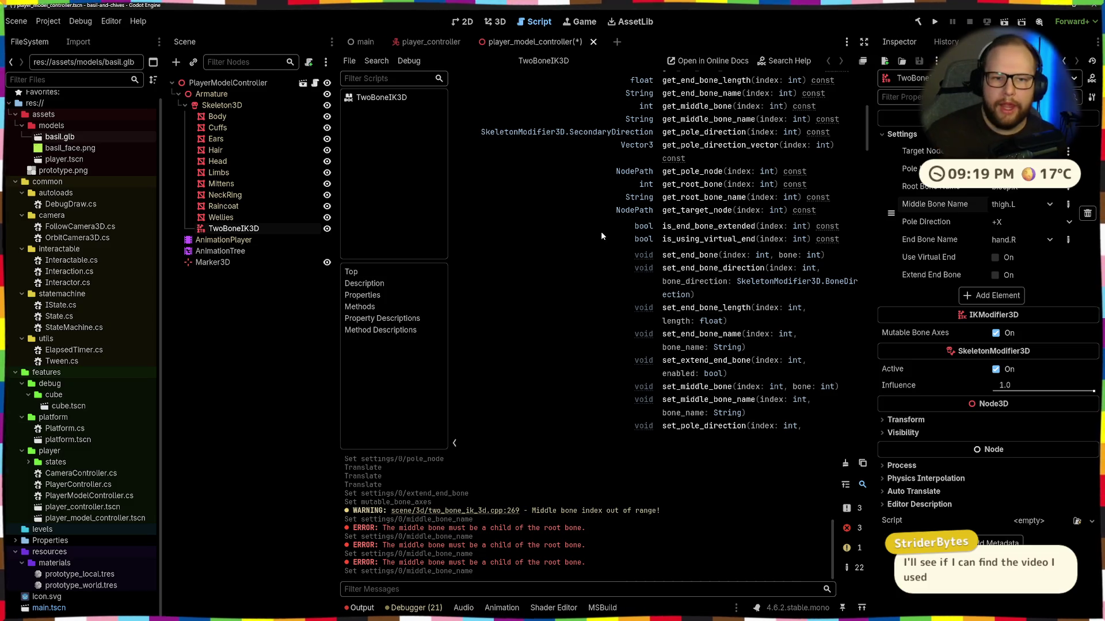
{"action": "scroll", "coordinate": [600, 232], "scroll_direction": "down", "scroll_amount": 10}
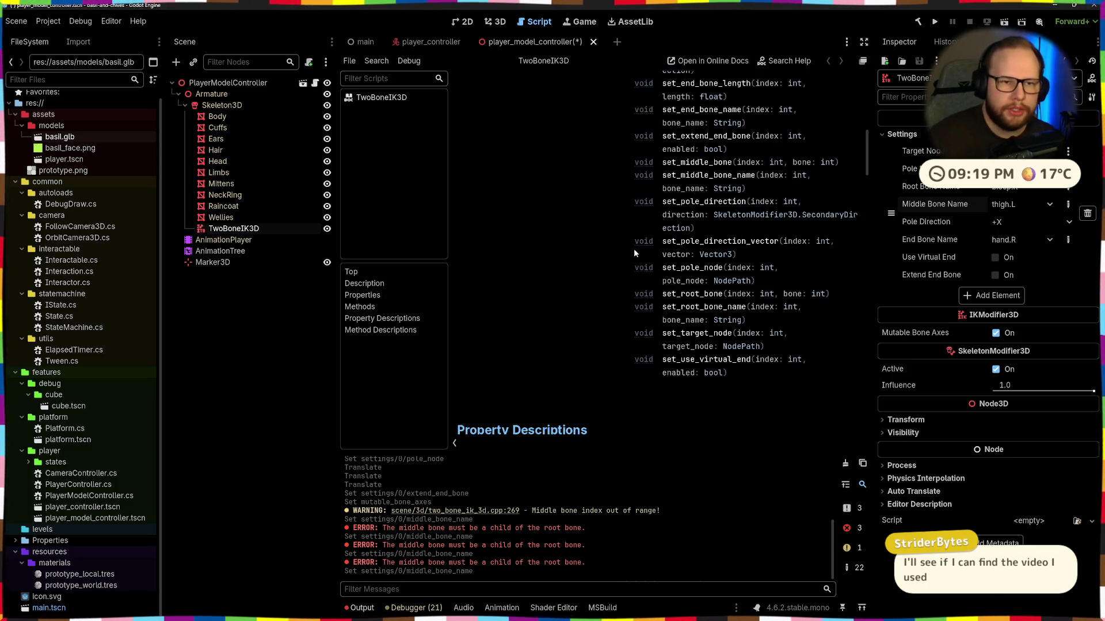
{"action": "scroll", "coordinate": [638, 251], "scroll_direction": "up", "scroll_amount": 15}
{"action": "left_click_drag", "start_coordinate": [494, 176], "coordinate": [648, 181]}
{"action": "left_click", "coordinate": [630, 182]}
{"action": "left_click_drag", "start_coordinate": [476, 123], "coordinate": [758, 124]}
{"action": "left_click", "coordinate": [634, 127]}
{"action": "triple_click", "coordinate": [492, 111]}
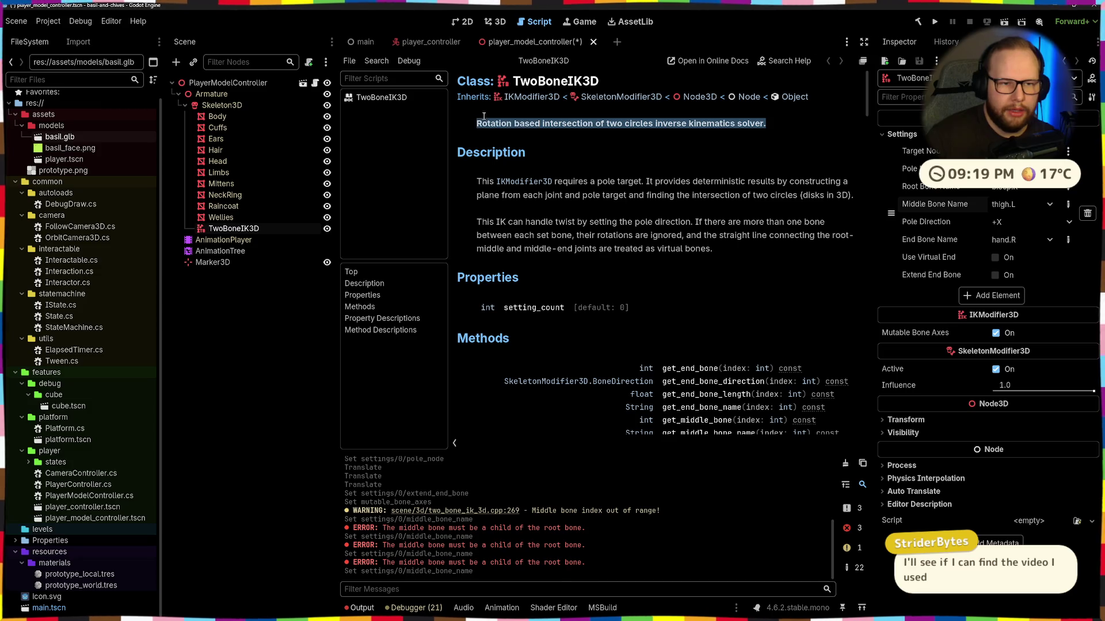
{"action": "left_click", "coordinate": [533, 119]}
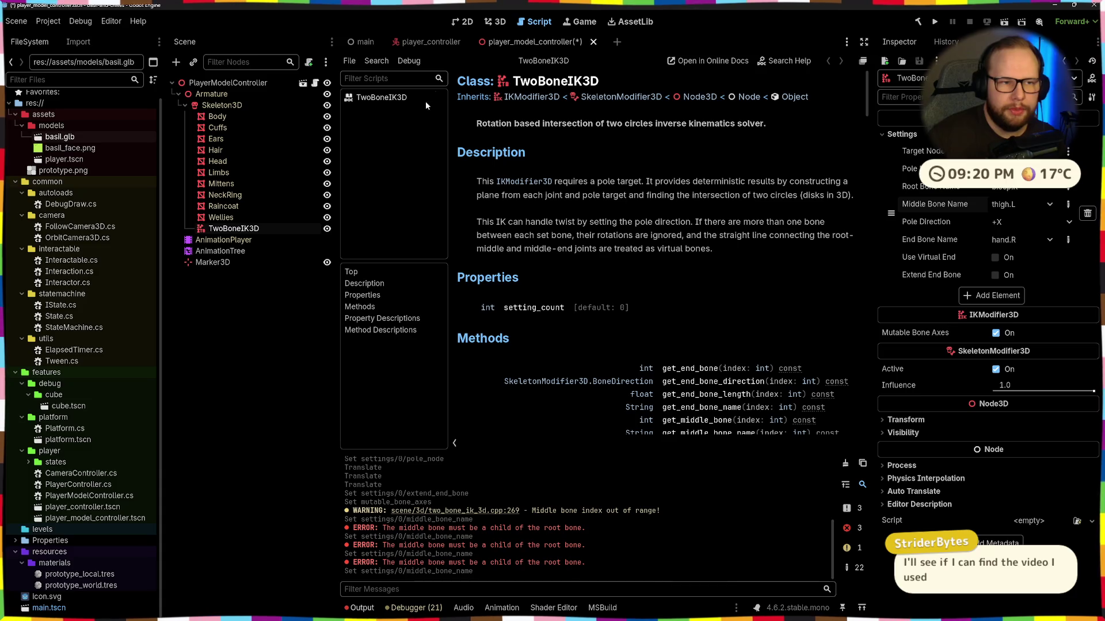
{"action": "left_click", "coordinate": [496, 21]}
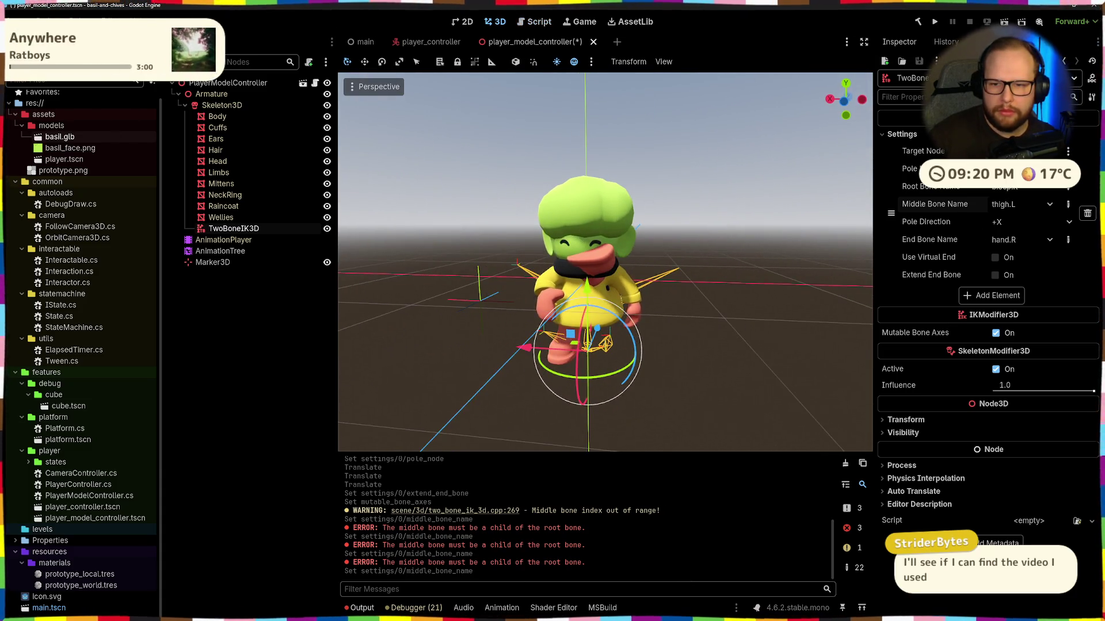
Step: Clear the TwoBoneIK3D Pole Node and delete settings element 0, leaving settings empty
{"action": "left_click", "coordinate": [1068, 168]}
{"action": "left_click", "coordinate": [1027, 188]}
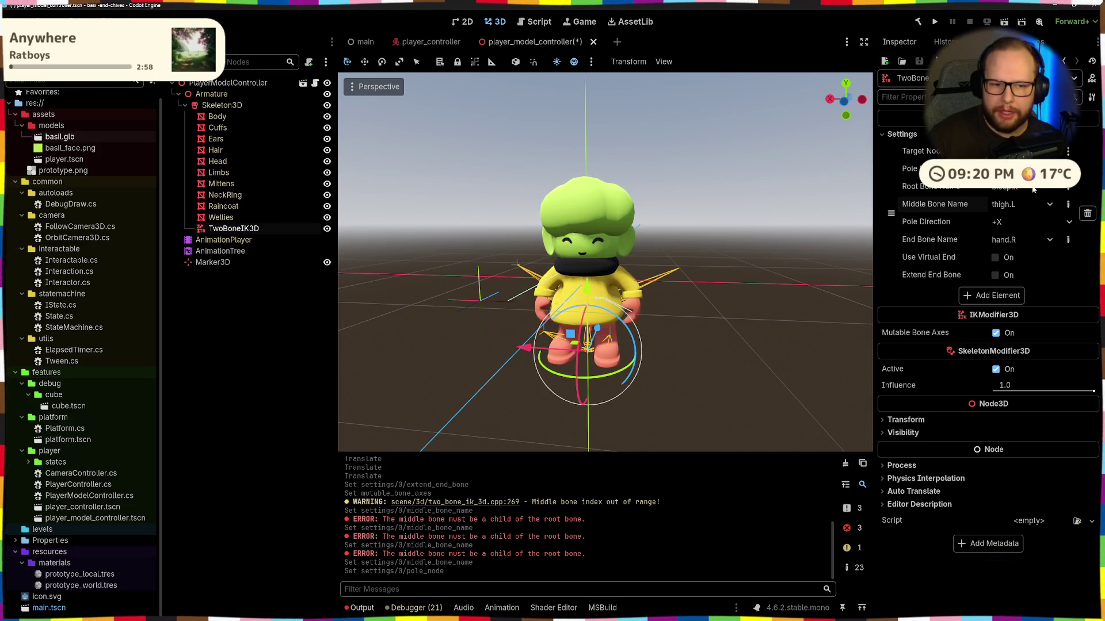
{"action": "left_click", "coordinate": [1087, 213]}
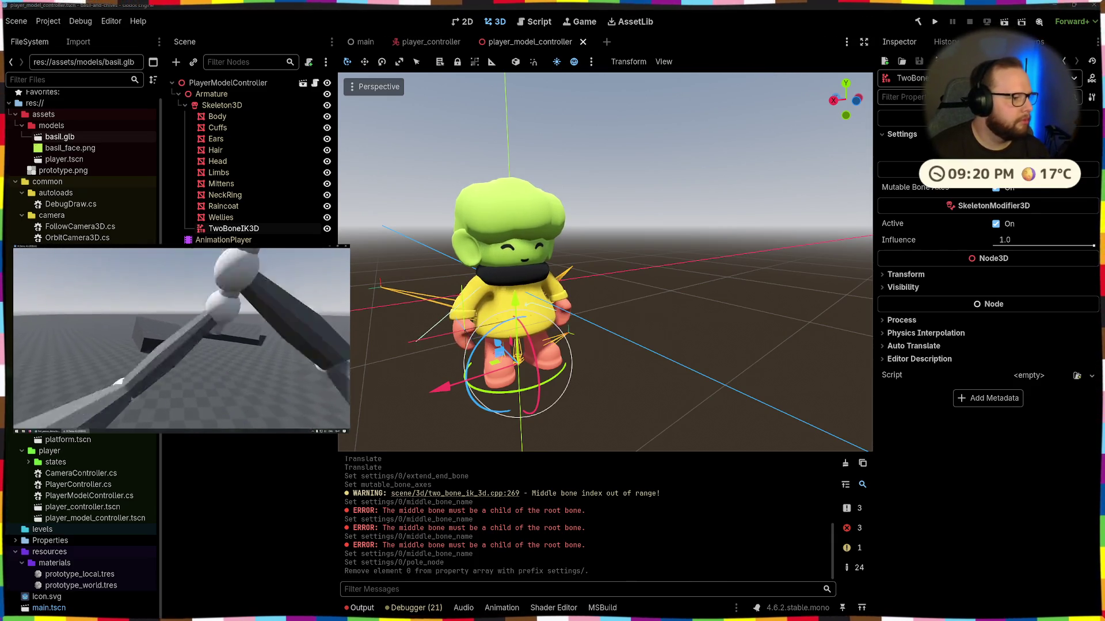
Step: Move the FABRIK3D/CCDIK3D/Jacobian comparison video lower and resize it larger beside the editor
{"action": "mouse_move", "coordinate": [186, 311]}
{"action": "left_mouse_down"}
{"action": "mouse_move", "coordinate": [204, 364]}
{"action": "mouse_move", "coordinate": [202, 485]}
{"action": "left_mouse_up"}
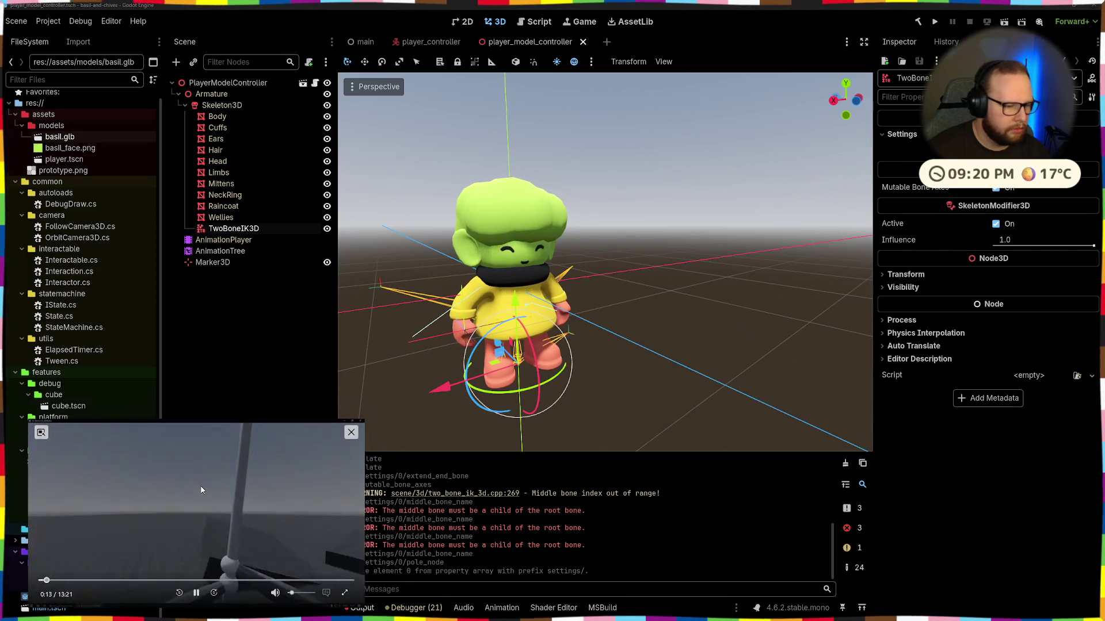
{"action": "mouse_move", "coordinate": [355, 414]}
{"action": "left_mouse_down"}
{"action": "mouse_move", "coordinate": [436, 332]}
{"action": "mouse_move", "coordinate": [418, 345]}
{"action": "left_mouse_up"}
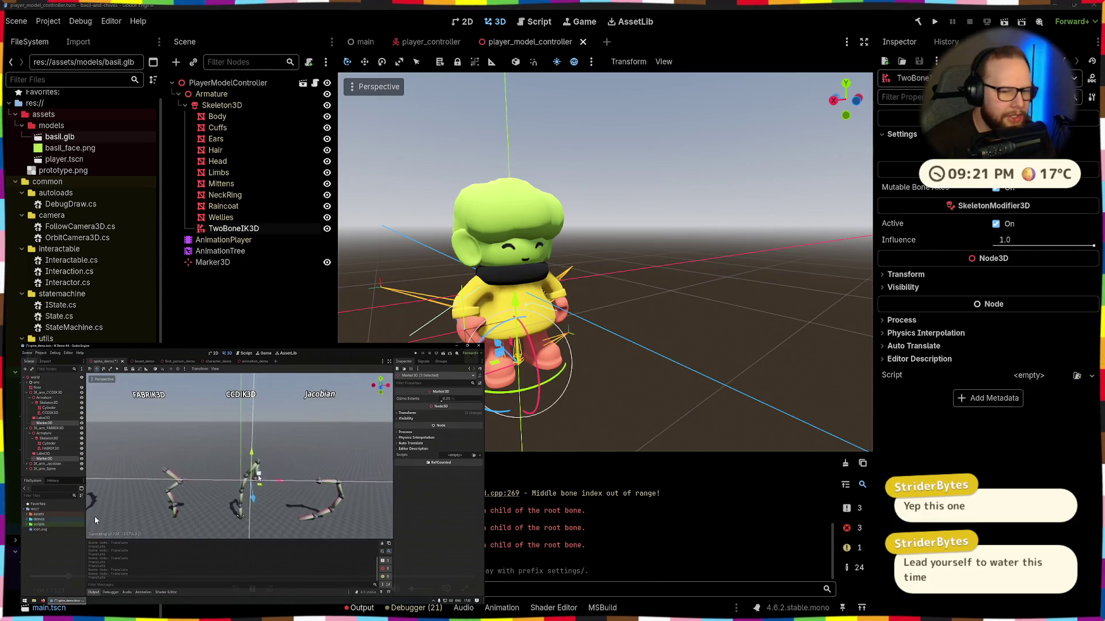
{"action": "mouse_move", "coordinate": [186, 583]}
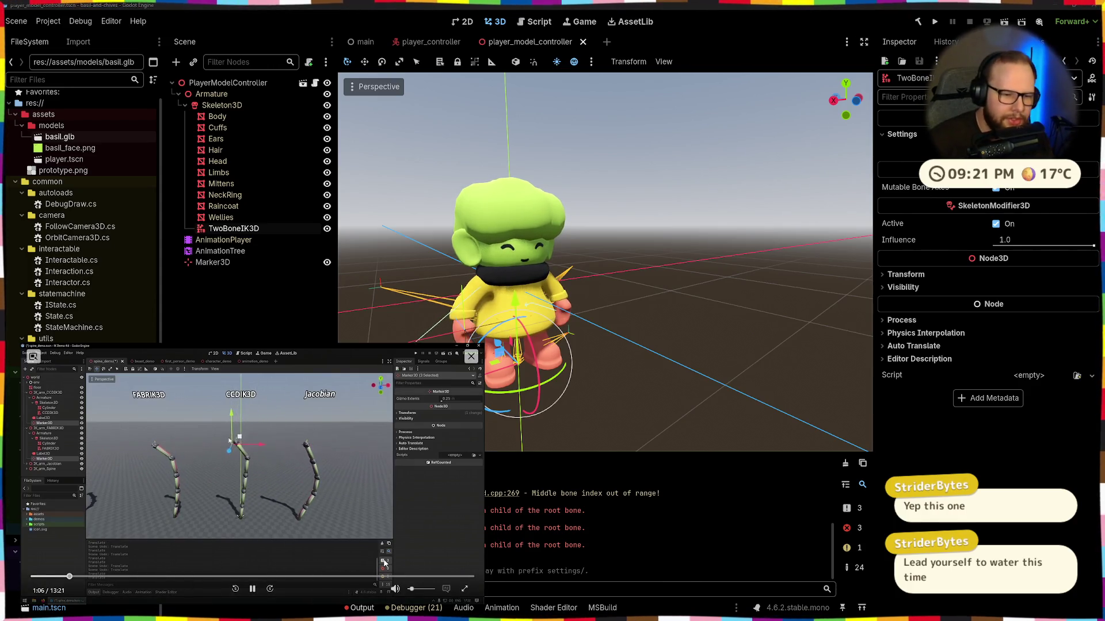
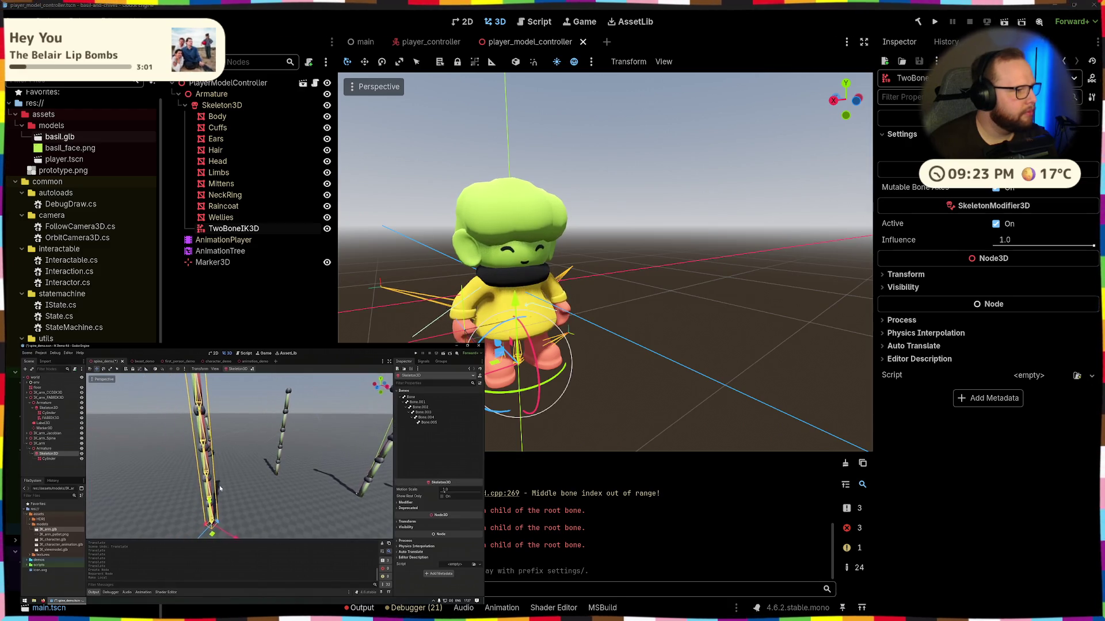
Step: Clear the bone-index error messages from the Output panel
{"action": "mouse_move", "coordinate": [174, 377]}
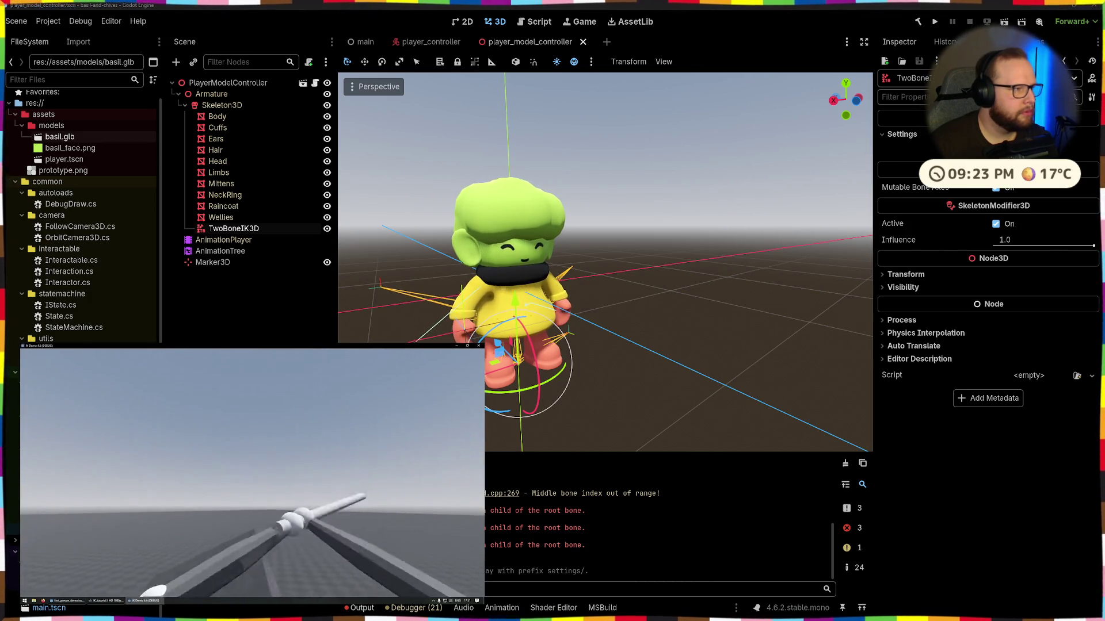
{"action": "mouse_move", "coordinate": [334, 434]}
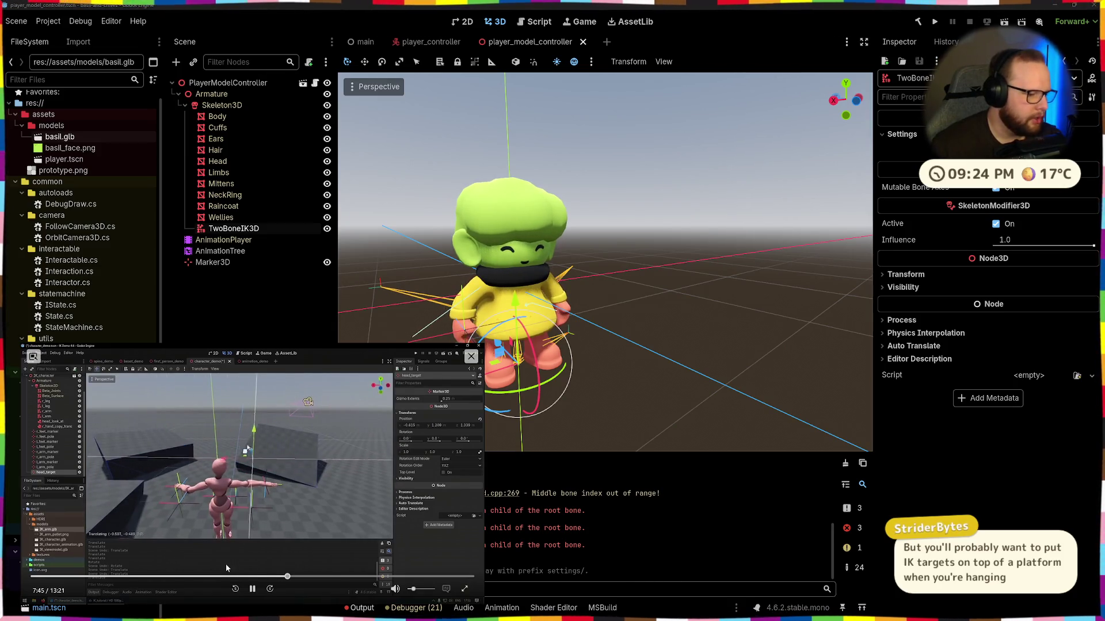
{"action": "key", "text": "space"}
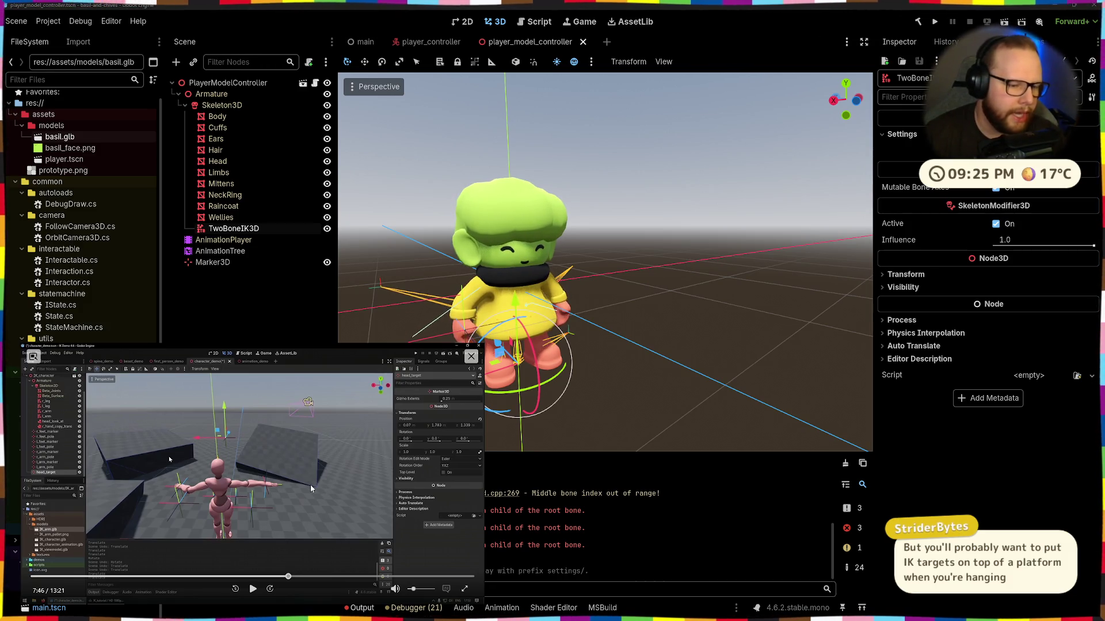
{"action": "left_click", "coordinate": [253, 589]}
{"action": "left_click", "coordinate": [846, 463]}
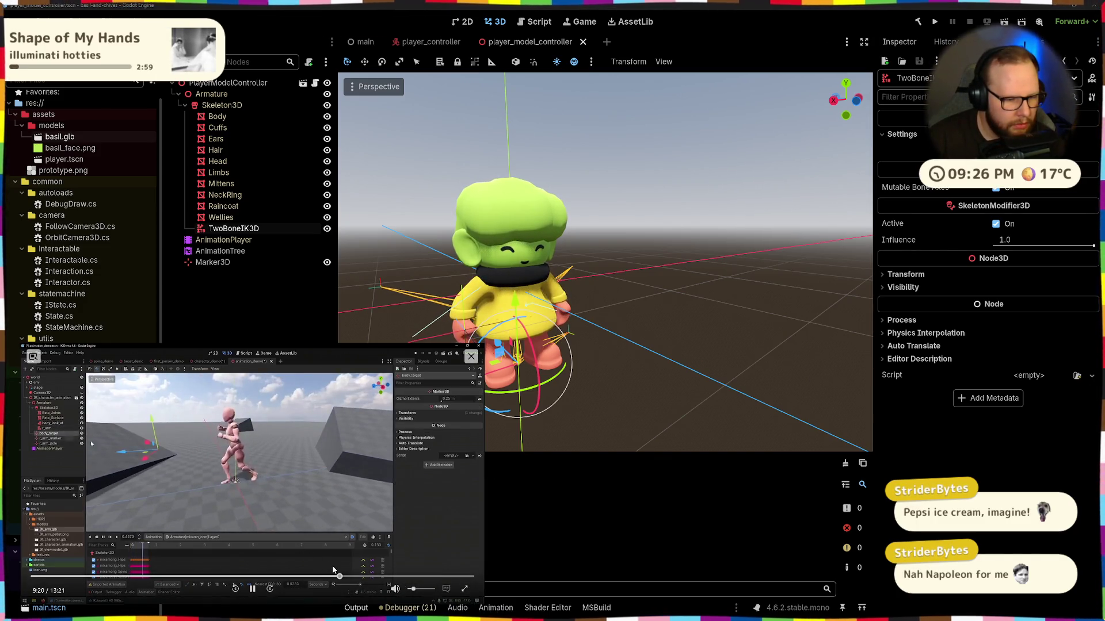
Step: Pause and shrink the tutorial video, then deselect the TwoBoneIK3D node
{"action": "mouse_move", "coordinate": [333, 571]}
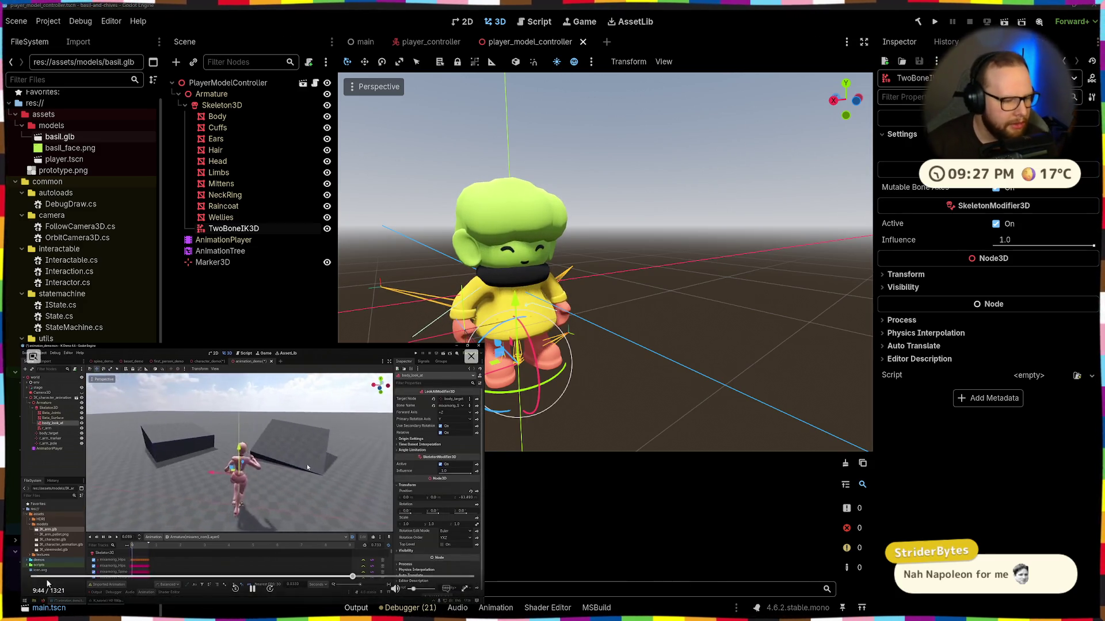
{"action": "left_click", "coordinate": [251, 589]}
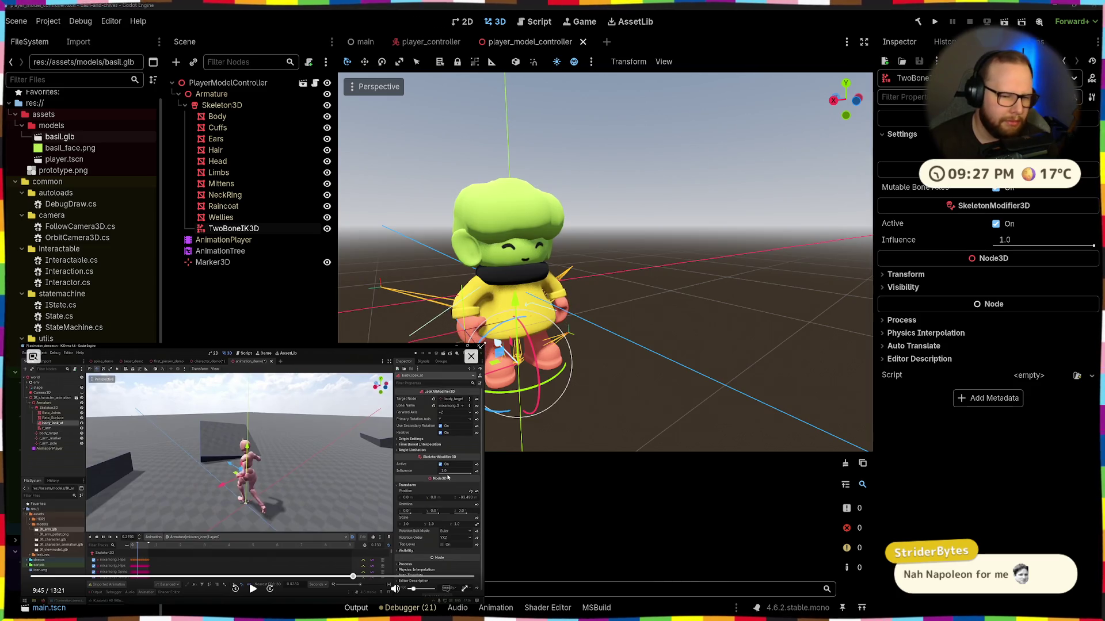
{"action": "left_click_drag", "start_coordinate": [482, 345], "coordinate": [326, 435]}
{"action": "left_click", "coordinate": [245, 342]}
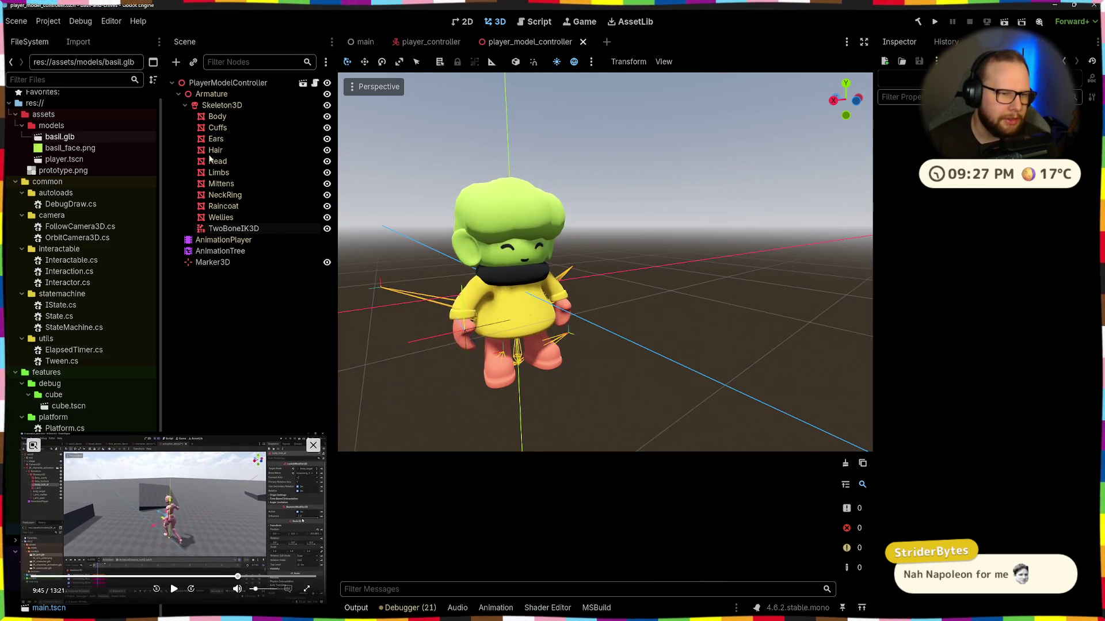
{"action": "left_click", "coordinate": [233, 104]}
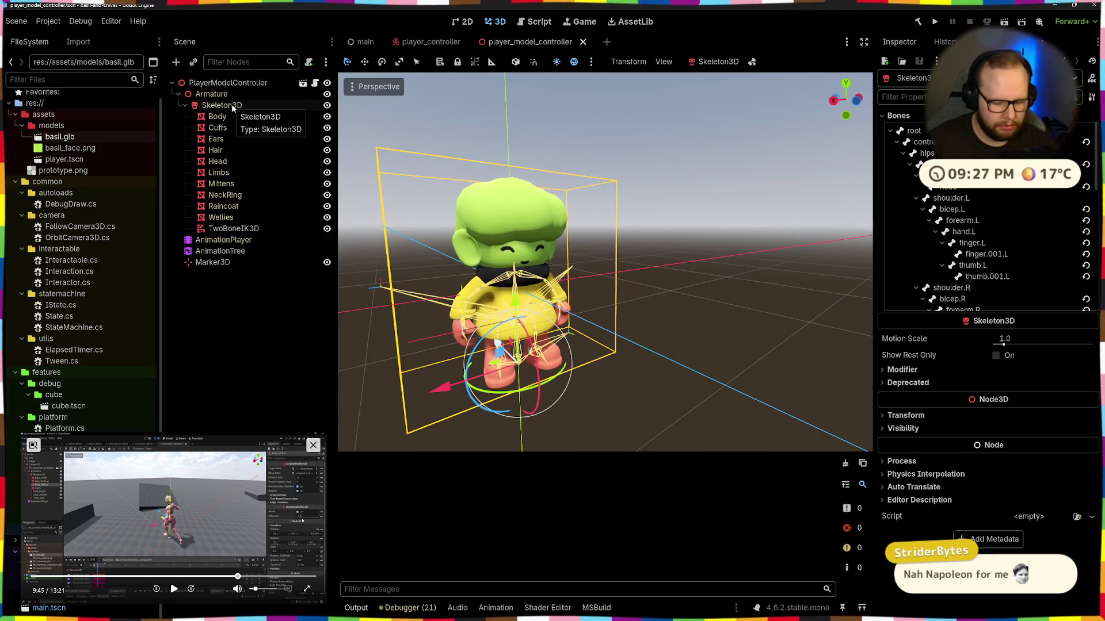
{"action": "key", "text": "ctrl+a"}
{"action": "type", "text": "feet"}
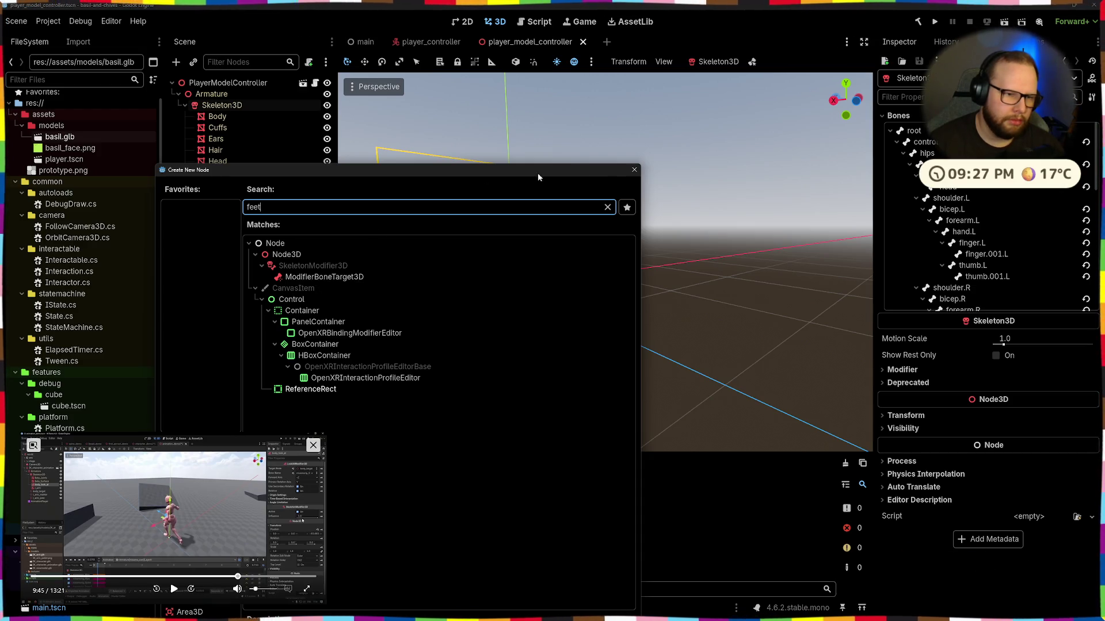
{"action": "left_click", "coordinate": [634, 170]}
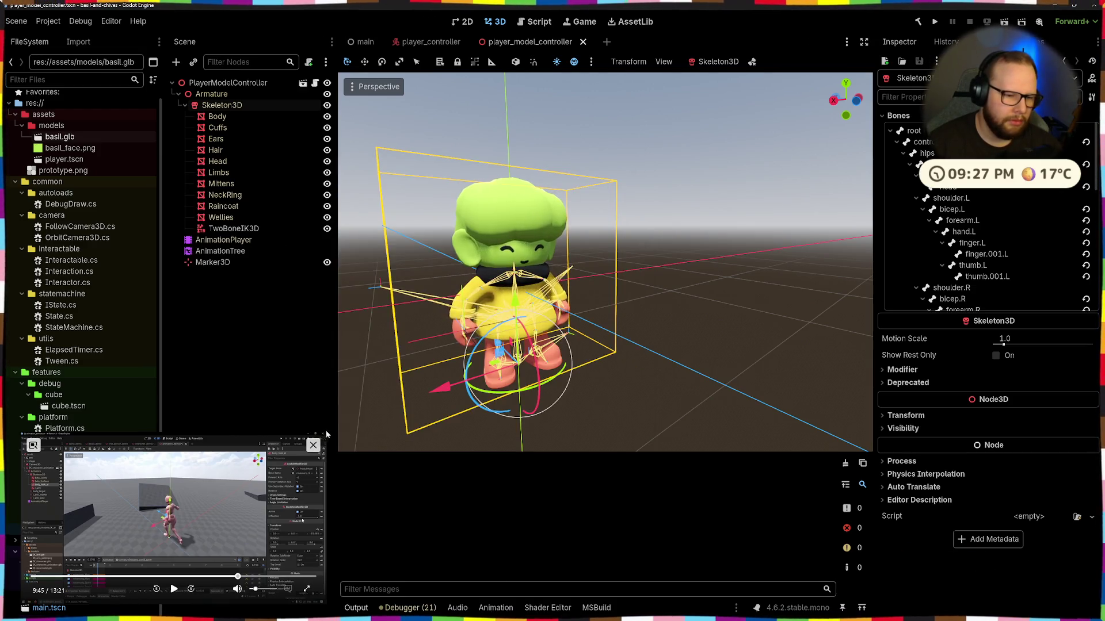
{"action": "left_click_drag", "start_coordinate": [324, 432], "coordinate": [597, 282]}
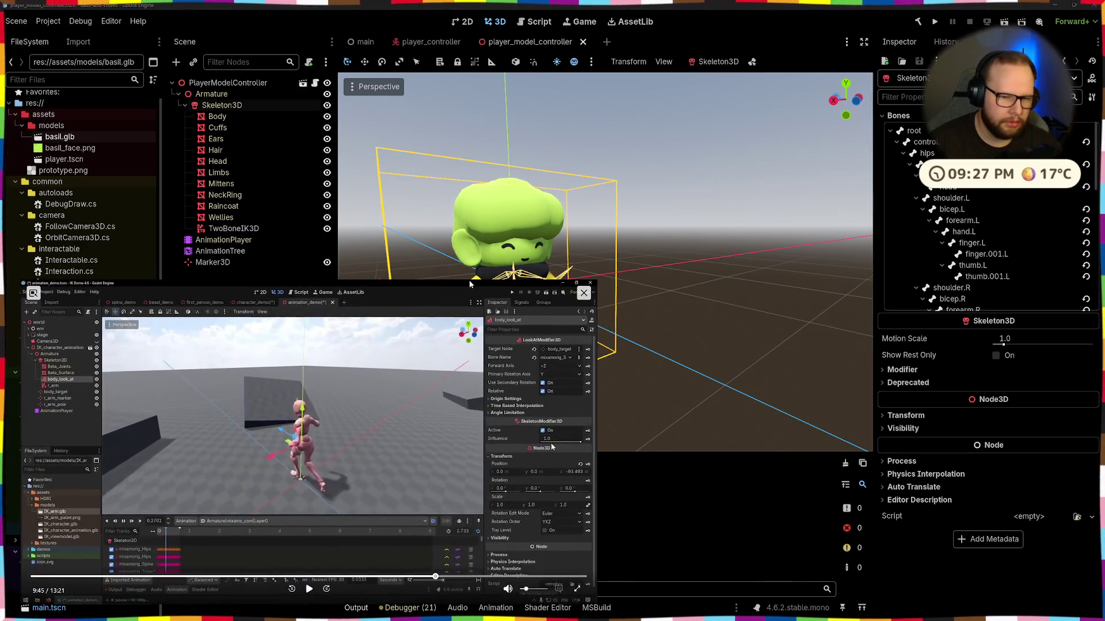
{"action": "left_click", "coordinate": [308, 587]}
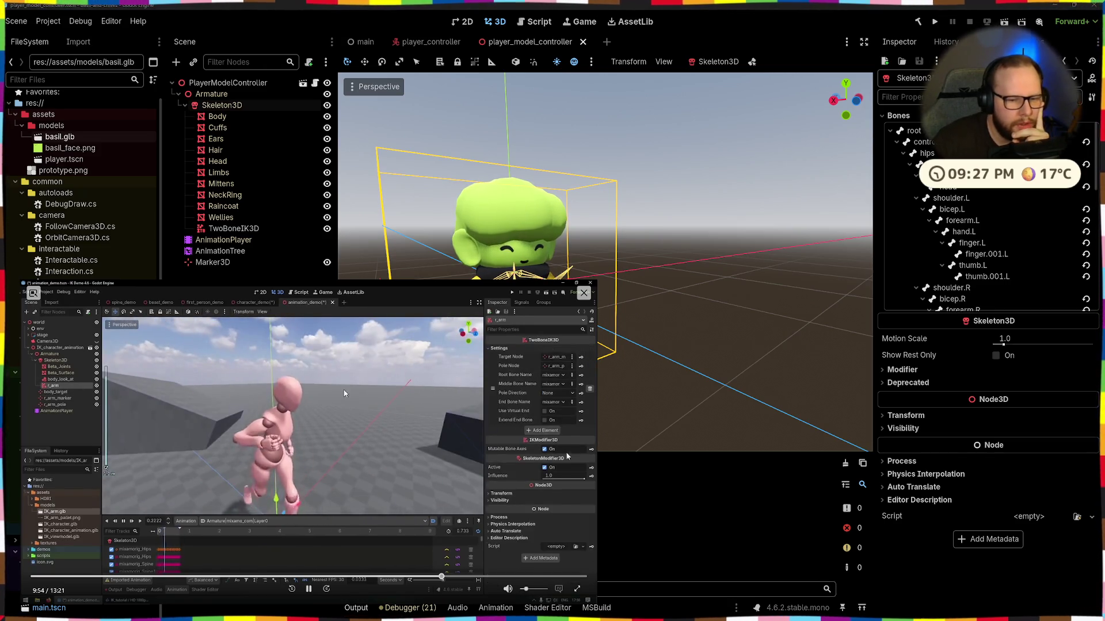
{"action": "left_click", "coordinate": [309, 590]}
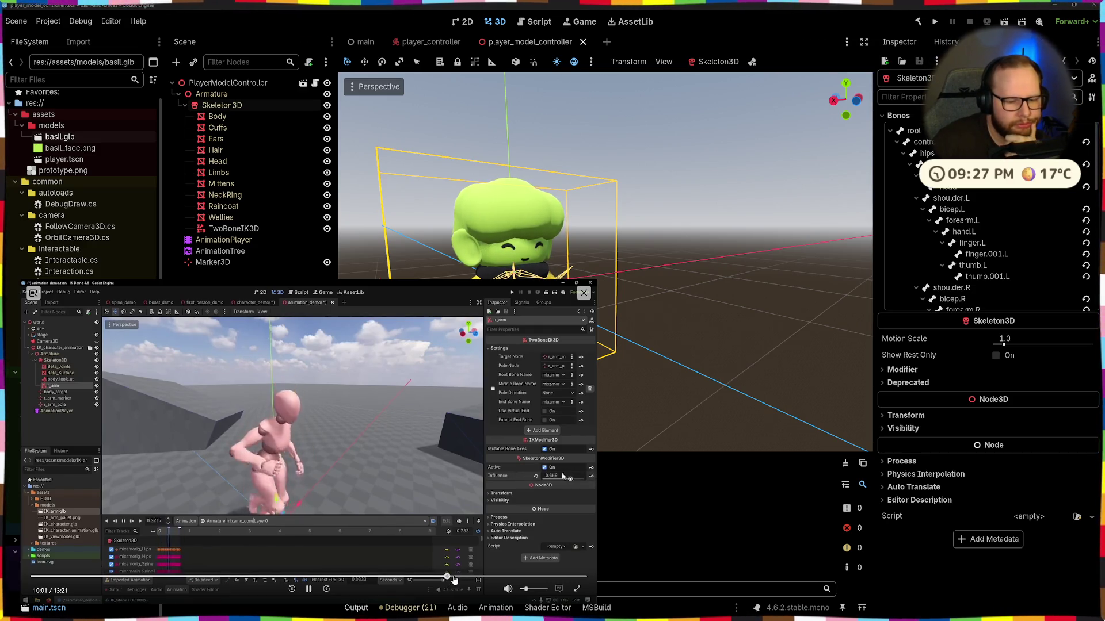
{"action": "left_click_drag", "start_coordinate": [452, 580], "coordinate": [452, 580]}
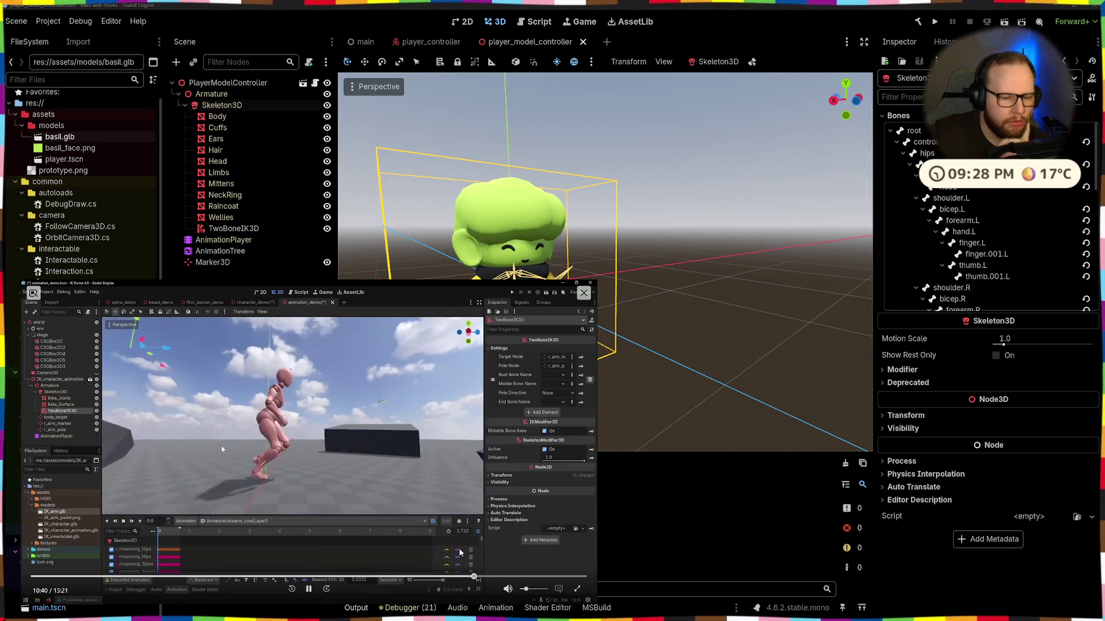
{"action": "left_click", "coordinate": [308, 589]}
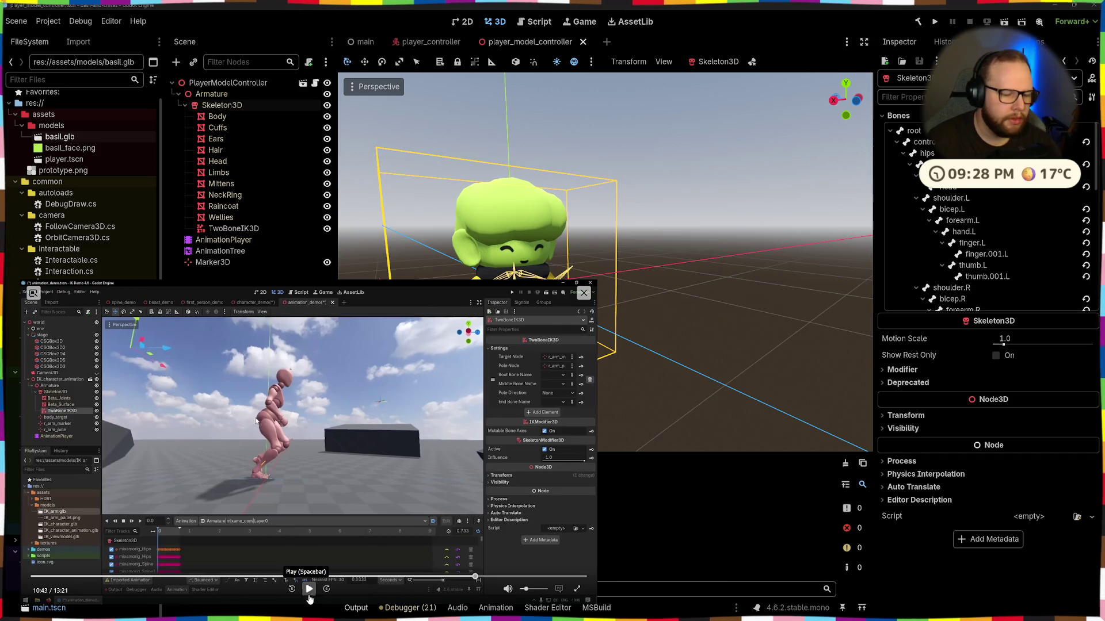
{"action": "left_click_drag", "start_coordinate": [597, 283], "coordinate": [431, 374]}
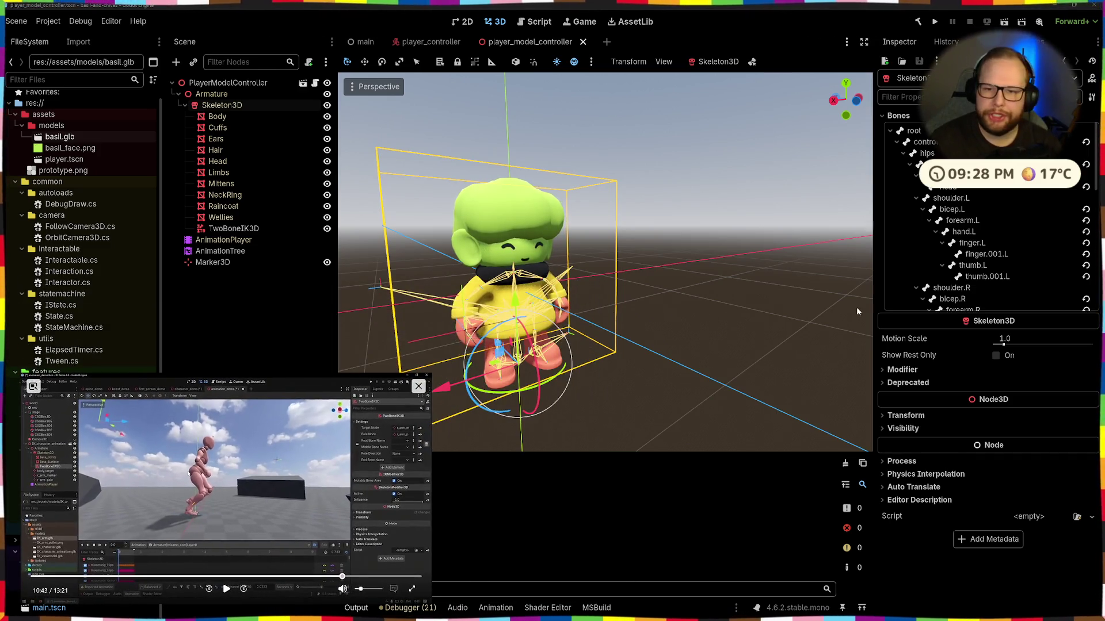
Step: Try assigning Marker3D as the TwoBoneIK3D's Target Node, closing the node picker afterward
{"action": "left_click", "coordinate": [234, 229]}
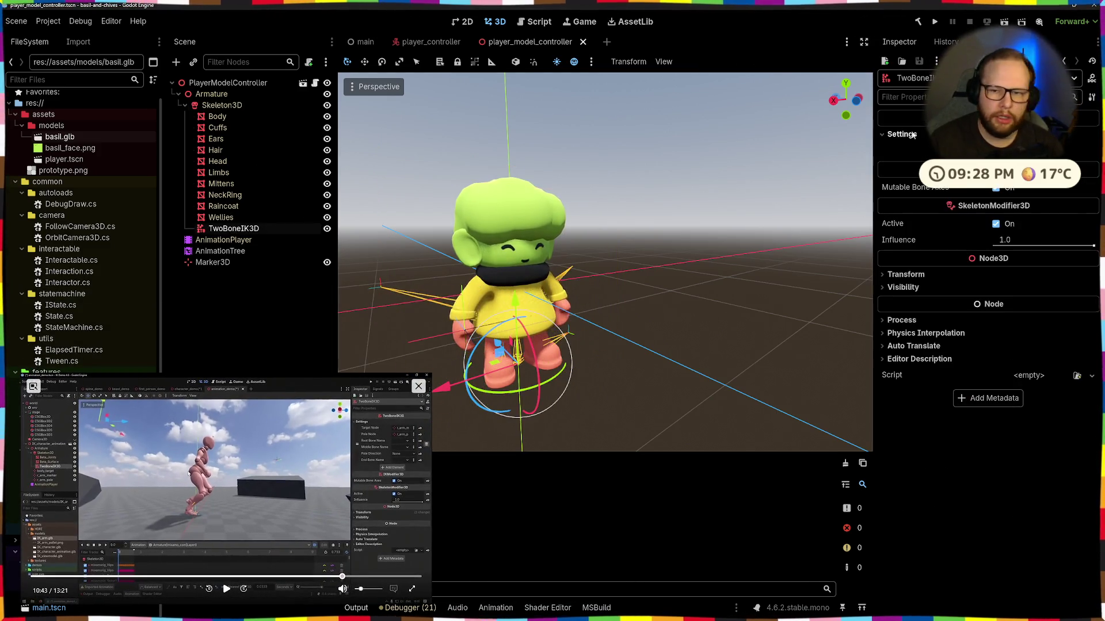
{"action": "left_click", "coordinate": [978, 151]}
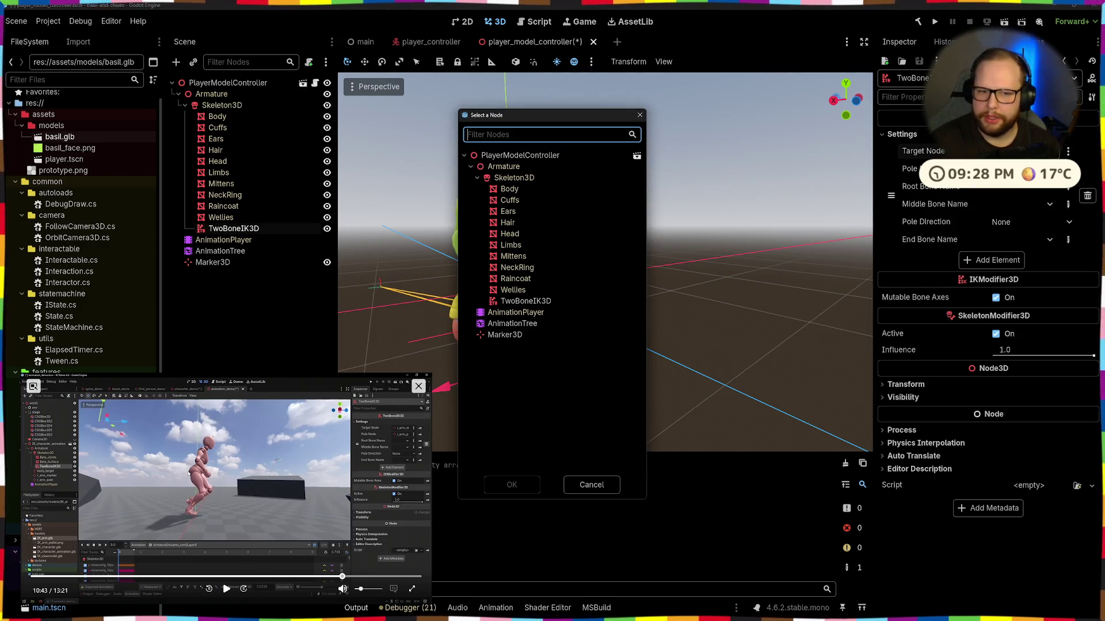
{"action": "left_click", "coordinate": [511, 485]}
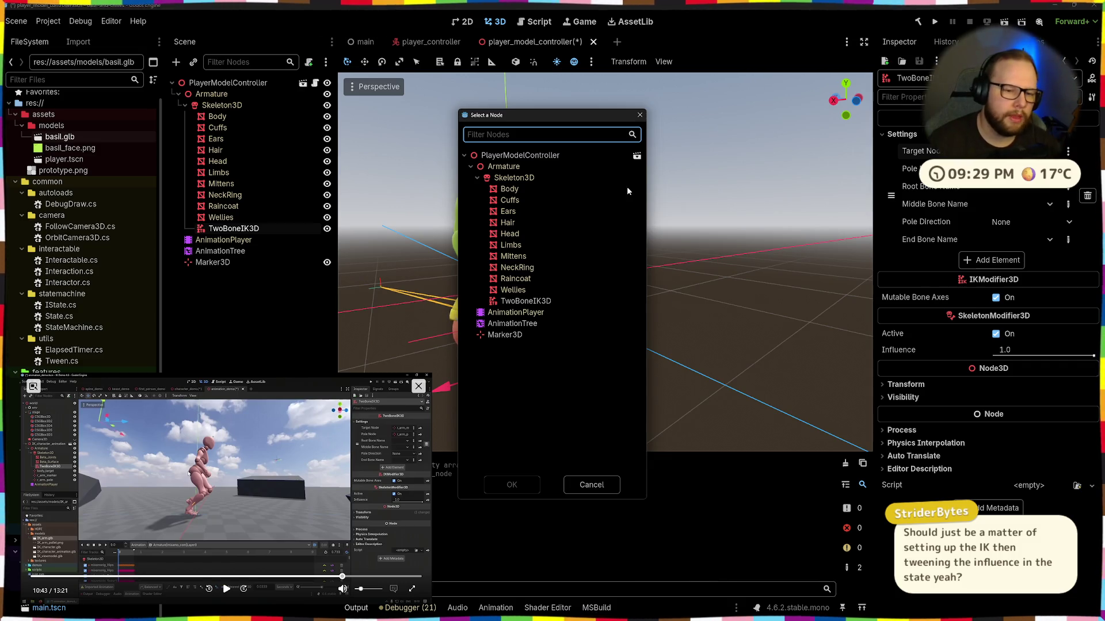
{"action": "left_click", "coordinate": [588, 485]}
{"action": "right_click", "coordinate": [226, 105]}
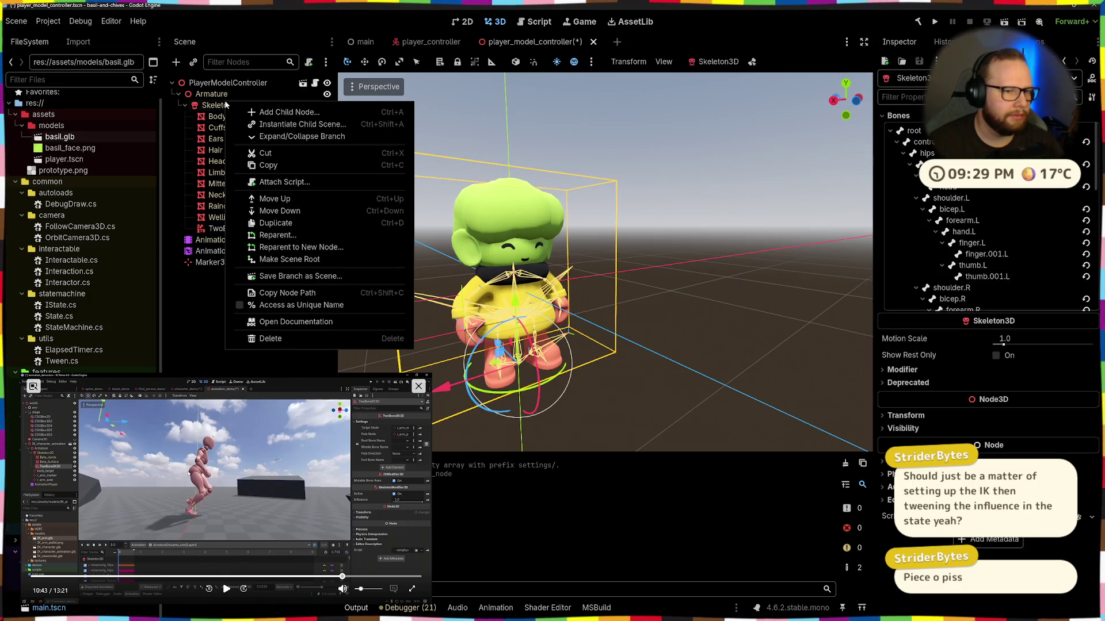
Step: Add a Marker3D under Skeleton3D and move it up to the scene root as Marker3D2
{"action": "left_click", "coordinate": [290, 111]}
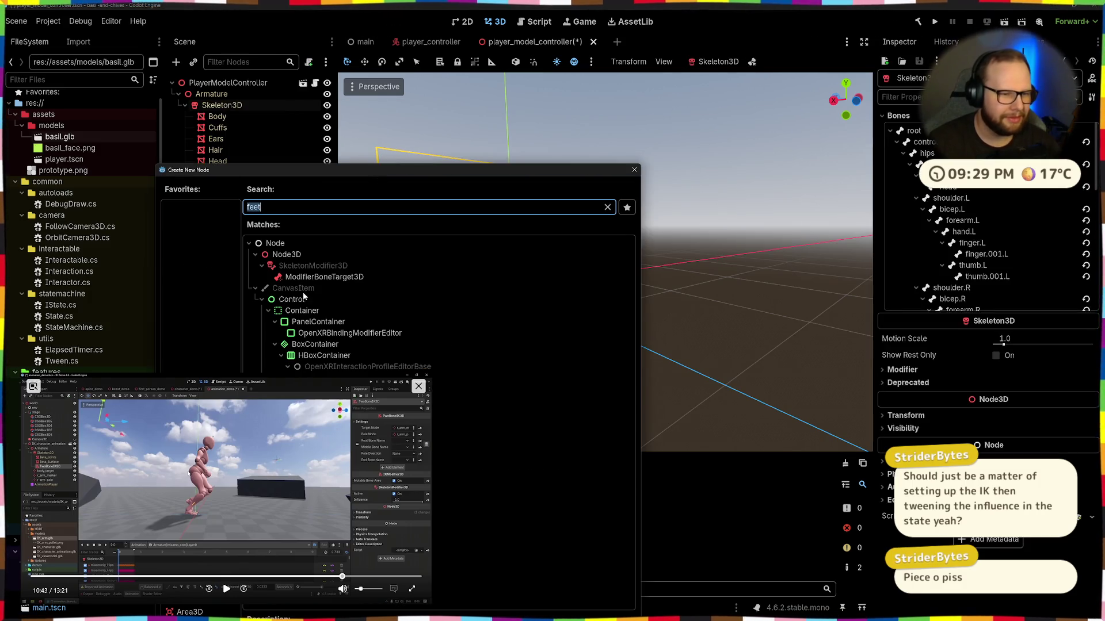
{"action": "type", "text": "marker"}
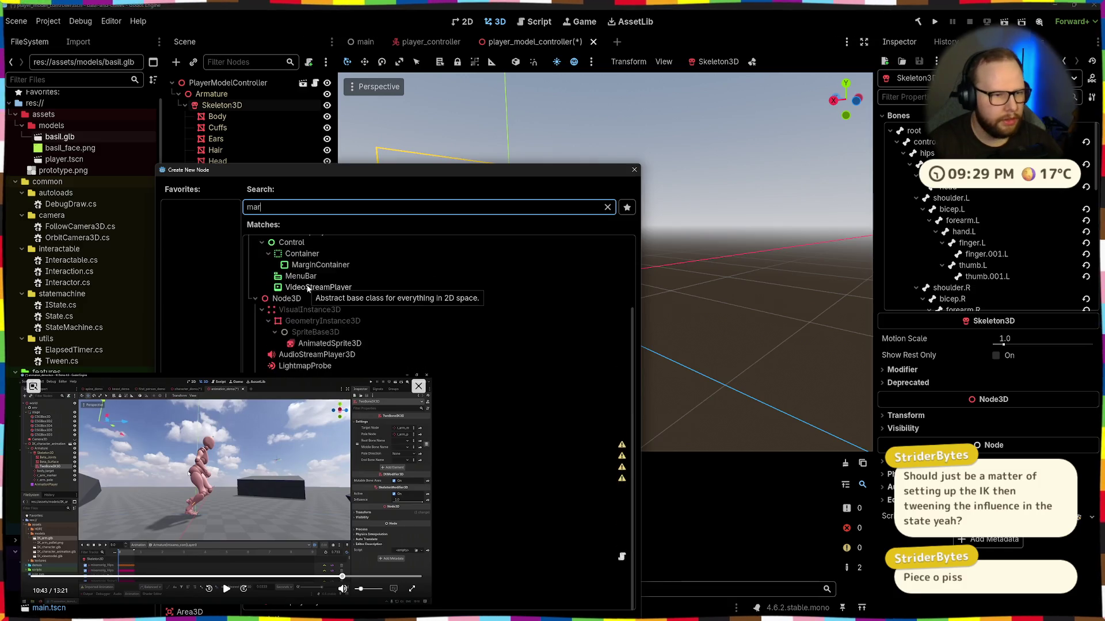
{"action": "key", "text": "Return"}
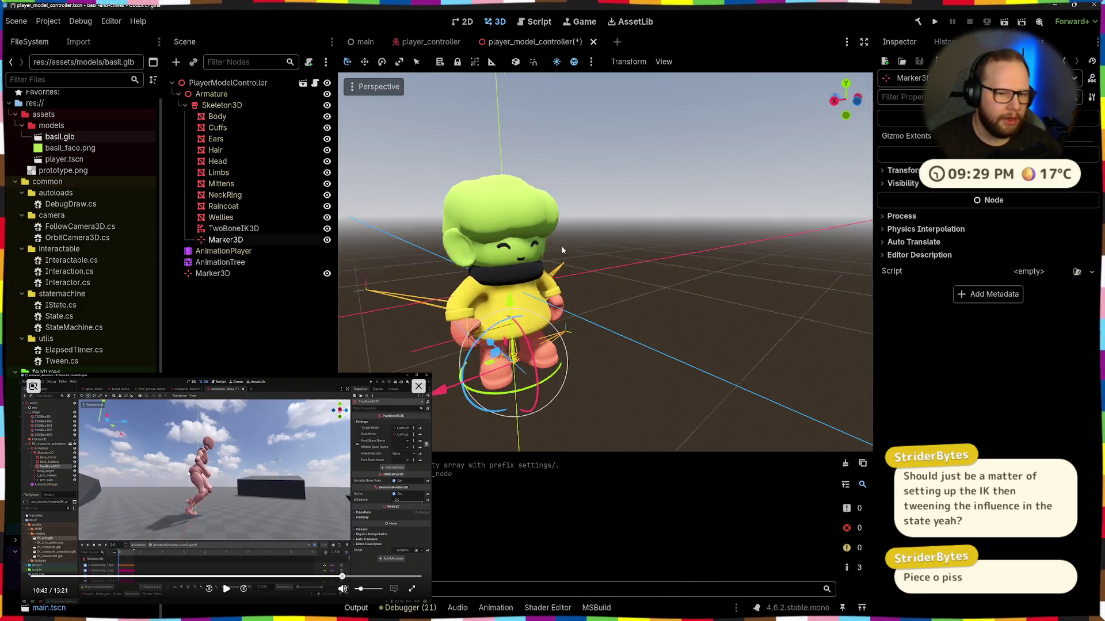
{"action": "scroll", "coordinate": [561, 245], "scroll_direction": "down", "scroll_amount": 3}
{"action": "left_click_drag", "start_coordinate": [218, 278], "coordinate": [218, 276]}
{"action": "mouse_move", "coordinate": [455, 327]}
{"action": "left_mouse_down"}
{"action": "mouse_move", "coordinate": [446, 329]}
{"action": "mouse_move", "coordinate": [662, 363]}
{"action": "mouse_move", "coordinate": [679, 331]}
{"action": "mouse_move", "coordinate": [667, 299]}
{"action": "mouse_move", "coordinate": [659, 317]}
{"action": "mouse_move", "coordinate": [690, 319]}
{"action": "mouse_move", "coordinate": [706, 337]}
{"action": "mouse_move", "coordinate": [560, 372]}
{"action": "left_mouse_up"}
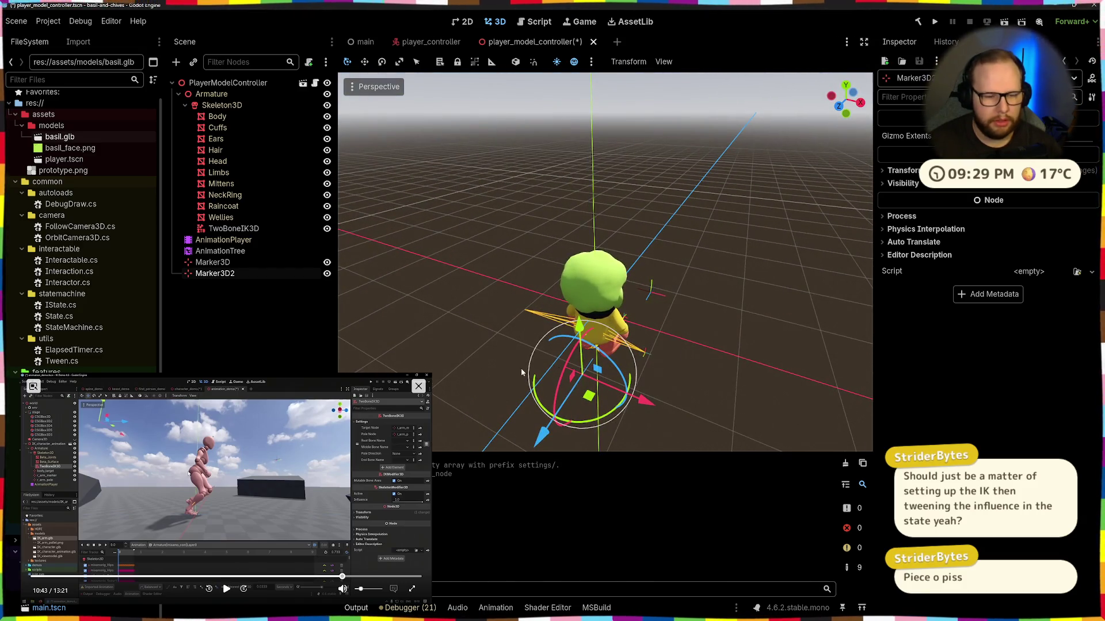
Step: Set Marker3D2 as the TwoBoneIK3D's Target Node
{"action": "left_click", "coordinate": [219, 229]}
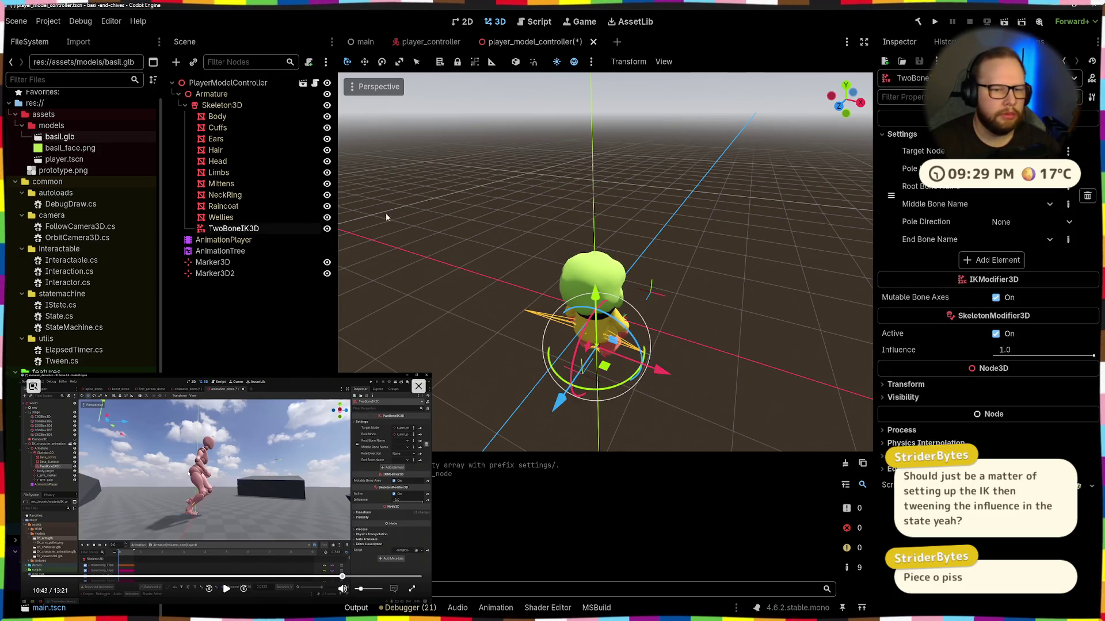
{"action": "left_click", "coordinate": [1012, 150]}
{"action": "double_click", "coordinate": [506, 347]}
{"action": "left_click_drag", "start_coordinate": [662, 299], "coordinate": [742, 269]}
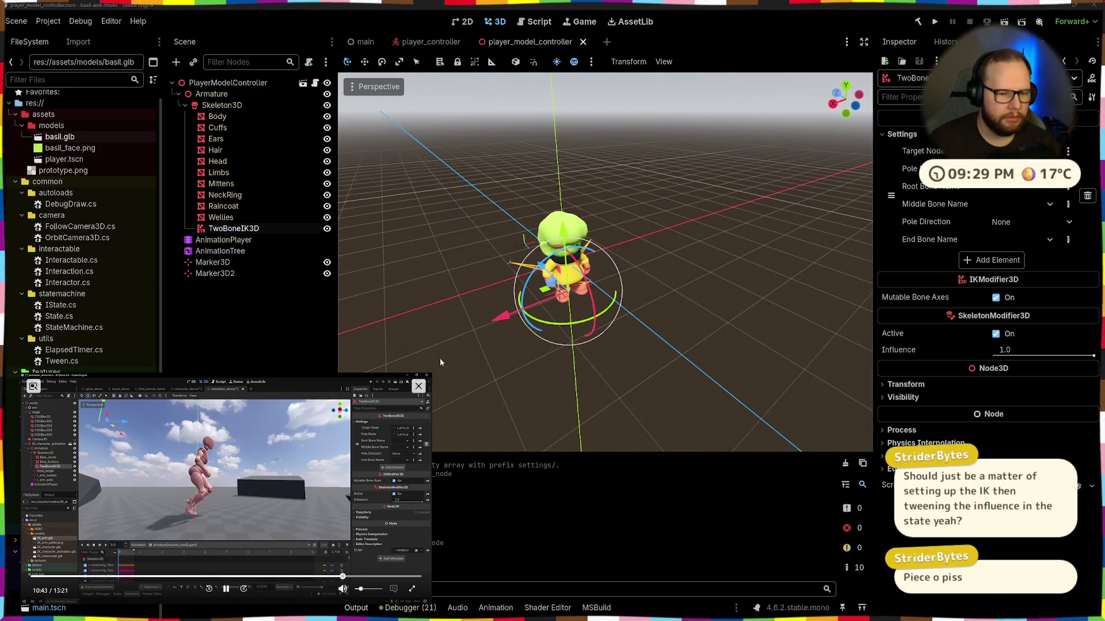
{"action": "left_click_drag", "start_coordinate": [441, 374], "coordinate": [496, 325]}
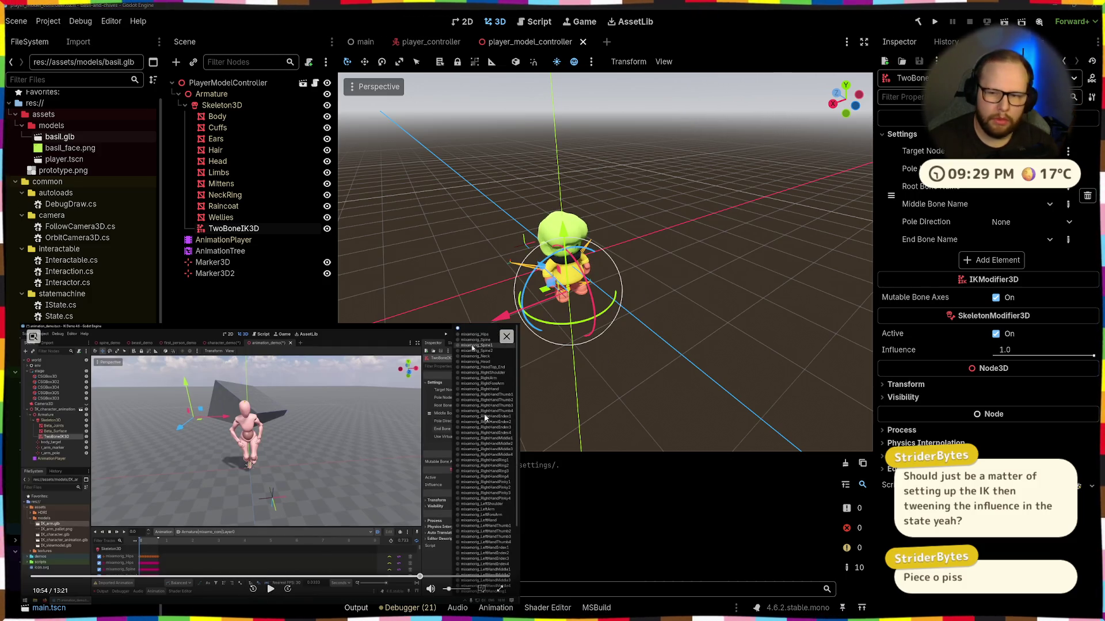
Step: Set the IK chain to a shoulder root bone, forearm.R middle bone and hand.L end bone
{"action": "left_click", "coordinate": [1011, 186]}
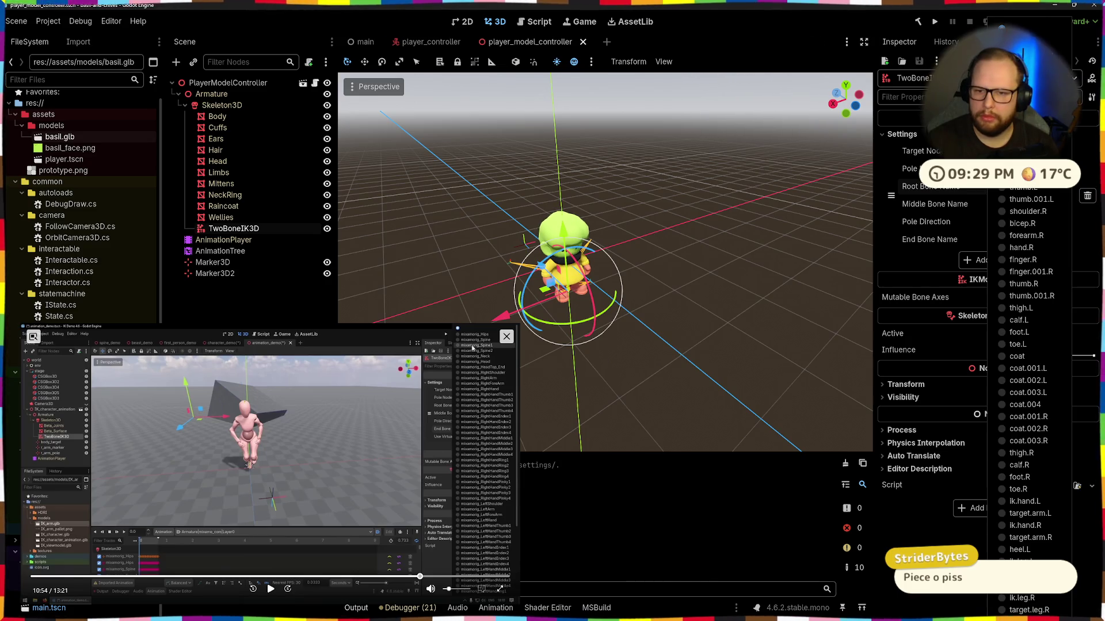
{"action": "left_click", "coordinate": [1030, 211]}
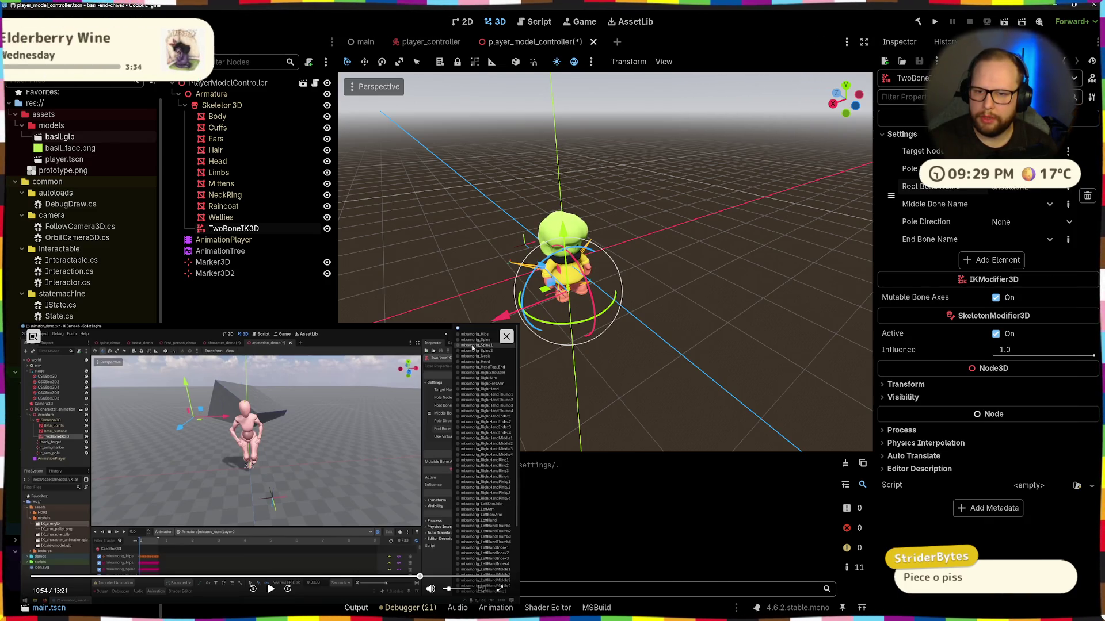
{"action": "left_click", "coordinate": [1017, 206]}
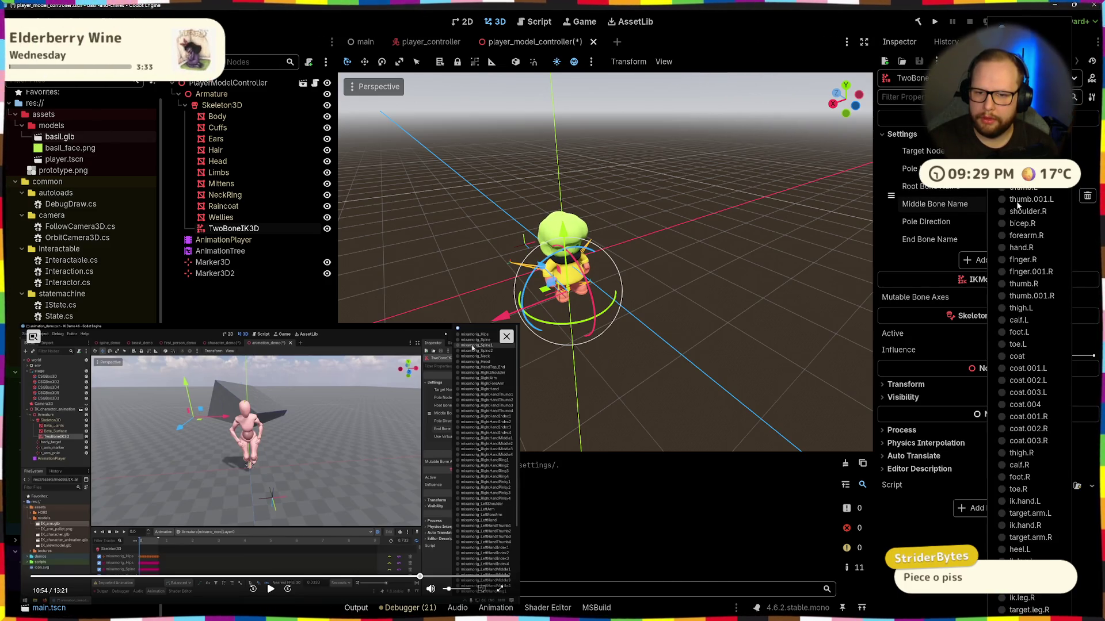
{"action": "left_click", "coordinate": [1004, 235]}
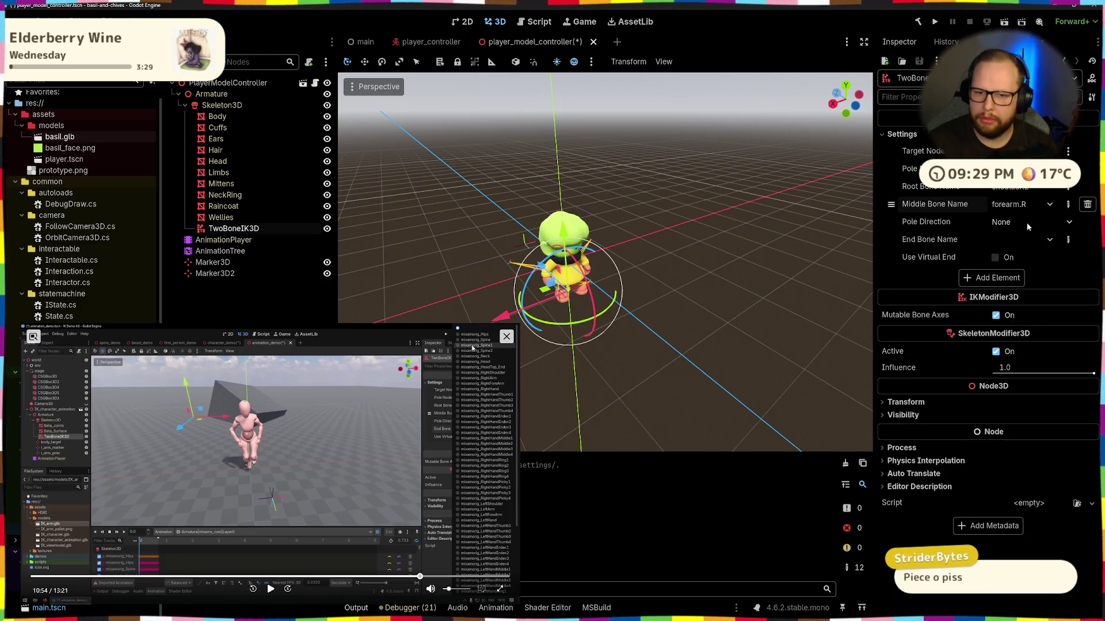
{"action": "left_click", "coordinate": [1024, 239]}
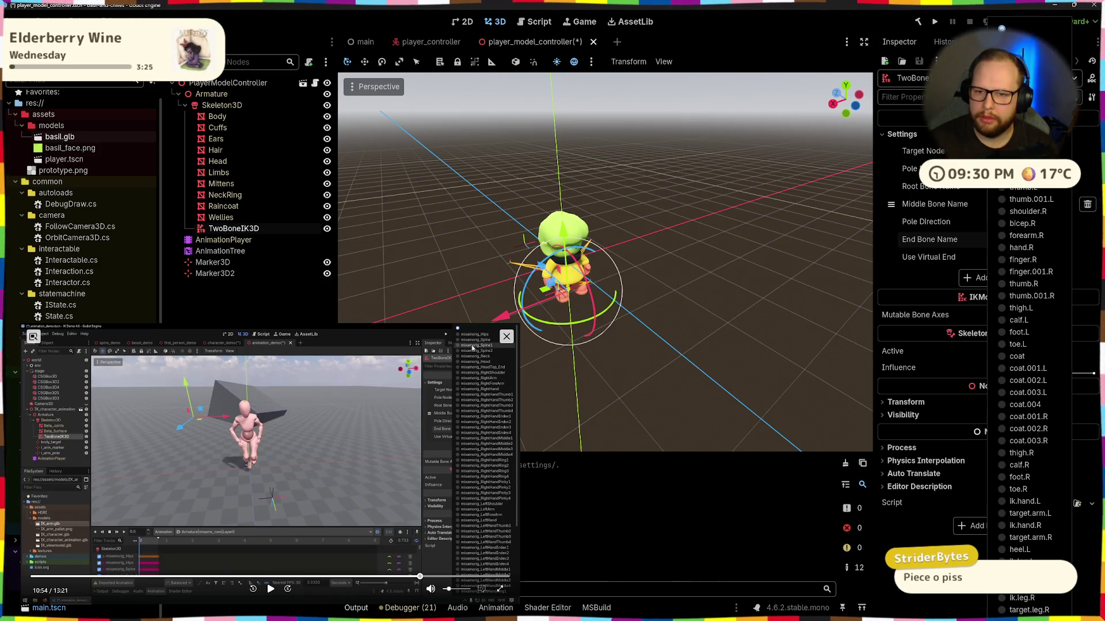
{"action": "left_click", "coordinate": [1025, 151]}
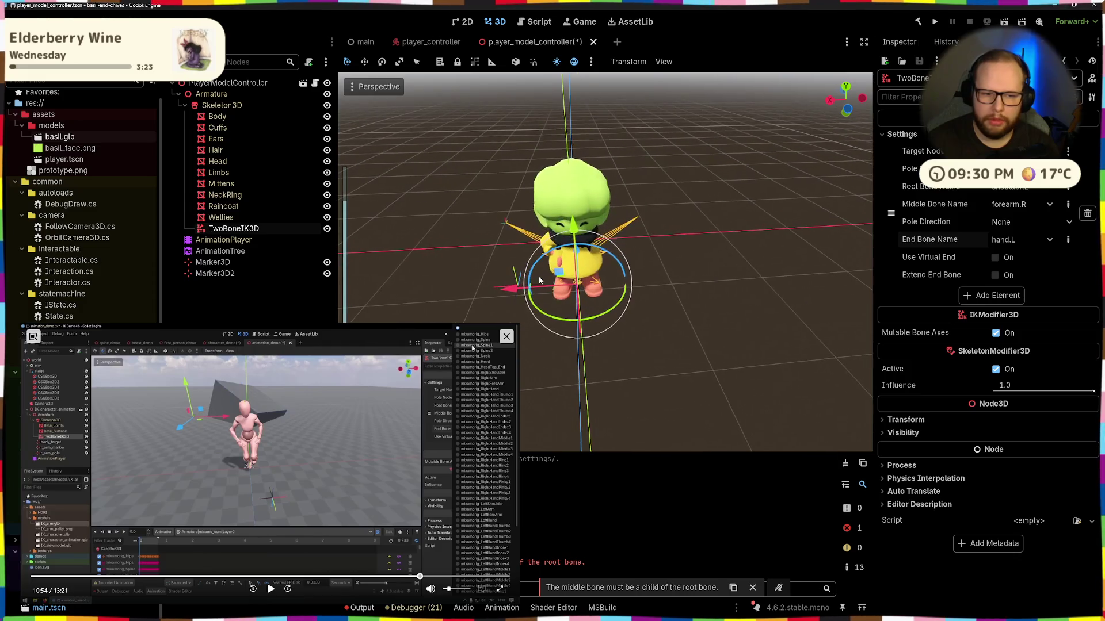
{"action": "left_click", "coordinate": [516, 279]}
Step: Drag Marker3D out to the character's right side, away from the hand
{"action": "mouse_move", "coordinate": [517, 270]}
{"action": "left_mouse_down"}
{"action": "mouse_move", "coordinate": [577, 297]}
{"action": "mouse_move", "coordinate": [646, 280]}
{"action": "mouse_move", "coordinate": [732, 336]}
{"action": "mouse_move", "coordinate": [590, 341]}
{"action": "mouse_move", "coordinate": [583, 311]}
{"action": "left_mouse_up"}
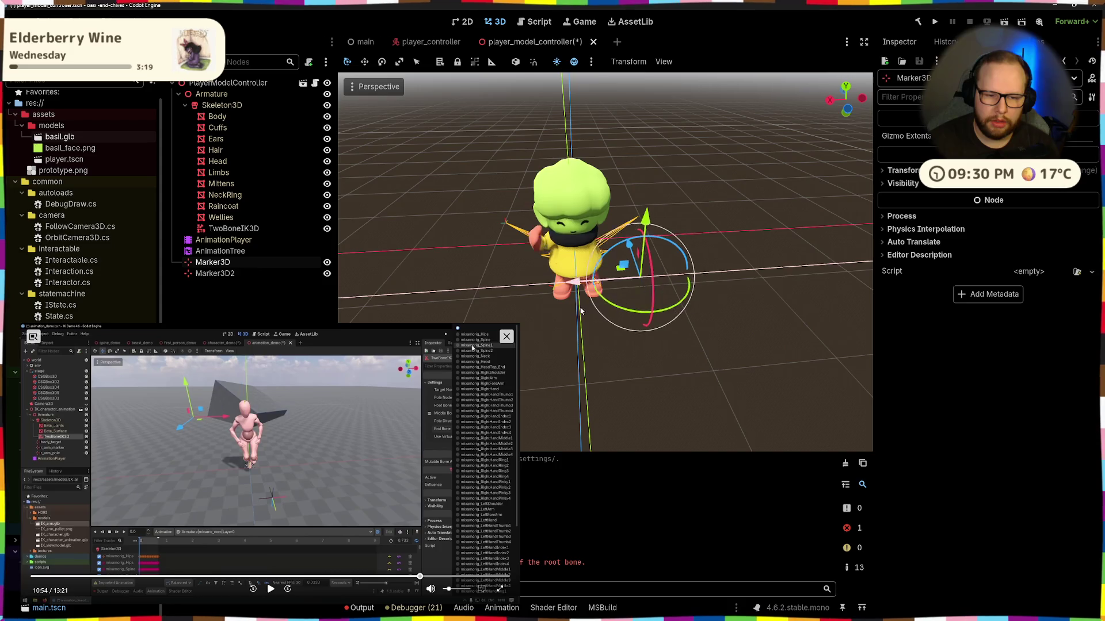
{"action": "left_click", "coordinate": [413, 296]}
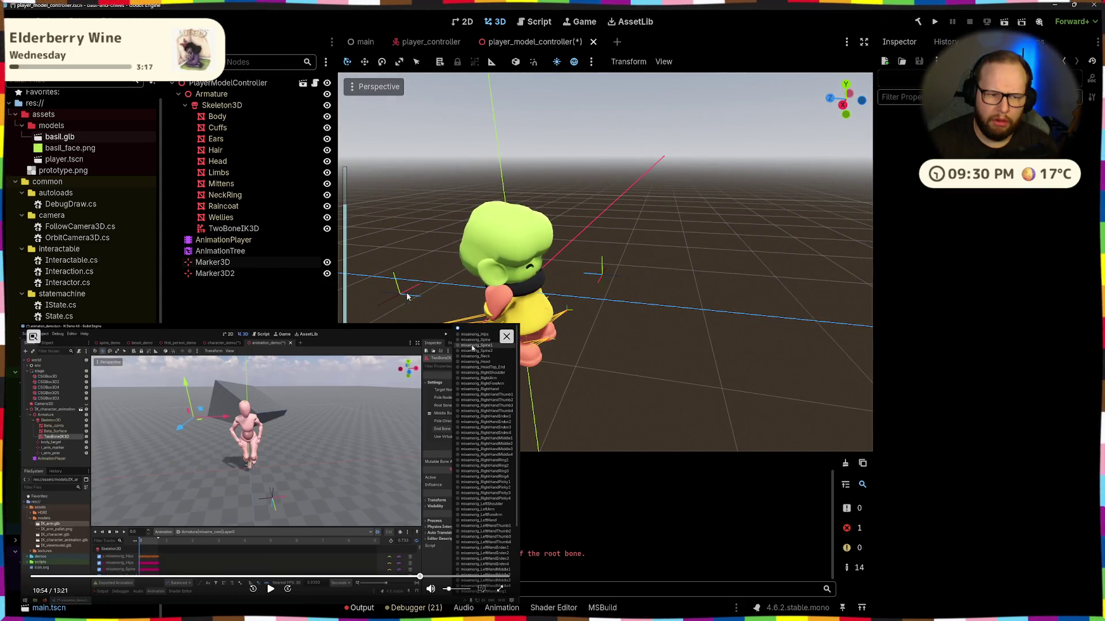
{"action": "left_click", "coordinate": [413, 296]}
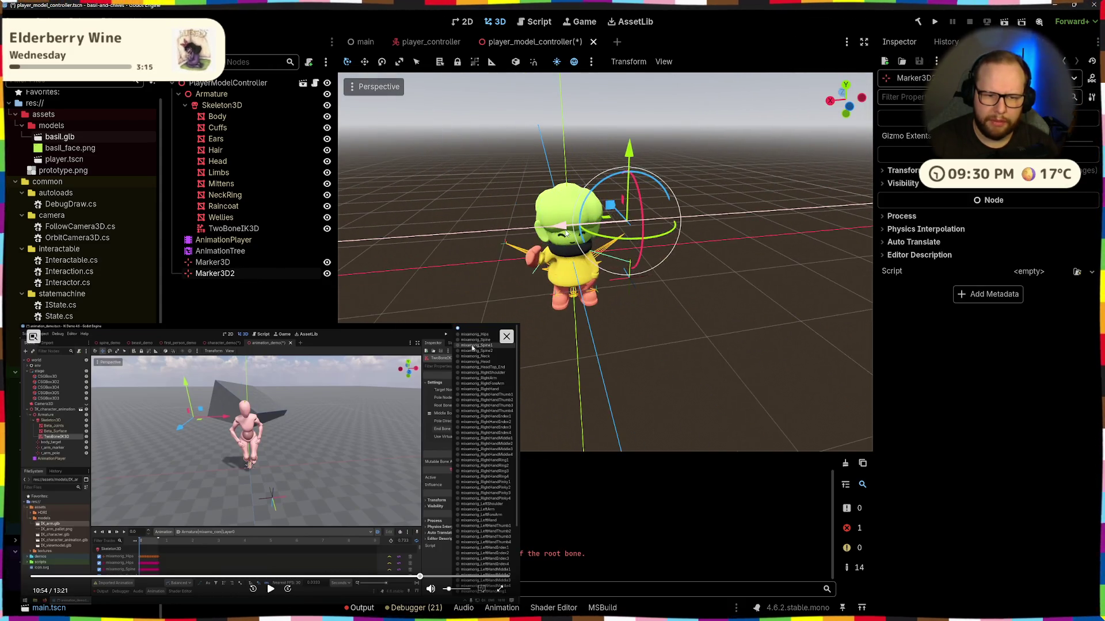
{"action": "scroll", "coordinate": [737, 243], "scroll_direction": "up", "scroll_amount": 3}
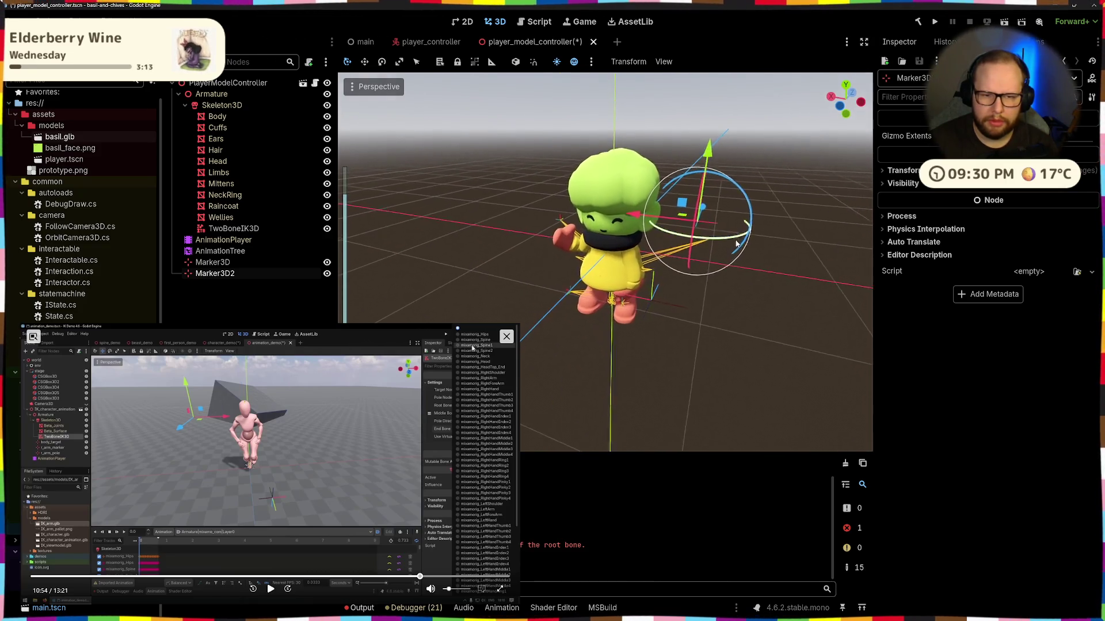
Step: Pick forearm.L as the TwoBoneIK3D's Middle Bone Name in the Inspector
{"action": "left_click", "coordinate": [233, 228]}
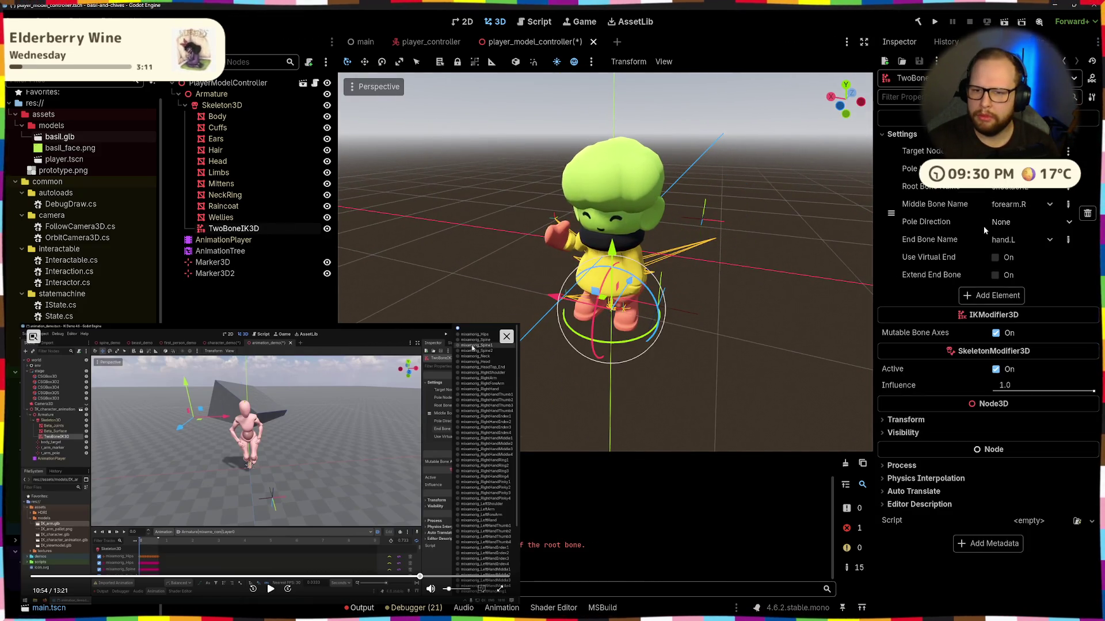
{"action": "left_click", "coordinate": [1029, 202]}
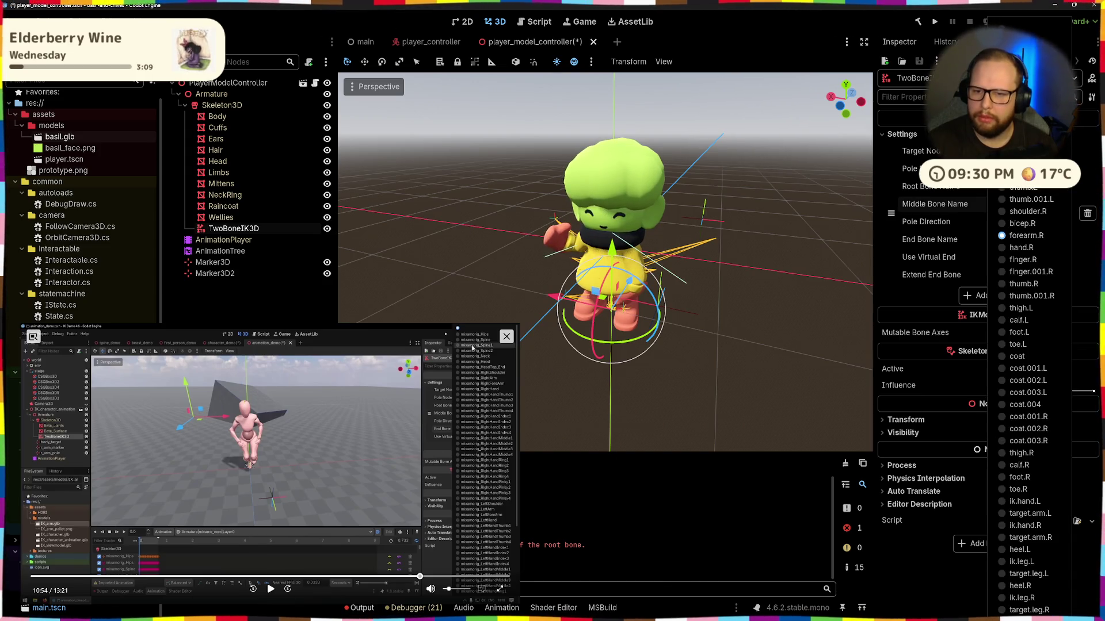
{"action": "left_click", "coordinate": [1024, 139]}
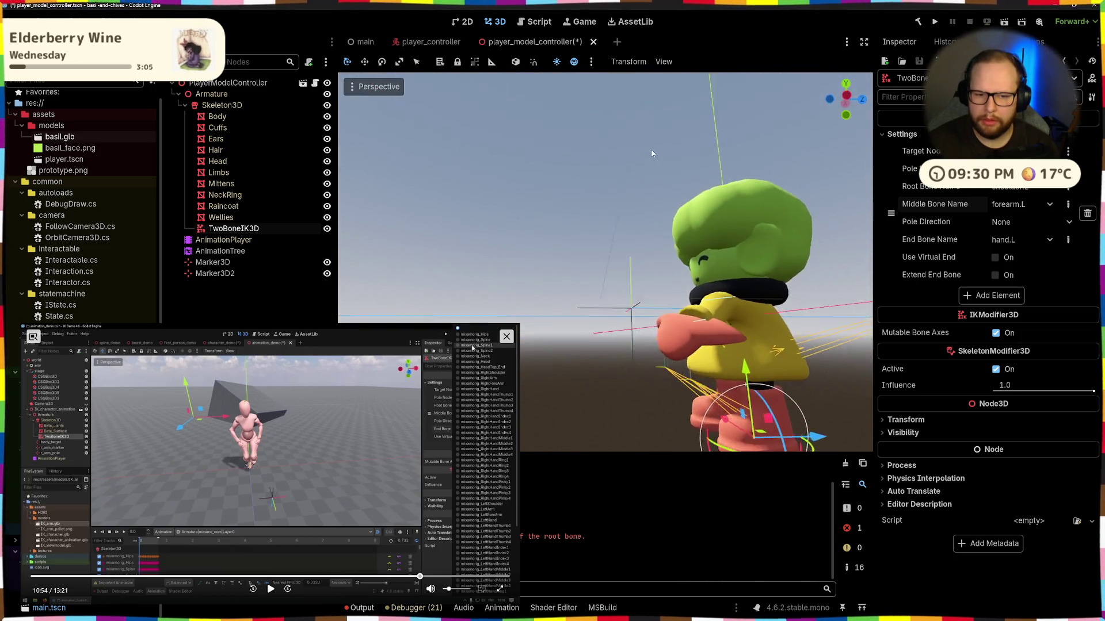
{"action": "scroll", "coordinate": [649, 150], "scroll_direction": "down", "scroll_amount": 3}
{"action": "left_click_drag", "start_coordinate": [650, 150], "coordinate": [783, 240]}
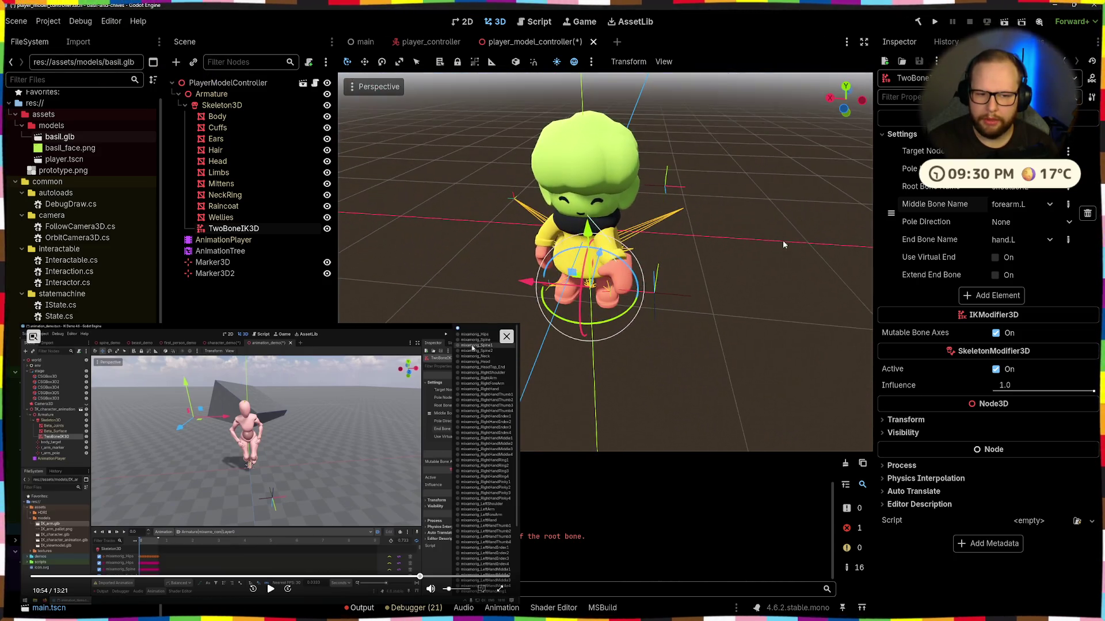
Step: Test-raise the hand marker and undo it, then set the left-arm chain's root bone
{"action": "left_click", "coordinate": [663, 295]}
{"action": "left_click_drag", "start_coordinate": [682, 297], "coordinate": [679, 179]}
{"action": "key", "text": "ctrl+z"}
{"action": "key", "text": "ctrl+shift+z"}
{"action": "key", "text": "ctrl+z"}
{"action": "left_click", "coordinate": [679, 187]}
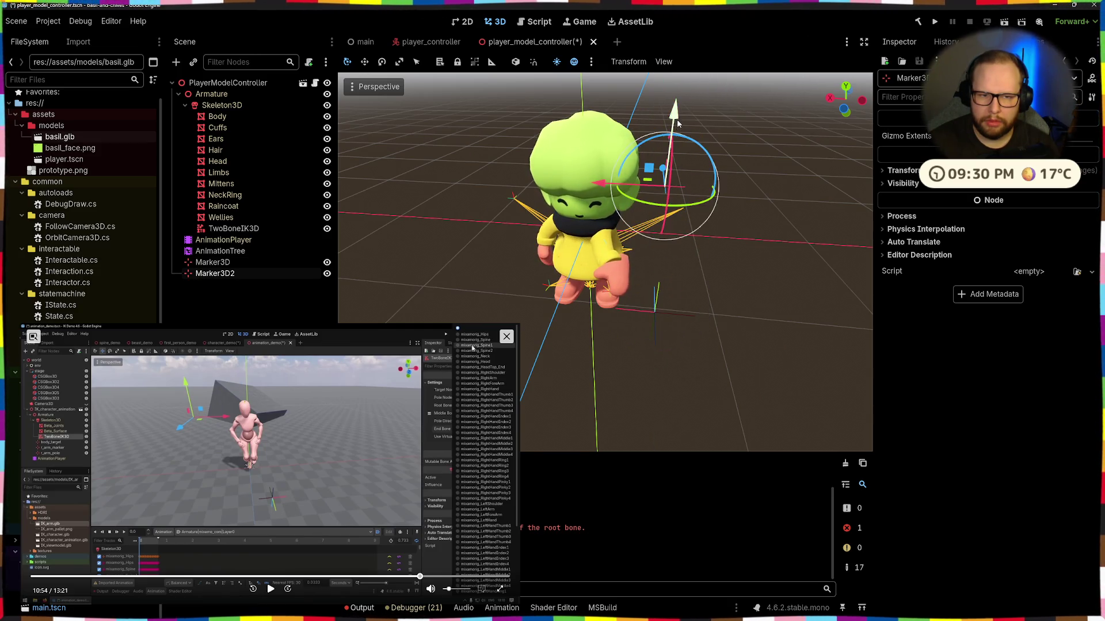
{"action": "left_click", "coordinate": [652, 309]}
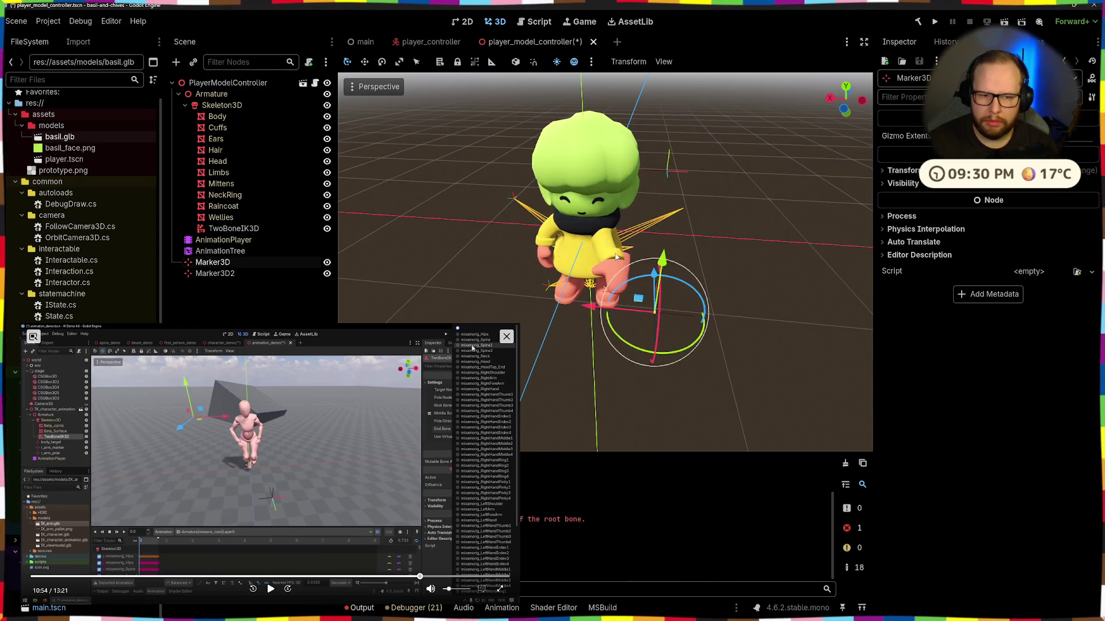
{"action": "left_click", "coordinate": [582, 261]}
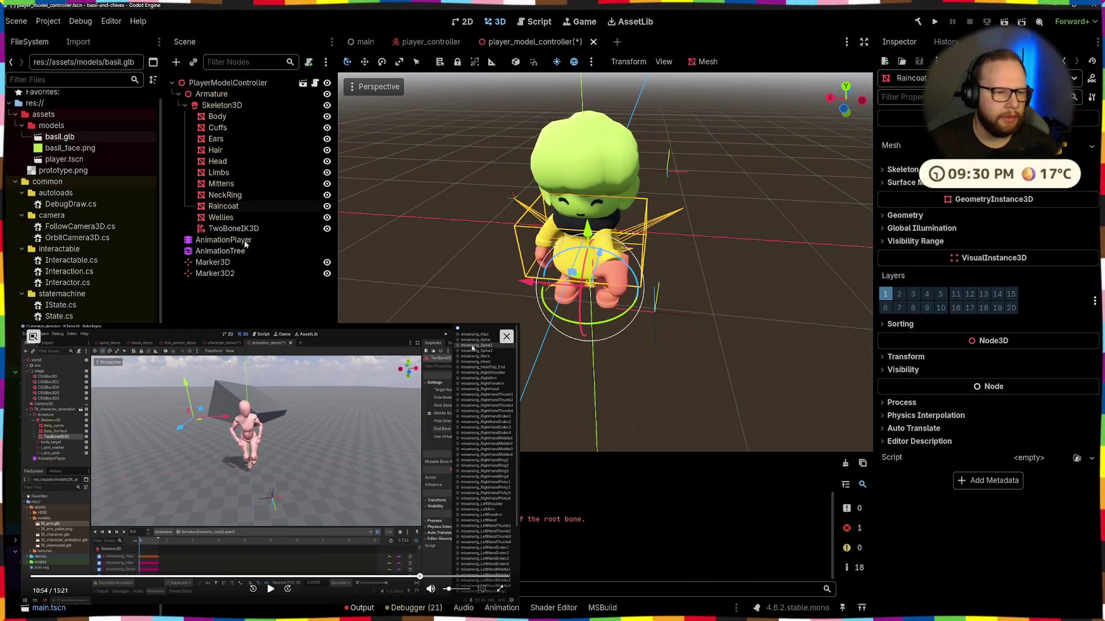
{"action": "left_click", "coordinate": [234, 229]}
{"action": "left_click", "coordinate": [1033, 187]}
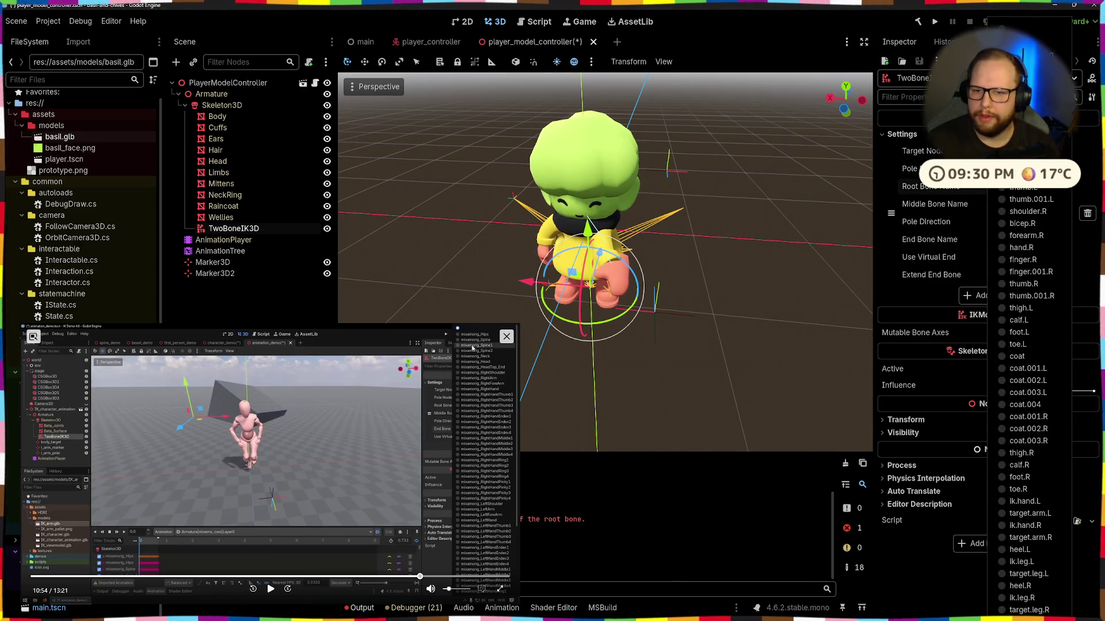
{"action": "left_click", "coordinate": [1027, 127]}
Step: Drag Marker3D toward the chest and left, and slide Marker3D2 sideways to bend the arm
{"action": "mouse_move", "coordinate": [793, 228]}
{"action": "left_mouse_down"}
{"action": "mouse_move", "coordinate": [655, 221]}
{"action": "mouse_move", "coordinate": [679, 288]}
{"action": "left_mouse_up"}
{"action": "left_click", "coordinate": [599, 322]}
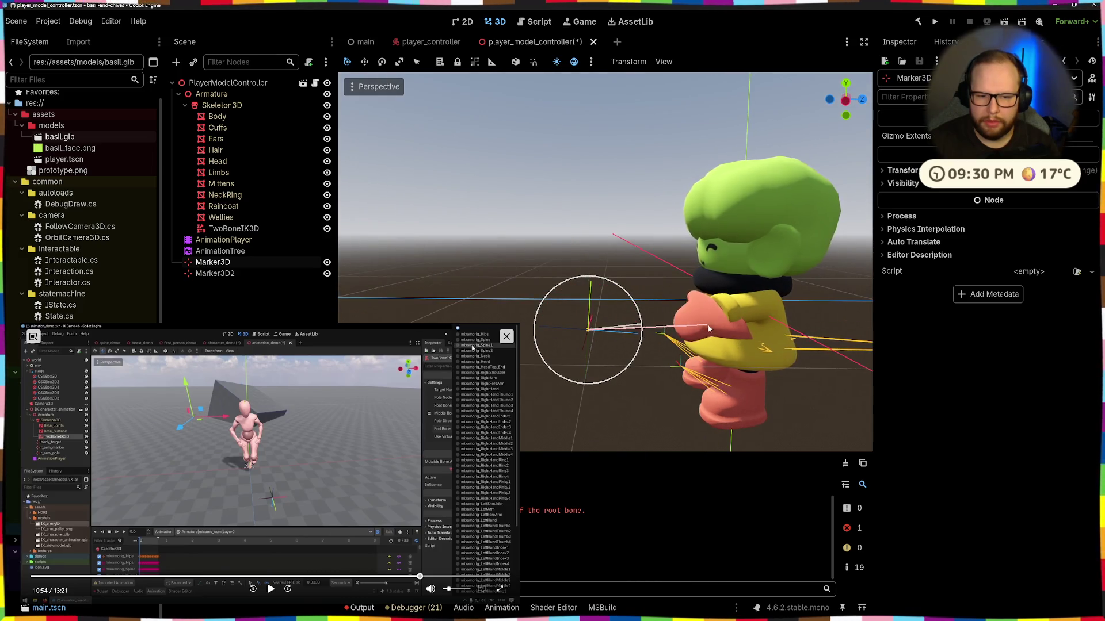
{"action": "mouse_move", "coordinate": [649, 328]}
{"action": "left_mouse_down"}
{"action": "mouse_move", "coordinate": [761, 340]}
{"action": "mouse_move", "coordinate": [662, 339]}
{"action": "mouse_move", "coordinate": [623, 209]}
{"action": "mouse_move", "coordinate": [633, 110]}
{"action": "mouse_move", "coordinate": [648, 222]}
{"action": "mouse_move", "coordinate": [785, 152]}
{"action": "mouse_move", "coordinate": [741, 255]}
{"action": "mouse_move", "coordinate": [650, 209]}
{"action": "mouse_move", "coordinate": [630, 282]}
{"action": "mouse_move", "coordinate": [637, 308]}
{"action": "mouse_move", "coordinate": [813, 196]}
{"action": "mouse_move", "coordinate": [734, 317]}
{"action": "mouse_move", "coordinate": [679, 277]}
{"action": "mouse_move", "coordinate": [693, 144]}
{"action": "mouse_move", "coordinate": [756, 270]}
{"action": "left_mouse_up"}
{"action": "mouse_move", "coordinate": [639, 199]}
{"action": "left_mouse_down"}
{"action": "mouse_move", "coordinate": [569, 202]}
{"action": "mouse_move", "coordinate": [741, 251]}
{"action": "mouse_move", "coordinate": [748, 299]}
{"action": "left_mouse_up"}
{"action": "left_click", "coordinate": [748, 301]}
{"action": "mouse_move", "coordinate": [808, 280]}
{"action": "left_mouse_down"}
{"action": "mouse_move", "coordinate": [600, 280]}
{"action": "mouse_move", "coordinate": [740, 280]}
{"action": "mouse_move", "coordinate": [684, 269]}
{"action": "mouse_move", "coordinate": [636, 198]}
{"action": "mouse_move", "coordinate": [740, 234]}
{"action": "mouse_move", "coordinate": [645, 231]}
{"action": "mouse_move", "coordinate": [725, 218]}
{"action": "left_mouse_up"}
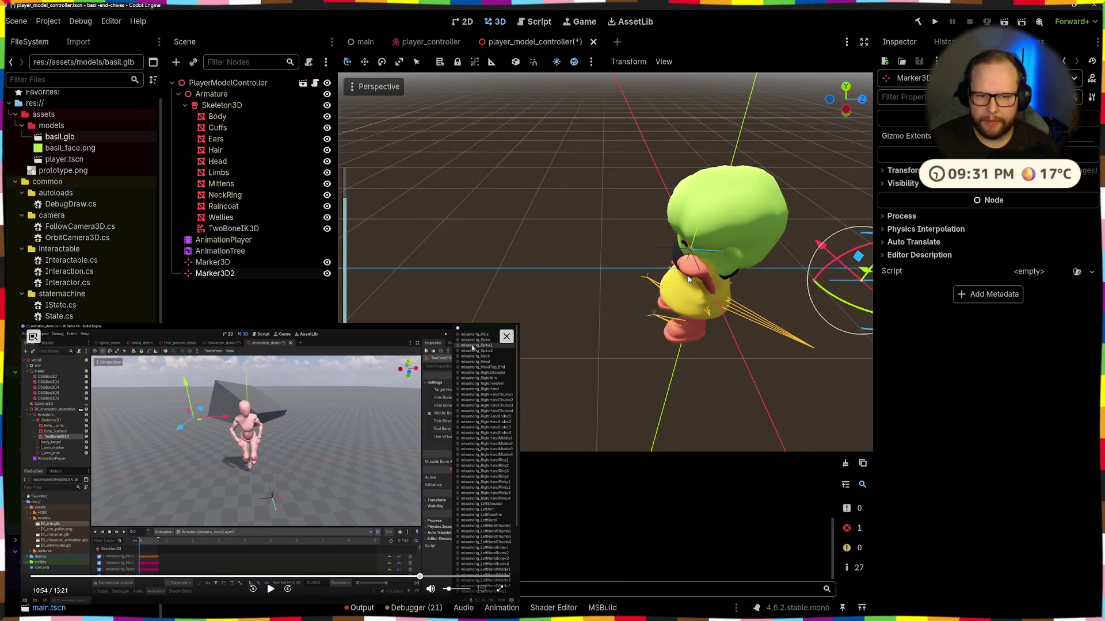
{"action": "left_click", "coordinate": [681, 244]}
{"action": "left_click", "coordinate": [696, 251]}
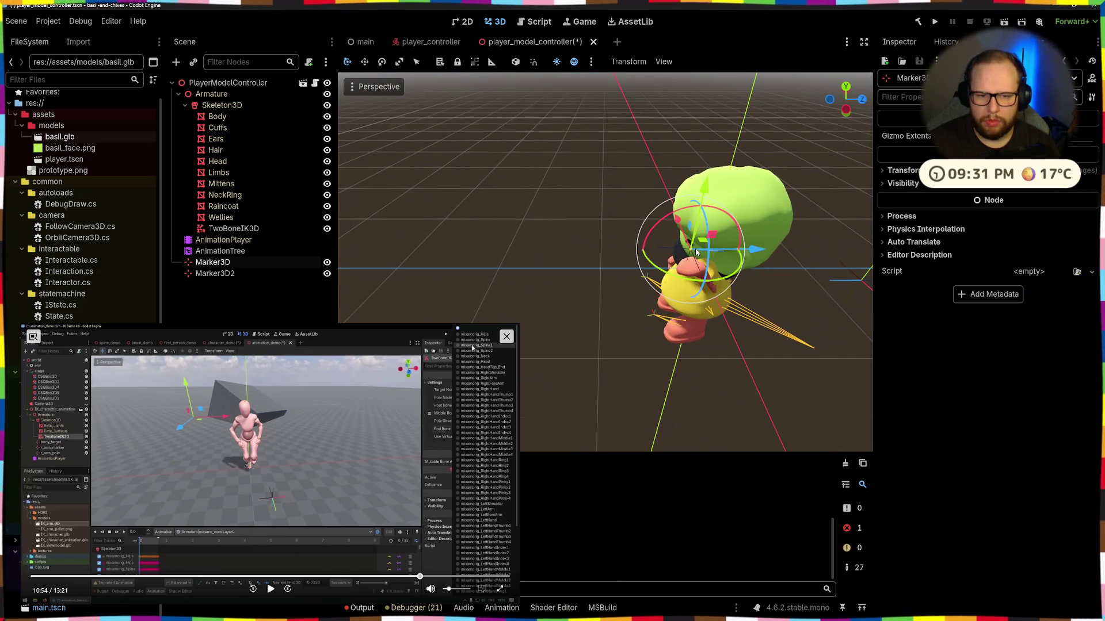
{"action": "left_click", "coordinate": [230, 230]}
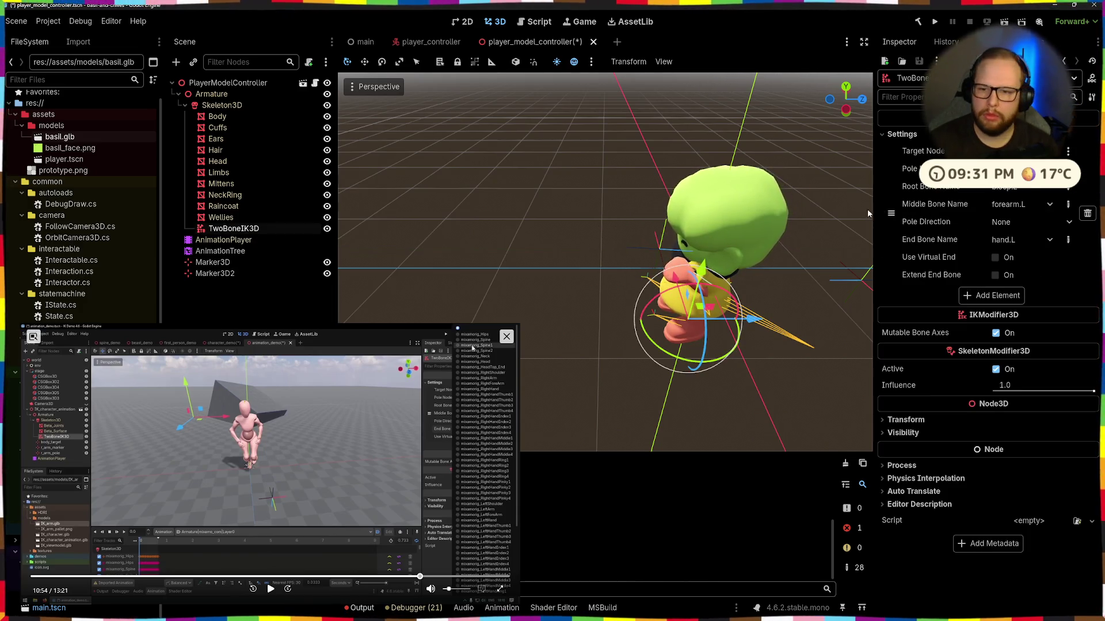
Step: Try Pole Direction +X and -X, settle on +Y, and save the scene with Ctrl+S
{"action": "left_click", "coordinate": [1031, 221]}
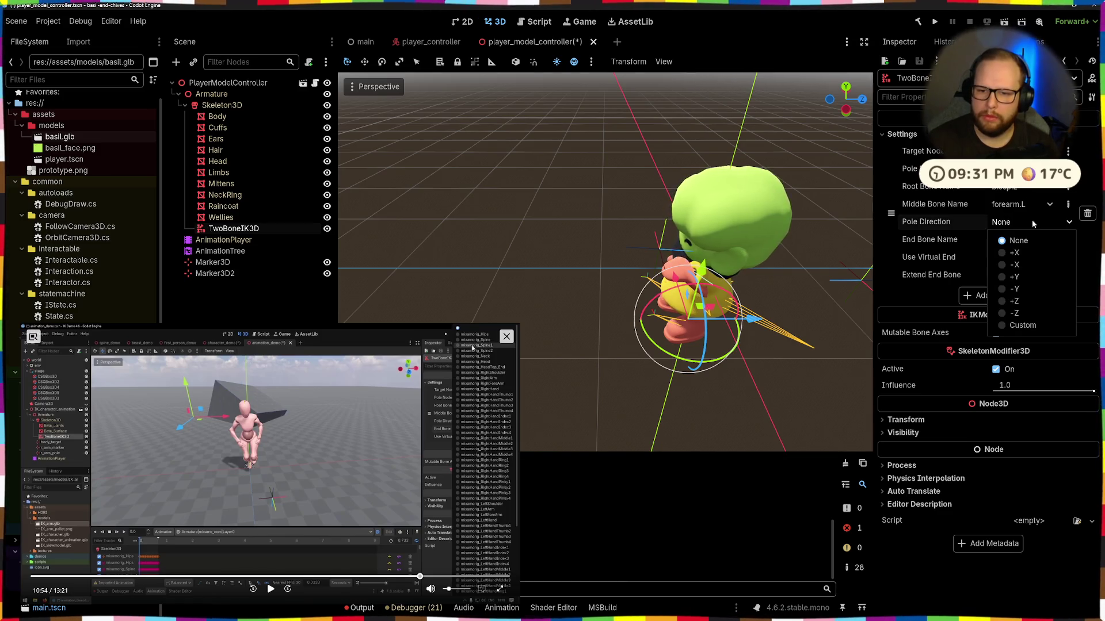
{"action": "left_click", "coordinate": [1004, 253]}
{"action": "mouse_move", "coordinate": [771, 275]}
{"action": "left_mouse_down"}
{"action": "mouse_move", "coordinate": [751, 279]}
{"action": "mouse_move", "coordinate": [735, 199]}
{"action": "mouse_move", "coordinate": [837, 250]}
{"action": "left_mouse_up"}
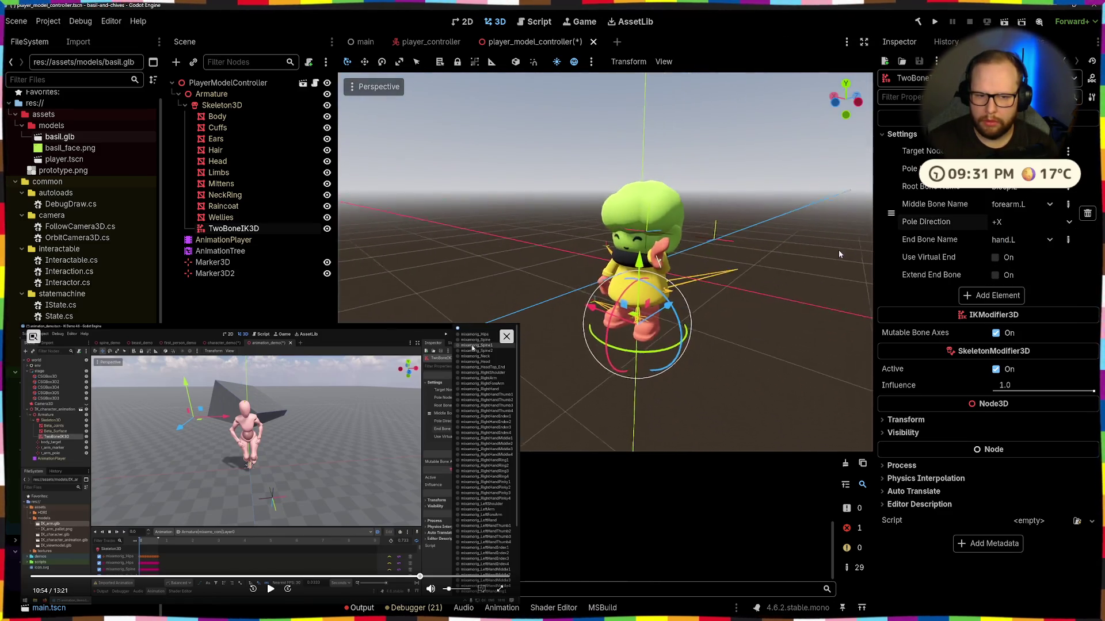
{"action": "left_click", "coordinate": [1021, 224]}
{"action": "left_click", "coordinate": [1001, 269]}
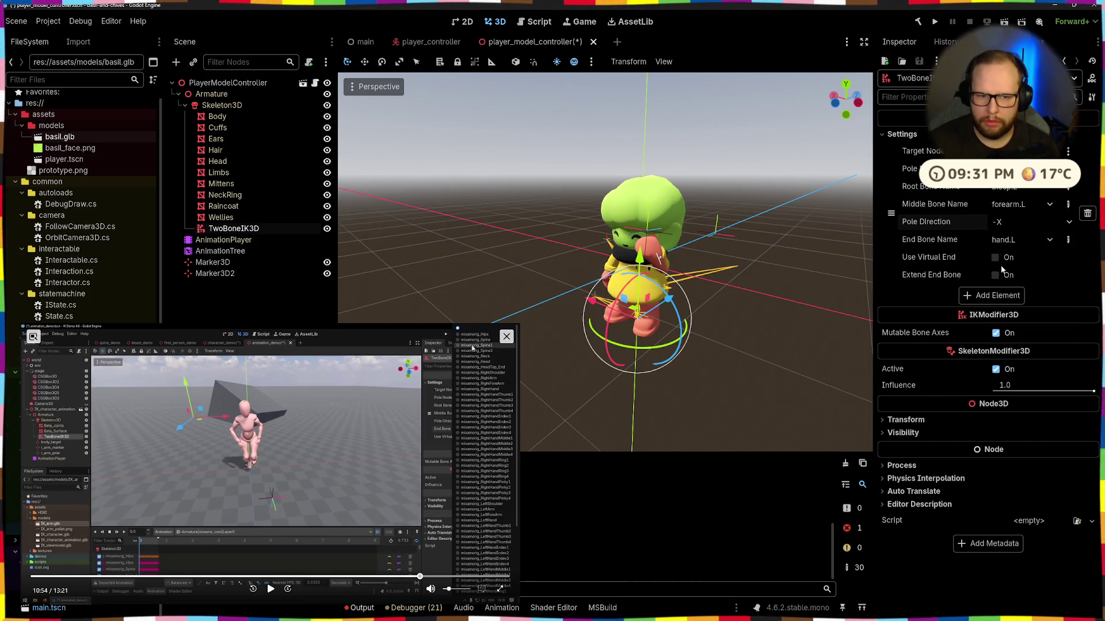
{"action": "left_click", "coordinate": [1008, 224]}
{"action": "left_click", "coordinate": [1013, 277]}
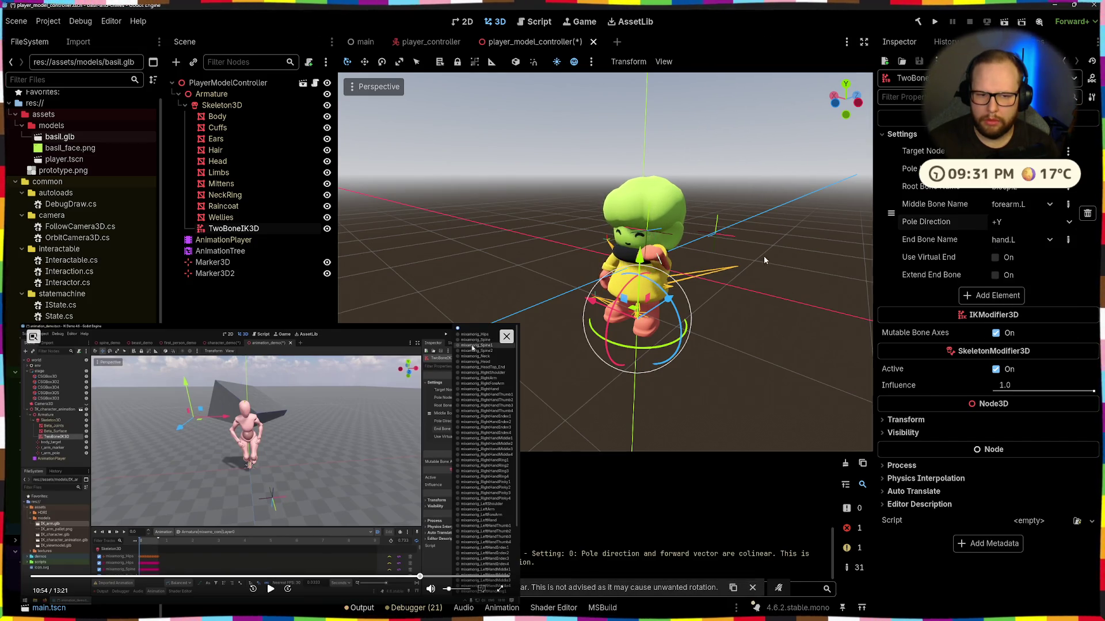
{"action": "scroll", "coordinate": [765, 257], "scroll_direction": "up", "scroll_amount": 5}
{"action": "scroll", "coordinate": [734, 270], "scroll_direction": "down", "scroll_amount": 2}
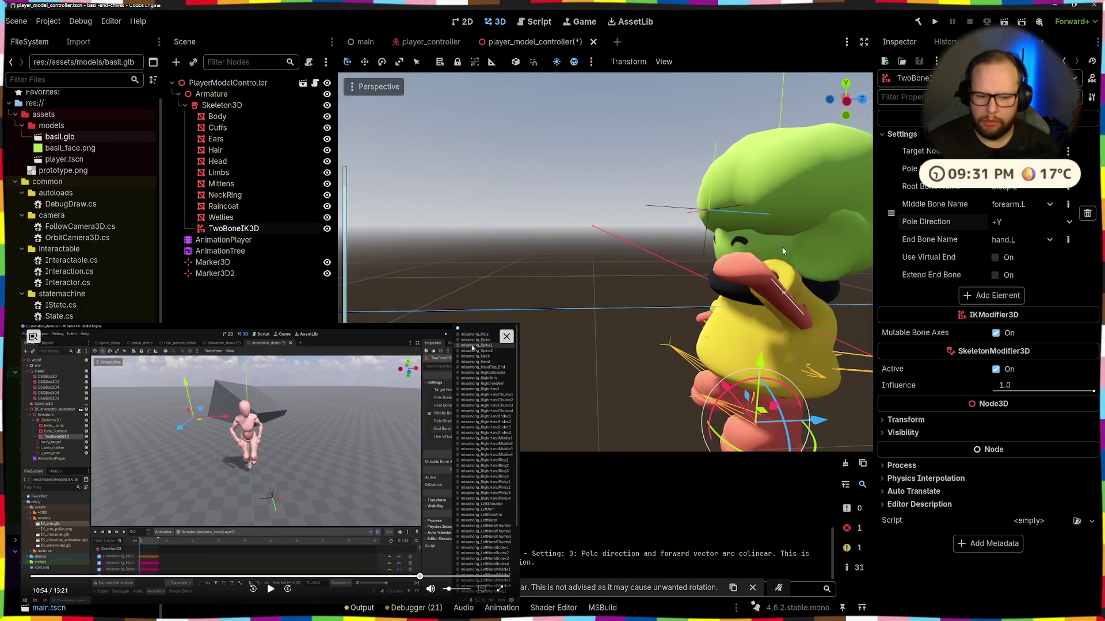
{"action": "key", "text": "ctrl+s"}
{"action": "left_click_drag", "start_coordinate": [393, 387], "coordinate": [346, 409]}
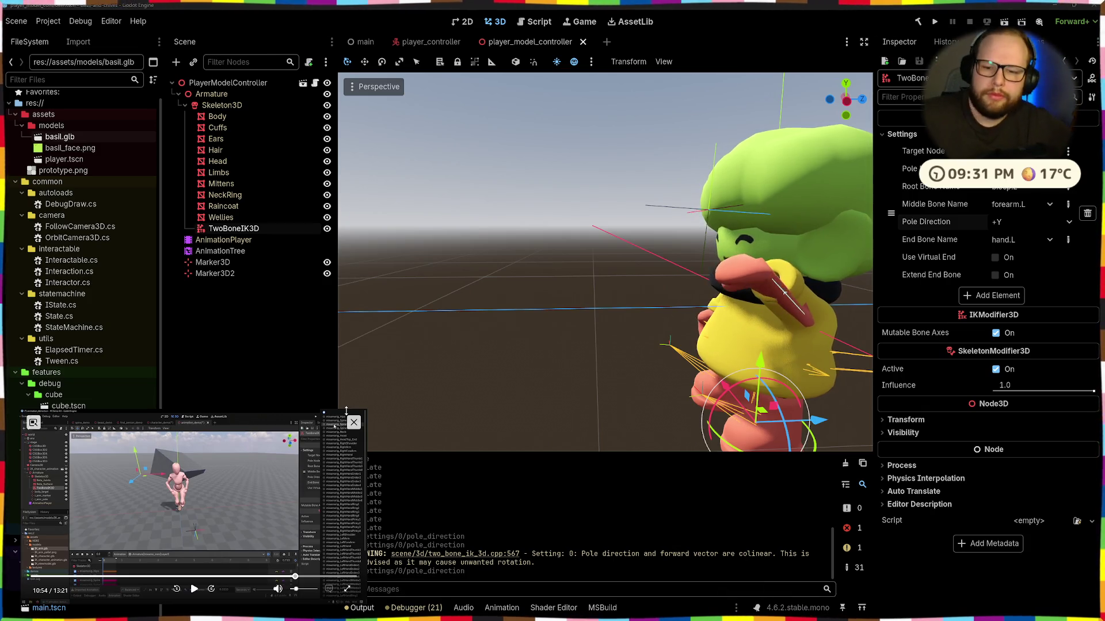
{"action": "left_click", "coordinate": [1019, 240]}
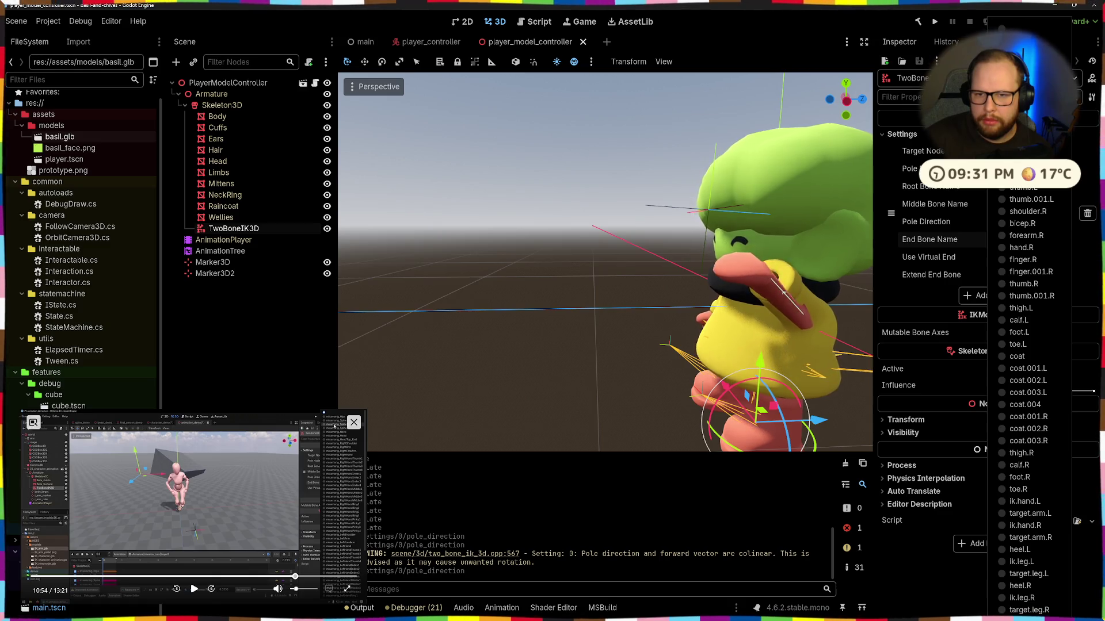
Step: Keep hand.L as End Bone Name after trying forearm.L, leaving Use Virtual End off
{"action": "left_click", "coordinate": [1026, 235]}
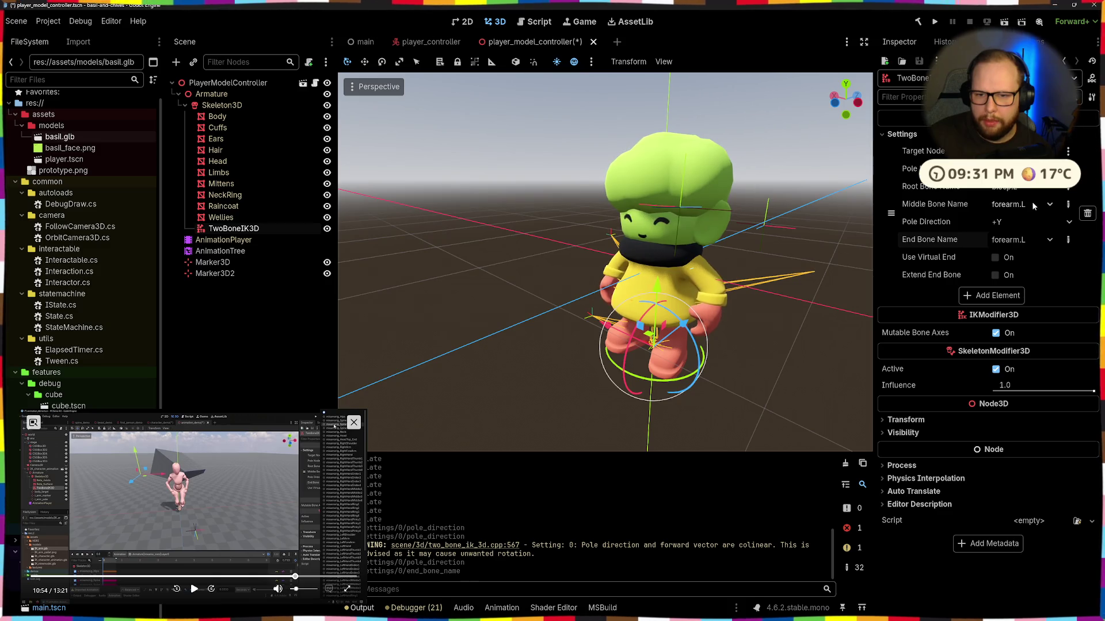
{"action": "left_click", "coordinate": [1024, 237]}
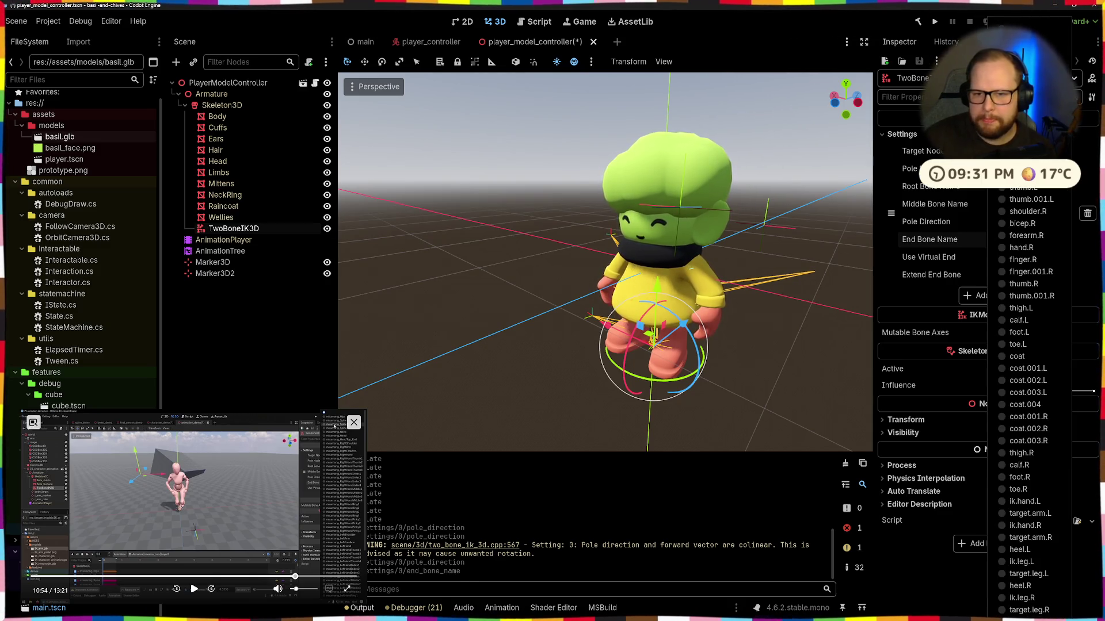
{"action": "left_click", "coordinate": [1025, 253]}
{"action": "mouse_move", "coordinate": [691, 300]}
{"action": "left_mouse_down"}
{"action": "mouse_move", "coordinate": [740, 323]}
{"action": "mouse_move", "coordinate": [557, 258]}
{"action": "mouse_move", "coordinate": [633, 270]}
{"action": "left_mouse_up"}
{"action": "left_click", "coordinate": [995, 257]}
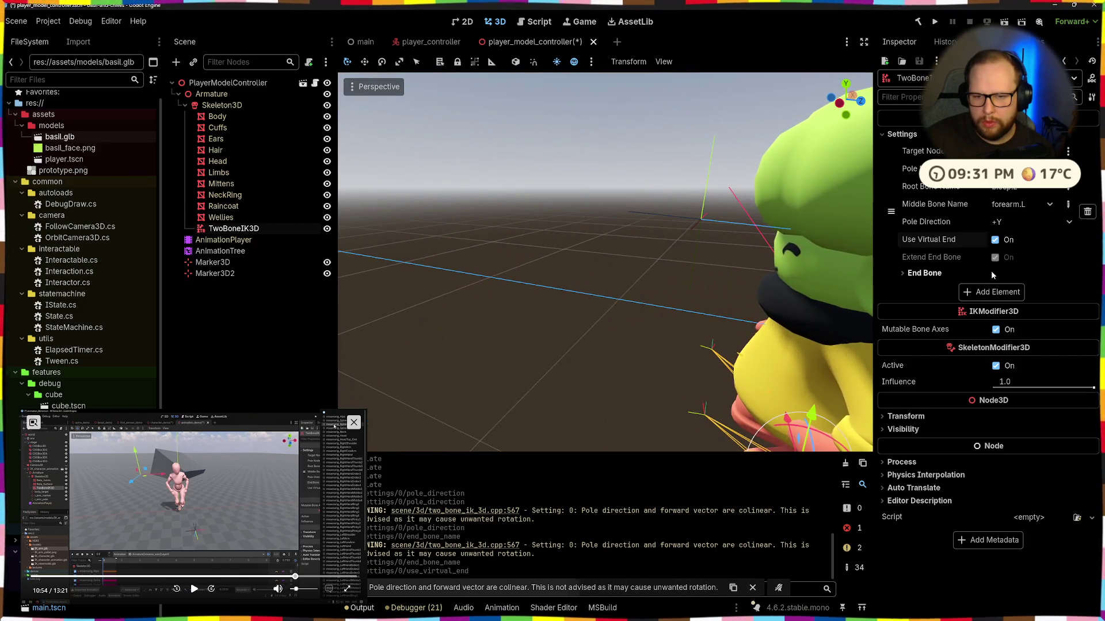
{"action": "left_click", "coordinate": [994, 240]}
Step: Enable Extend End Bone and, after trying -Y and -Z, set Pole Direction to None
{"action": "left_click", "coordinate": [1024, 222]}
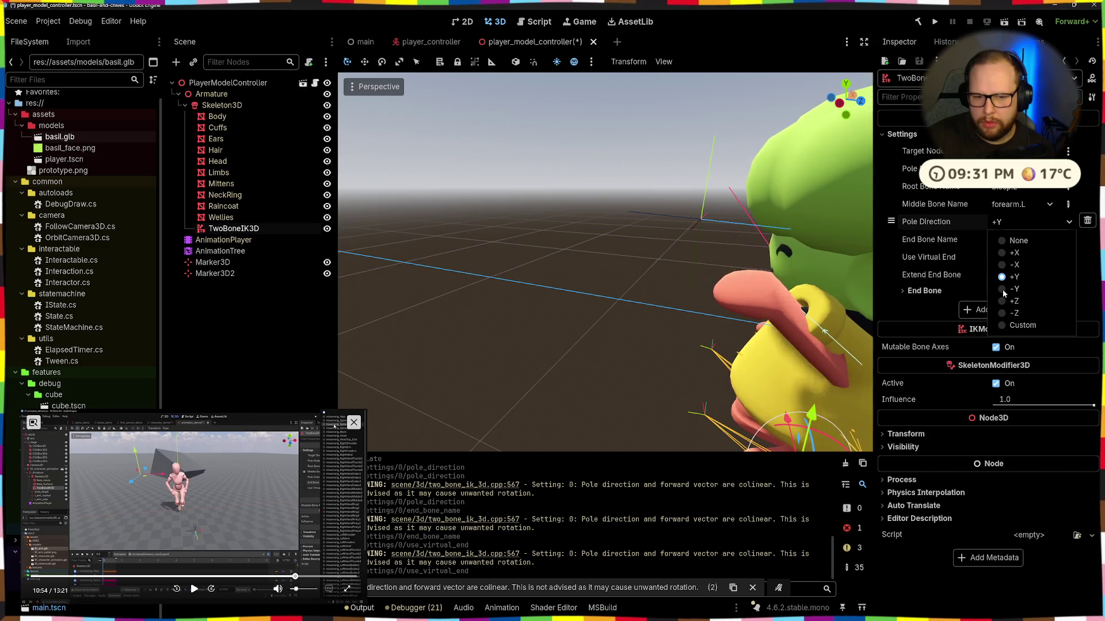
{"action": "left_click", "coordinate": [1013, 241]}
{"action": "left_click", "coordinate": [1013, 241]}
{"action": "left_click", "coordinate": [971, 237]}
{"action": "left_click", "coordinate": [1030, 222]}
{"action": "left_click", "coordinate": [1004, 289]}
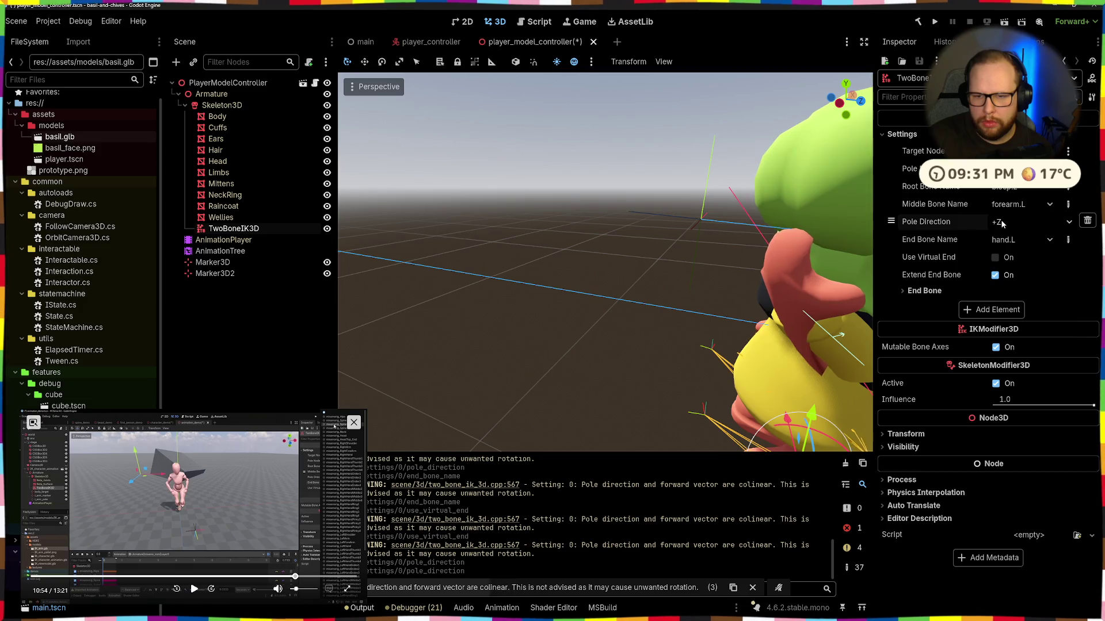
{"action": "left_click", "coordinate": [1000, 313]}
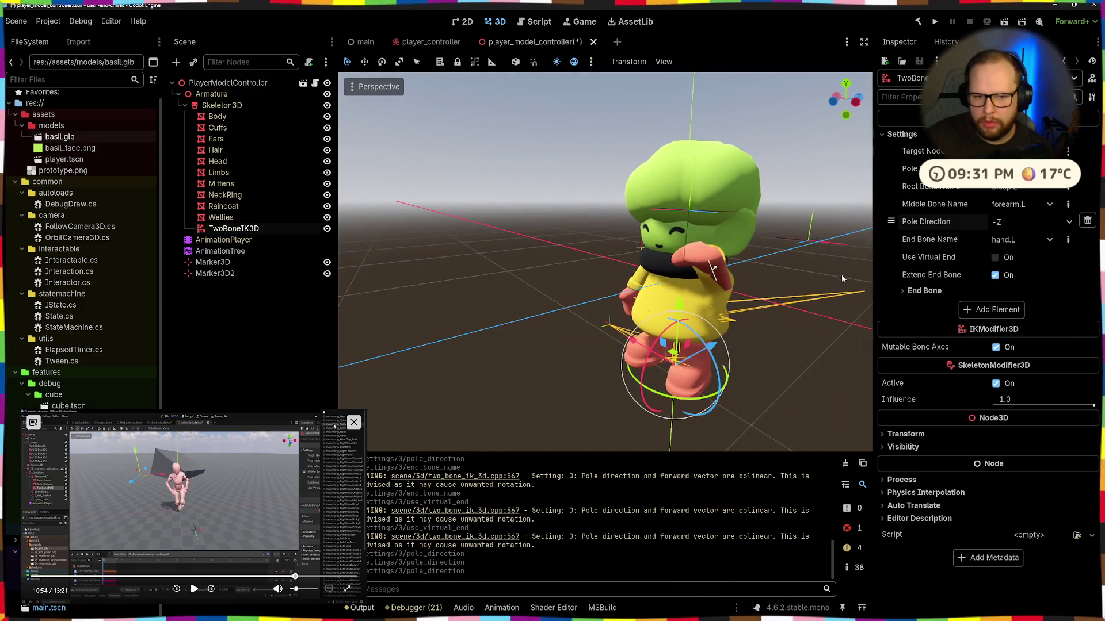
{"action": "left_click", "coordinate": [1003, 243]}
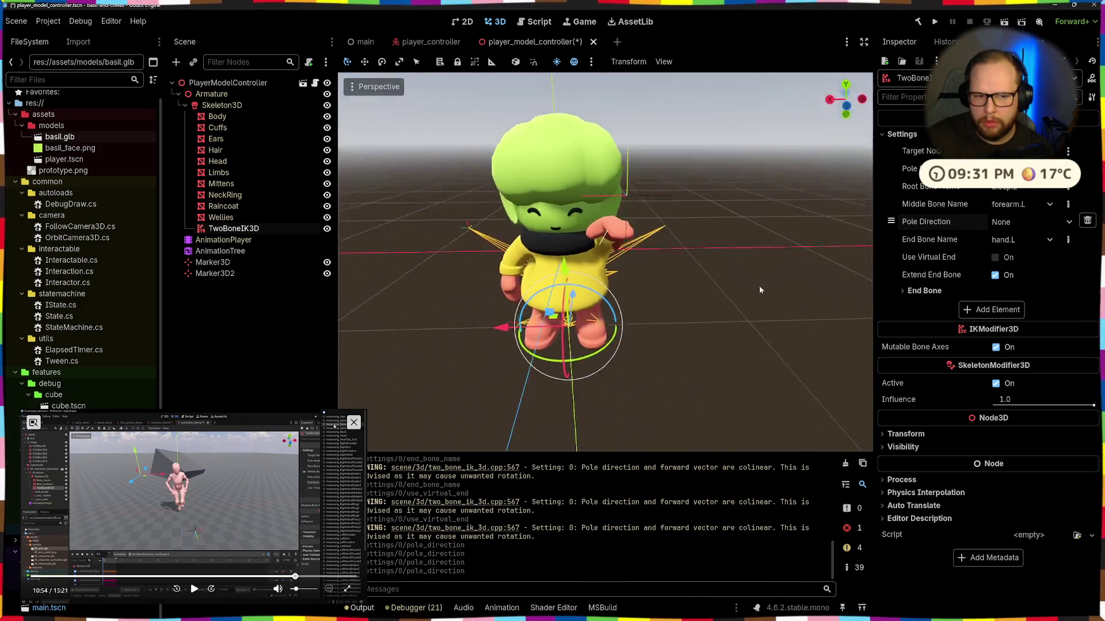
{"action": "left_click", "coordinate": [779, 206]}
{"action": "mouse_move", "coordinate": [780, 205]}
{"action": "left_mouse_down"}
{"action": "mouse_move", "coordinate": [754, 195]}
{"action": "mouse_move", "coordinate": [813, 250]}
{"action": "mouse_move", "coordinate": [744, 310]}
{"action": "mouse_move", "coordinate": [677, 340]}
{"action": "mouse_move", "coordinate": [714, 364]}
{"action": "mouse_move", "coordinate": [615, 265]}
{"action": "mouse_move", "coordinate": [709, 238]}
{"action": "mouse_move", "coordinate": [866, 253]}
{"action": "left_mouse_up"}
{"action": "scroll", "coordinate": [743, 309], "scroll_direction": "down", "scroll_amount": 3}
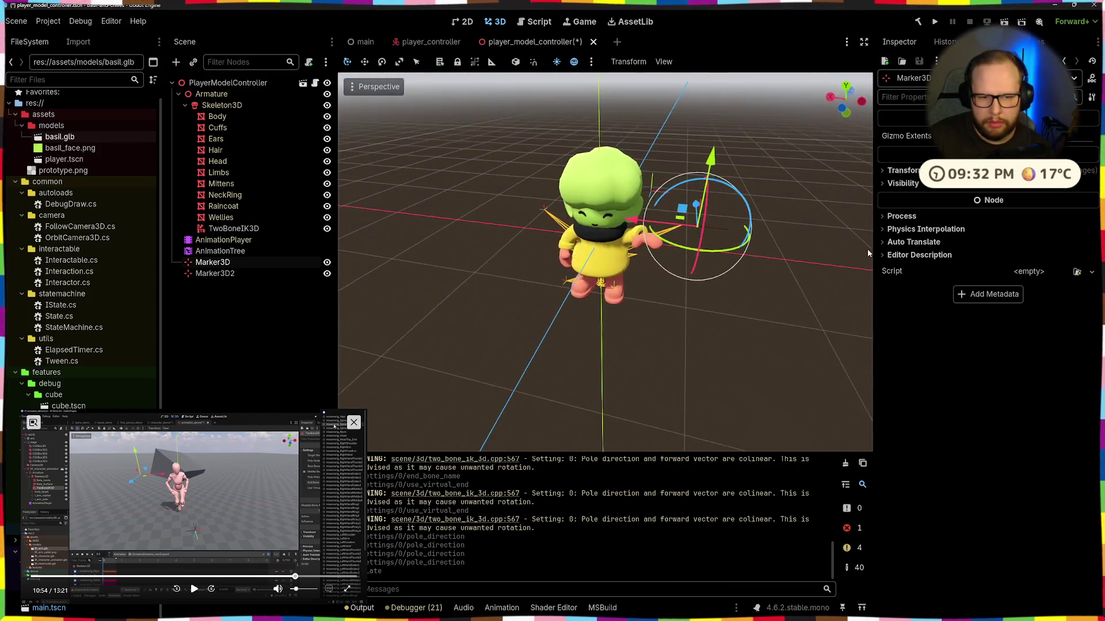
Step: Drag the hand target marker right so the left arm reaches further out
{"action": "mouse_move", "coordinate": [661, 230]}
{"action": "left_mouse_down"}
{"action": "mouse_move", "coordinate": [777, 244]}
{"action": "mouse_move", "coordinate": [688, 299]}
{"action": "mouse_move", "coordinate": [769, 302]}
{"action": "mouse_move", "coordinate": [820, 215]}
{"action": "mouse_move", "coordinate": [569, 236]}
{"action": "left_mouse_up"}
{"action": "scroll", "coordinate": [748, 265], "scroll_direction": "up", "scroll_amount": 4}
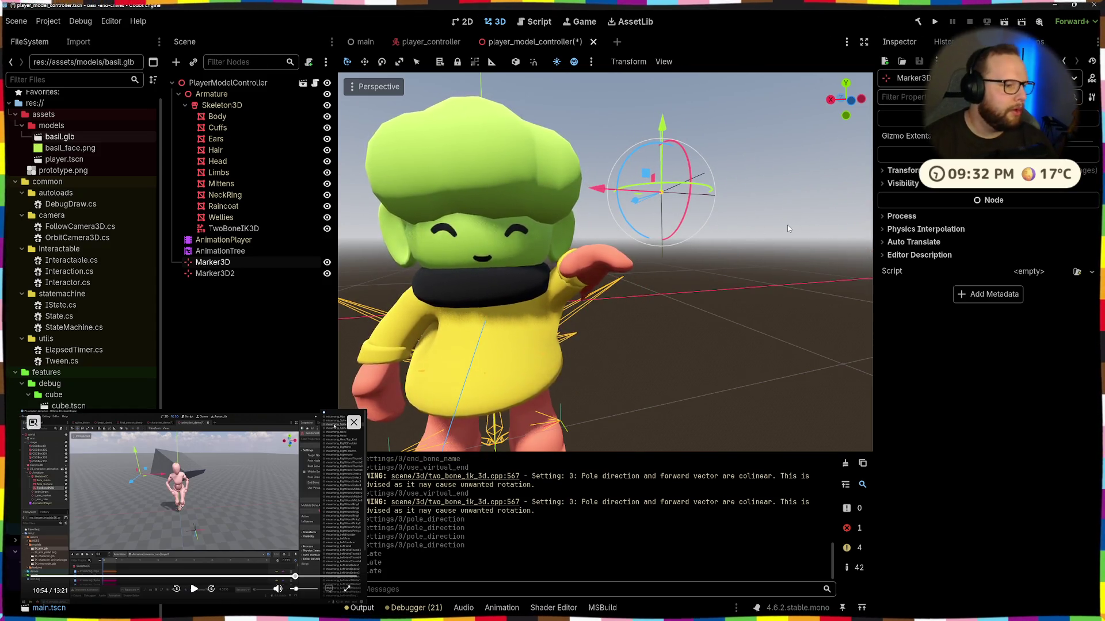
{"action": "key", "text": "ctrl+F2"}
Step: Inspect the armature's hand.L bone in Blender's modelling workspace, then return to Godot
{"action": "left_click_drag", "start_coordinate": [777, 230], "coordinate": [460, 241]}
{"action": "left_click", "coordinate": [152, 16]}
{"action": "scroll", "coordinate": [489, 149], "scroll_direction": "down", "scroll_amount": 3}
{"action": "scroll", "coordinate": [521, 167], "scroll_direction": "up", "scroll_amount": 4}
{"action": "mouse_move", "coordinate": [565, 474]}
{"action": "left_mouse_down"}
{"action": "mouse_move", "coordinate": [675, 375]}
{"action": "mouse_move", "coordinate": [546, 380]}
{"action": "mouse_move", "coordinate": [598, 360]}
{"action": "left_mouse_up"}
{"action": "scroll", "coordinate": [621, 377], "scroll_direction": "up", "scroll_amount": 3}
{"action": "scroll", "coordinate": [597, 361], "scroll_direction": "up", "scroll_amount": 3}
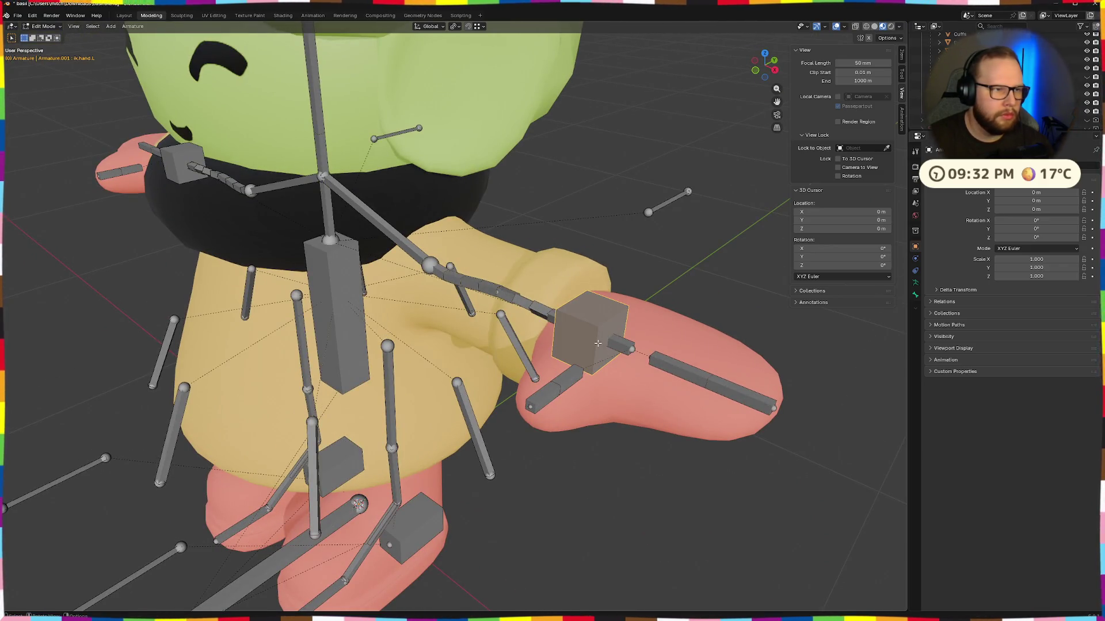
{"action": "left_click_drag", "start_coordinate": [705, 380], "coordinate": [633, 363]}
{"action": "key", "text": "alt+Tab"}
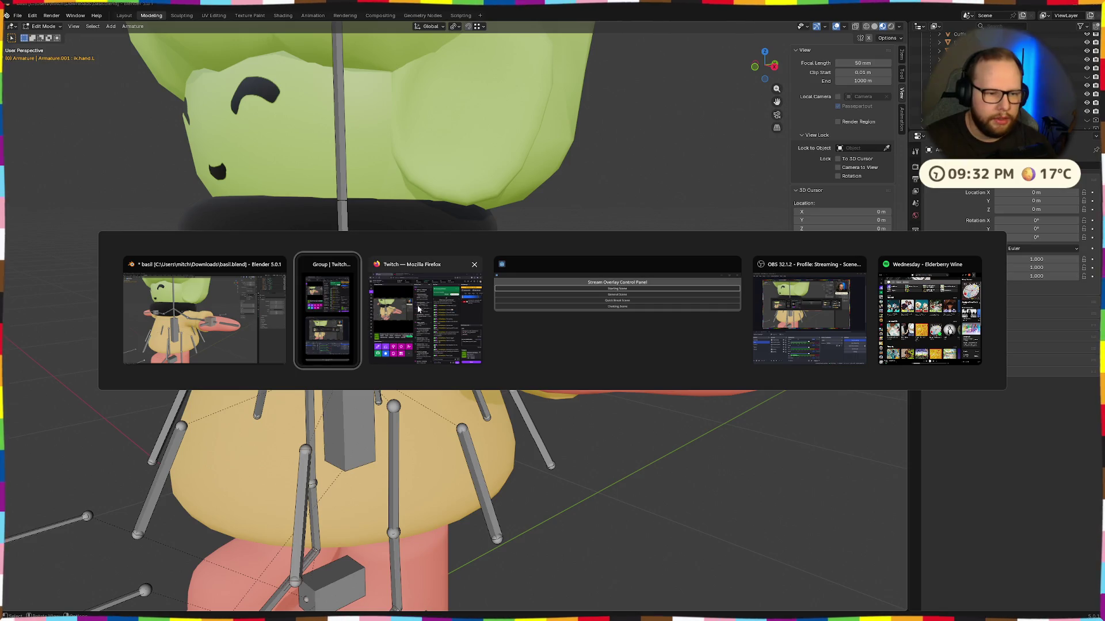
{"action": "key", "text": "alt+Tab"}
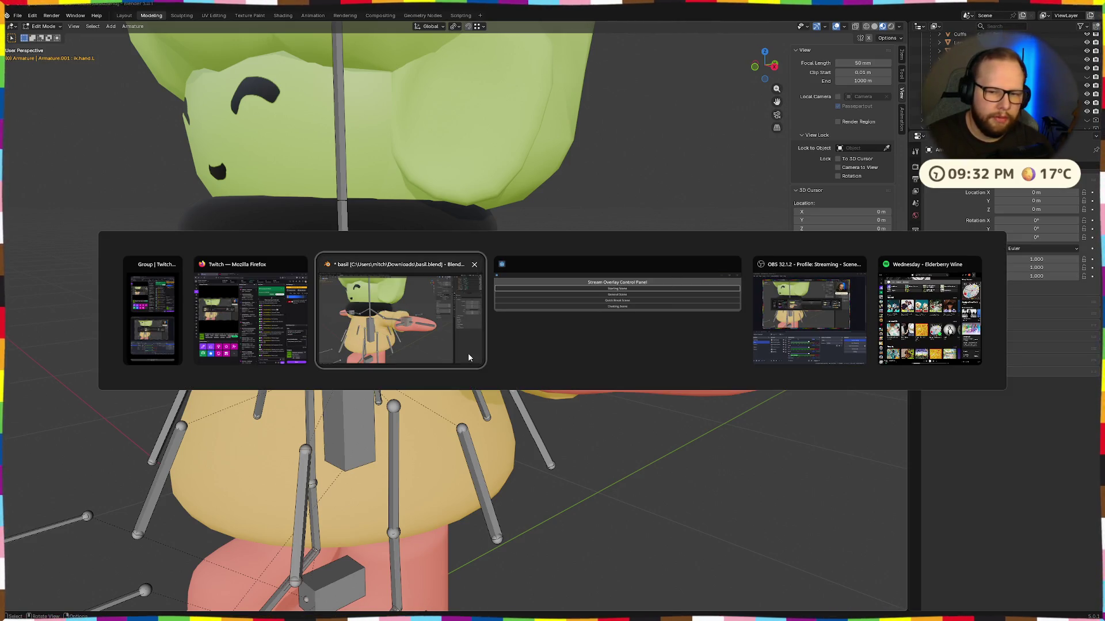
{"action": "key", "text": "ctrl+super+Right"}
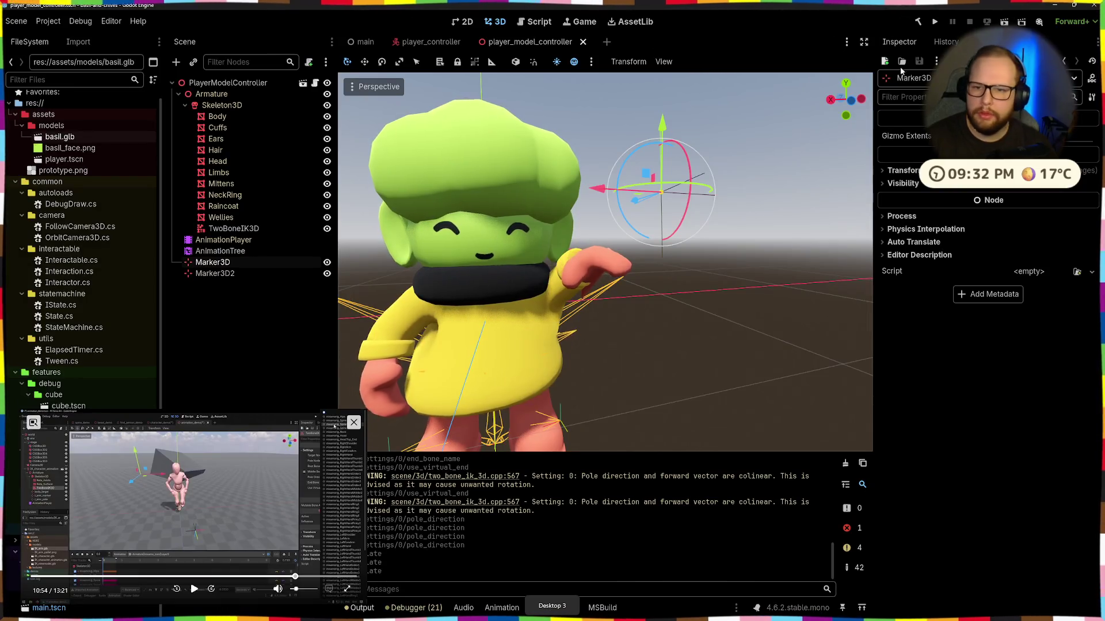
Step: Set the TwoBoneIK3D end bone to ik.hand.L
{"action": "left_click", "coordinate": [233, 228]}
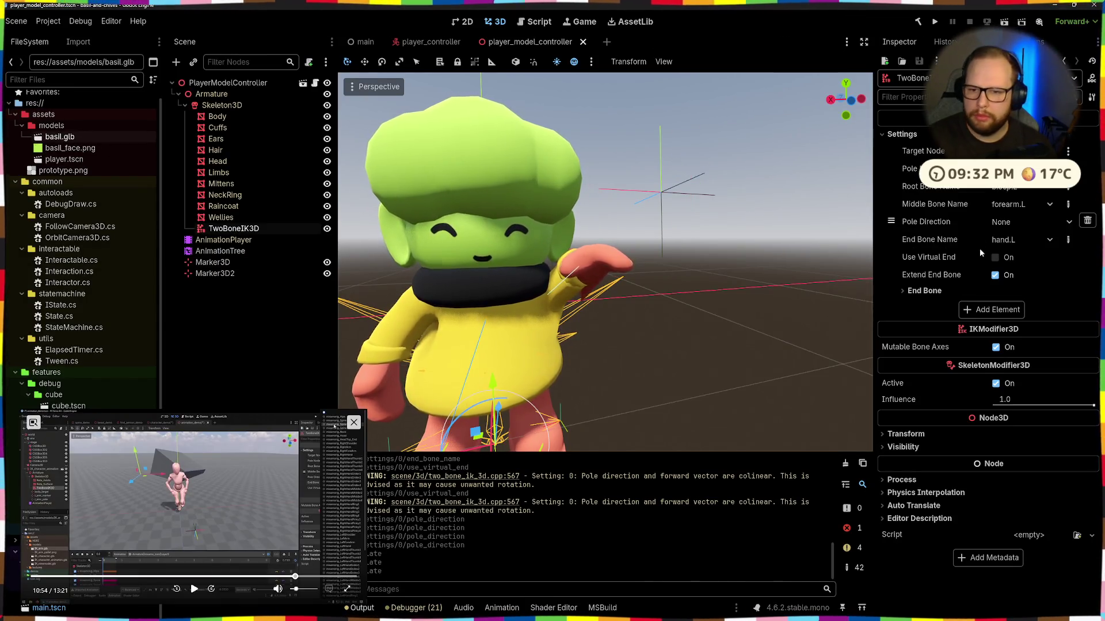
{"action": "left_click", "coordinate": [1030, 204]}
{"action": "left_click", "coordinate": [997, 211]}
{"action": "left_click", "coordinate": [1014, 240]}
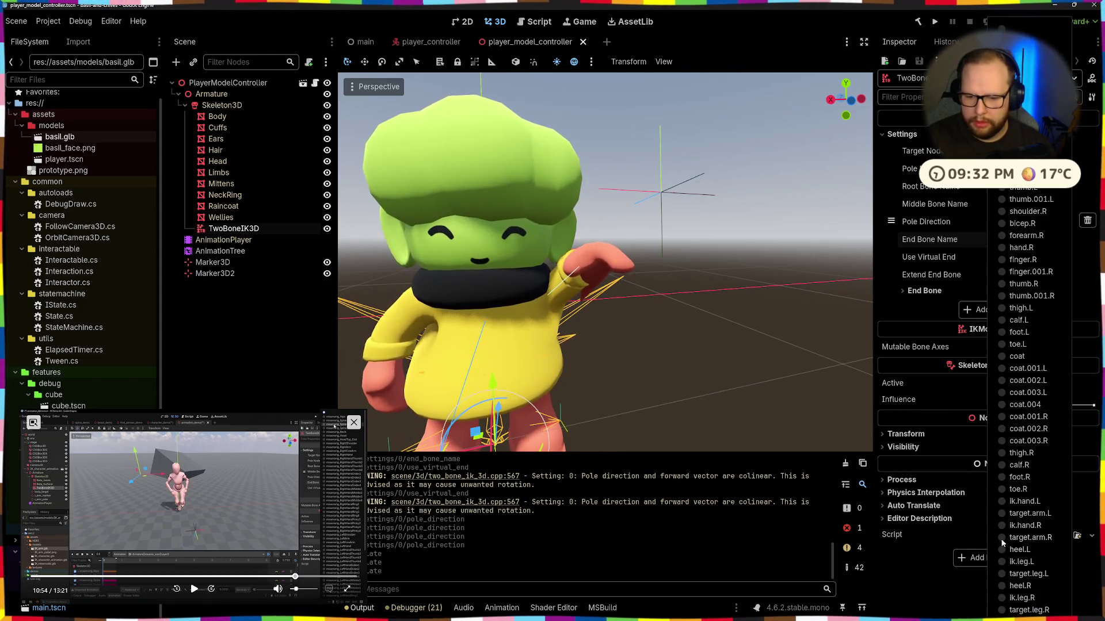
{"action": "left_click", "coordinate": [1003, 501]}
Step: Move the hand target marker along X to sit beside the raised left hand
{"action": "mouse_move", "coordinate": [725, 402]}
{"action": "left_mouse_down"}
{"action": "mouse_move", "coordinate": [686, 439]}
{"action": "mouse_move", "coordinate": [748, 351]}
{"action": "mouse_move", "coordinate": [707, 376]}
{"action": "mouse_move", "coordinate": [751, 293]}
{"action": "mouse_move", "coordinate": [663, 294]}
{"action": "mouse_move", "coordinate": [647, 282]}
{"action": "mouse_move", "coordinate": [644, 248]}
{"action": "mouse_move", "coordinate": [780, 234]}
{"action": "mouse_move", "coordinate": [846, 261]}
{"action": "mouse_move", "coordinate": [801, 253]}
{"action": "mouse_move", "coordinate": [533, 281]}
{"action": "mouse_move", "coordinate": [516, 249]}
{"action": "mouse_move", "coordinate": [624, 295]}
{"action": "mouse_move", "coordinate": [663, 271]}
{"action": "left_mouse_up"}
{"action": "scroll", "coordinate": [654, 318], "scroll_direction": "up", "scroll_amount": 4}
{"action": "scroll", "coordinate": [644, 247], "scroll_direction": "down", "scroll_amount": 5}
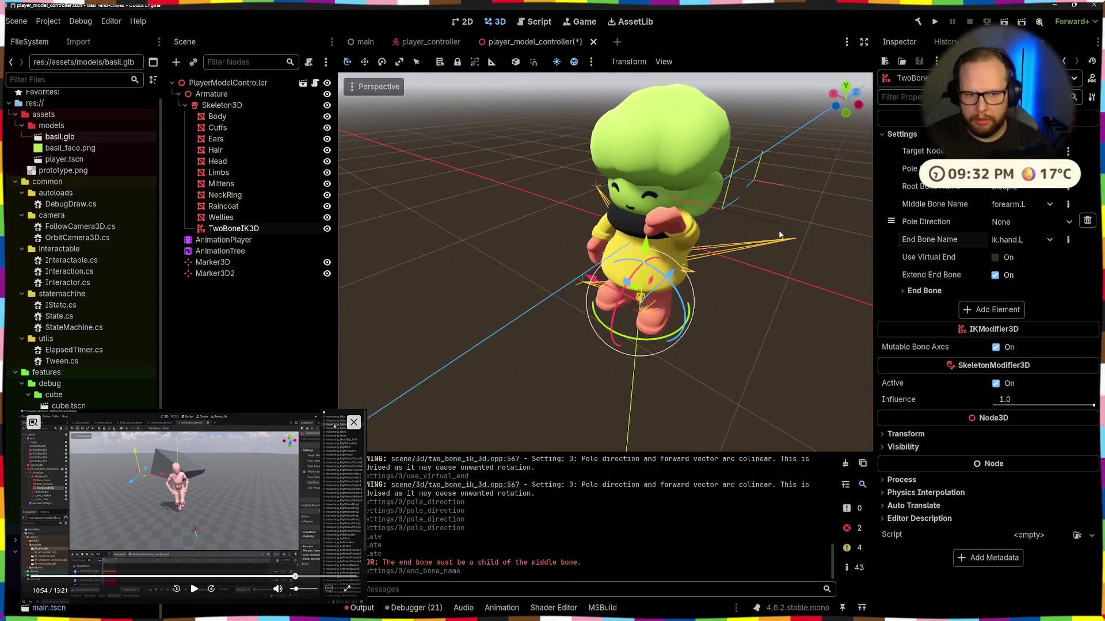
{"action": "left_click", "coordinate": [739, 215]}
{"action": "left_click", "coordinate": [739, 215]}
{"action": "scroll", "coordinate": [689, 268], "scroll_direction": "up", "scroll_amount": 6}
{"action": "scroll", "coordinate": [533, 281], "scroll_direction": "down", "scroll_amount": 4}
{"action": "left_click", "coordinate": [234, 228]}
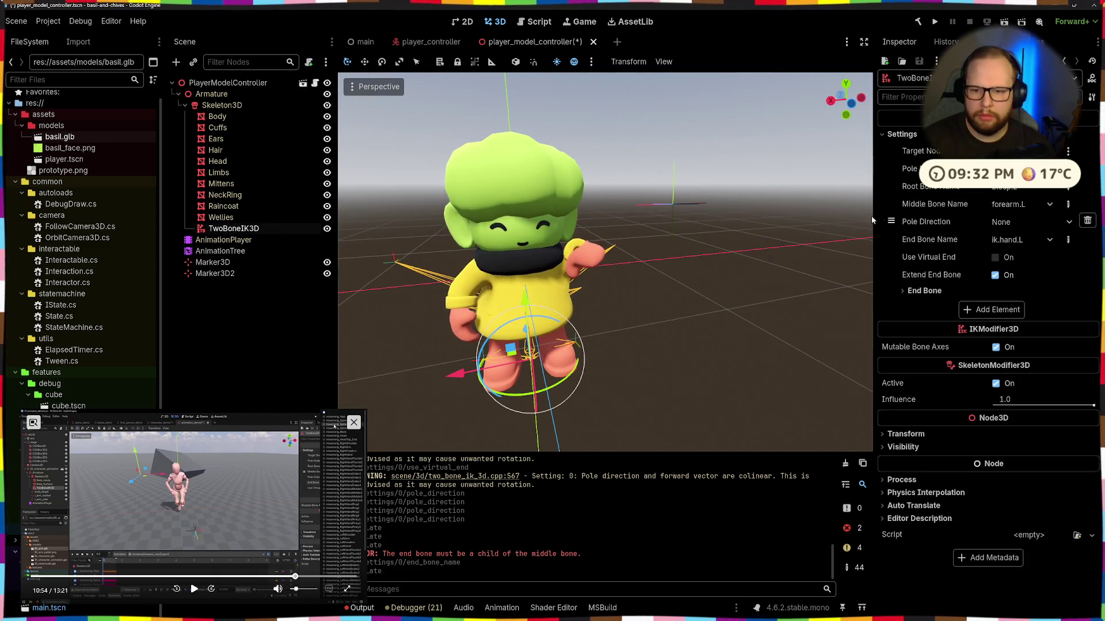
Step: Try the arm IK pole direction at +X, -X, +Y, +Z and -Z, then reset it to None
{"action": "left_click", "coordinate": [1001, 222]}
{"action": "left_click", "coordinate": [1003, 253]}
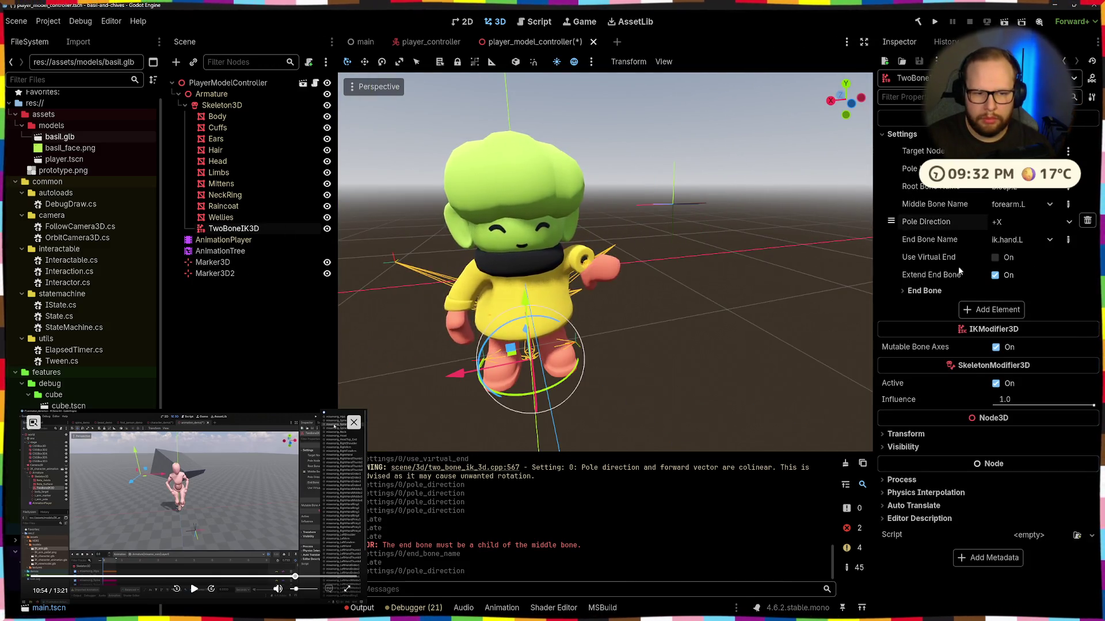
{"action": "left_click", "coordinate": [1002, 265]}
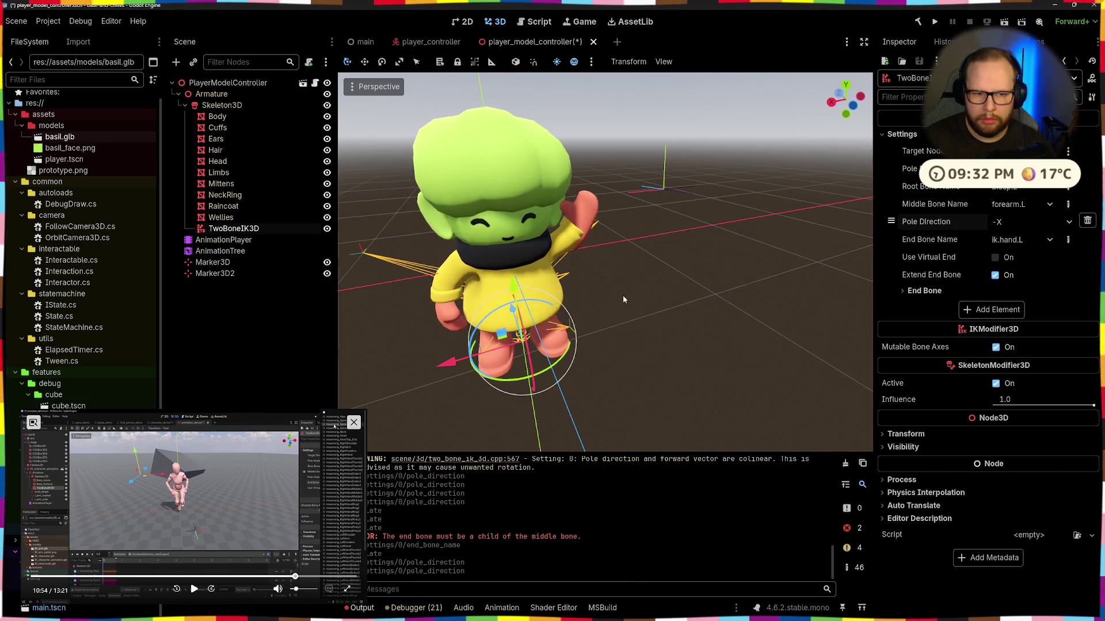
{"action": "left_click", "coordinate": [1030, 222]}
{"action": "left_click", "coordinate": [1002, 277]}
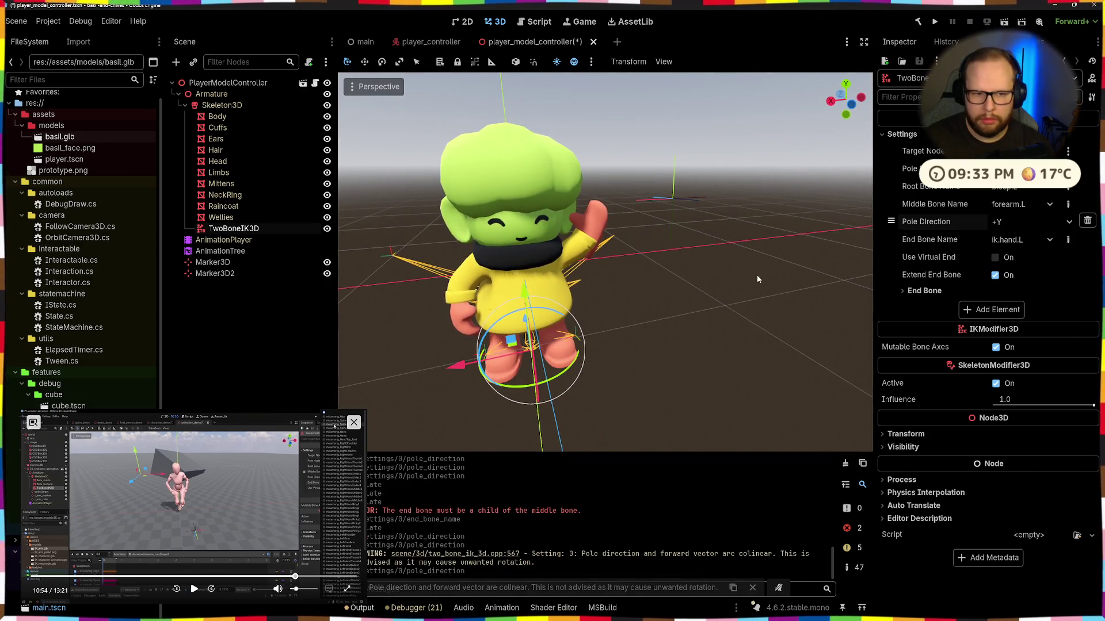
{"action": "left_click", "coordinate": [1018, 224]}
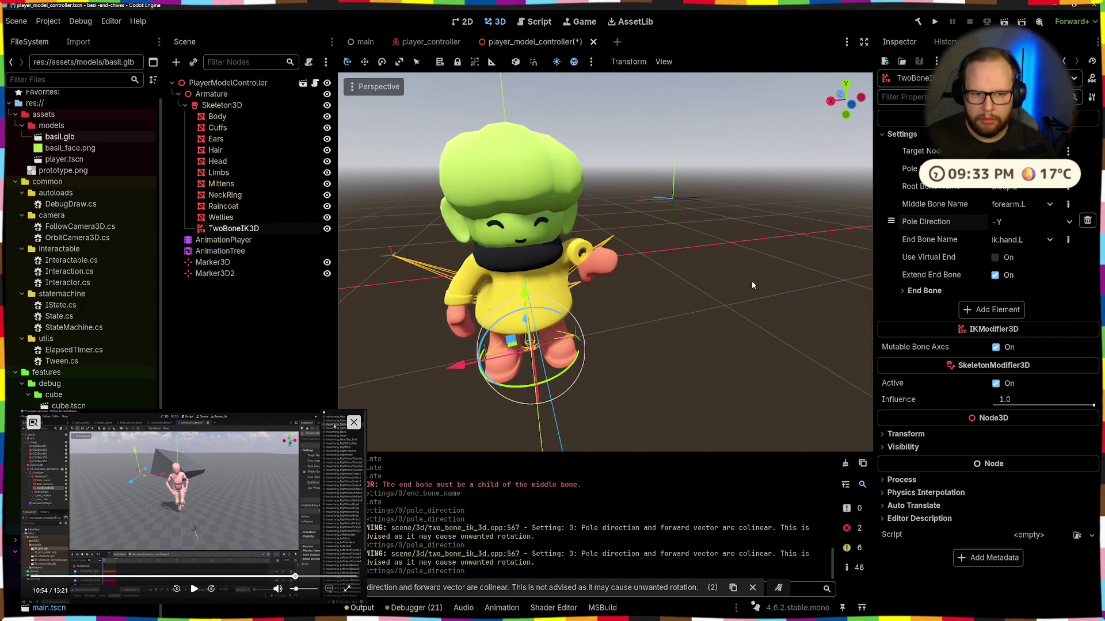
{"action": "left_click", "coordinate": [1018, 224]}
{"action": "left_click", "coordinate": [1002, 289]}
{"action": "left_click_drag", "start_coordinate": [826, 300], "coordinate": [742, 249]}
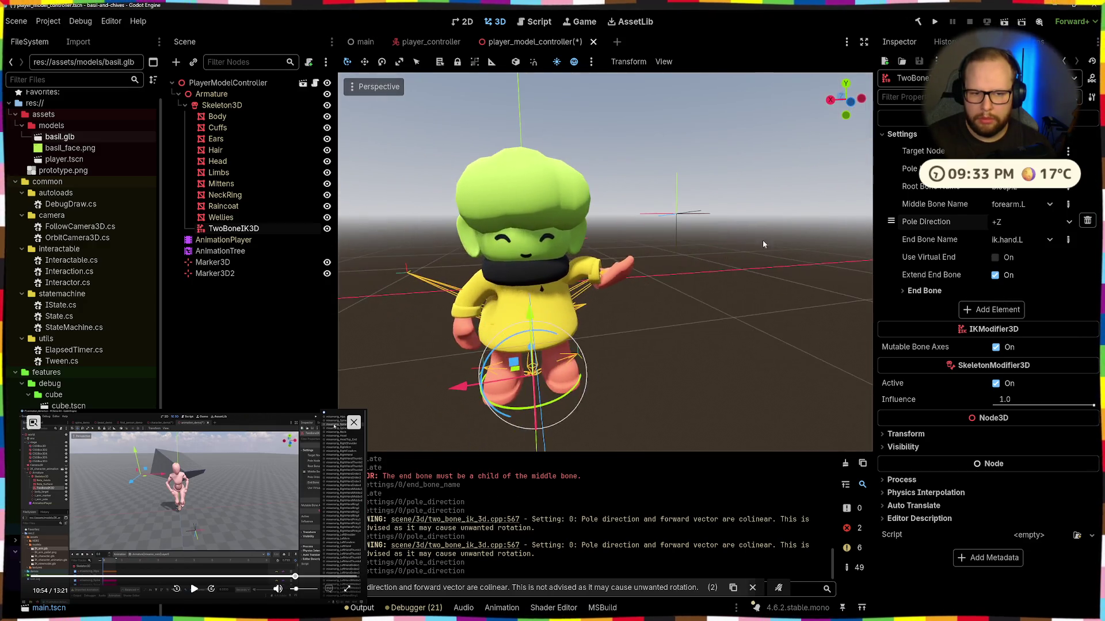
{"action": "left_click", "coordinate": [1018, 223]}
{"action": "left_click", "coordinate": [1002, 315]}
{"action": "mouse_move", "coordinate": [748, 299]}
{"action": "left_mouse_down"}
{"action": "mouse_move", "coordinate": [682, 315]}
{"action": "mouse_move", "coordinate": [639, 299]}
{"action": "left_mouse_up"}
{"action": "left_click", "coordinate": [1032, 222]}
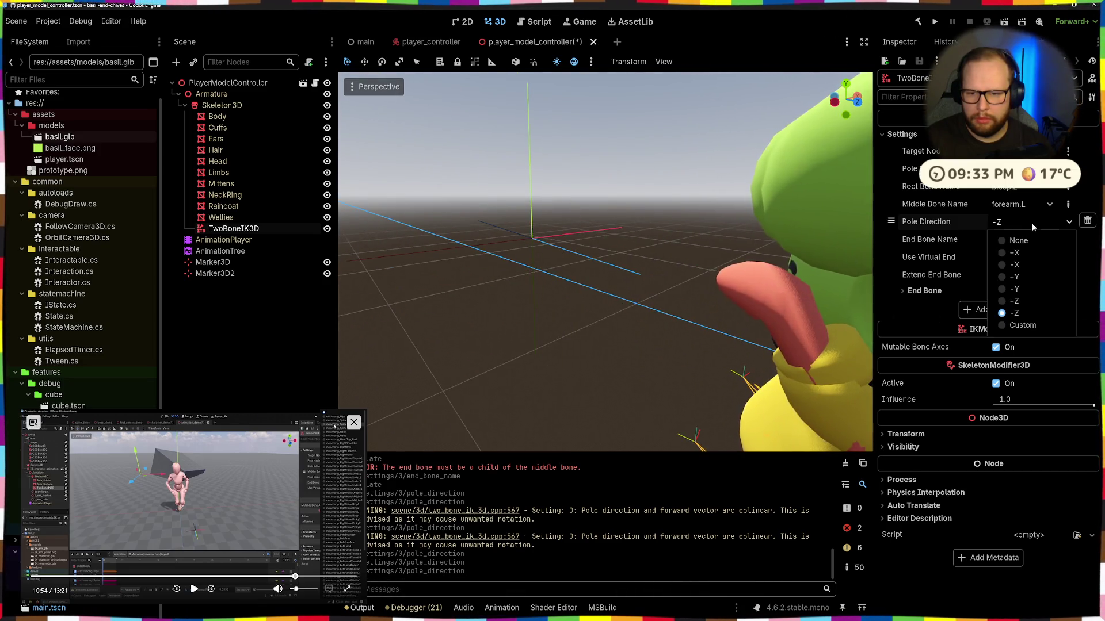
{"action": "left_click", "coordinate": [996, 240]}
{"action": "left_click_drag", "start_coordinate": [693, 272], "coordinate": [841, 288]}
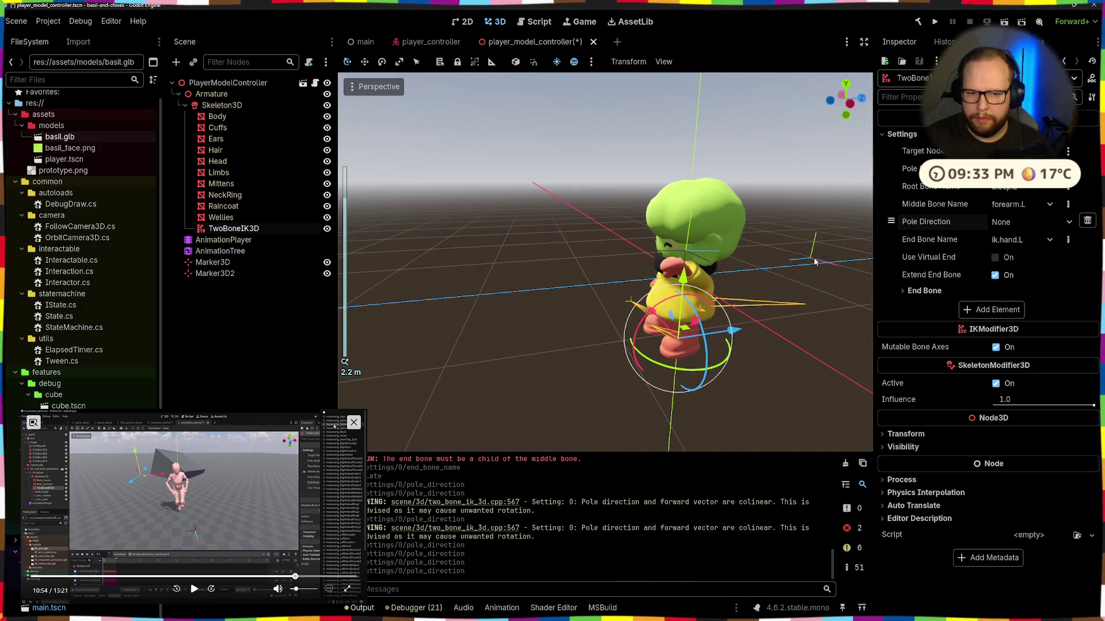
Step: Reposition Marker3D2 along the Y axis, off to the character's side
{"action": "left_click", "coordinate": [820, 272]}
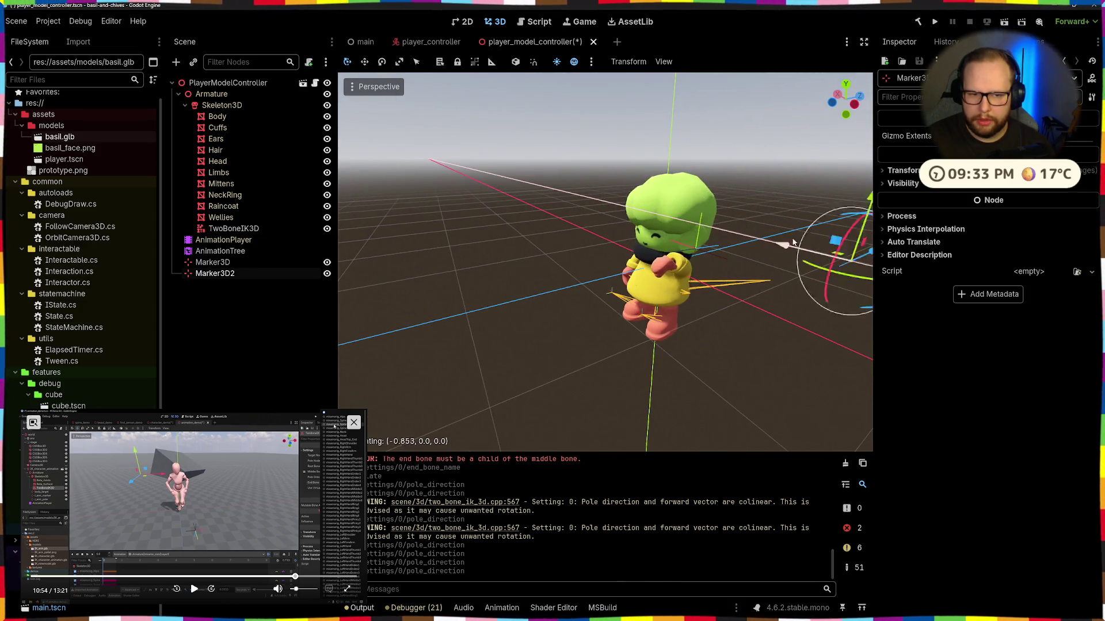
{"action": "mouse_move", "coordinate": [718, 227]}
{"action": "left_mouse_down"}
{"action": "mouse_move", "coordinate": [767, 351]}
{"action": "mouse_move", "coordinate": [829, 202]}
{"action": "left_mouse_up"}
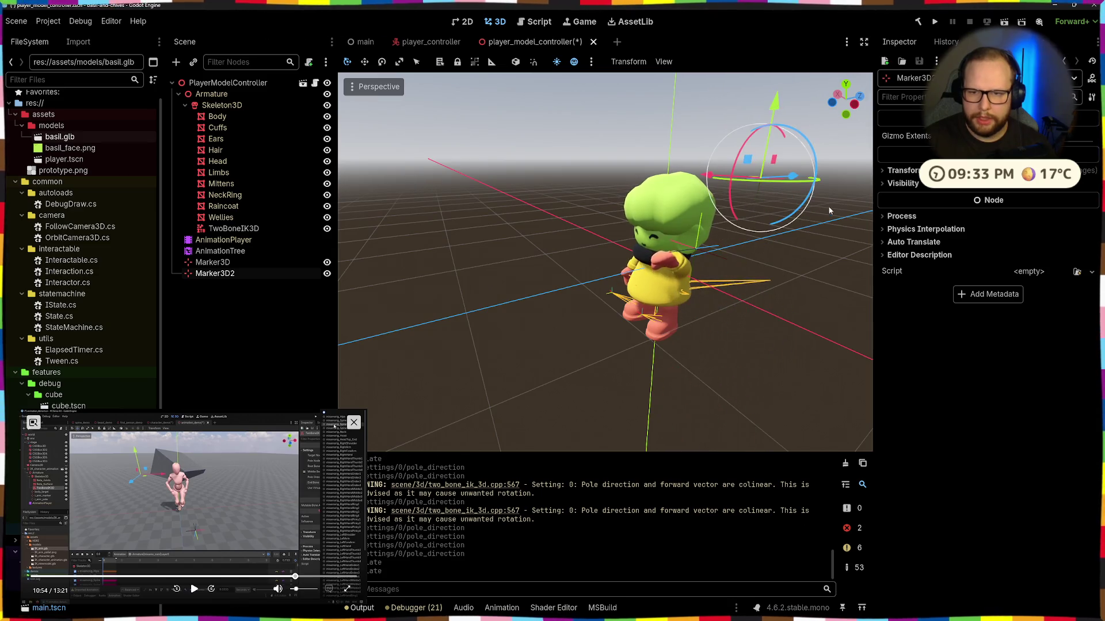
{"action": "left_click", "coordinate": [233, 228]}
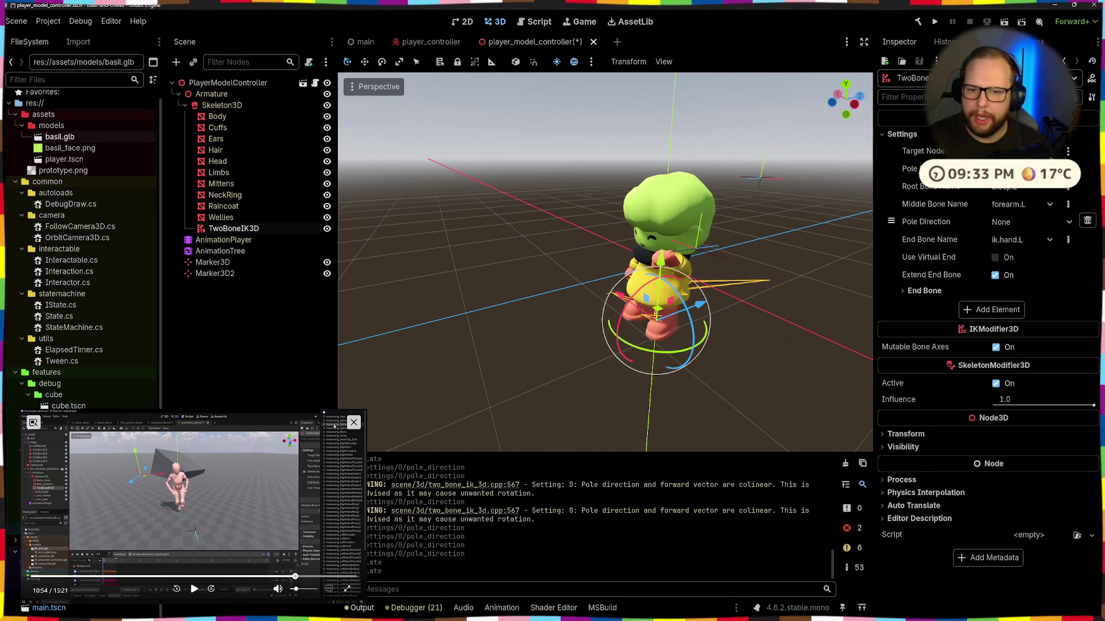
Step: Assign a marker as the arm IK's pole node
{"action": "left_click", "coordinate": [1036, 188]}
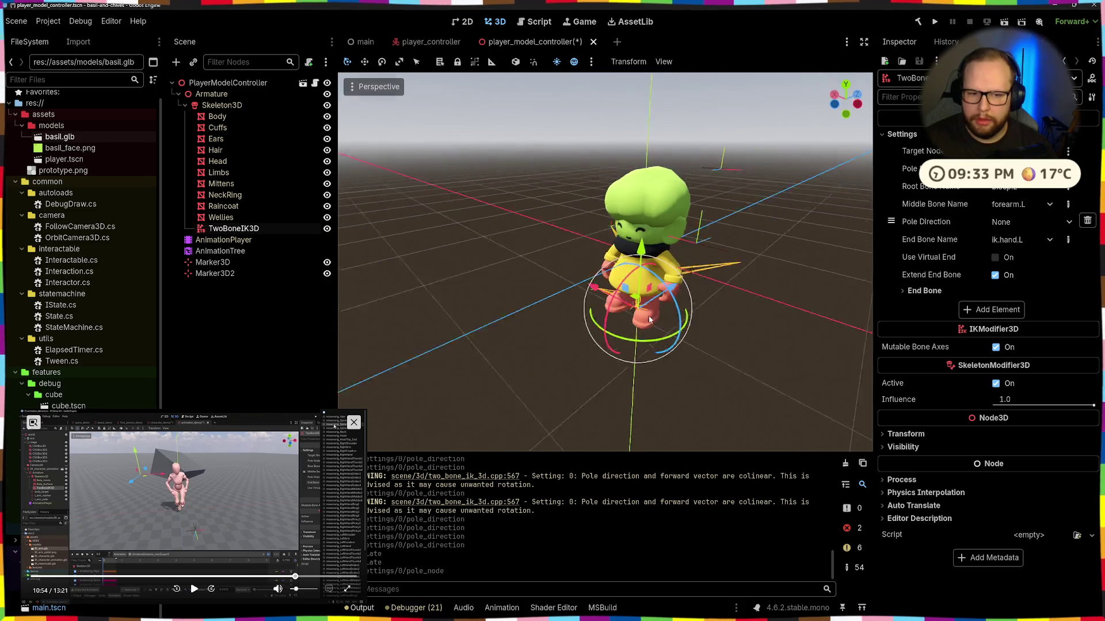
{"action": "scroll", "coordinate": [699, 310], "scroll_direction": "up", "scroll_amount": 3}
{"action": "left_click", "coordinate": [1024, 169]}
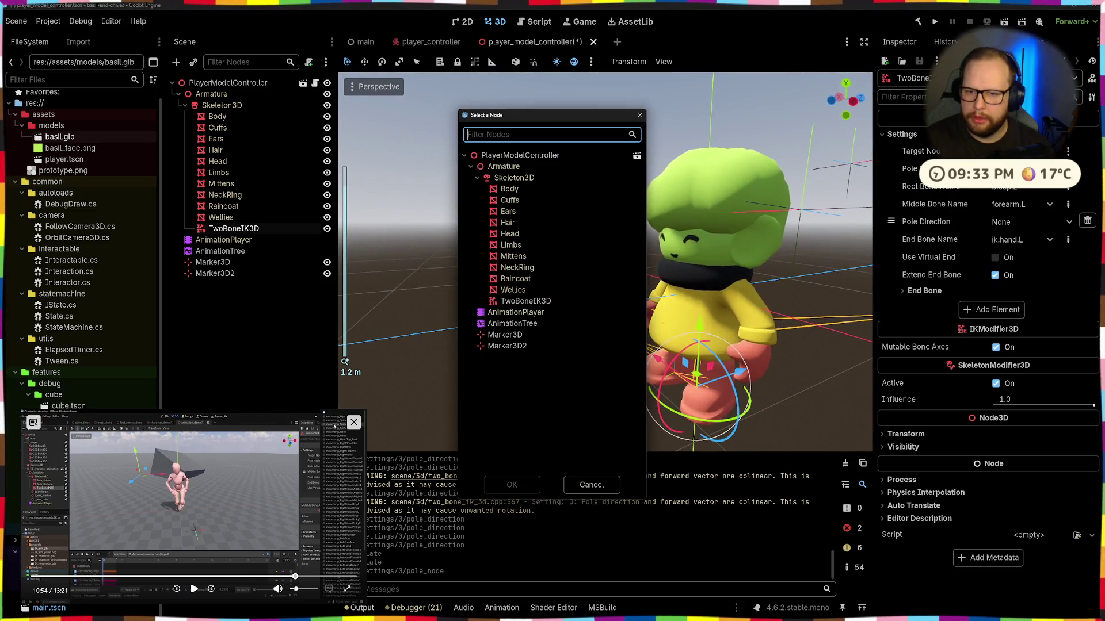
{"action": "left_click", "coordinate": [511, 484]}
{"action": "scroll", "coordinate": [566, 253], "scroll_direction": "down", "scroll_amount": 5}
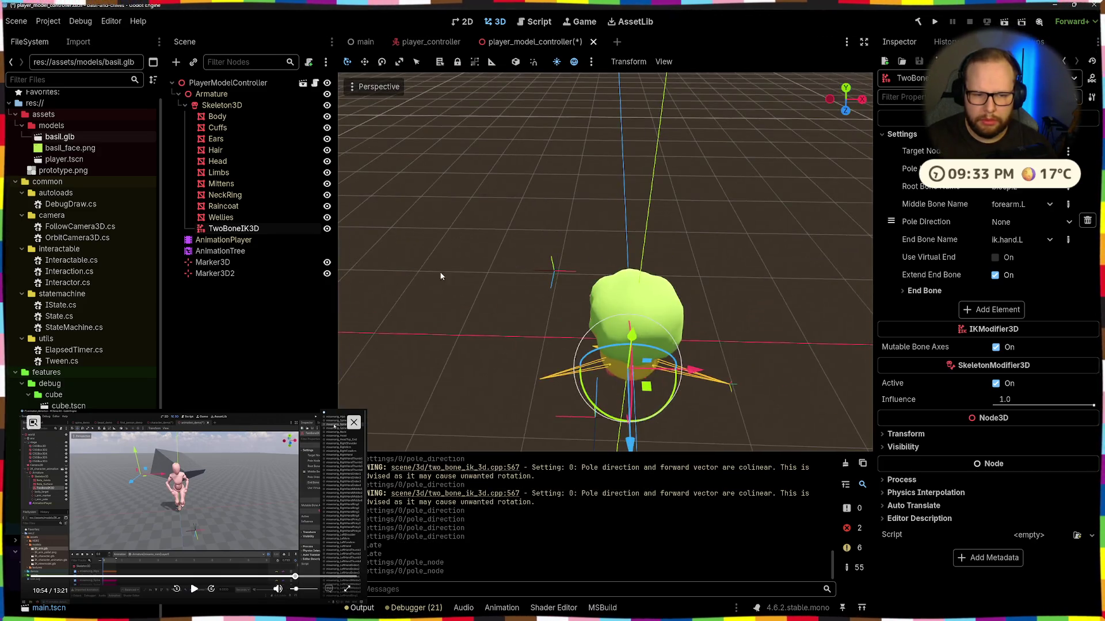
Step: Move the hand target marker to shoulder height just beside the character's left hand
{"action": "left_click", "coordinate": [560, 258]}
{"action": "mouse_move", "coordinate": [568, 193]}
{"action": "left_mouse_down"}
{"action": "mouse_move", "coordinate": [596, 364]}
{"action": "mouse_move", "coordinate": [582, 201]}
{"action": "mouse_move", "coordinate": [610, 318]}
{"action": "left_mouse_up"}
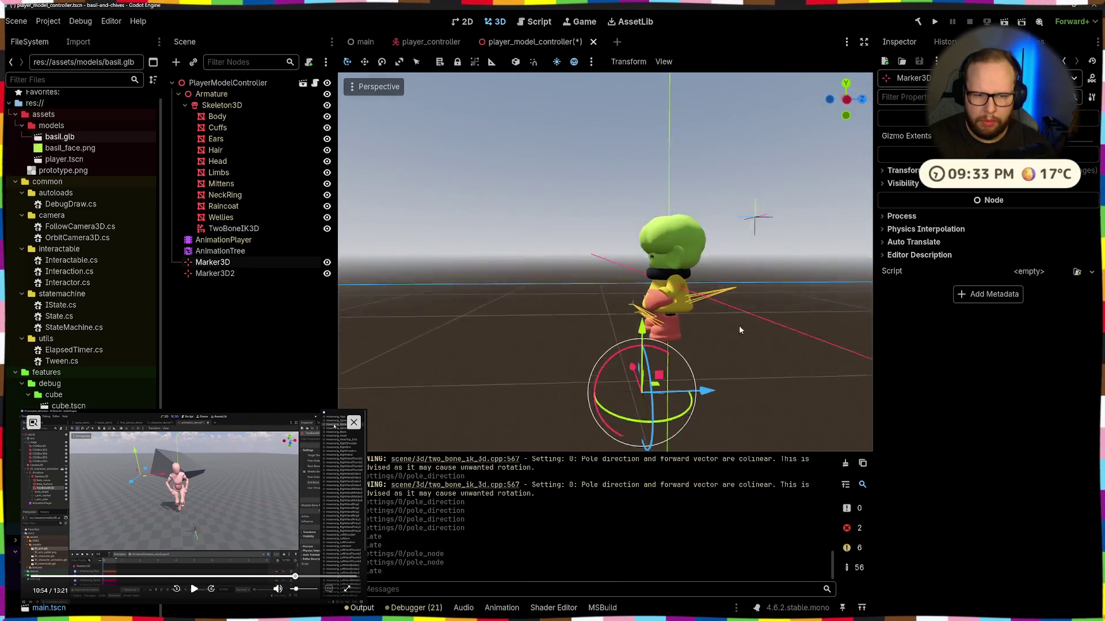
{"action": "mouse_move", "coordinate": [668, 396]}
{"action": "left_mouse_down"}
{"action": "mouse_move", "coordinate": [674, 373]}
{"action": "mouse_move", "coordinate": [869, 367]}
{"action": "mouse_move", "coordinate": [682, 374]}
{"action": "mouse_move", "coordinate": [720, 338]}
{"action": "left_mouse_up"}
{"action": "key", "text": "KP_1"}
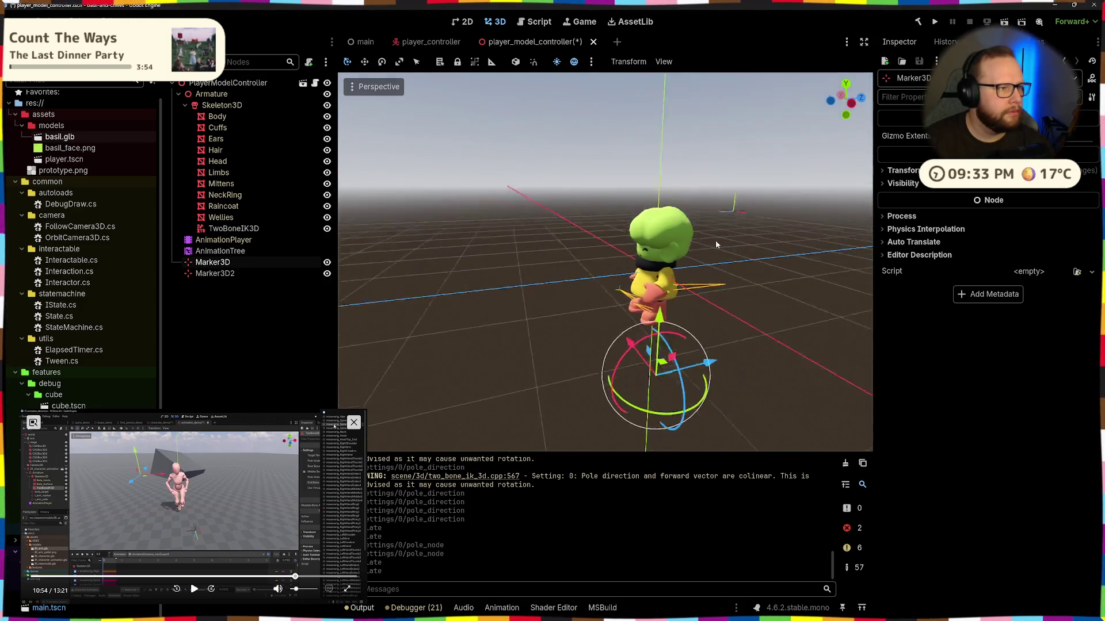
{"action": "scroll", "coordinate": [728, 281], "scroll_direction": "up", "scroll_amount": 4}
{"action": "left_click_drag", "start_coordinate": [692, 399], "coordinate": [685, 228]}
{"action": "mouse_move", "coordinate": [628, 288]}
{"action": "left_mouse_down"}
{"action": "mouse_move", "coordinate": [502, 298]}
{"action": "mouse_move", "coordinate": [624, 288]}
{"action": "mouse_move", "coordinate": [601, 286]}
{"action": "left_mouse_up"}
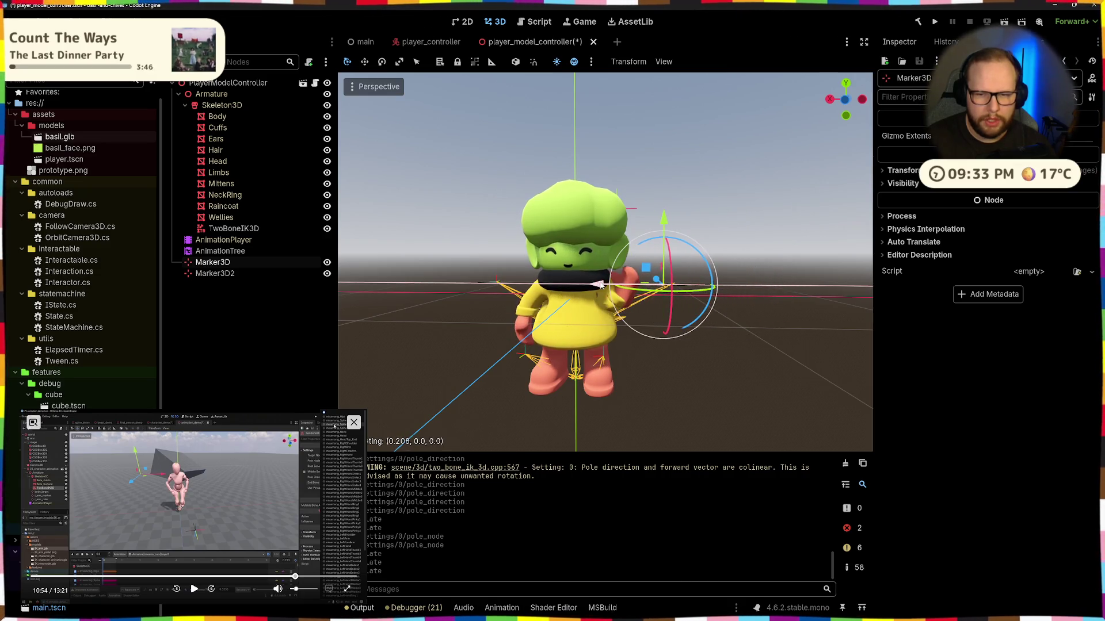
Step: Set the TwoBoneIK3D root bone to shoulder.L
{"action": "left_click", "coordinate": [268, 227]}
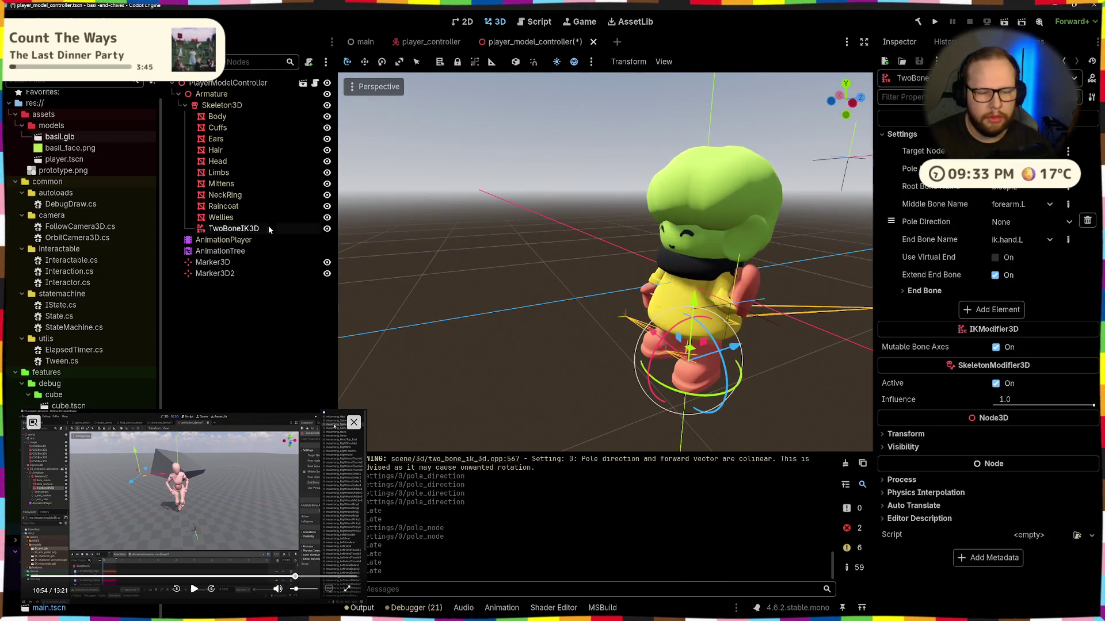
{"action": "left_click", "coordinate": [1021, 190]}
{"action": "left_click", "coordinate": [1030, 242]}
{"action": "left_click_drag", "start_coordinate": [762, 250], "coordinate": [677, 278]}
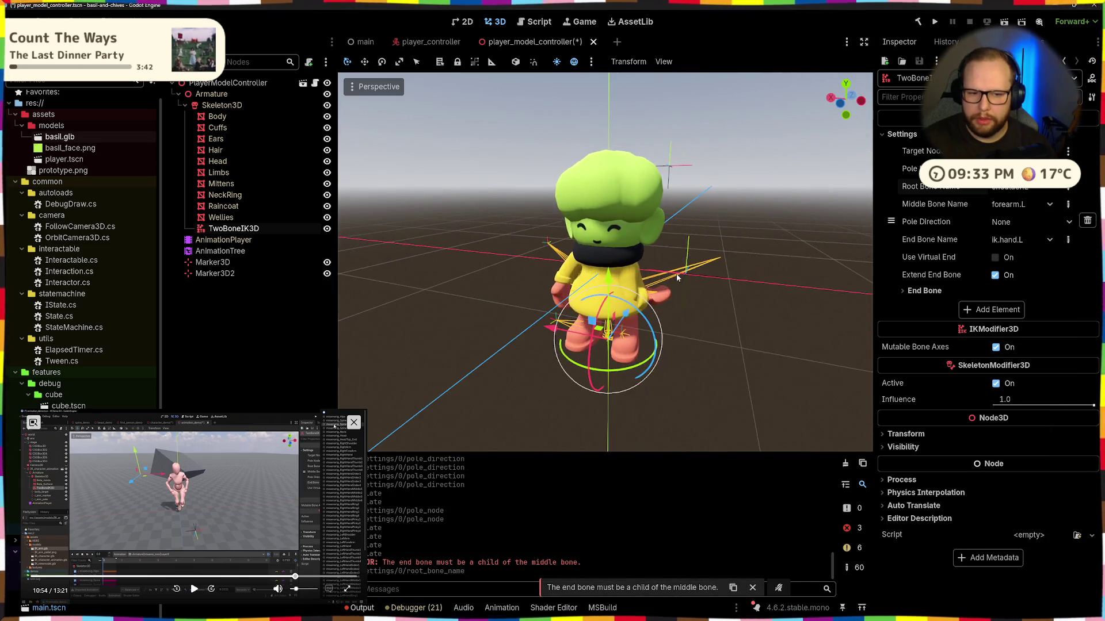
{"action": "mouse_move", "coordinate": [770, 275]}
{"action": "left_mouse_down"}
{"action": "mouse_move", "coordinate": [664, 256]}
{"action": "mouse_move", "coordinate": [640, 270]}
{"action": "mouse_move", "coordinate": [607, 327]}
{"action": "mouse_move", "coordinate": [682, 309]}
{"action": "left_mouse_up"}
{"action": "scroll", "coordinate": [664, 255], "scroll_direction": "up", "scroll_amount": 3}
{"action": "scroll", "coordinate": [622, 295], "scroll_direction": "up", "scroll_amount": 3}
{"action": "scroll", "coordinate": [642, 312], "scroll_direction": "down", "scroll_amount": 2}
Step: Re-pick the TwoBoneIK3D end bone, then clear the selection
{"action": "left_click", "coordinate": [1019, 239]}
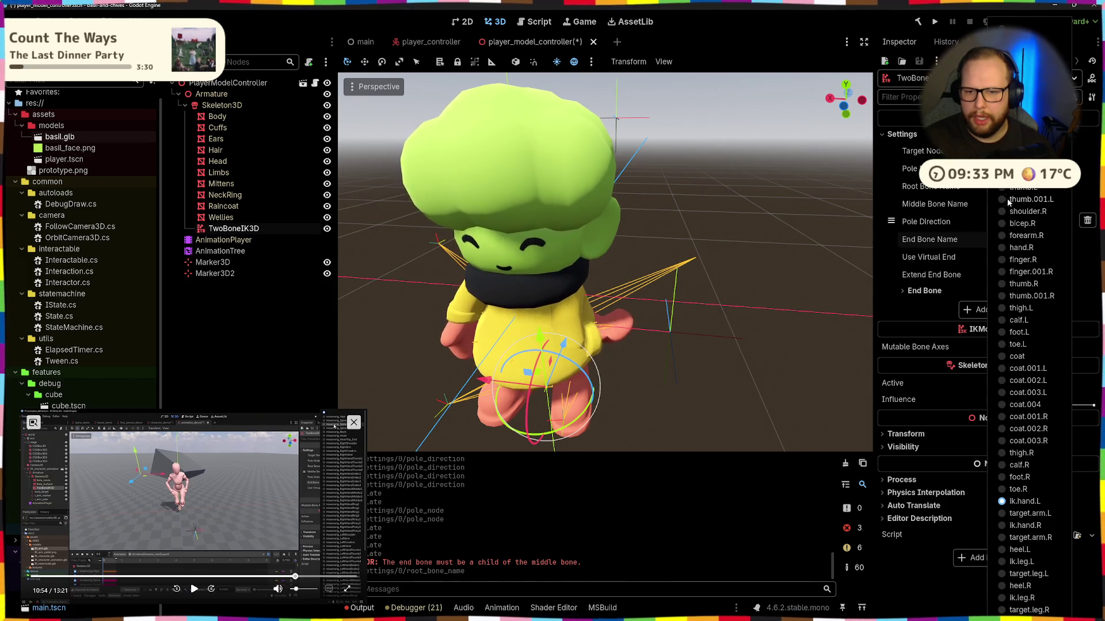
{"action": "left_click", "coordinate": [1024, 151]}
{"action": "scroll", "coordinate": [691, 323], "scroll_direction": "up", "scroll_amount": 3}
{"action": "left_click", "coordinate": [679, 328]}
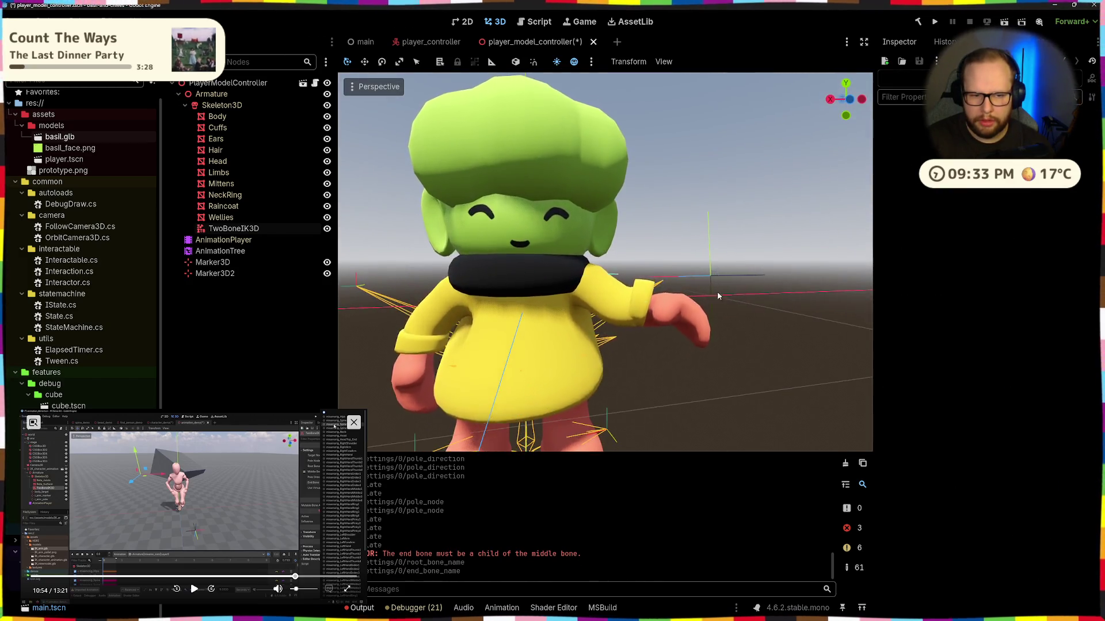
{"action": "scroll", "coordinate": [701, 338], "scroll_direction": "down", "scroll_amount": 3}
{"action": "mouse_move", "coordinate": [613, 331]}
{"action": "left_mouse_down"}
{"action": "mouse_move", "coordinate": [531, 316]}
{"action": "mouse_move", "coordinate": [623, 343]}
{"action": "mouse_move", "coordinate": [606, 294]}
{"action": "left_mouse_up"}
{"action": "left_click", "coordinate": [605, 290]}
{"action": "left_click", "coordinate": [432, 284]}
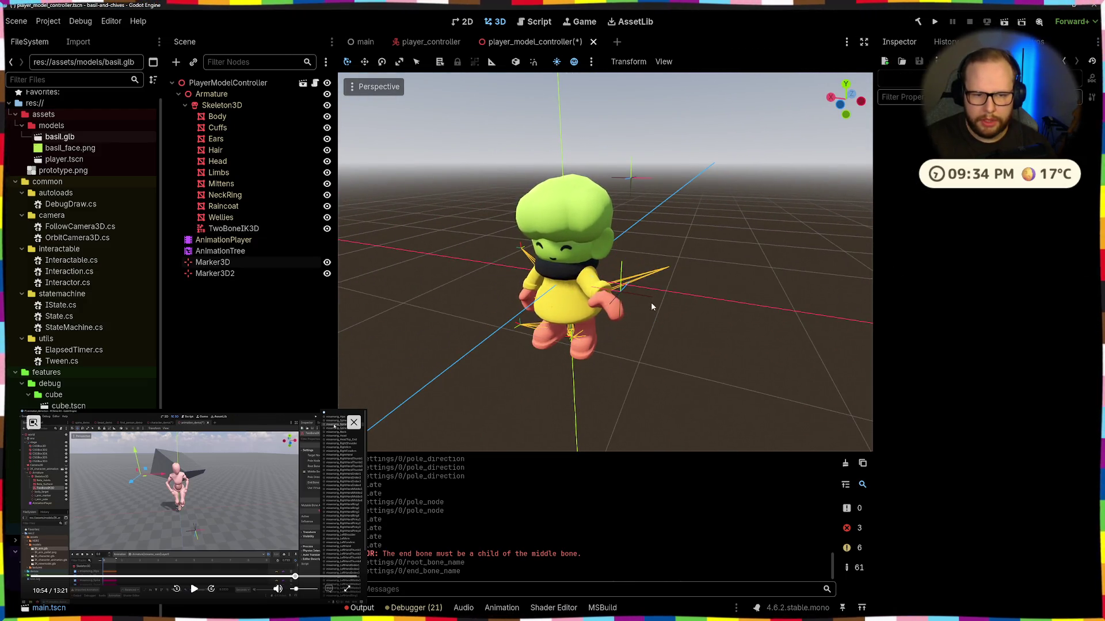
Step: Drag the Marker3D IK target out to the right of the character's left hand
{"action": "left_click", "coordinate": [605, 289]}
{"action": "mouse_move", "coordinate": [606, 289]}
{"action": "left_mouse_down"}
{"action": "mouse_move", "coordinate": [415, 253]}
{"action": "mouse_move", "coordinate": [596, 306]}
{"action": "mouse_move", "coordinate": [546, 296]}
{"action": "mouse_move", "coordinate": [540, 272]}
{"action": "left_mouse_up"}
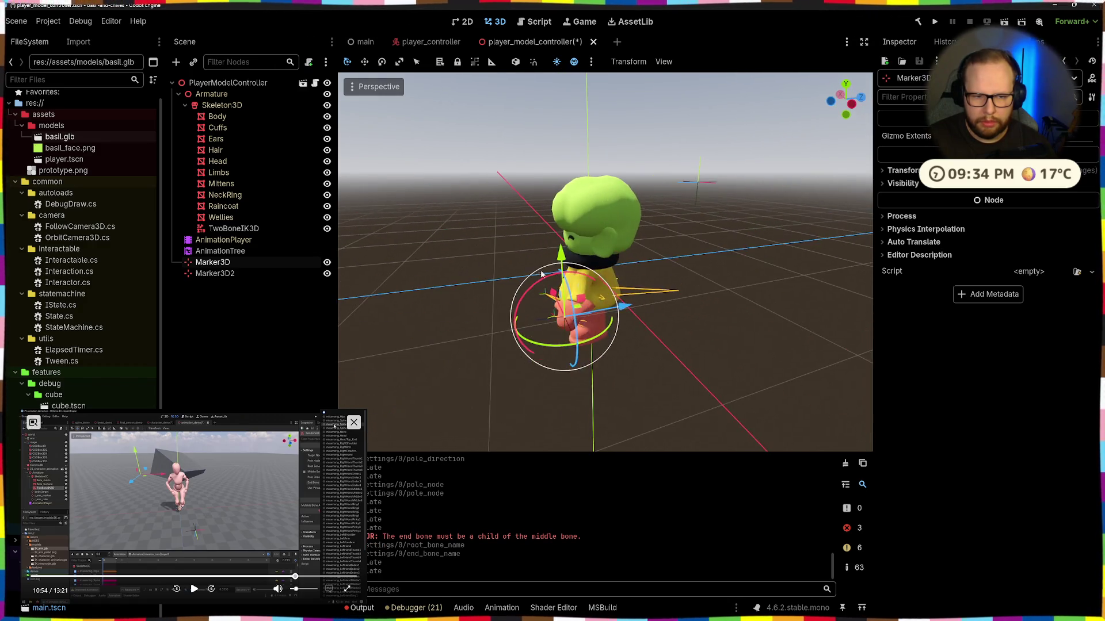
{"action": "mouse_move", "coordinate": [620, 308]}
{"action": "left_mouse_down"}
{"action": "mouse_move", "coordinate": [668, 322]}
{"action": "mouse_move", "coordinate": [599, 386]}
{"action": "mouse_move", "coordinate": [662, 323]}
{"action": "mouse_move", "coordinate": [701, 243]}
{"action": "left_mouse_up"}
{"action": "scroll", "coordinate": [701, 244], "scroll_direction": "up", "scroll_amount": 3}
{"action": "mouse_move", "coordinate": [699, 322]}
{"action": "left_mouse_down"}
{"action": "mouse_move", "coordinate": [683, 389]}
{"action": "mouse_move", "coordinate": [525, 325]}
{"action": "mouse_move", "coordinate": [518, 310]}
{"action": "mouse_move", "coordinate": [515, 302]}
{"action": "mouse_move", "coordinate": [645, 195]}
{"action": "mouse_move", "coordinate": [632, 323]}
{"action": "left_mouse_up"}
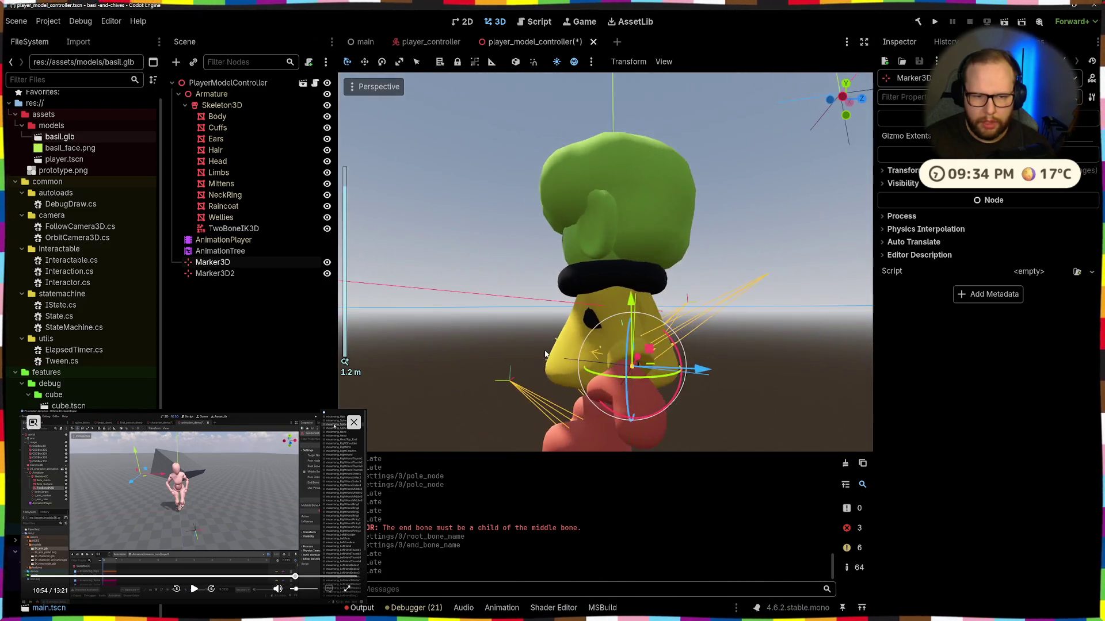
{"action": "scroll", "coordinate": [633, 322], "scroll_direction": "down", "scroll_amount": 5}
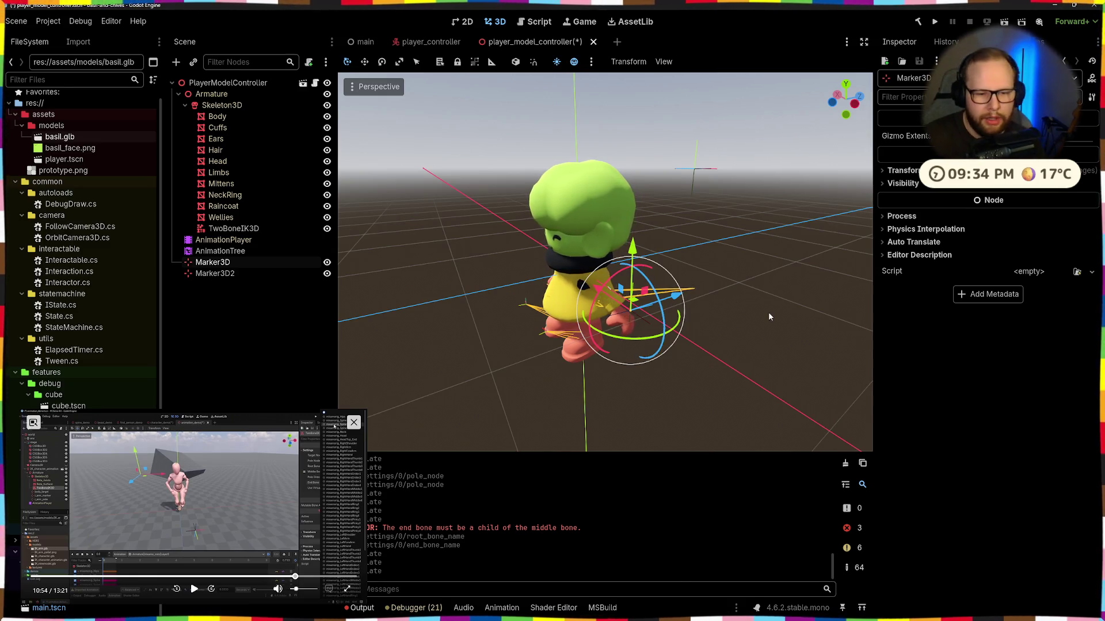
{"action": "left_click_drag", "start_coordinate": [712, 283], "coordinate": [599, 286]}
{"action": "left_click_drag", "start_coordinate": [682, 316], "coordinate": [621, 342]}
{"action": "scroll", "coordinate": [618, 346], "scroll_direction": "up", "scroll_amount": 5}
{"action": "scroll", "coordinate": [618, 345], "scroll_direction": "down", "scroll_amount": 5}
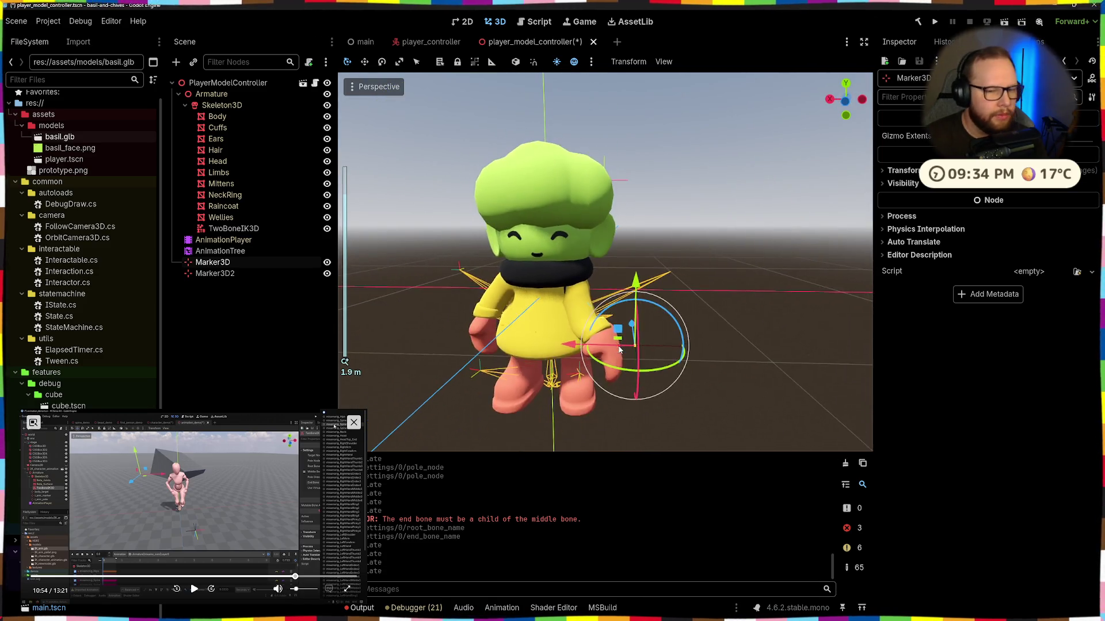
{"action": "mouse_move", "coordinate": [626, 268]}
{"action": "left_mouse_down"}
{"action": "mouse_move", "coordinate": [518, 271]}
{"action": "mouse_move", "coordinate": [612, 289]}
{"action": "mouse_move", "coordinate": [650, 331]}
{"action": "mouse_move", "coordinate": [691, 313]}
{"action": "mouse_move", "coordinate": [694, 193]}
{"action": "mouse_move", "coordinate": [694, 256]}
{"action": "mouse_move", "coordinate": [548, 407]}
{"action": "mouse_move", "coordinate": [668, 325]}
{"action": "mouse_move", "coordinate": [561, 402]}
{"action": "mouse_move", "coordinate": [552, 374]}
{"action": "mouse_move", "coordinate": [588, 336]}
{"action": "mouse_move", "coordinate": [556, 328]}
{"action": "left_mouse_up"}
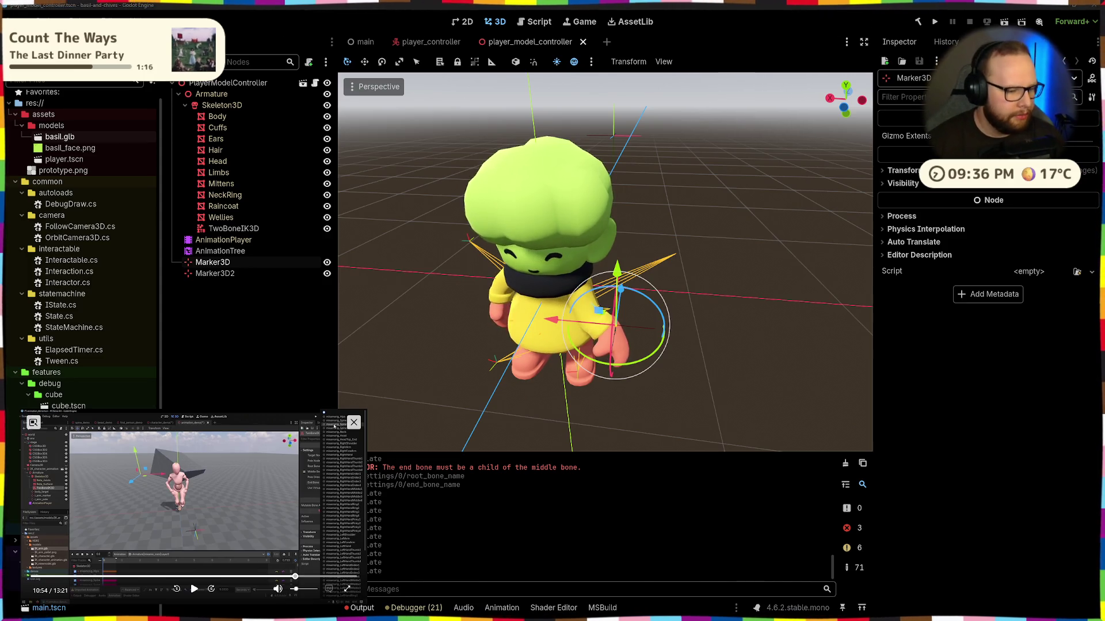
Step: Set the TwoBoneIK3D end bone to ik.hand.L
{"action": "mouse_move", "coordinate": [759, 166]}
{"action": "left_mouse_down"}
{"action": "mouse_move", "coordinate": [701, 164]}
{"action": "mouse_move", "coordinate": [644, 207]}
{"action": "mouse_move", "coordinate": [690, 190]}
{"action": "mouse_move", "coordinate": [563, 295]}
{"action": "left_mouse_up"}
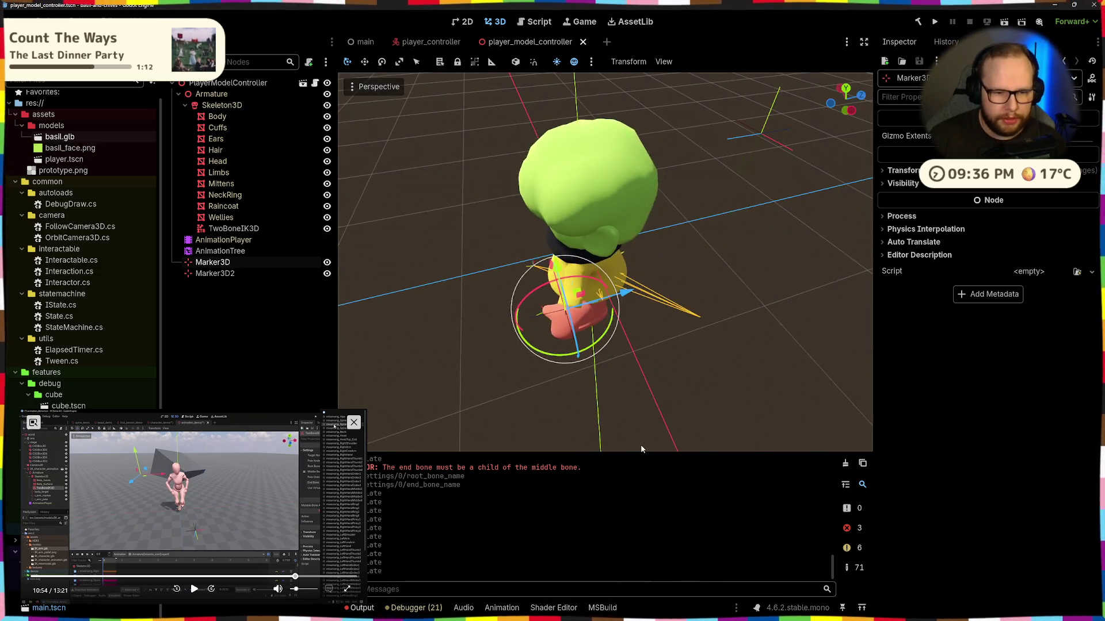
{"action": "scroll", "coordinate": [587, 374], "scroll_direction": "up", "scroll_amount": 5}
{"action": "scroll", "coordinate": [572, 367], "scroll_direction": "down", "scroll_amount": 3}
{"action": "mouse_move", "coordinate": [572, 368]}
{"action": "left_mouse_down"}
{"action": "mouse_move", "coordinate": [609, 389]}
{"action": "mouse_move", "coordinate": [621, 230]}
{"action": "left_mouse_up"}
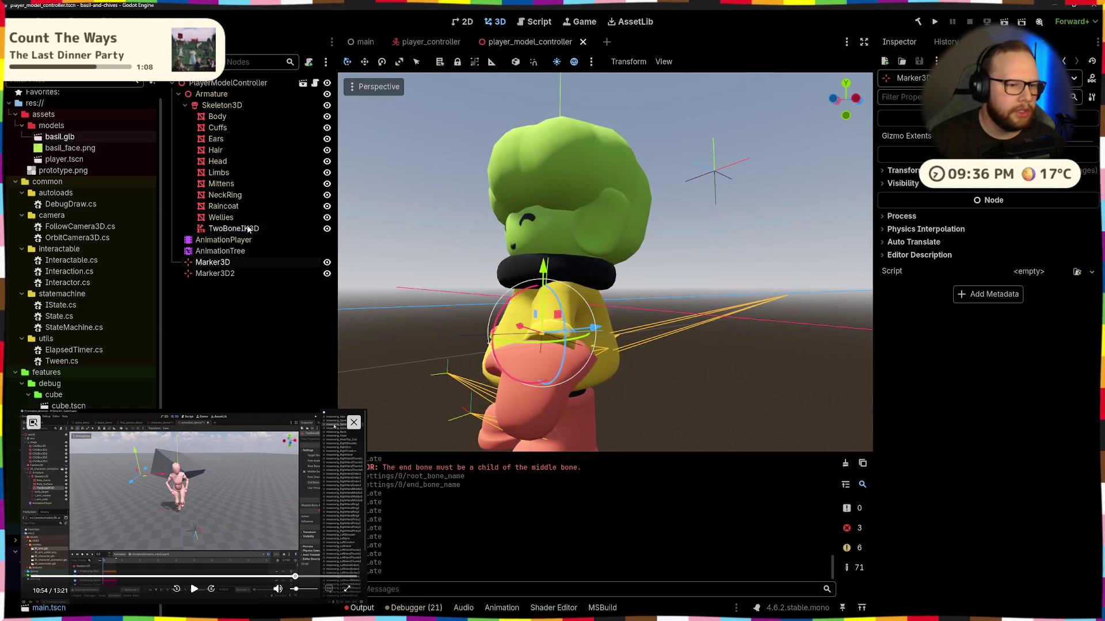
{"action": "left_click", "coordinate": [620, 228]}
{"action": "left_click", "coordinate": [1010, 237]}
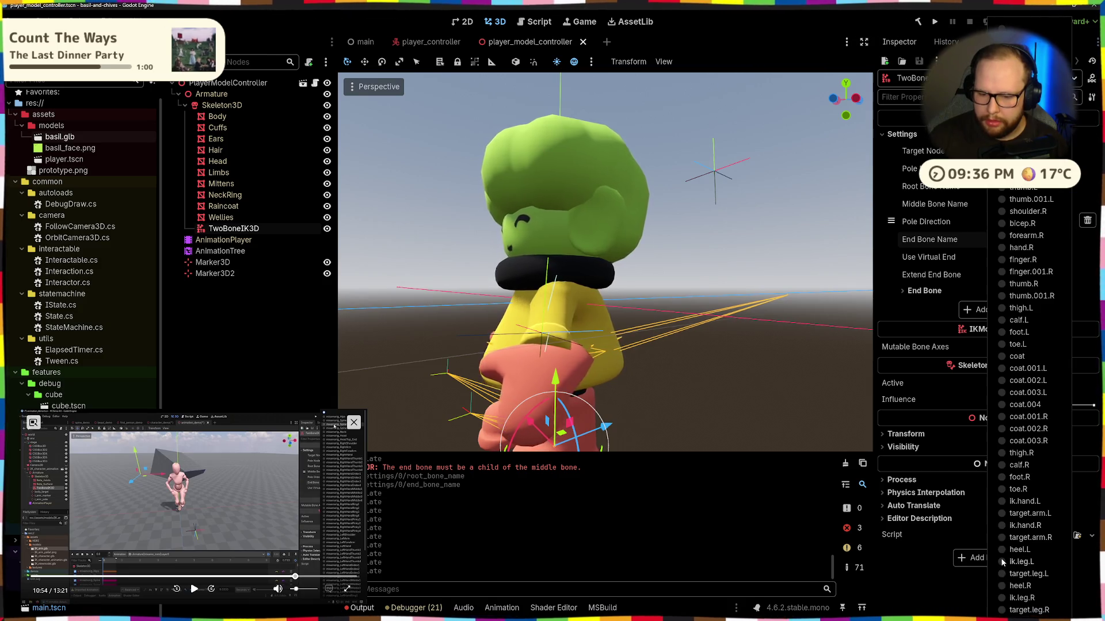
{"action": "left_click", "coordinate": [1007, 502]}
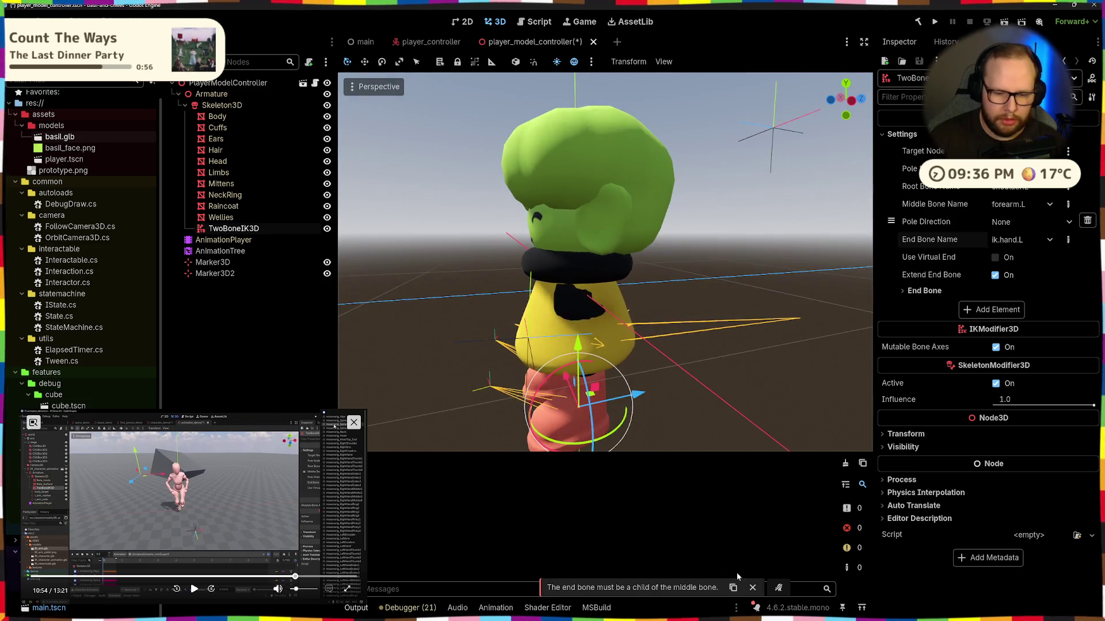
Step: Set the TwoBoneIK3D root bone to bicep.L
{"action": "left_click_drag", "start_coordinate": [719, 398], "coordinate": [691, 406]}
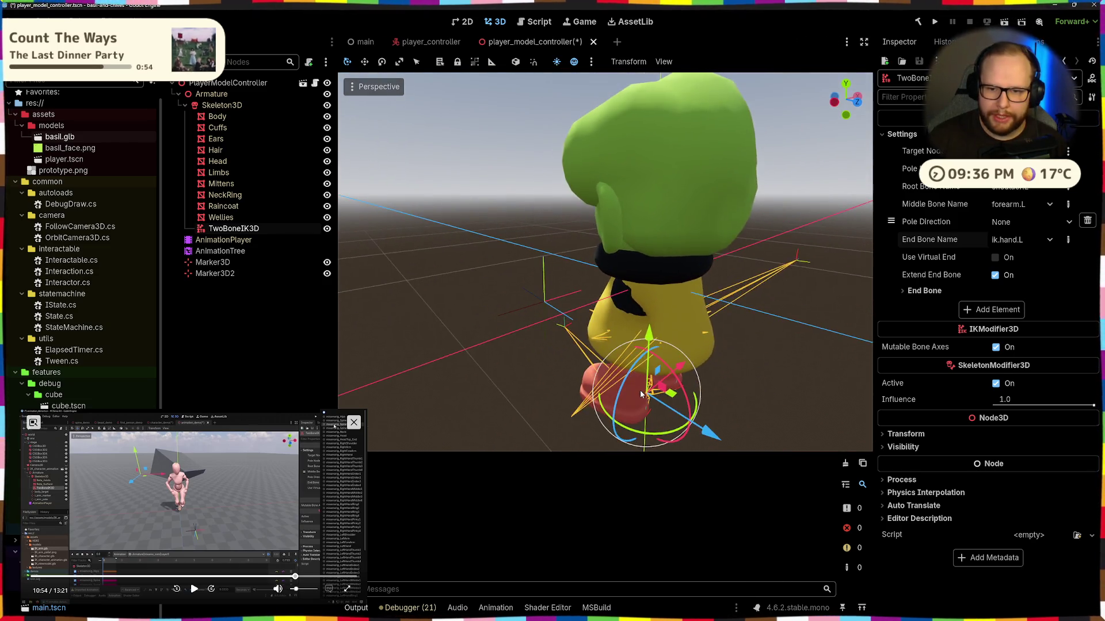
{"action": "scroll", "coordinate": [691, 407], "scroll_direction": "up", "scroll_amount": 3}
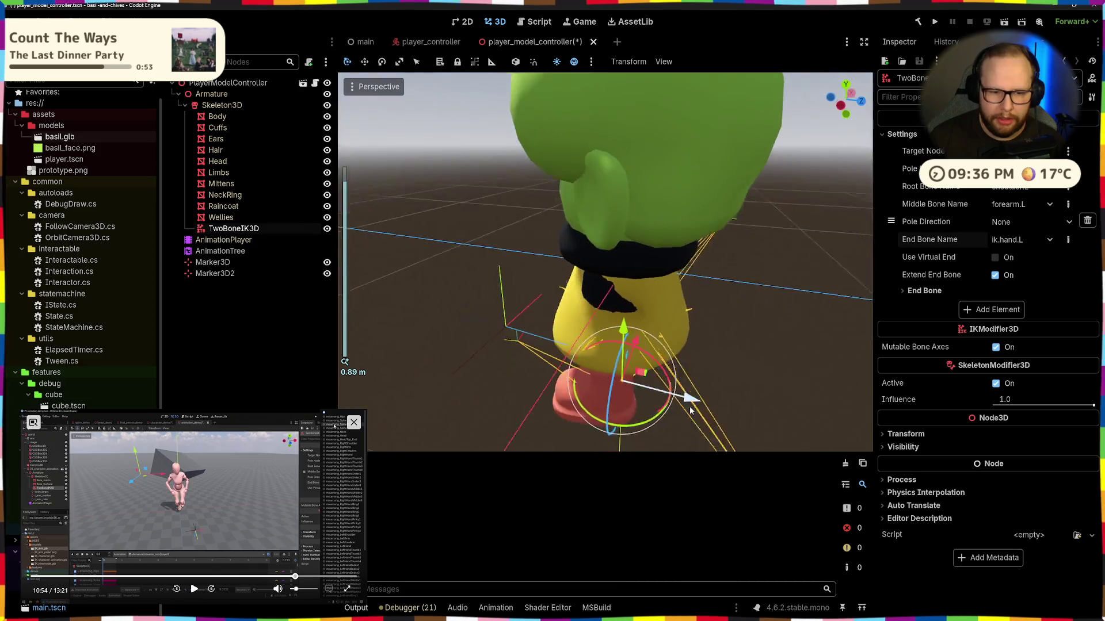
{"action": "scroll", "coordinate": [694, 403], "scroll_direction": "down", "scroll_amount": 5}
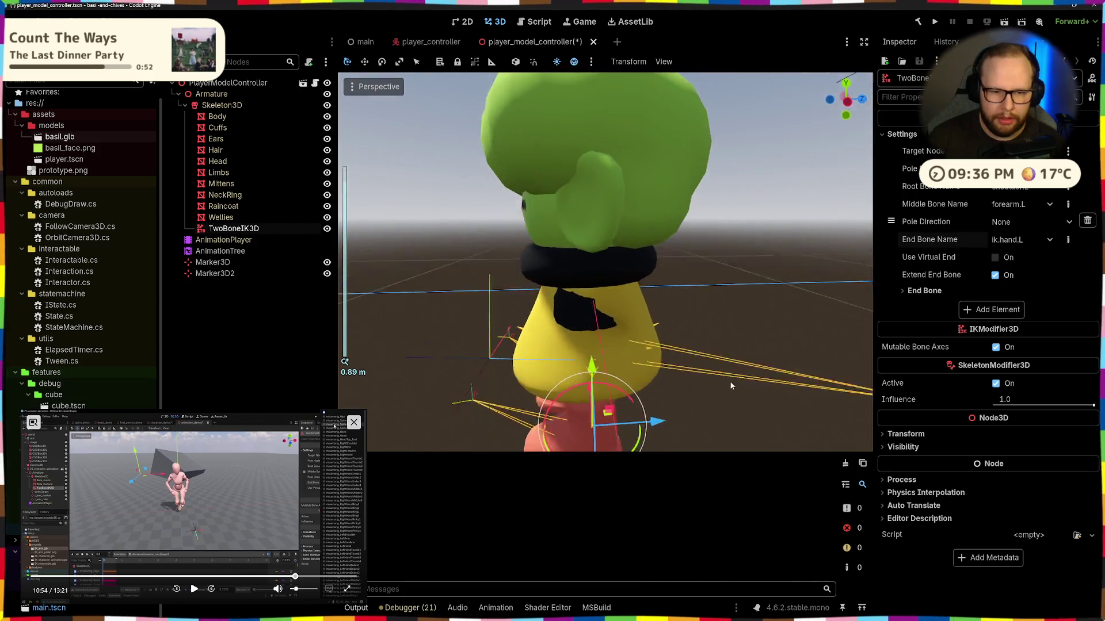
{"action": "left_click", "coordinate": [1014, 190]}
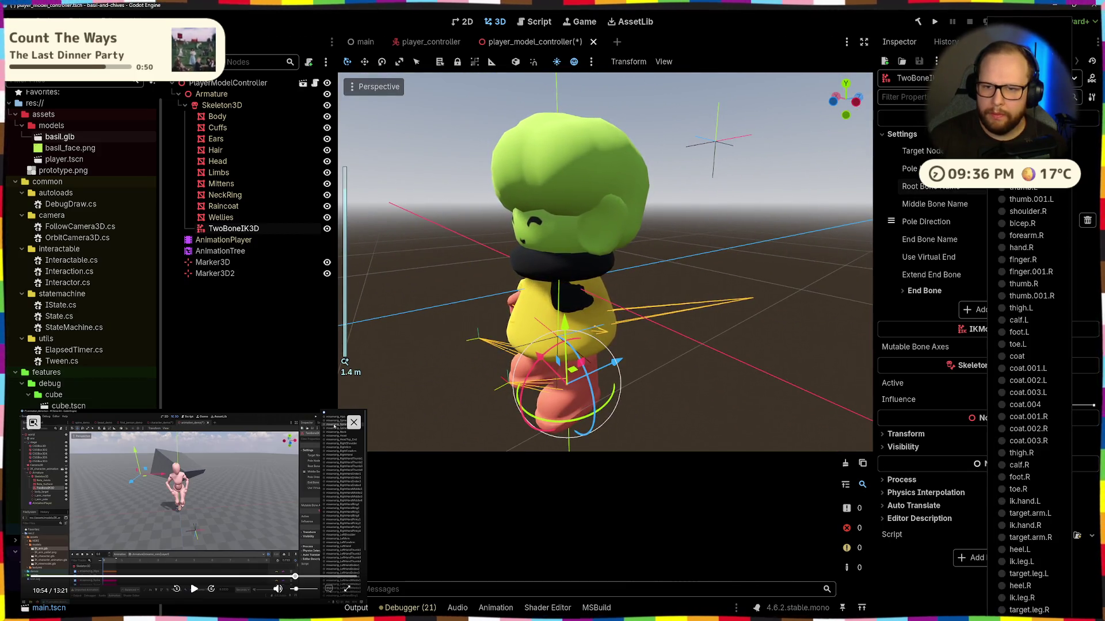
{"action": "left_click", "coordinate": [1022, 127]}
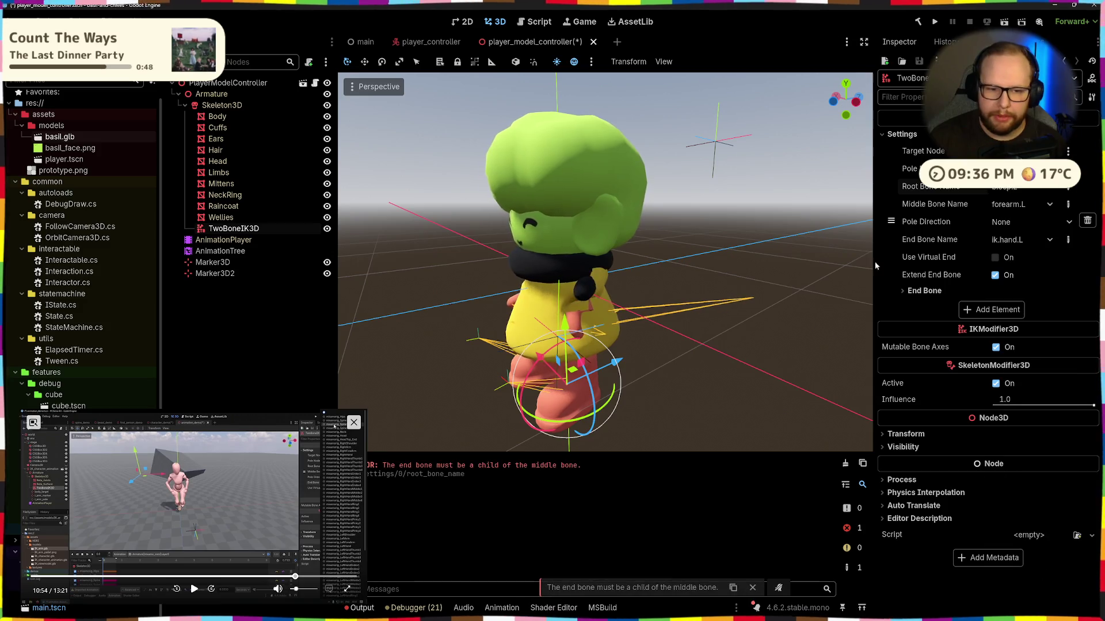
{"action": "scroll", "coordinate": [714, 375], "scroll_direction": "down", "scroll_amount": 2}
{"action": "mouse_move", "coordinate": [714, 375]}
{"action": "left_mouse_down"}
{"action": "mouse_move", "coordinate": [677, 406]}
{"action": "mouse_move", "coordinate": [658, 392]}
{"action": "left_mouse_up"}
{"action": "left_click", "coordinate": [994, 218]}
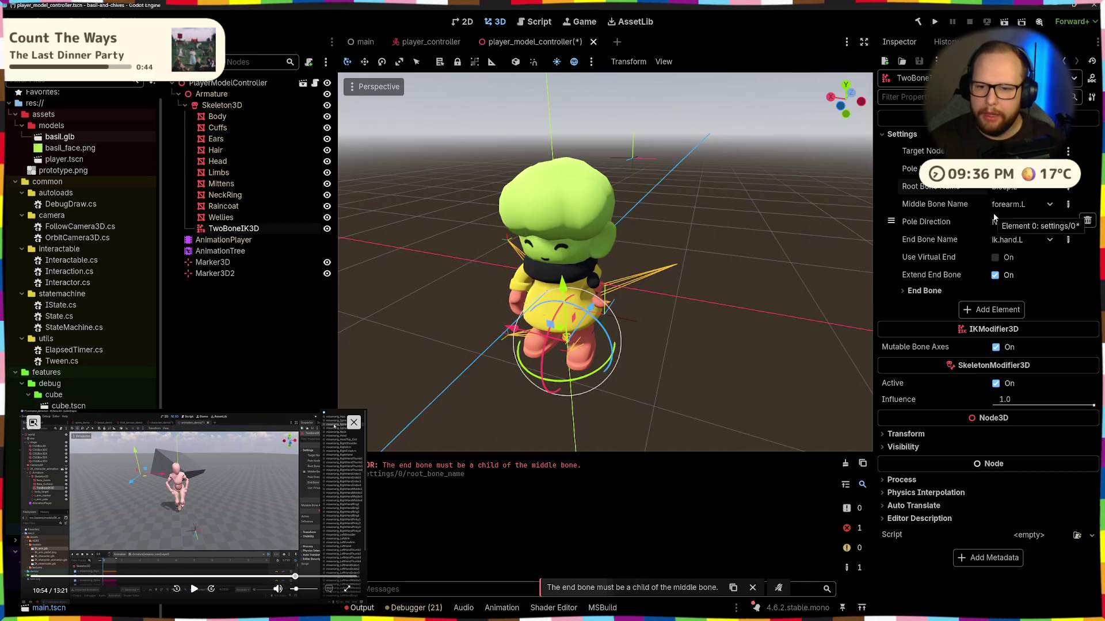
Step: Undo the recent bone-name and marker changes and clear the Output log
{"action": "key", "text": "ctrl+z"}
{"action": "key", "text": "ctrl+z"}
{"action": "key", "text": "ctrl+z"}
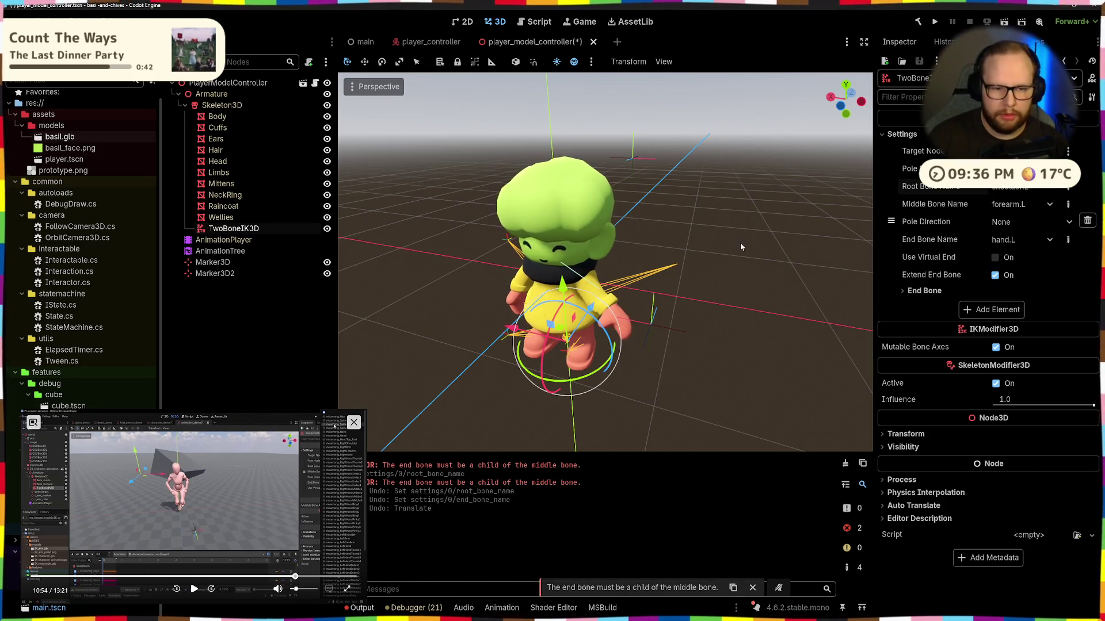
{"action": "key", "text": "ctrl+z"}
{"action": "key", "text": "ctrl+z"}
{"action": "key", "text": "ctrl+z"}
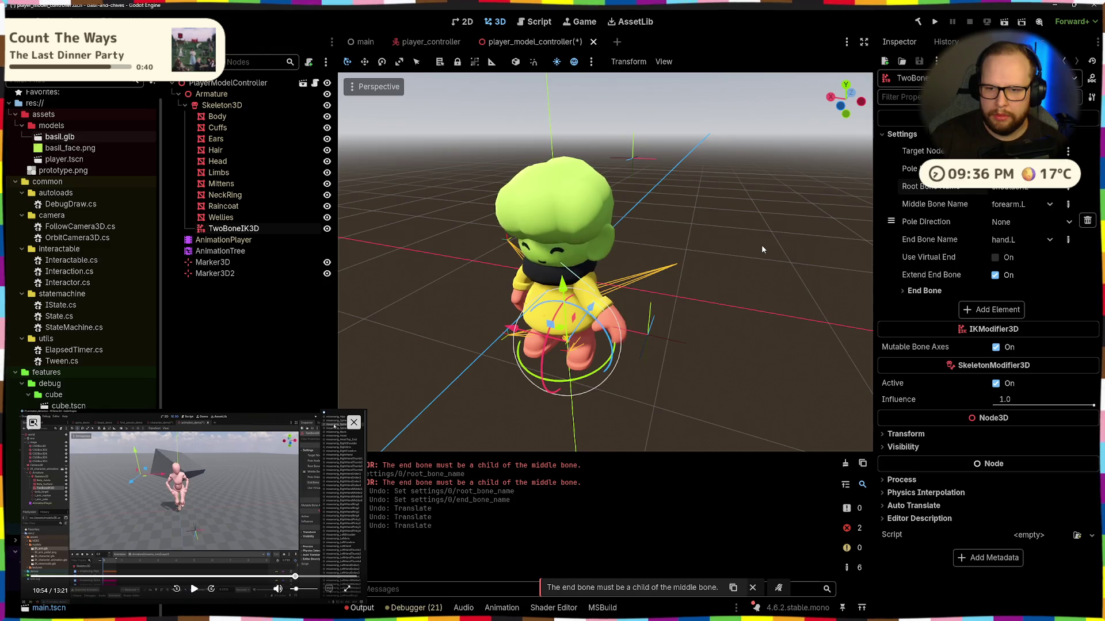
{"action": "key", "text": "ctrl+z"}
{"action": "key", "text": "ctrl+z"}
{"action": "key", "text": "ctrl+z"}
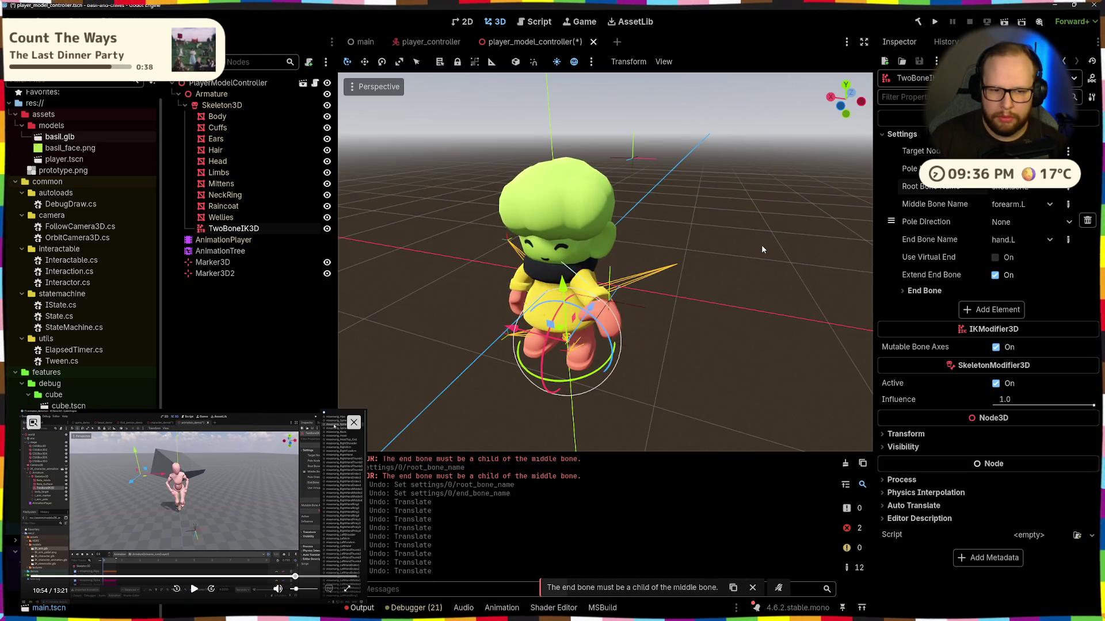
{"action": "key", "text": "ctrl+z"}
{"action": "left_click_drag", "start_coordinate": [734, 268], "coordinate": [623, 267]}
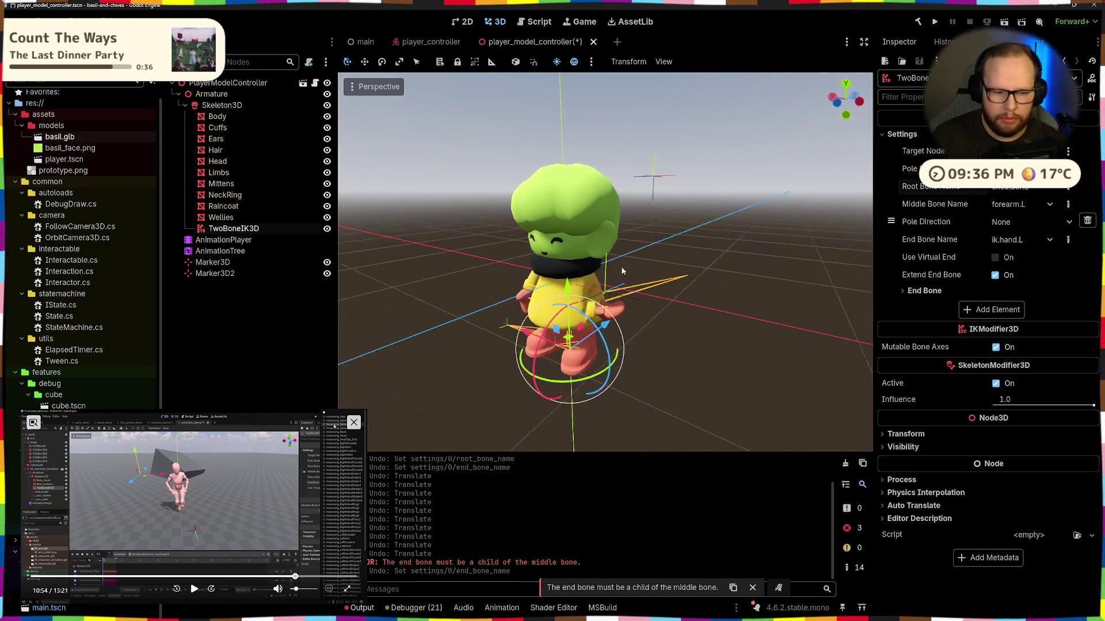
{"action": "left_click", "coordinate": [845, 464]}
Step: Slide the Marker3D hand target sideways along X
{"action": "left_click_drag", "start_coordinate": [662, 345], "coordinate": [576, 345]}
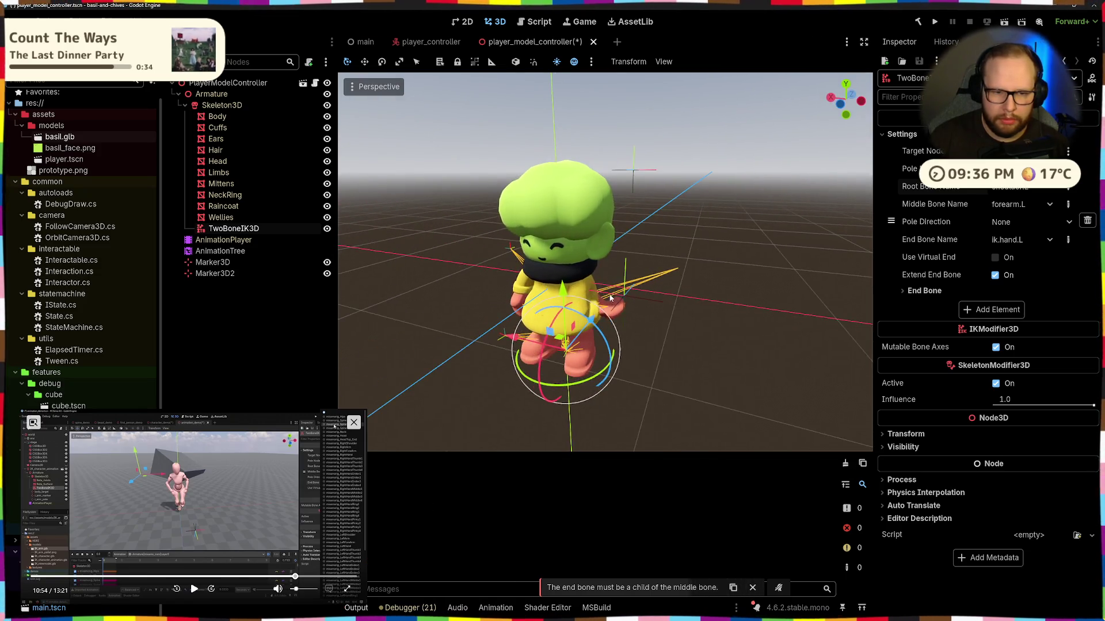
{"action": "left_click", "coordinate": [555, 314]}
{"action": "mouse_move", "coordinate": [627, 301]}
{"action": "left_mouse_down"}
{"action": "mouse_move", "coordinate": [490, 337]}
{"action": "mouse_move", "coordinate": [562, 302]}
{"action": "mouse_move", "coordinate": [648, 282]}
{"action": "mouse_move", "coordinate": [628, 307]}
{"action": "mouse_move", "coordinate": [730, 284]}
{"action": "mouse_move", "coordinate": [750, 293]}
{"action": "mouse_move", "coordinate": [679, 299]}
{"action": "left_mouse_up"}
{"action": "key", "text": "ctrl+z"}
{"action": "key", "text": "ctrl+z"}
{"action": "key", "text": "ctrl+z"}
{"action": "mouse_move", "coordinate": [599, 310]}
{"action": "left_mouse_down"}
{"action": "mouse_move", "coordinate": [656, 309]}
{"action": "mouse_move", "coordinate": [598, 323]}
{"action": "mouse_move", "coordinate": [665, 305]}
{"action": "mouse_move", "coordinate": [651, 213]}
{"action": "mouse_move", "coordinate": [688, 183]}
{"action": "mouse_move", "coordinate": [717, 267]}
{"action": "left_mouse_up"}
{"action": "left_click", "coordinate": [687, 183]}
Step: Move Marker3D2 out to the character's right at chest height
{"action": "left_click", "coordinate": [688, 183]}
{"action": "left_click_drag", "start_coordinate": [633, 298], "coordinate": [660, 312]}
{"action": "left_click_drag", "start_coordinate": [708, 262], "coordinate": [706, 218]}
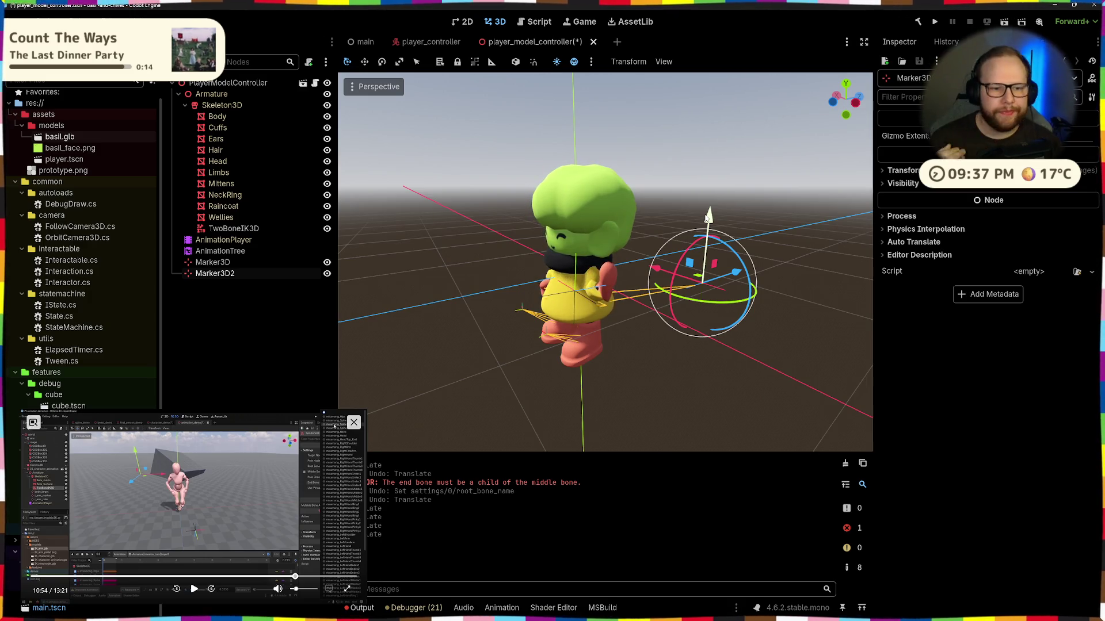
{"action": "left_click", "coordinate": [234, 229]}
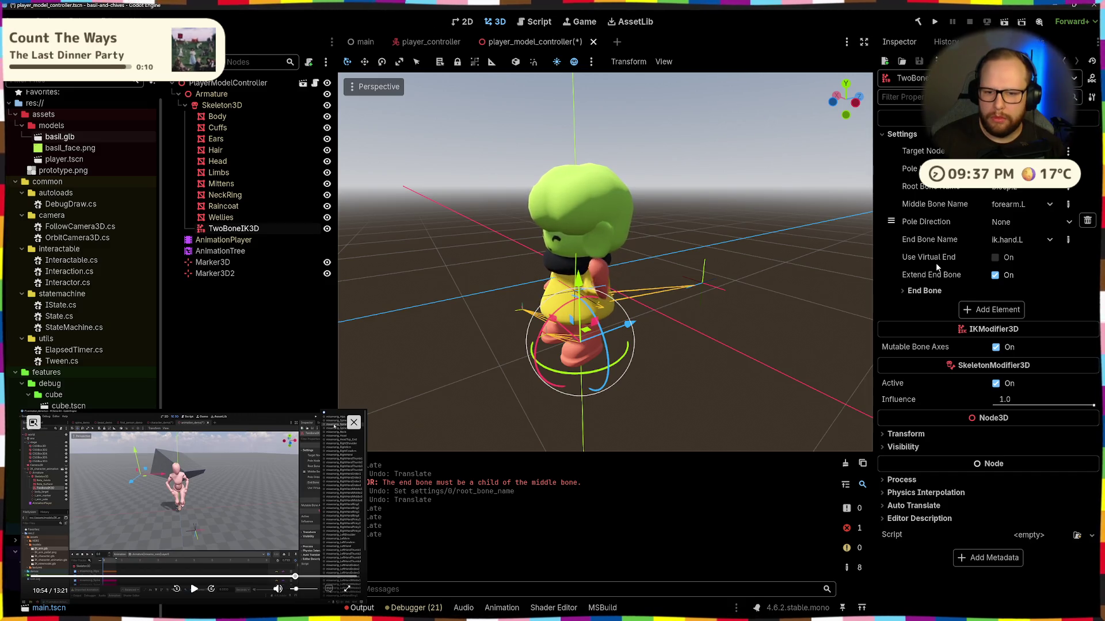
Step: Turn off Extend End Bone, enable Use Virtual End, and nudge the IK target right
{"action": "left_click", "coordinate": [995, 274]}
{"action": "left_click", "coordinate": [996, 274]}
{"action": "left_click", "coordinate": [996, 274]}
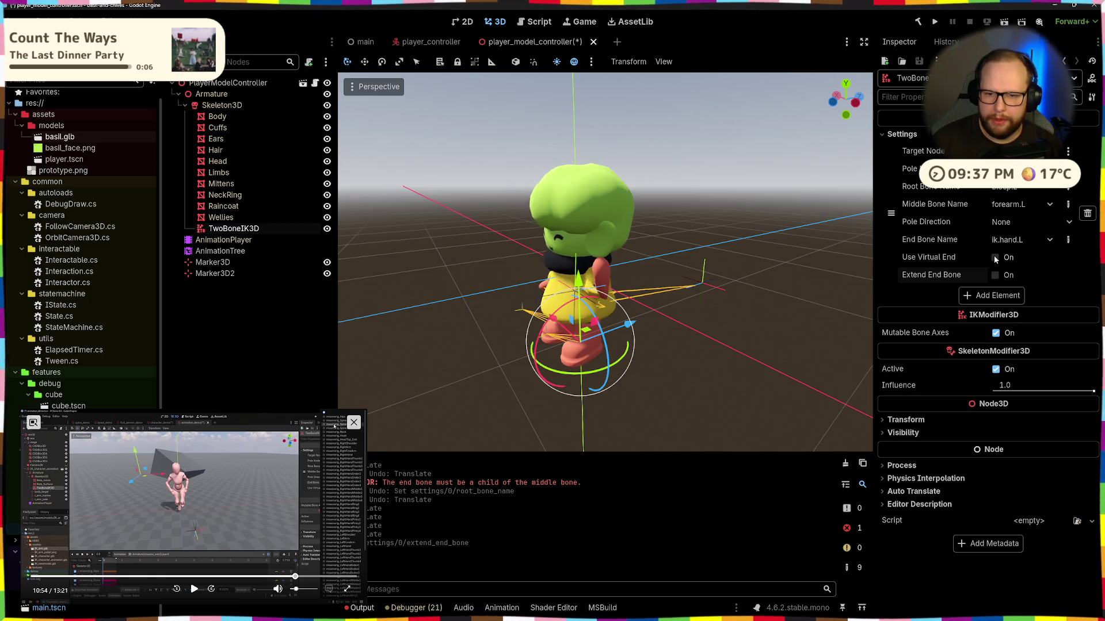
{"action": "left_click", "coordinate": [995, 258]}
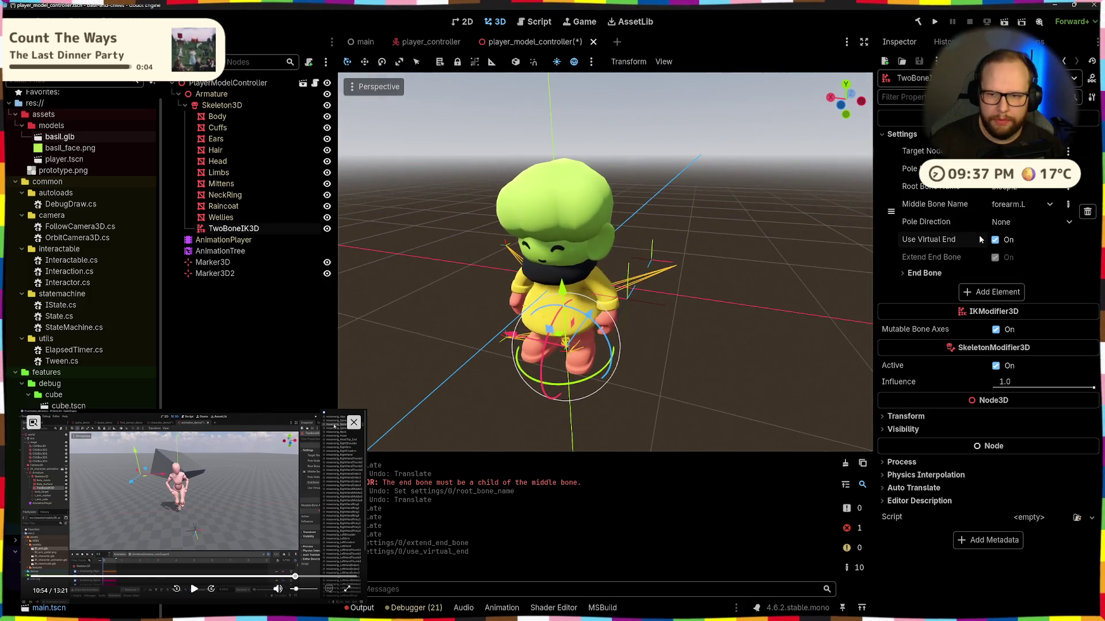
{"action": "left_click", "coordinate": [1004, 222]}
{"action": "left_click", "coordinate": [997, 243]}
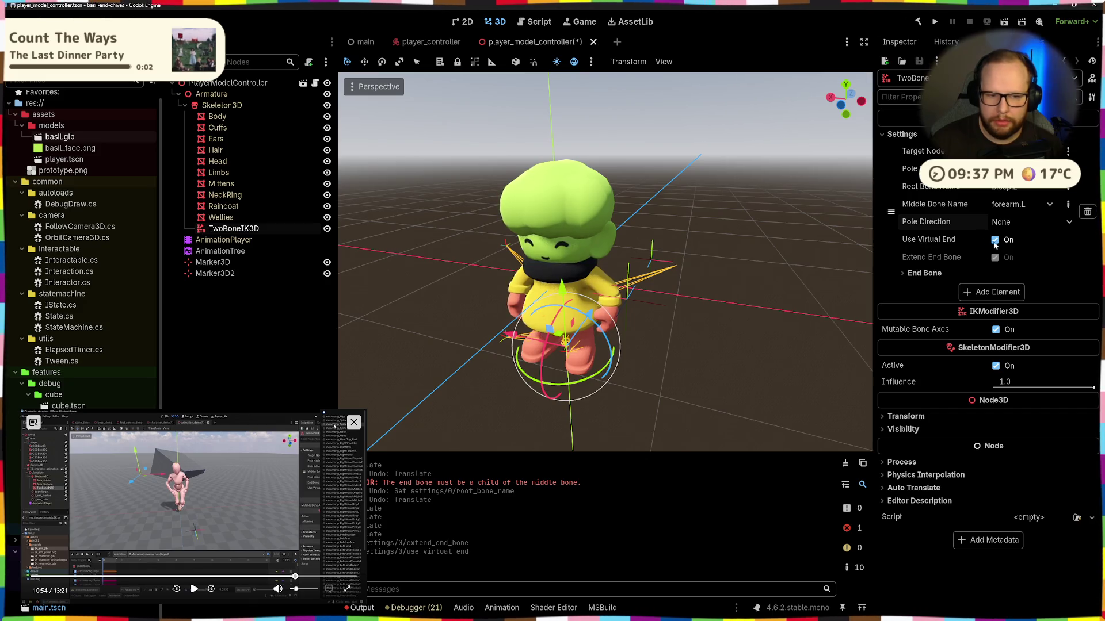
{"action": "mouse_move", "coordinate": [658, 279]}
{"action": "left_mouse_down"}
{"action": "mouse_move", "coordinate": [701, 275]}
{"action": "mouse_move", "coordinate": [627, 277]}
{"action": "left_mouse_up"}
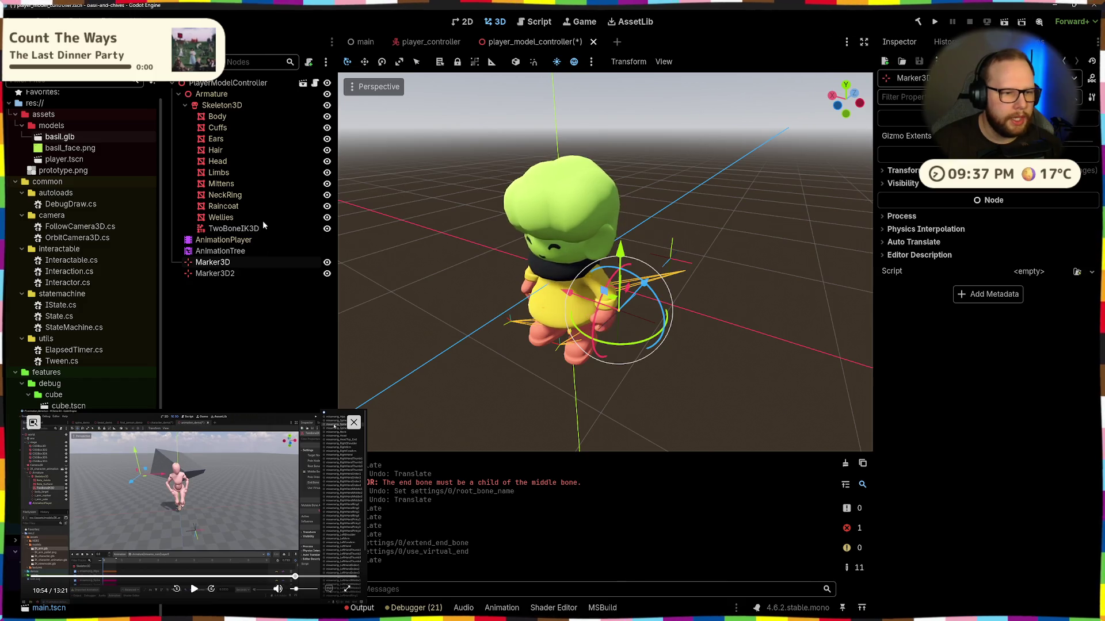
Step: Try pole direction +X, return it to None, and assign a pole node
{"action": "left_click", "coordinate": [263, 226]}
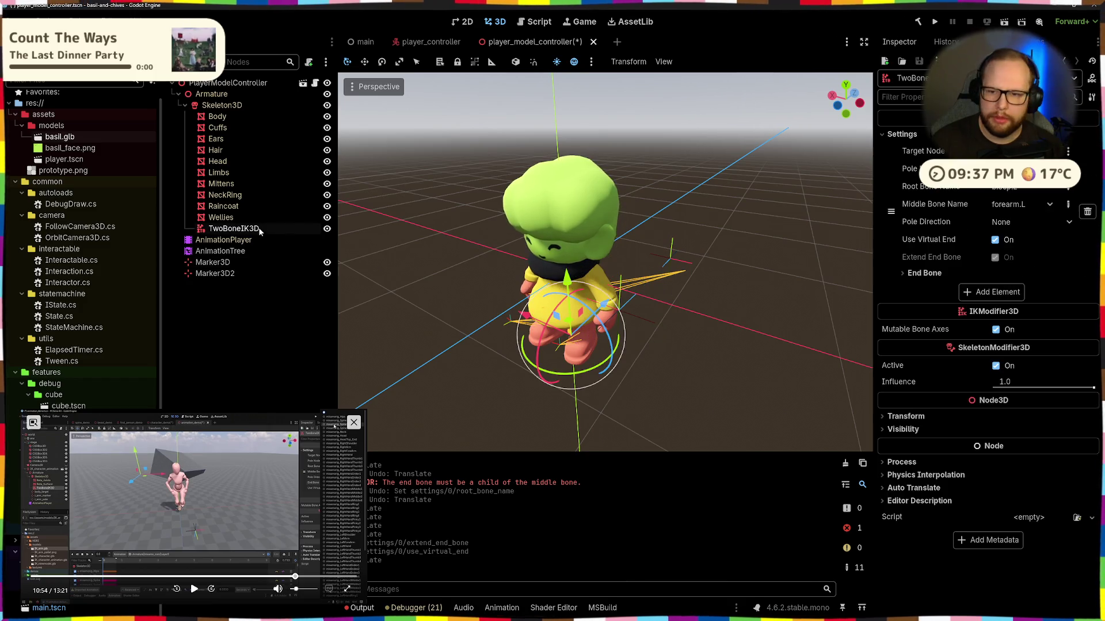
{"action": "left_click", "coordinate": [1026, 188]}
{"action": "left_click", "coordinate": [1004, 210]}
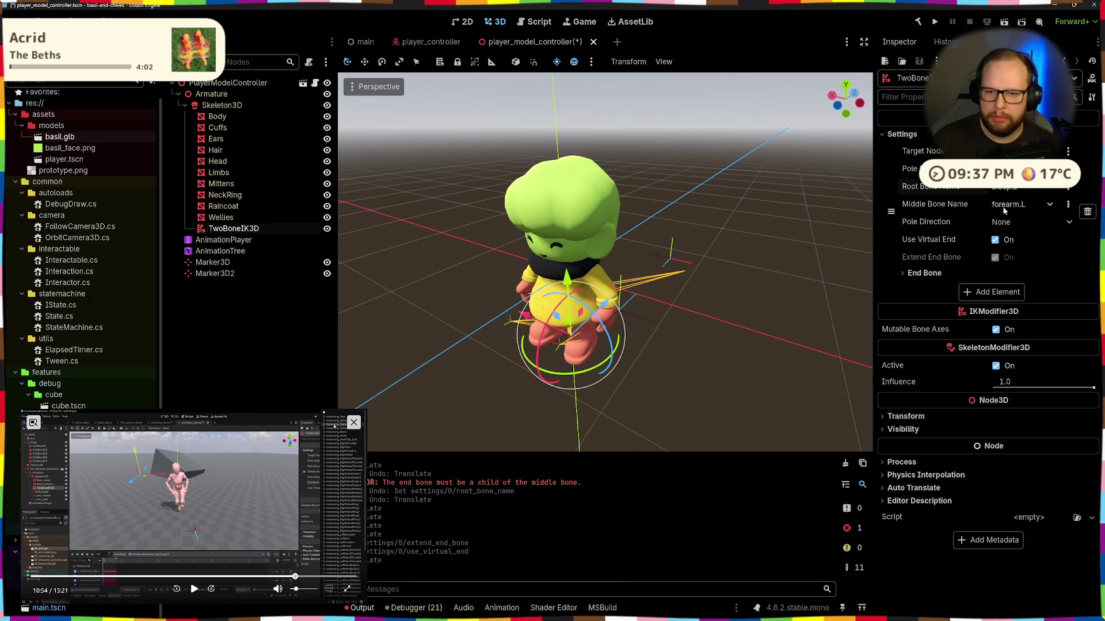
{"action": "left_click", "coordinate": [1013, 222]}
{"action": "left_click", "coordinate": [1004, 257]}
{"action": "left_click", "coordinate": [1004, 222]}
{"action": "left_click", "coordinate": [995, 229]}
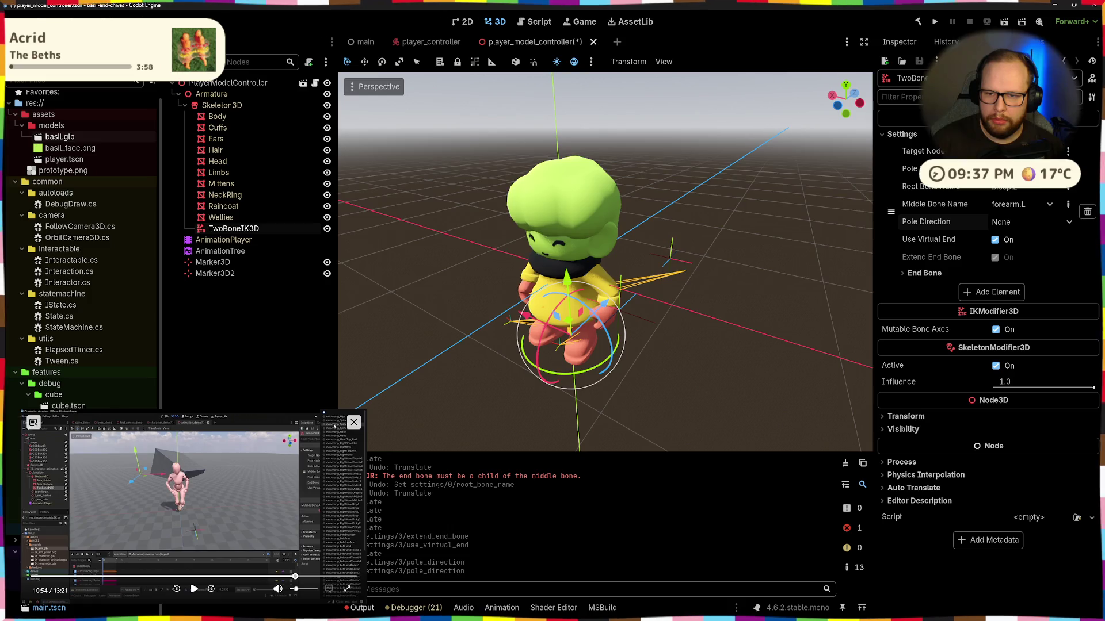
{"action": "left_click", "coordinate": [1012, 168]}
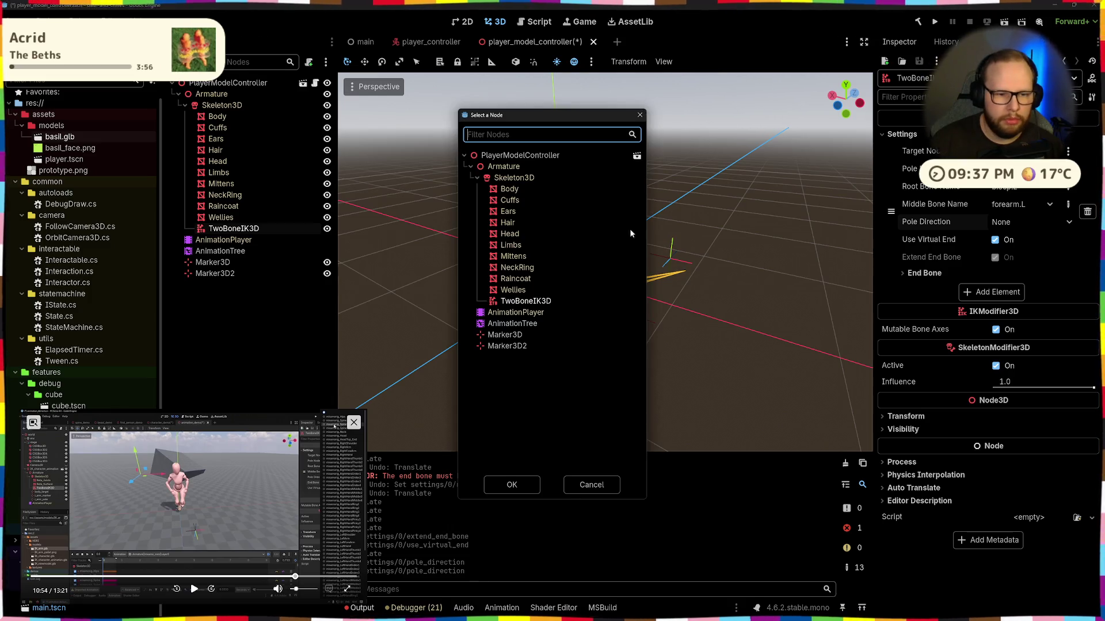
{"action": "double_click", "coordinate": [511, 347]}
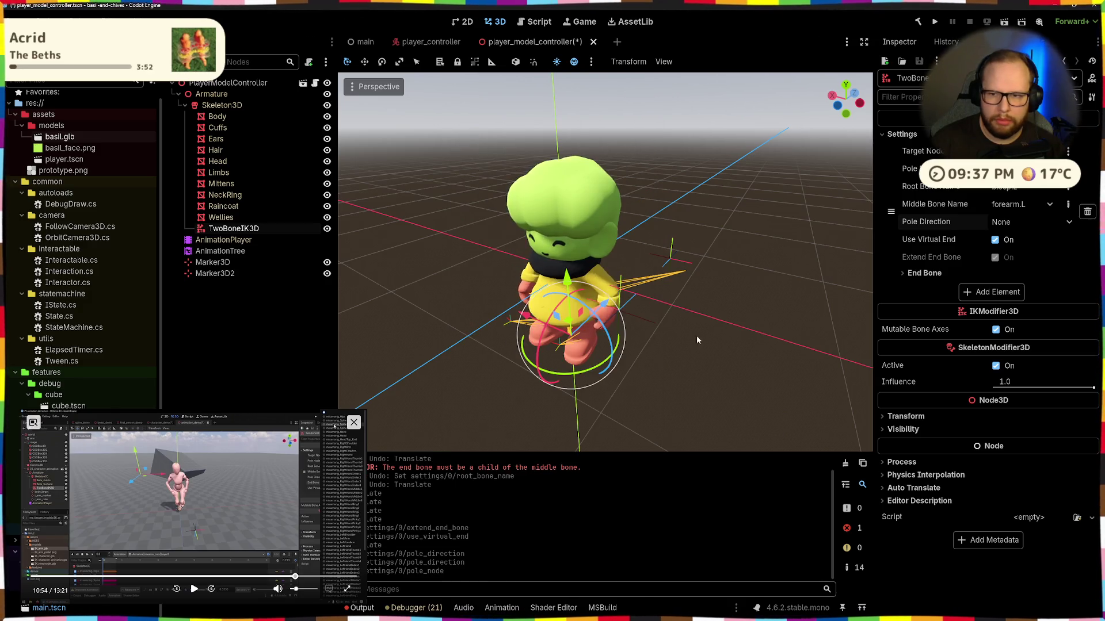
Step: Disable Use Virtual End and set the TwoBoneIK3D end bone to finger.001.L
{"action": "left_click_drag", "start_coordinate": [716, 334], "coordinate": [844, 313]}
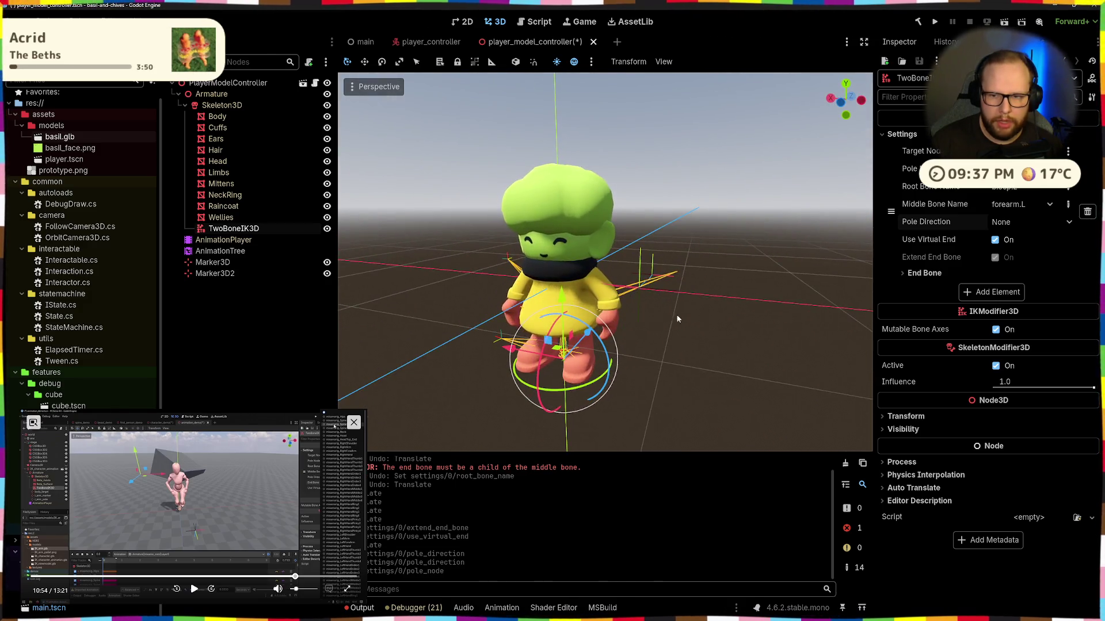
{"action": "left_click", "coordinate": [1002, 244]}
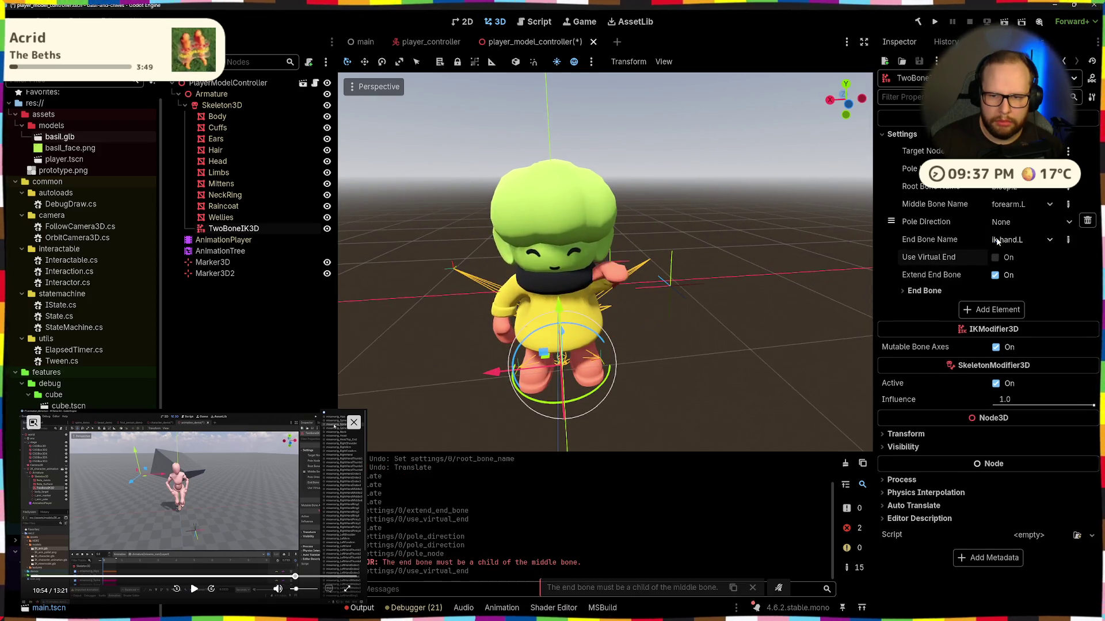
{"action": "mouse_move", "coordinate": [610, 276]}
{"action": "left_mouse_down"}
{"action": "mouse_move", "coordinate": [573, 303]}
{"action": "mouse_move", "coordinate": [639, 291]}
{"action": "left_mouse_up"}
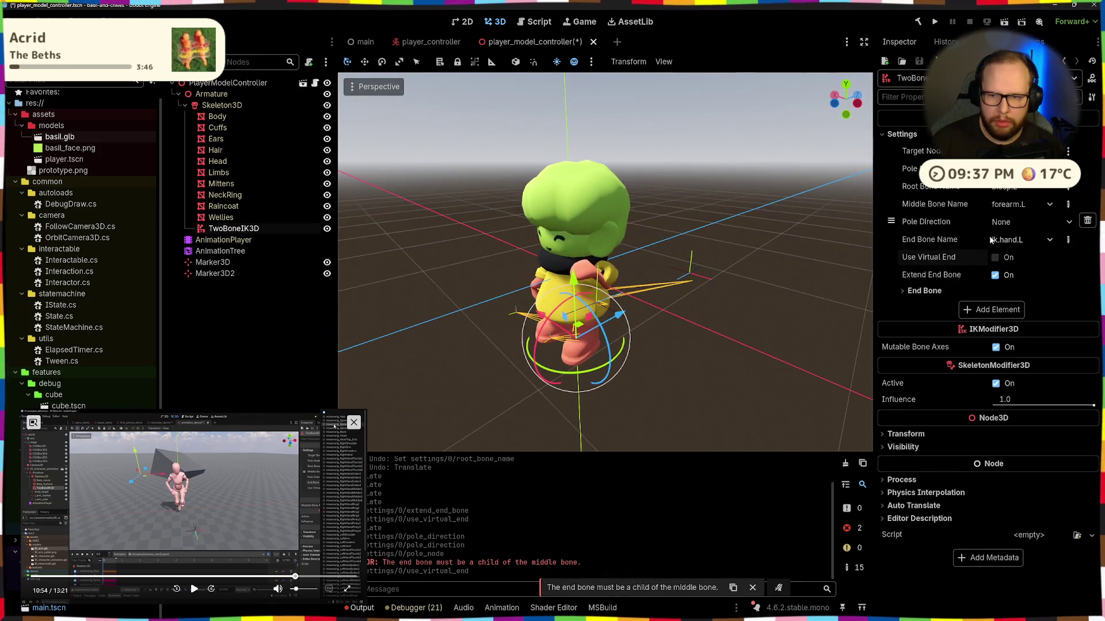
{"action": "left_click", "coordinate": [937, 239]}
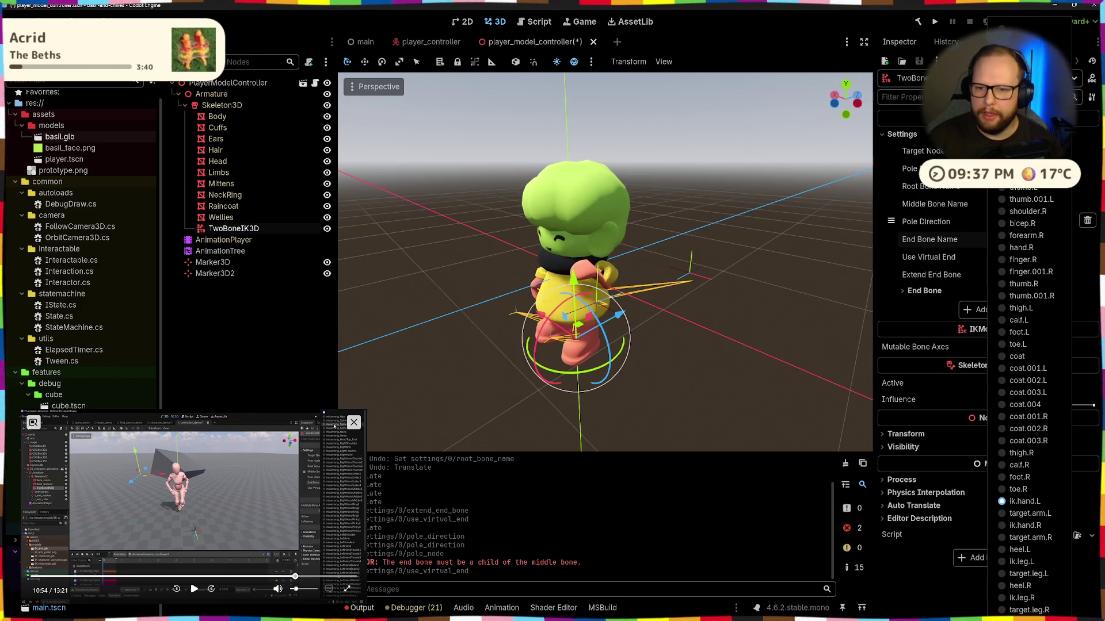
{"action": "left_click", "coordinate": [1030, 175]}
{"action": "left_click_drag", "start_coordinate": [742, 305], "coordinate": [684, 275]}
{"action": "left_click", "coordinate": [683, 275]}
Step: Clear the Output log errors, then switch to Blender on Desktop 2 and deselect the hand bone
{"action": "scroll", "coordinate": [584, 278], "scroll_direction": "up", "scroll_amount": 5}
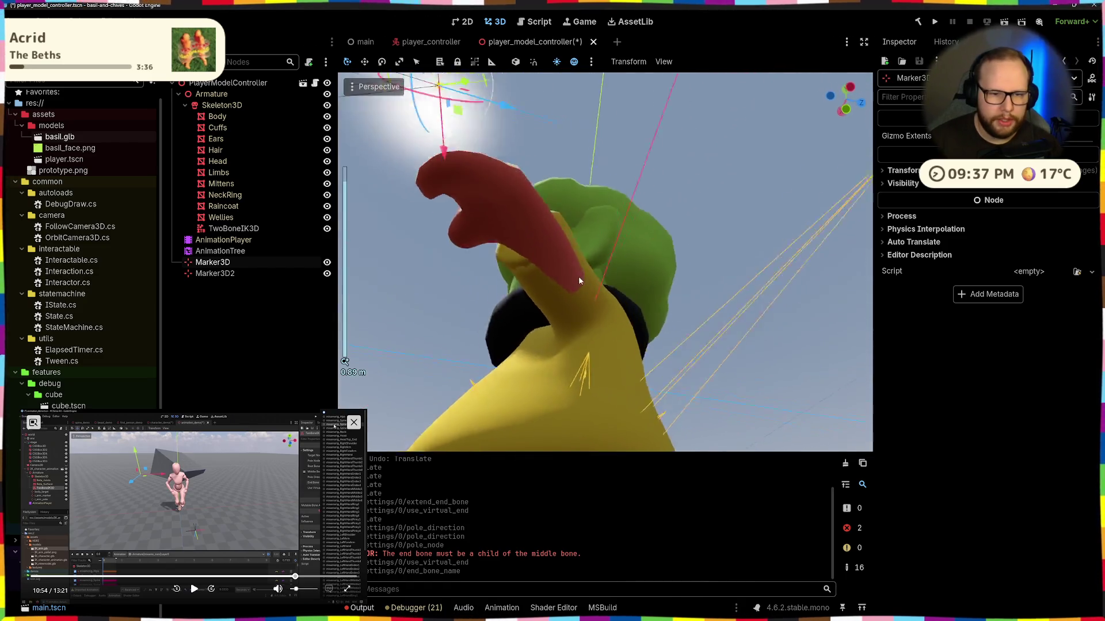
{"action": "mouse_move", "coordinate": [579, 221]}
{"action": "left_mouse_down"}
{"action": "mouse_move", "coordinate": [626, 253]}
{"action": "mouse_move", "coordinate": [487, 322]}
{"action": "mouse_move", "coordinate": [533, 306]}
{"action": "mouse_move", "coordinate": [554, 330]}
{"action": "mouse_move", "coordinate": [542, 340]}
{"action": "mouse_move", "coordinate": [561, 289]}
{"action": "left_mouse_up"}
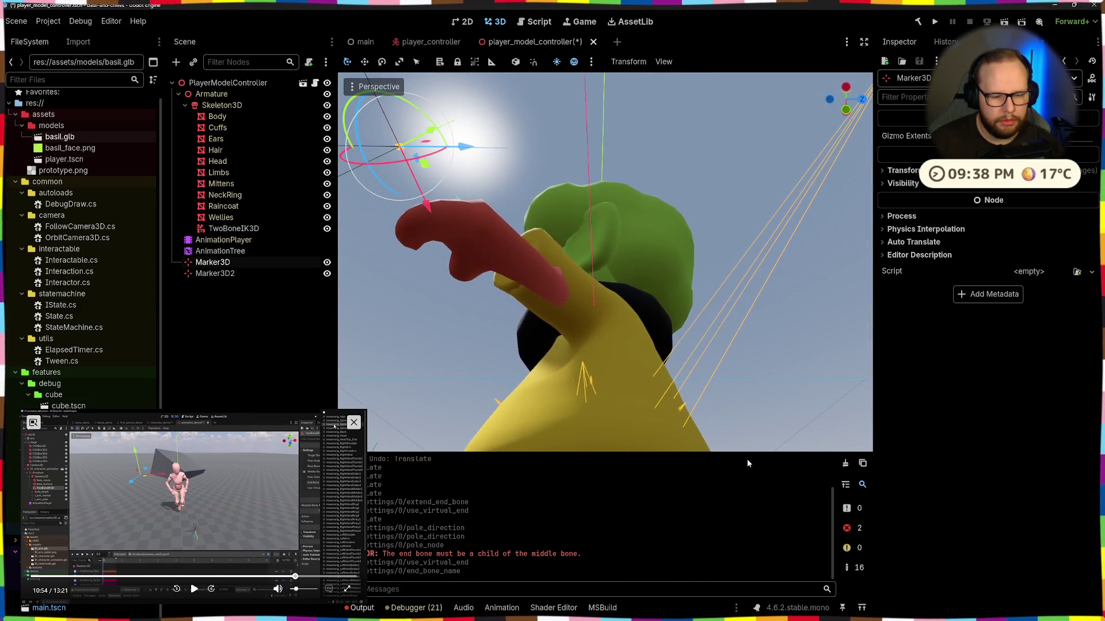
{"action": "left_click", "coordinate": [845, 463]}
{"action": "mouse_move", "coordinate": [576, 345]}
{"action": "left_mouse_down"}
{"action": "mouse_move", "coordinate": [448, 423]}
{"action": "mouse_move", "coordinate": [537, 323]}
{"action": "mouse_move", "coordinate": [518, 322]}
{"action": "mouse_move", "coordinate": [664, 329]}
{"action": "mouse_move", "coordinate": [602, 297]}
{"action": "mouse_move", "coordinate": [657, 327]}
{"action": "mouse_move", "coordinate": [289, 363]}
{"action": "left_mouse_up"}
{"action": "scroll", "coordinate": [564, 369], "scroll_direction": "down", "scroll_amount": 3}
{"action": "scroll", "coordinate": [602, 297], "scroll_direction": "down", "scroll_amount": 2}
{"action": "key", "text": "ctrl+F2"}
{"action": "left_click", "coordinate": [317, 334]}
Step: Take the armature out of Edit Mode into Object Mode, passing through Pose Mode
{"action": "key", "text": "Tab"}
{"action": "mouse_move", "coordinate": [277, 326]}
{"action": "left_mouse_down"}
{"action": "mouse_move", "coordinate": [343, 354]}
{"action": "mouse_move", "coordinate": [569, 372]}
{"action": "mouse_move", "coordinate": [558, 355]}
{"action": "mouse_move", "coordinate": [497, 333]}
{"action": "left_mouse_up"}
{"action": "key", "text": "ctrl+Tab"}
{"action": "key", "text": "ctrl+Tab"}
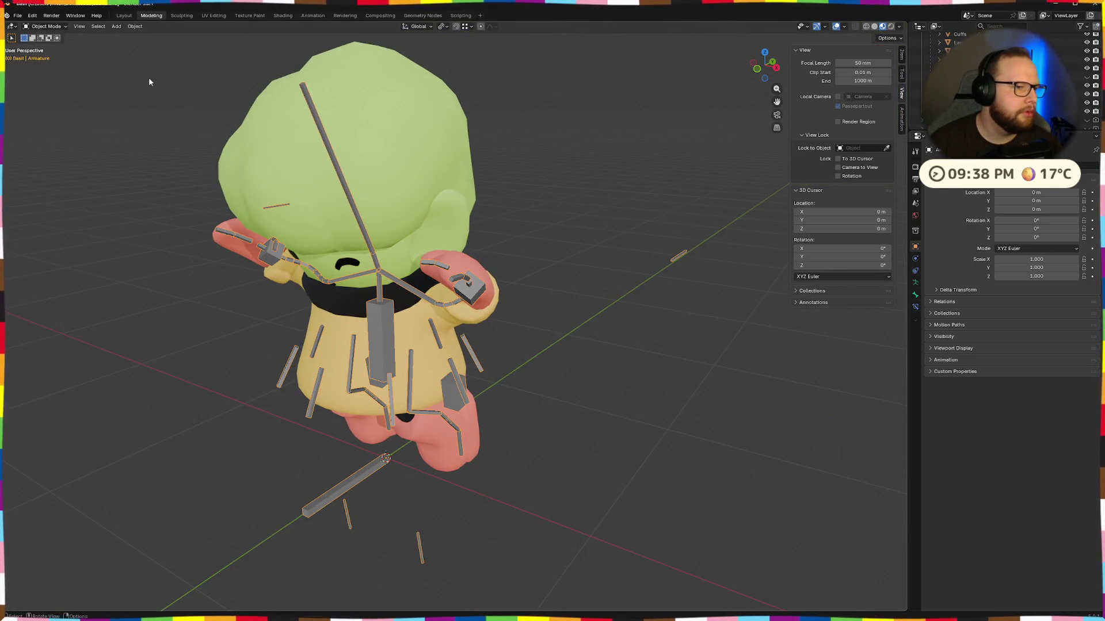
{"action": "left_click_drag", "start_coordinate": [147, 77], "coordinate": [180, 87]}
{"action": "key", "text": "ctrl+Tab"}
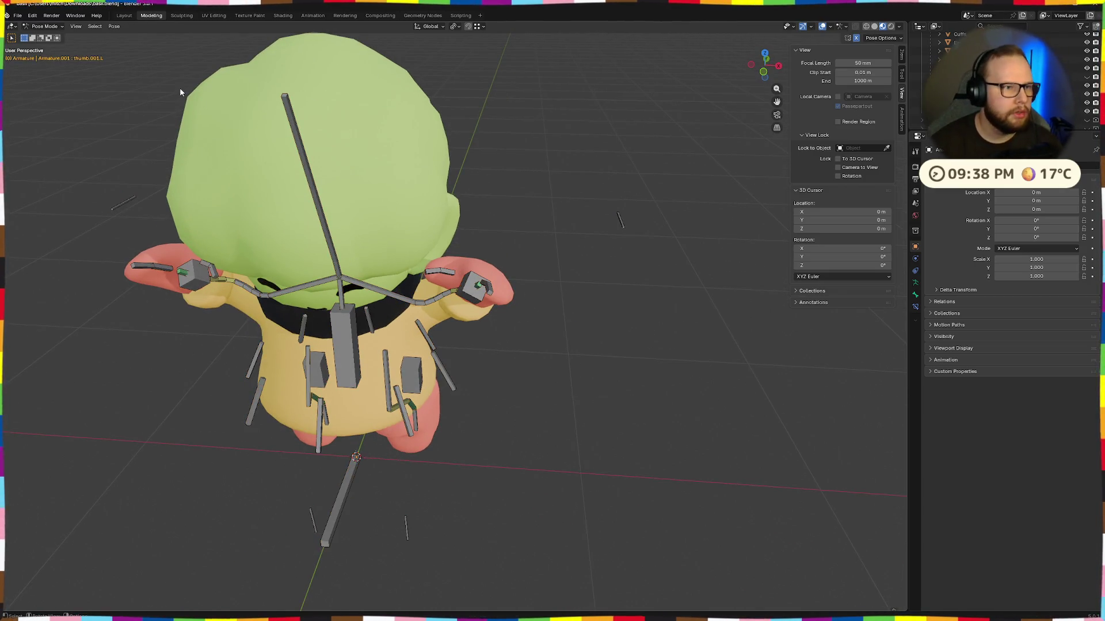
Step: Assign the RESET action in the Animation workspace's Action Editor, then return to Modeling
{"action": "left_click", "coordinate": [312, 16]}
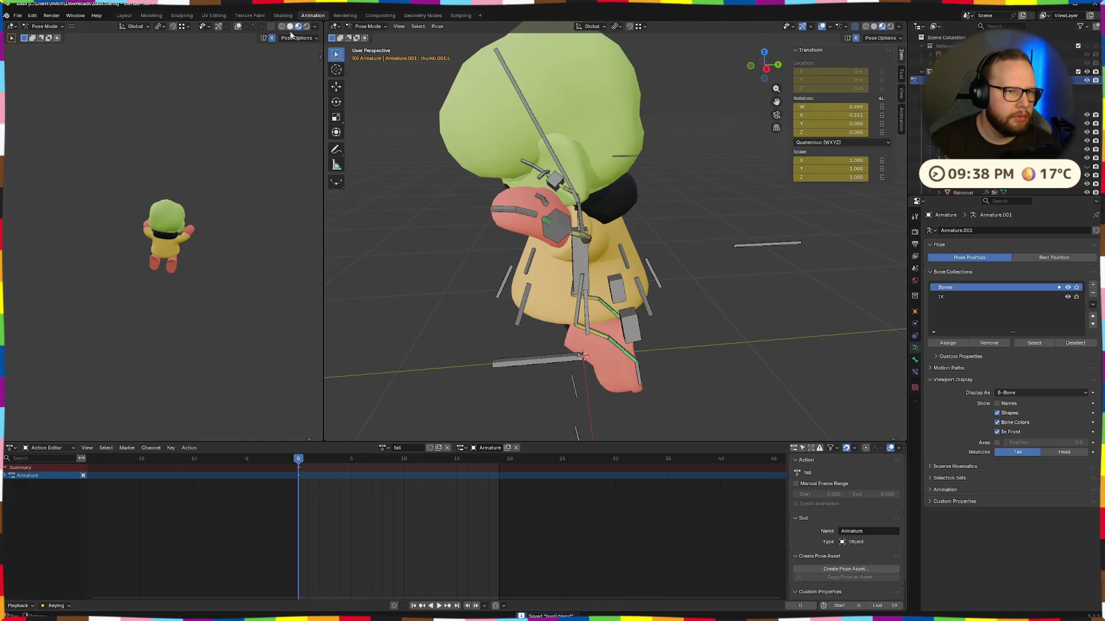
{"action": "left_click", "coordinate": [383, 447]}
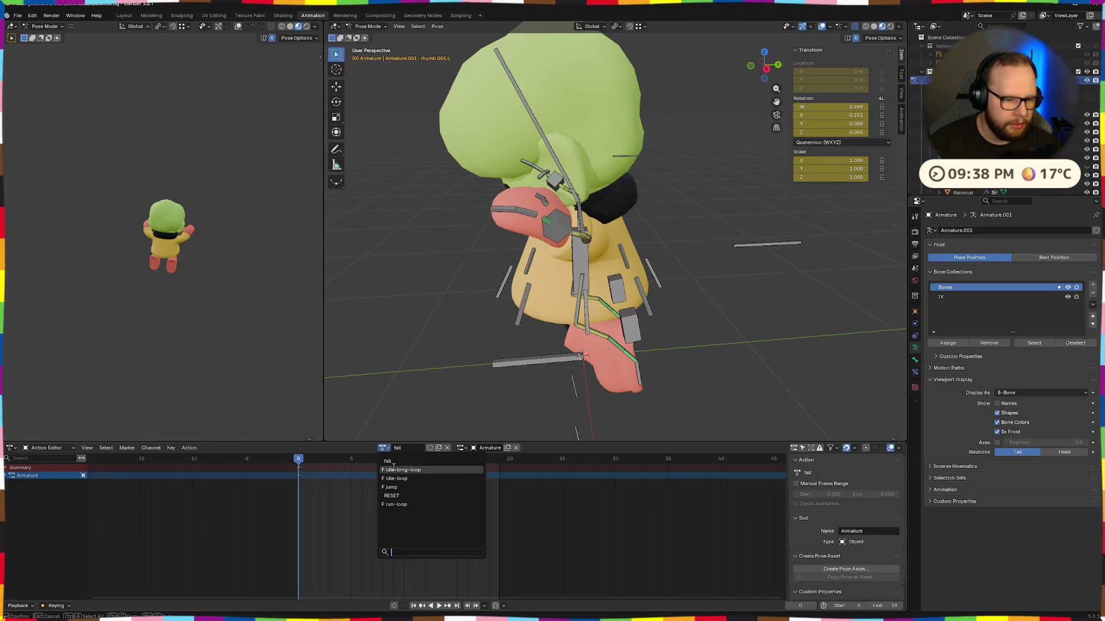
{"action": "left_click", "coordinate": [397, 497]}
{"action": "left_click", "coordinate": [152, 15]}
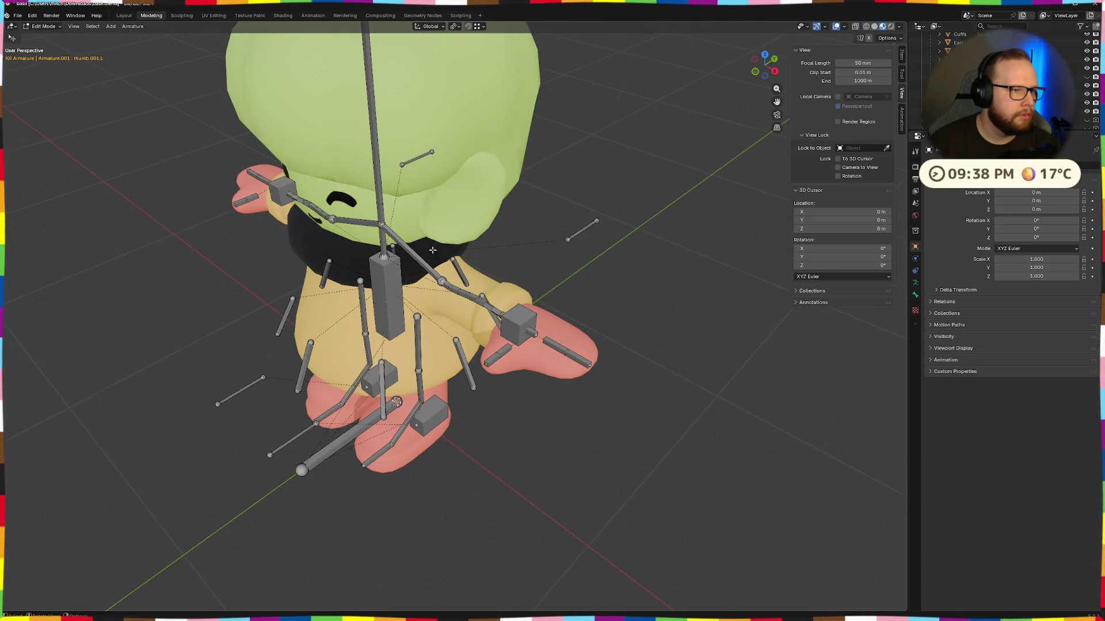
Step: Select the Mittens mesh and add the Armature to the selection
{"action": "key", "text": "Tab"}
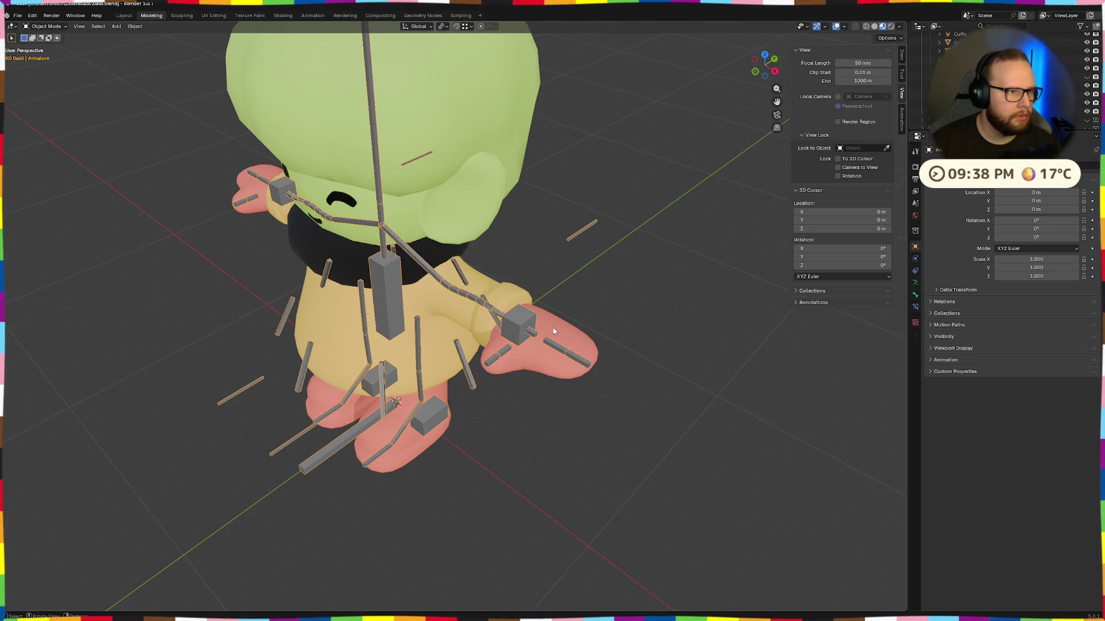
{"action": "left_click", "coordinate": [555, 331]}
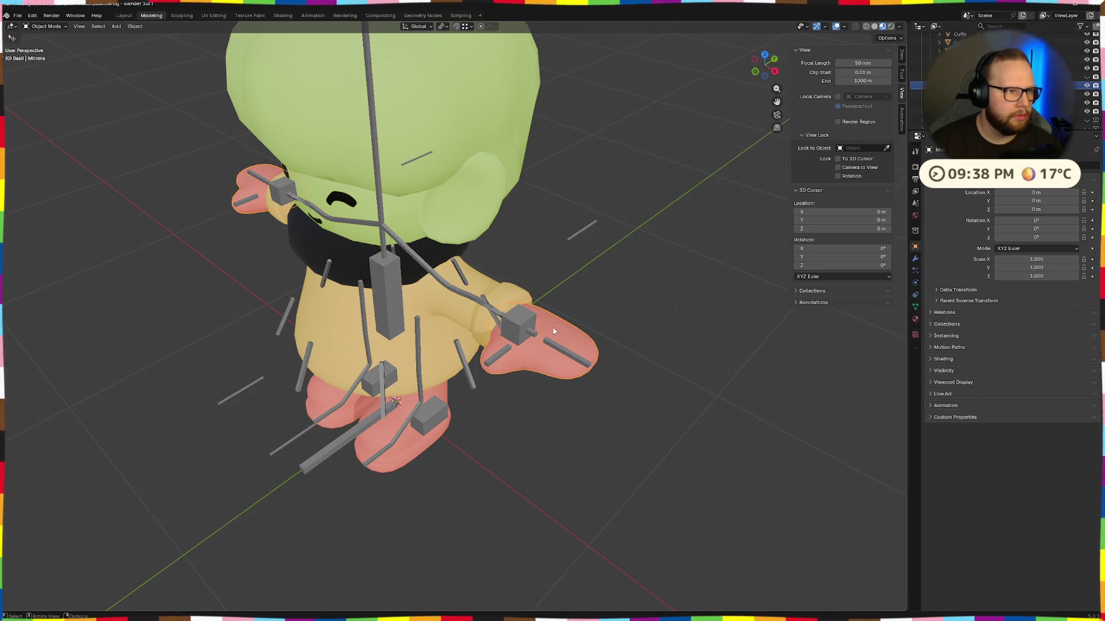
{"action": "mouse_move", "coordinate": [620, 313]}
{"action": "left_mouse_down"}
{"action": "mouse_move", "coordinate": [536, 320]}
{"action": "mouse_move", "coordinate": [509, 344]}
{"action": "mouse_move", "coordinate": [544, 351]}
{"action": "left_mouse_up"}
{"action": "left_click", "coordinate": [519, 327], "text": "shift"}
Step: Toggle the armature through Pose and Edit modes, then put Mittens into Weight Paint mode
{"action": "key", "text": "ctrl+Tab"}
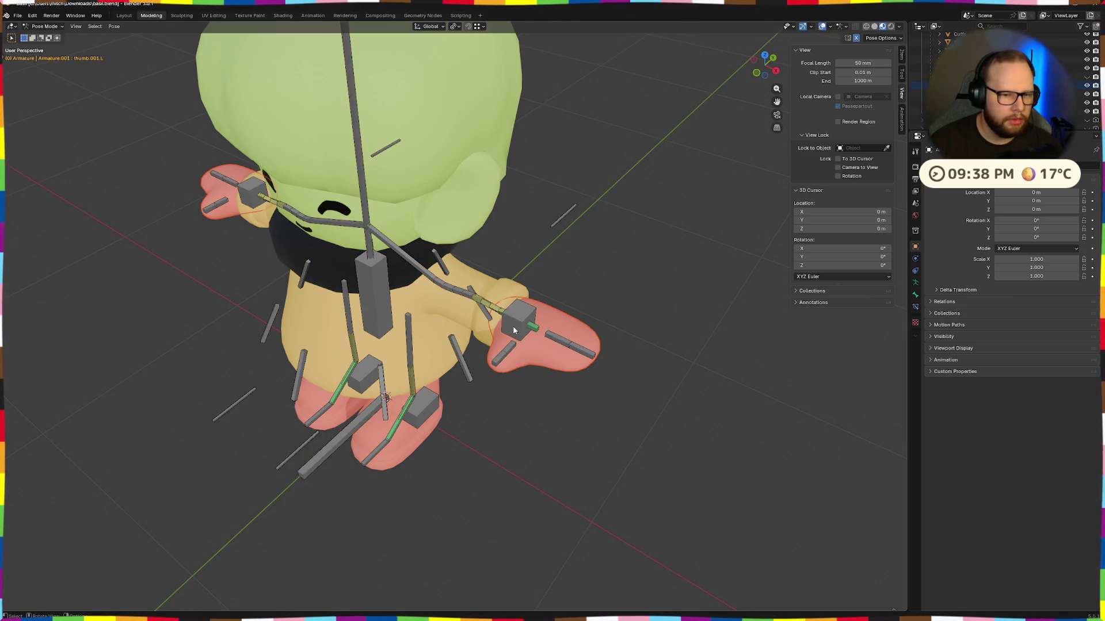
{"action": "key", "text": "ctrl+Tab"}
{"action": "left_click", "coordinate": [515, 327]}
{"action": "key", "text": "ctrl+Tab"}
{"action": "key", "text": "ctrl+Tab"}
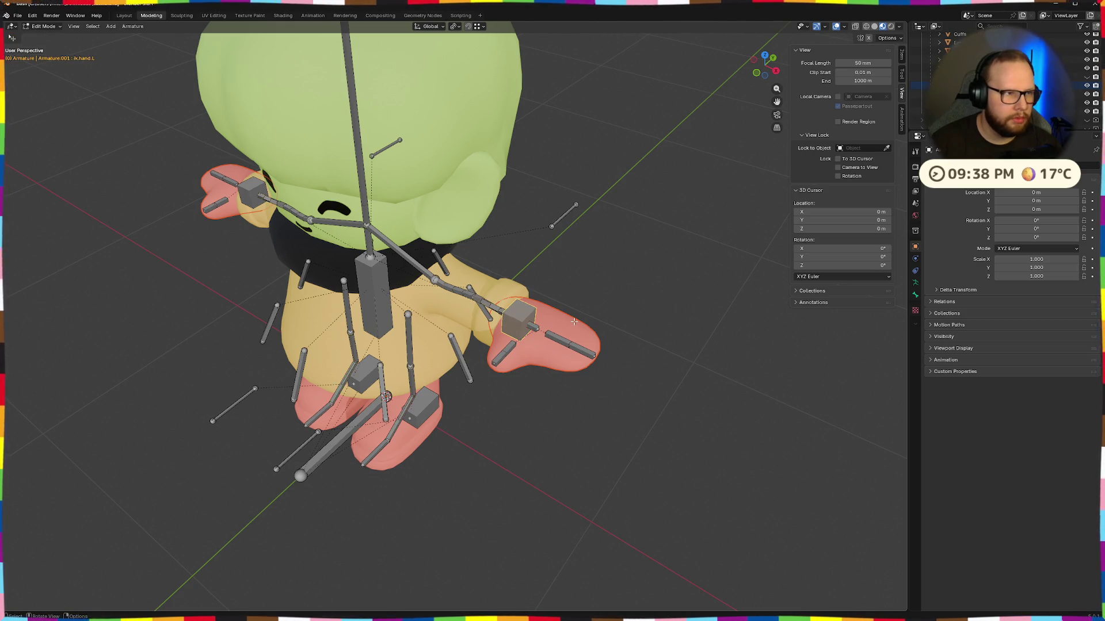
{"action": "left_click", "coordinate": [533, 347]}
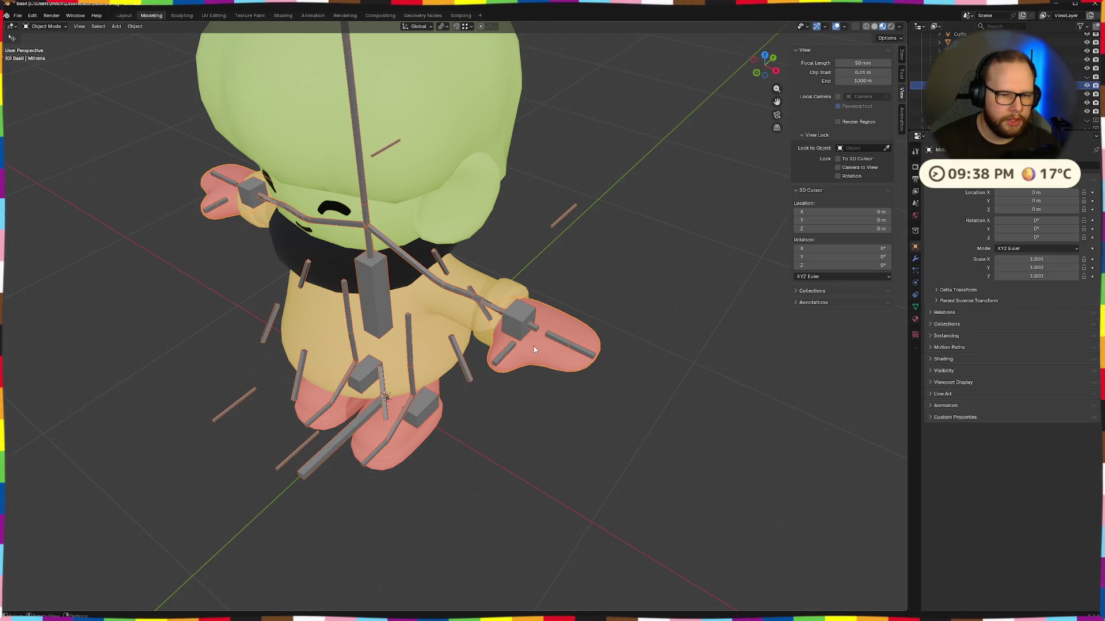
{"action": "key", "text": "ctrl+Tab"}
{"action": "left_click", "coordinate": [494, 318]}
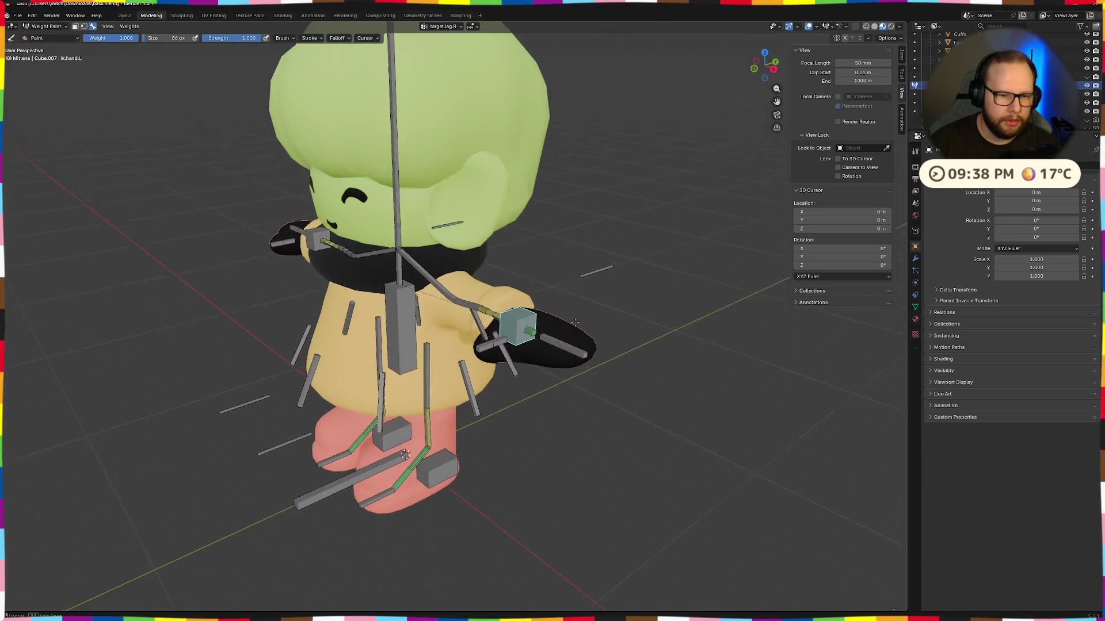
Step: Isolate the mittens in local view and inspect weights for hand.L, thumb.L and finger.001.L
{"action": "scroll", "coordinate": [552, 341], "scroll_direction": "up", "scroll_amount": 2}
{"action": "mouse_move", "coordinate": [591, 325]}
{"action": "left_mouse_down"}
{"action": "mouse_move", "coordinate": [492, 312]}
{"action": "mouse_move", "coordinate": [586, 367]}
{"action": "mouse_move", "coordinate": [622, 351]}
{"action": "mouse_move", "coordinate": [547, 345]}
{"action": "left_mouse_up"}
{"action": "key", "text": "KP_Divide"}
{"action": "scroll", "coordinate": [553, 323], "scroll_direction": "up", "scroll_amount": 3}
{"action": "scroll", "coordinate": [448, 363], "scroll_direction": "up", "scroll_amount": 2}
{"action": "left_click", "coordinate": [448, 364], "text": "ctrl"}
{"action": "mouse_move", "coordinate": [448, 363]}
{"action": "left_mouse_down"}
{"action": "mouse_move", "coordinate": [613, 377]}
{"action": "mouse_move", "coordinate": [385, 294]}
{"action": "left_mouse_up"}
{"action": "left_click", "coordinate": [386, 293], "text": "ctrl"}
{"action": "left_click", "coordinate": [422, 299], "text": "ctrl"}
{"action": "left_click", "coordinate": [489, 351], "text": "ctrl"}
{"action": "left_click", "coordinate": [397, 374], "text": "ctrl"}
{"action": "mouse_move", "coordinate": [397, 374]}
{"action": "left_mouse_down"}
{"action": "mouse_move", "coordinate": [519, 358]}
{"action": "mouse_move", "coordinate": [567, 377]}
{"action": "mouse_move", "coordinate": [516, 363]}
{"action": "mouse_move", "coordinate": [562, 306]}
{"action": "mouse_move", "coordinate": [256, 271]}
{"action": "left_mouse_up"}
Step: Recheck the left mitten's weights for hand.L, ik.hand.L and finger.001.L, then frame the whole rig
{"action": "left_click", "coordinate": [517, 362], "text": "ctrl"}
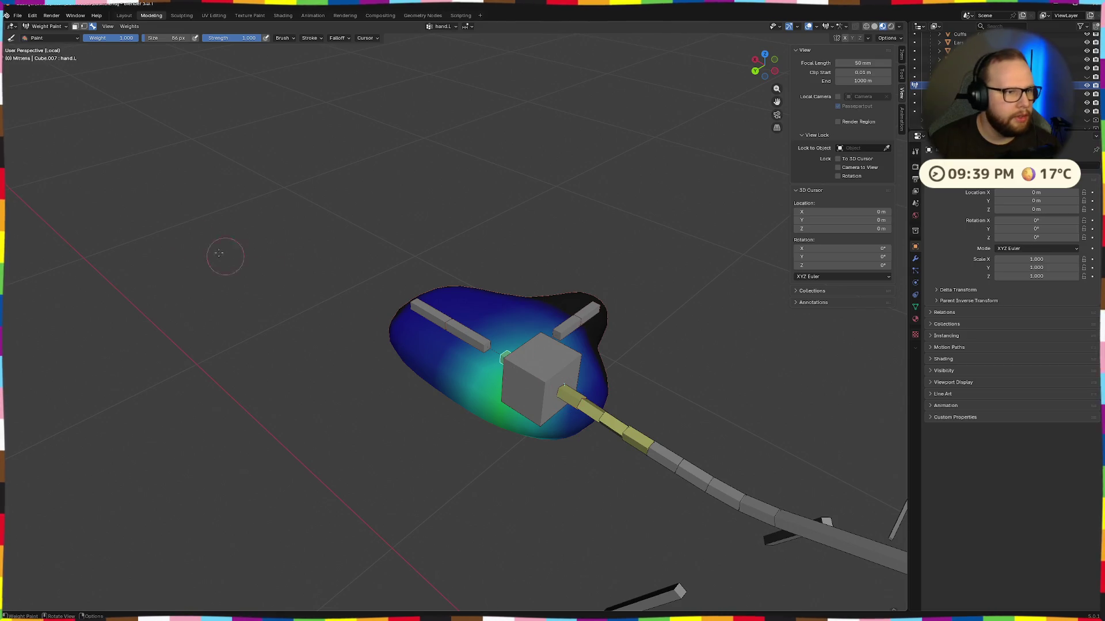
{"action": "mouse_move", "coordinate": [444, 334]}
{"action": "left_mouse_down"}
{"action": "mouse_move", "coordinate": [582, 301]}
{"action": "mouse_move", "coordinate": [441, 326]}
{"action": "left_mouse_up"}
{"action": "left_click", "coordinate": [544, 281], "text": "ctrl"}
{"action": "mouse_move", "coordinate": [543, 281]}
{"action": "left_mouse_down"}
{"action": "mouse_move", "coordinate": [465, 299]}
{"action": "mouse_move", "coordinate": [535, 334]}
{"action": "mouse_move", "coordinate": [556, 377]}
{"action": "mouse_move", "coordinate": [553, 361]}
{"action": "mouse_move", "coordinate": [410, 272]}
{"action": "left_mouse_up"}
{"action": "left_click", "coordinate": [547, 384], "text": "ctrl"}
{"action": "left_click", "coordinate": [582, 342], "text": "ctrl"}
{"action": "left_click", "coordinate": [410, 272], "text": "ctrl"}
{"action": "left_click", "coordinate": [410, 272], "text": "ctrl"}
{"action": "left_click", "coordinate": [409, 300], "text": "ctrl"}
{"action": "left_click", "coordinate": [409, 317], "text": "ctrl"}
{"action": "left_click", "coordinate": [409, 324], "text": "ctrl"}
{"action": "left_click_drag", "start_coordinate": [409, 324], "coordinate": [542, 300]}
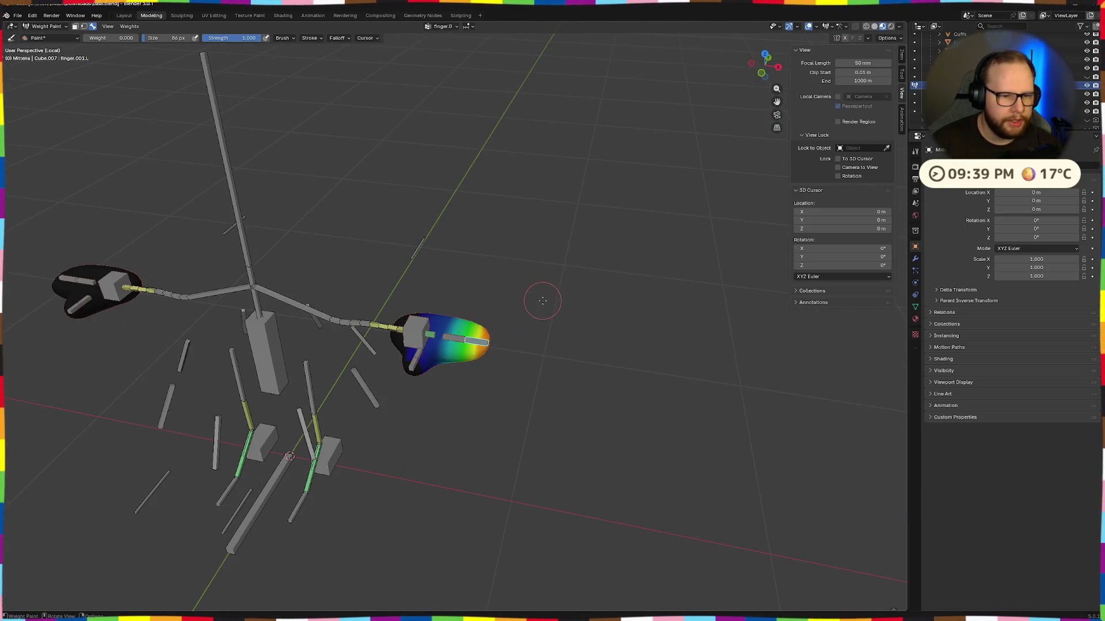
{"action": "left_click_drag", "start_coordinate": [284, 278], "coordinate": [536, 277]}
Step: Switch the mittens from Weight Paint back to Object Mode
{"action": "key", "text": "Tab"}
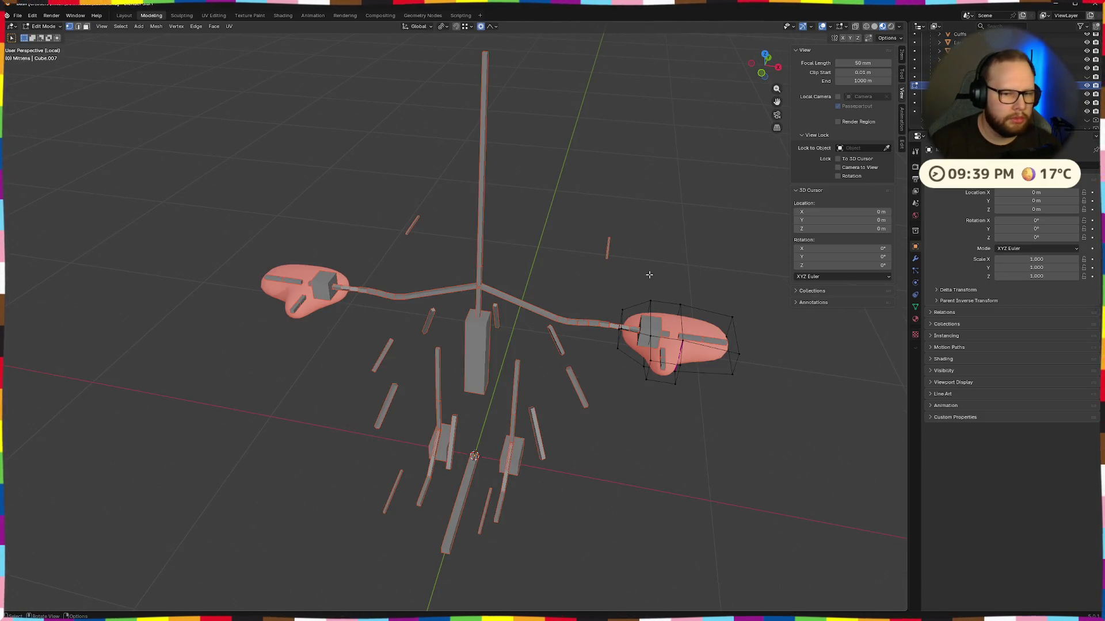
{"action": "key", "text": "Tab"}
{"action": "key", "text": "ctrl+Tab"}
{"action": "left_click", "coordinate": [707, 281]}
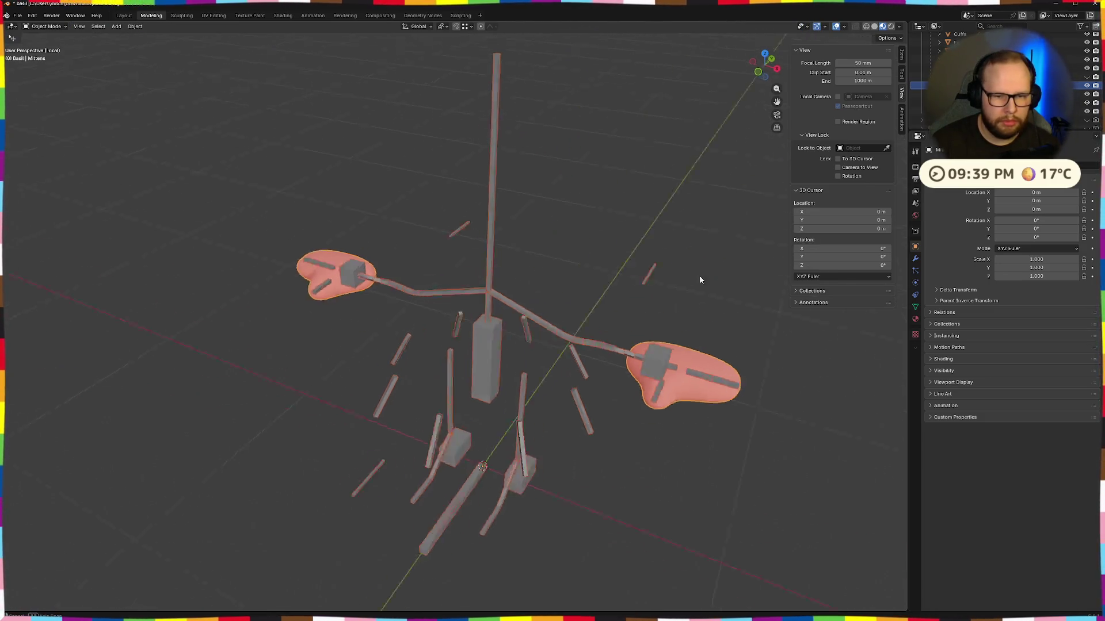
{"action": "left_click_drag", "start_coordinate": [707, 281], "coordinate": [648, 262]}
Step: Exit local view and, in the Animation workspace, load the fall action, then RESET, then fall again
{"action": "key", "text": "KP_Divide"}
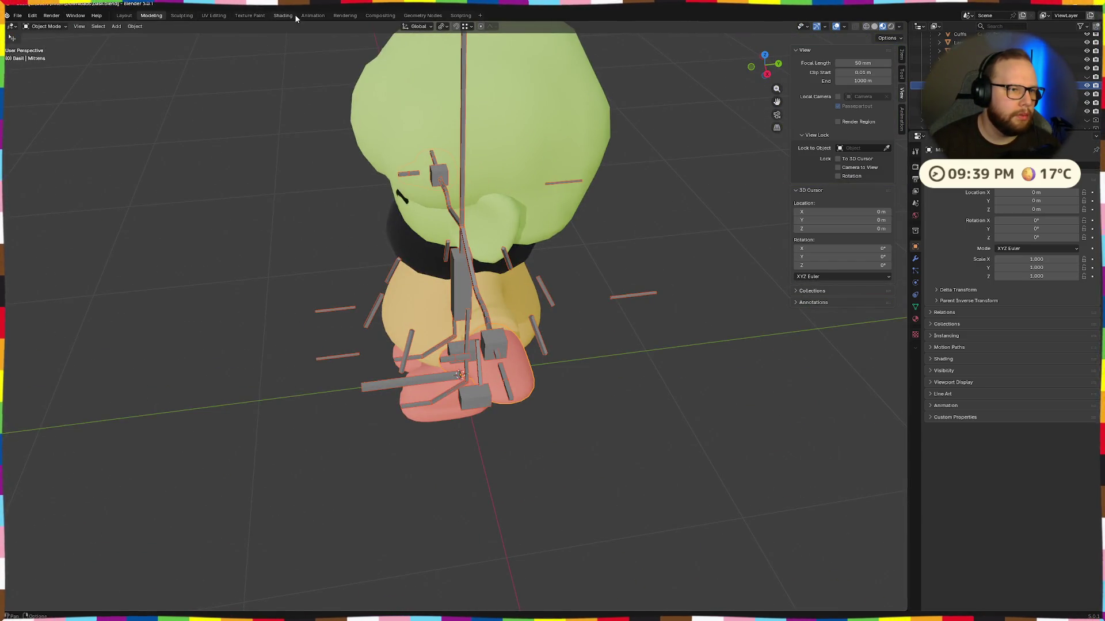
{"action": "left_click", "coordinate": [322, 16]}
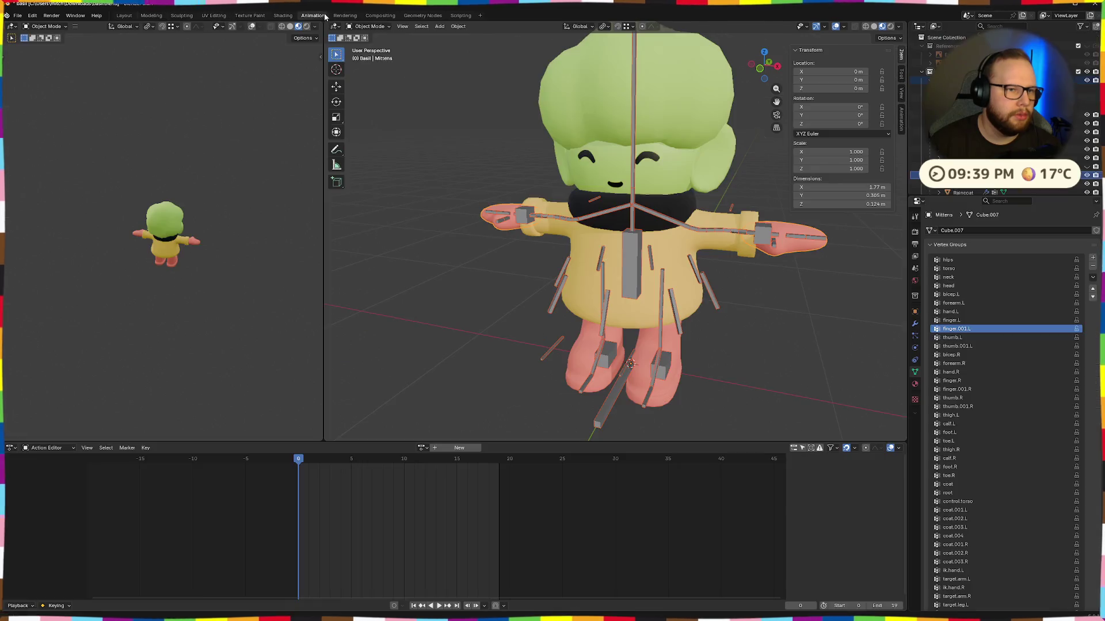
{"action": "left_click", "coordinate": [427, 448]}
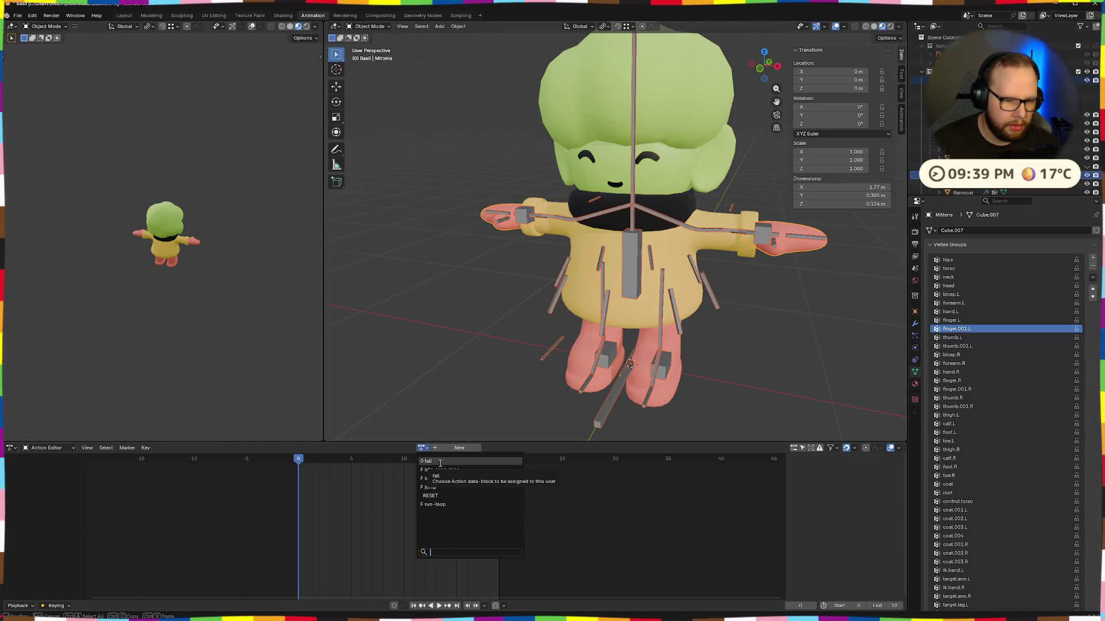
{"action": "left_click", "coordinate": [451, 462]}
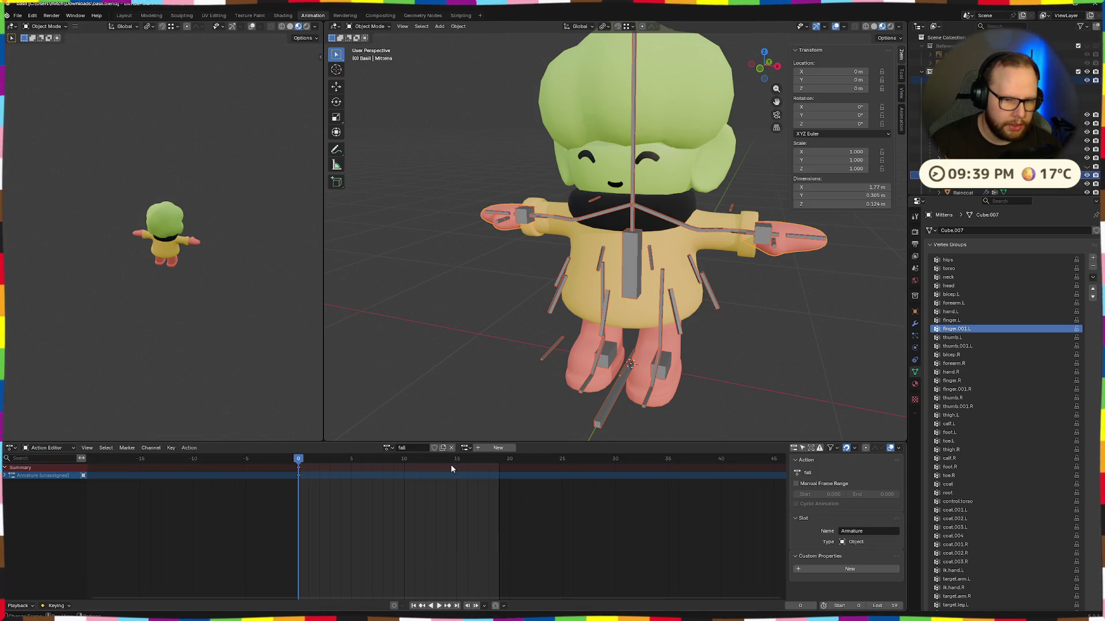
{"action": "scroll", "coordinate": [558, 382], "scroll_direction": "down", "scroll_amount": 3}
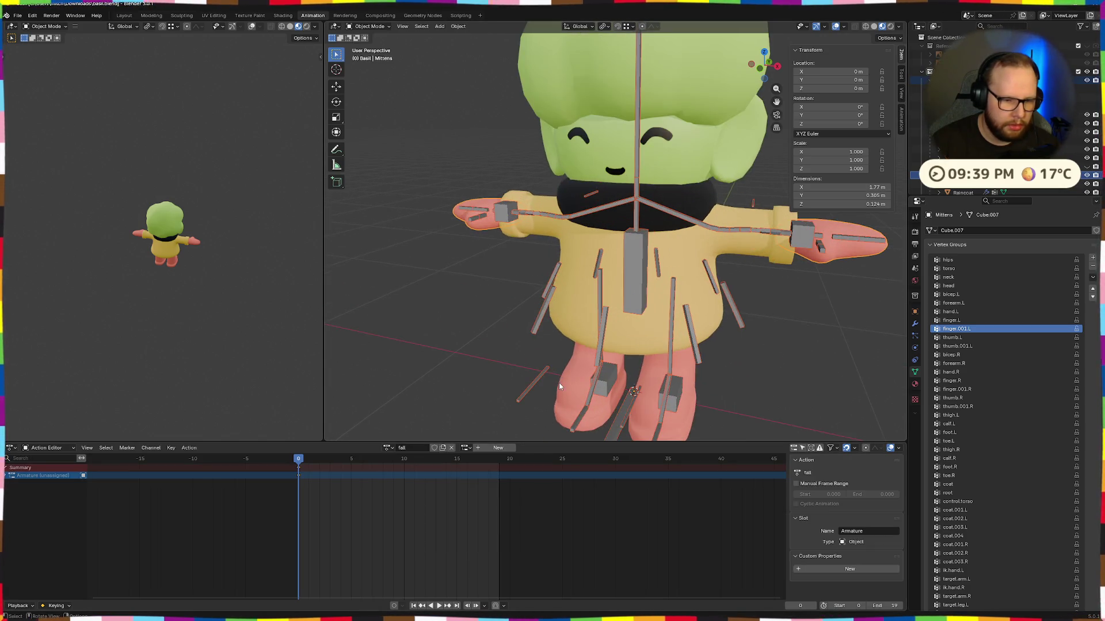
{"action": "scroll", "coordinate": [559, 382], "scroll_direction": "up", "scroll_amount": 5}
{"action": "left_click", "coordinate": [387, 452]}
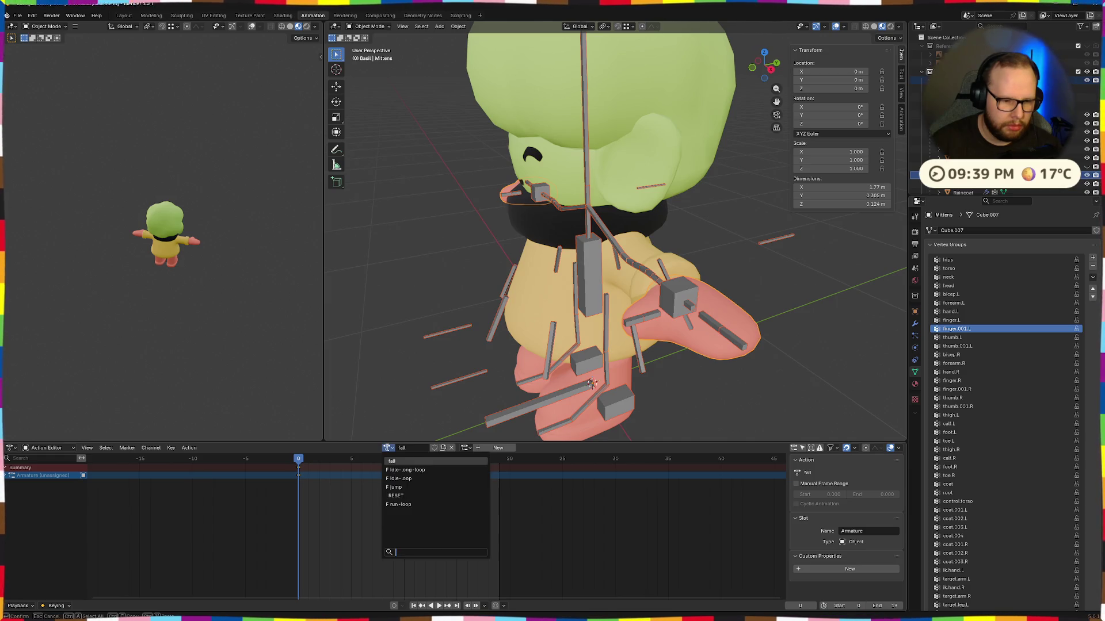
{"action": "left_click", "coordinate": [397, 495]}
{"action": "left_click", "coordinate": [385, 449]}
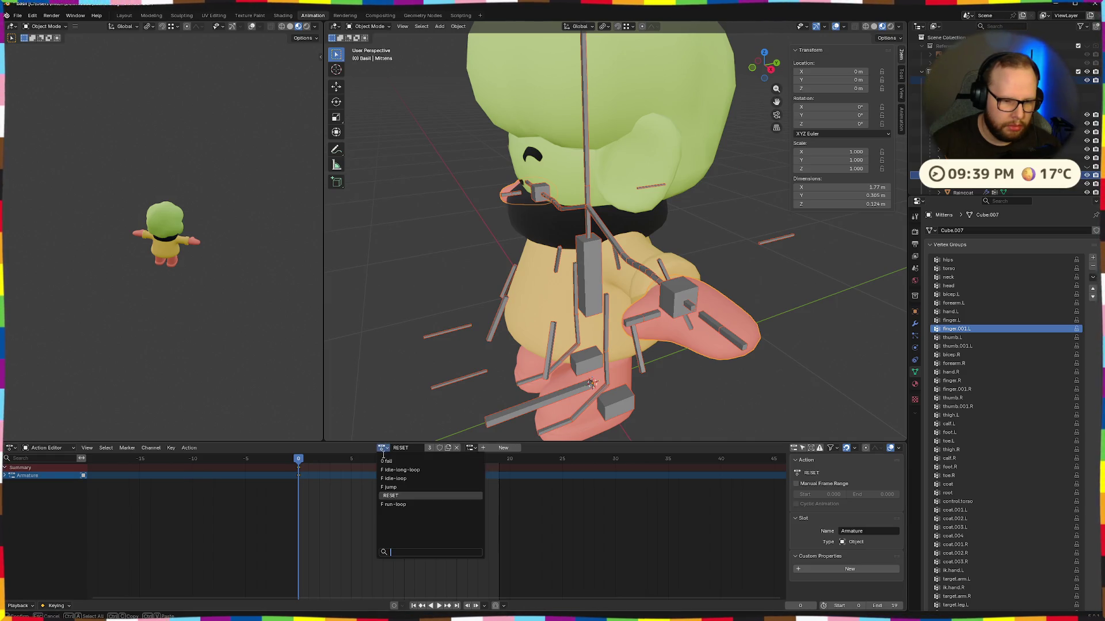
{"action": "left_click", "coordinate": [397, 478]}
{"action": "left_click_drag", "start_coordinate": [397, 394], "coordinate": [450, 349]}
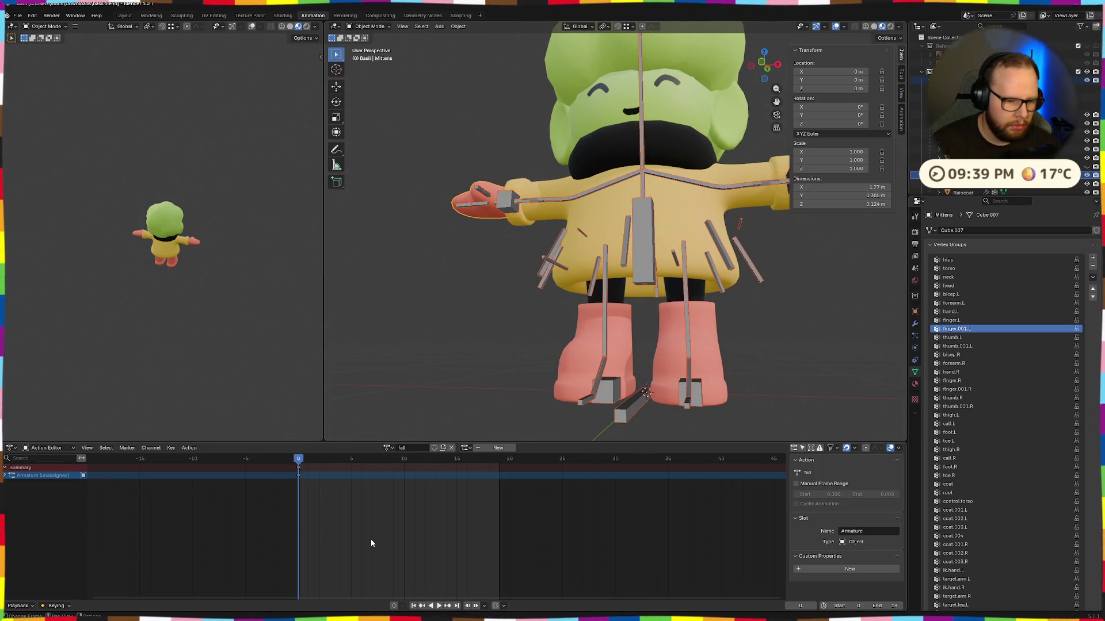
Step: Load and play the run-loop action, then reselect the armature and scrub through its frames
{"action": "left_click", "coordinate": [386, 447]}
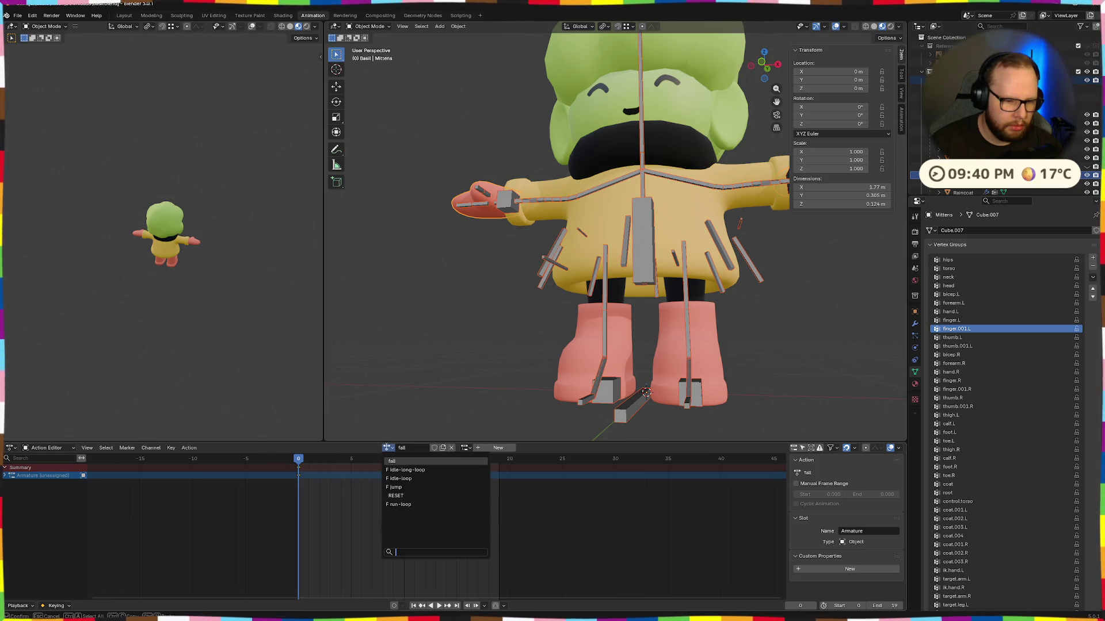
{"action": "left_click", "coordinate": [397, 504]}
{"action": "key", "text": "space"}
{"action": "key", "text": "space"}
{"action": "key", "text": "ctrl+Tab"}
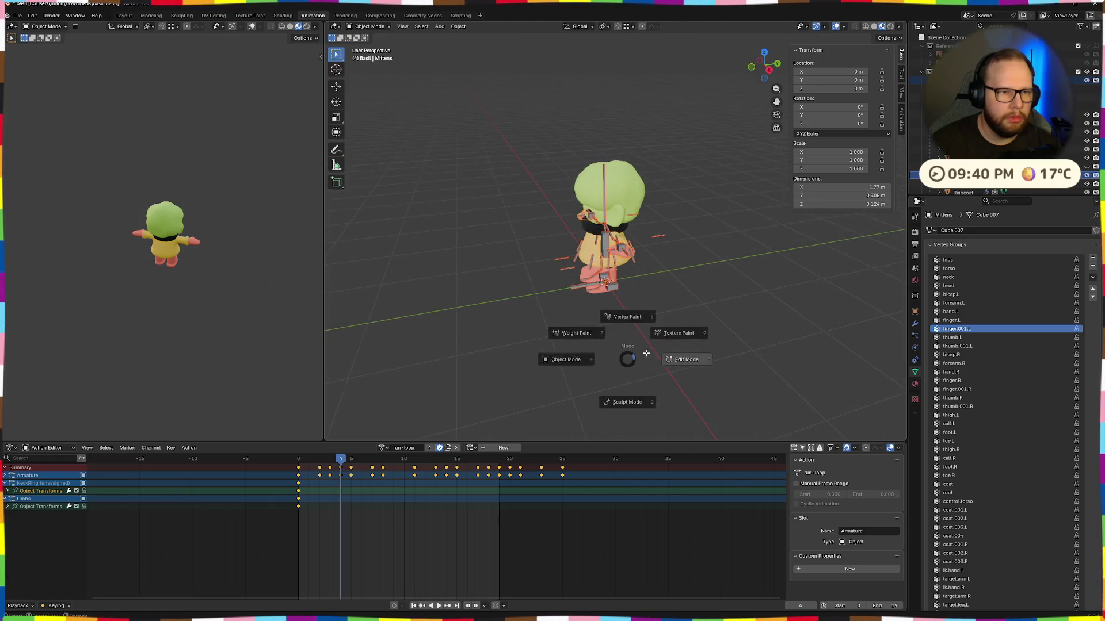
{"action": "left_click", "coordinate": [647, 354]}
{"action": "key", "text": "ctrl+Tab"}
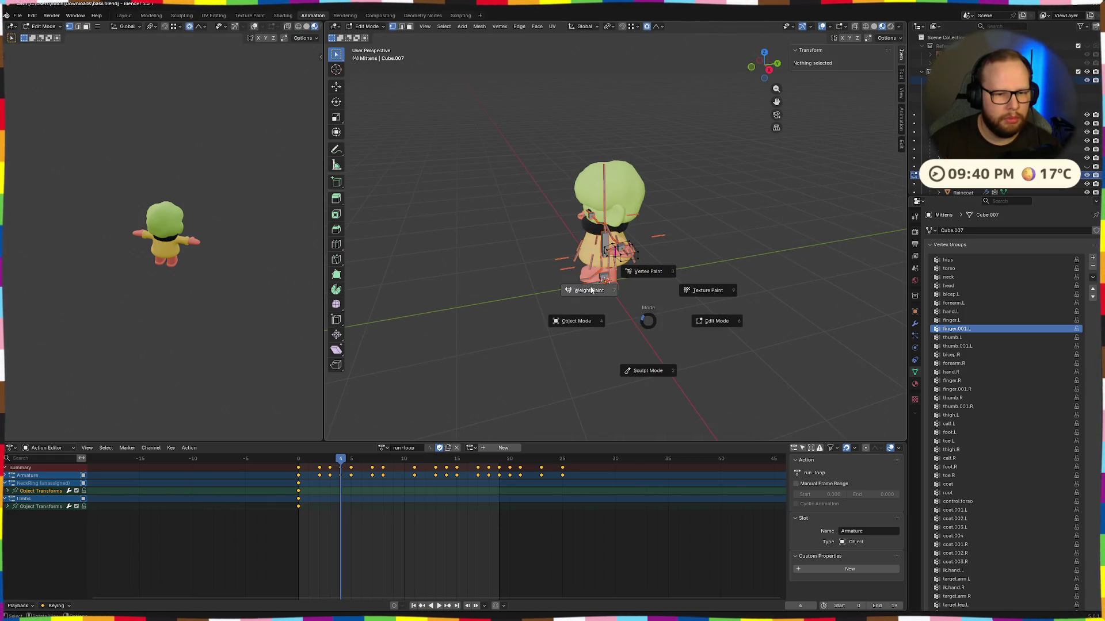
{"action": "left_click", "coordinate": [633, 320]}
{"action": "key", "text": "Tab"}
{"action": "key", "text": "Tab"}
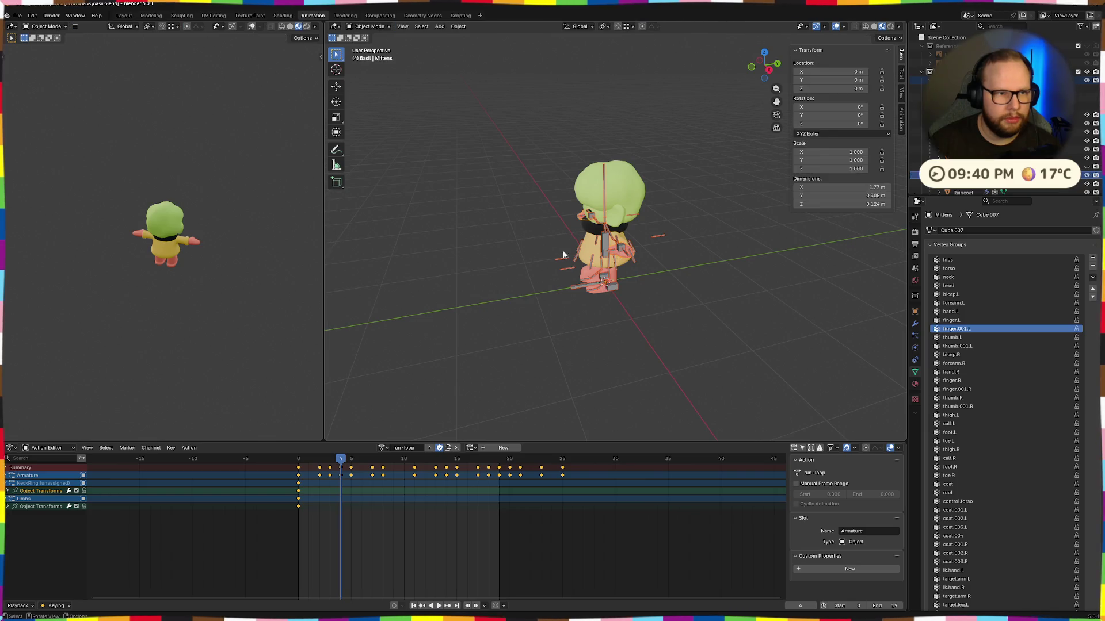
{"action": "left_click", "coordinate": [377, 30]}
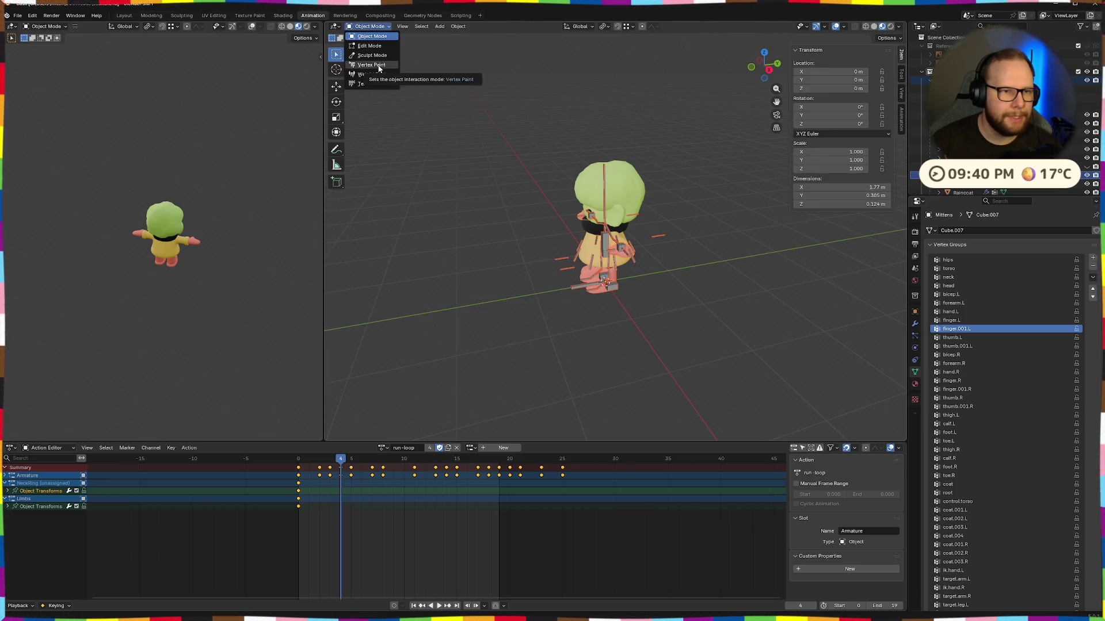
{"action": "left_click", "coordinate": [603, 229]}
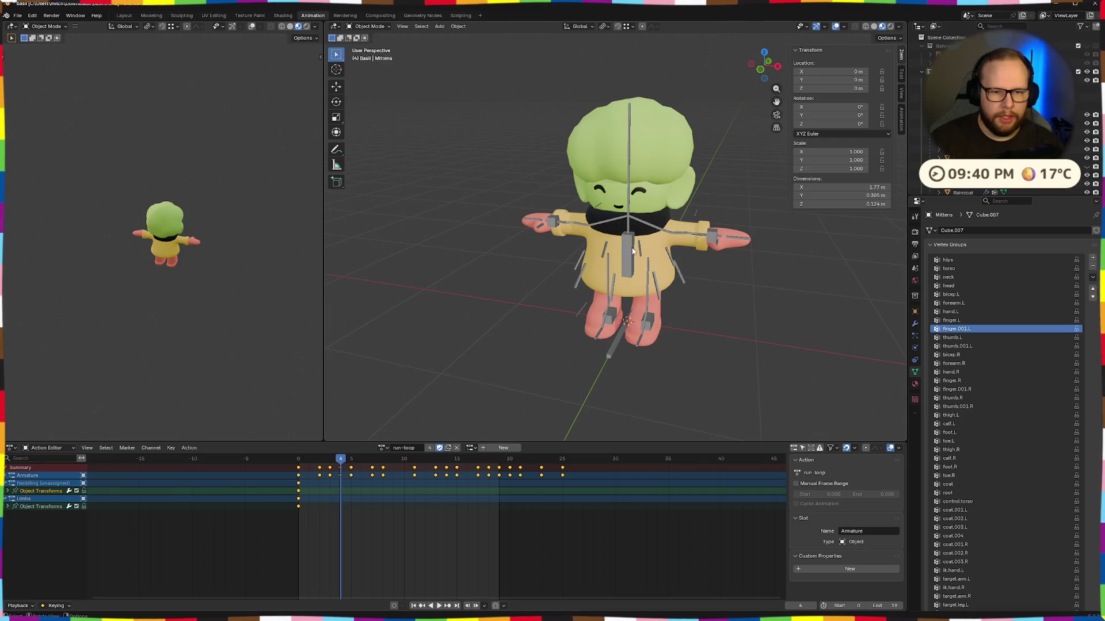
{"action": "mouse_move", "coordinate": [711, 238]}
{"action": "left_mouse_down"}
{"action": "mouse_move", "coordinate": [673, 205]}
{"action": "mouse_move", "coordinate": [578, 288]}
{"action": "left_mouse_up"}
{"action": "mouse_move", "coordinate": [347, 456]}
{"action": "left_mouse_down"}
{"action": "mouse_move", "coordinate": [297, 458]}
{"action": "mouse_move", "coordinate": [414, 459]}
{"action": "left_mouse_up"}
Step: Preview the fall, RESET, idle-long-loop, idle-loop and jump actions, ending on run-loop
{"action": "left_click", "coordinate": [378, 448]}
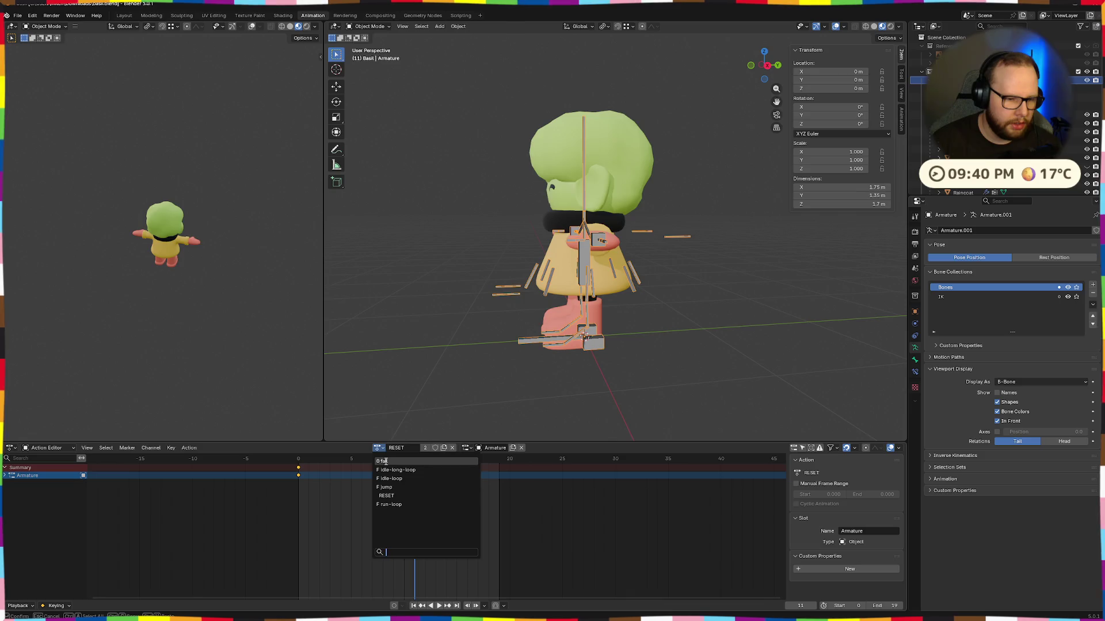
{"action": "left_click", "coordinate": [386, 461]}
{"action": "left_click_drag", "start_coordinate": [575, 288], "coordinate": [464, 387]}
{"action": "left_click_drag", "start_coordinate": [372, 459], "coordinate": [298, 458]}
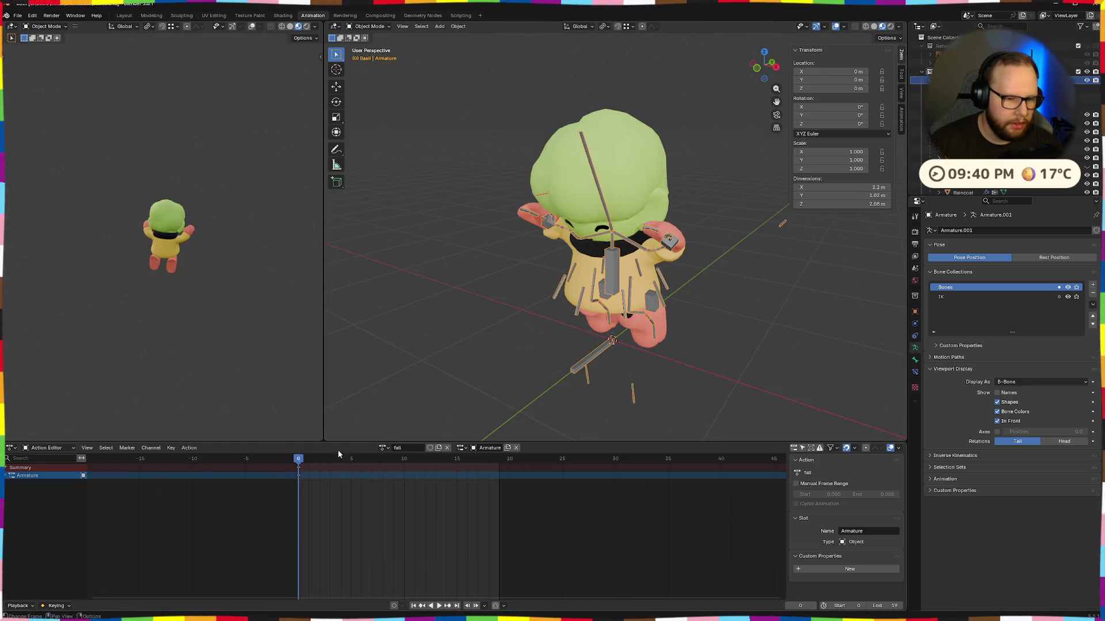
{"action": "left_click", "coordinate": [380, 448]}
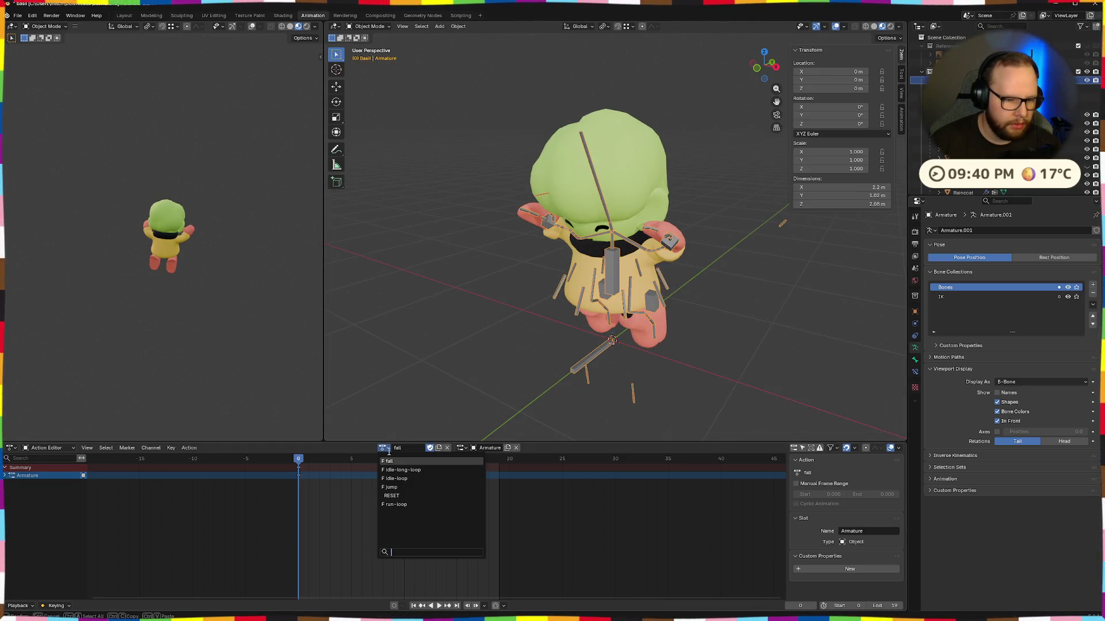
{"action": "left_click", "coordinate": [401, 496]}
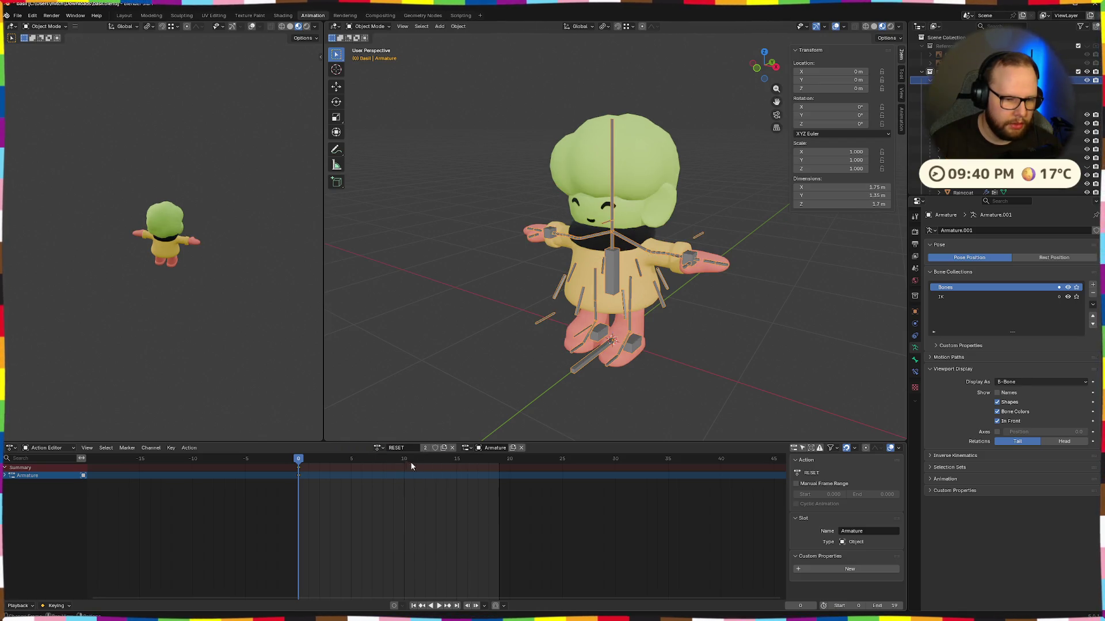
{"action": "left_click", "coordinate": [379, 448]}
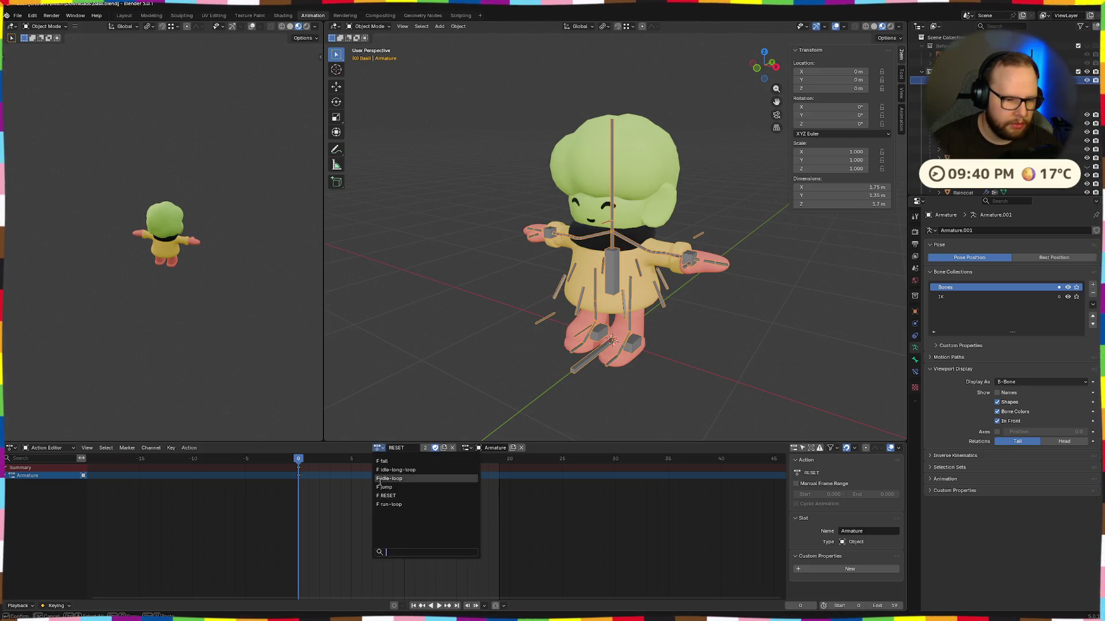
{"action": "left_click", "coordinate": [385, 462]}
{"action": "left_click", "coordinate": [382, 448]}
{"action": "left_click", "coordinate": [391, 470]}
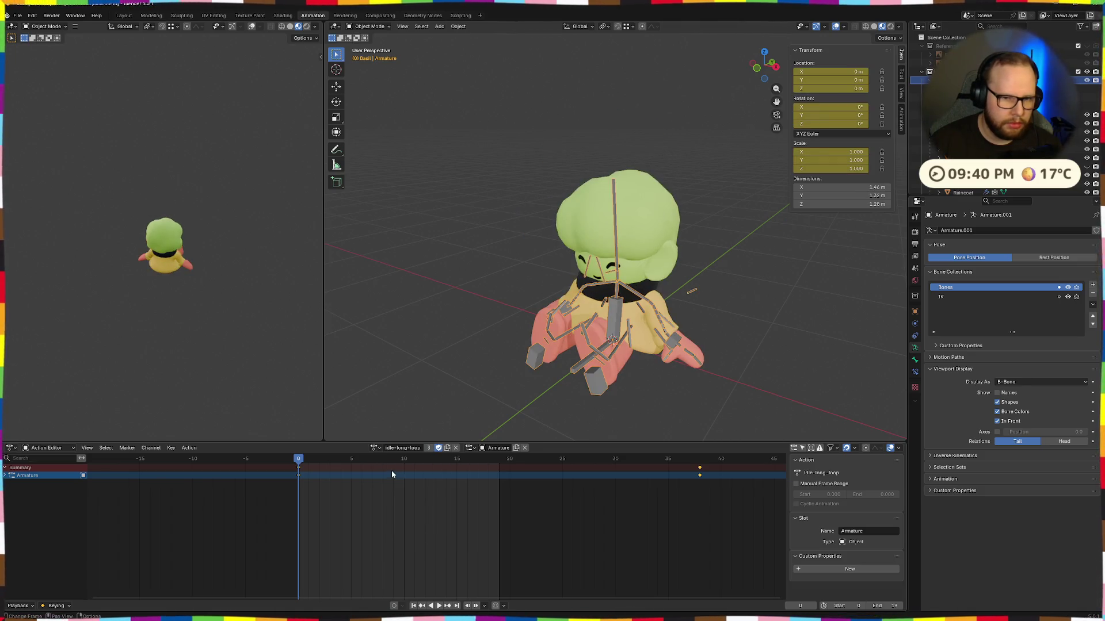
{"action": "left_click", "coordinate": [377, 448]}
{"action": "left_click", "coordinate": [389, 478]}
{"action": "left_click", "coordinate": [378, 447]}
{"action": "left_click", "coordinate": [384, 487]}
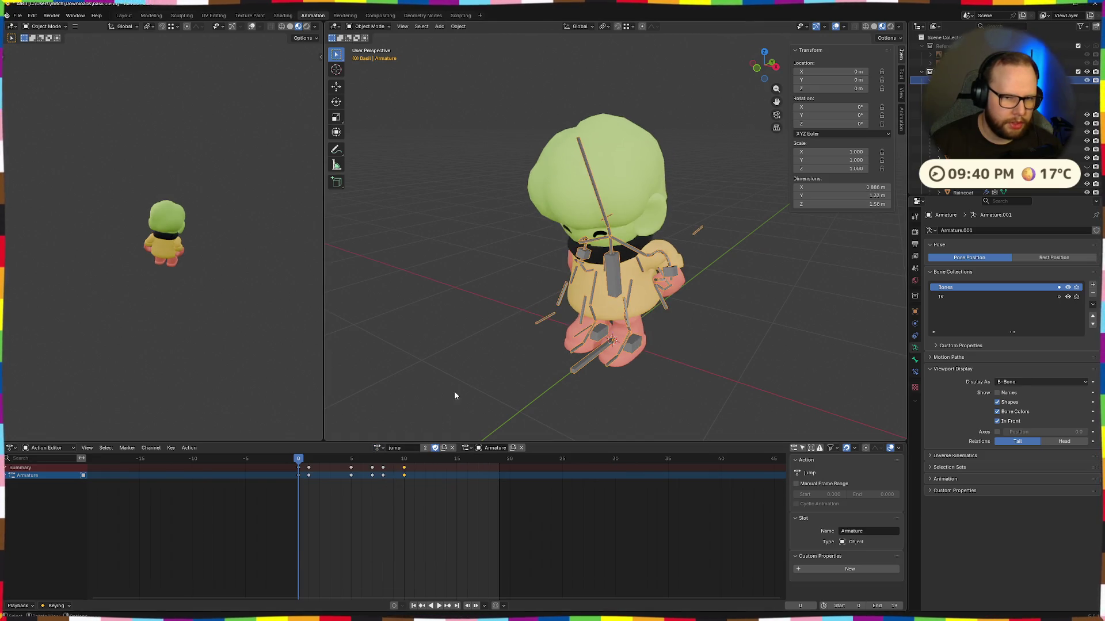
{"action": "key", "text": "space"}
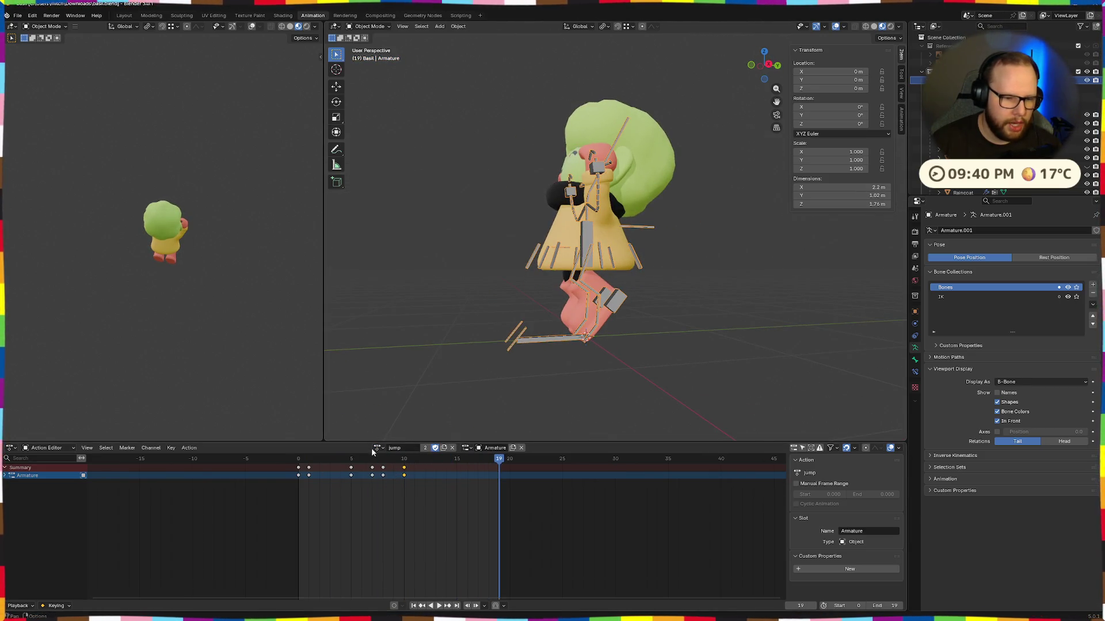
{"action": "left_click", "coordinate": [379, 447]}
{"action": "left_click", "coordinate": [393, 505]}
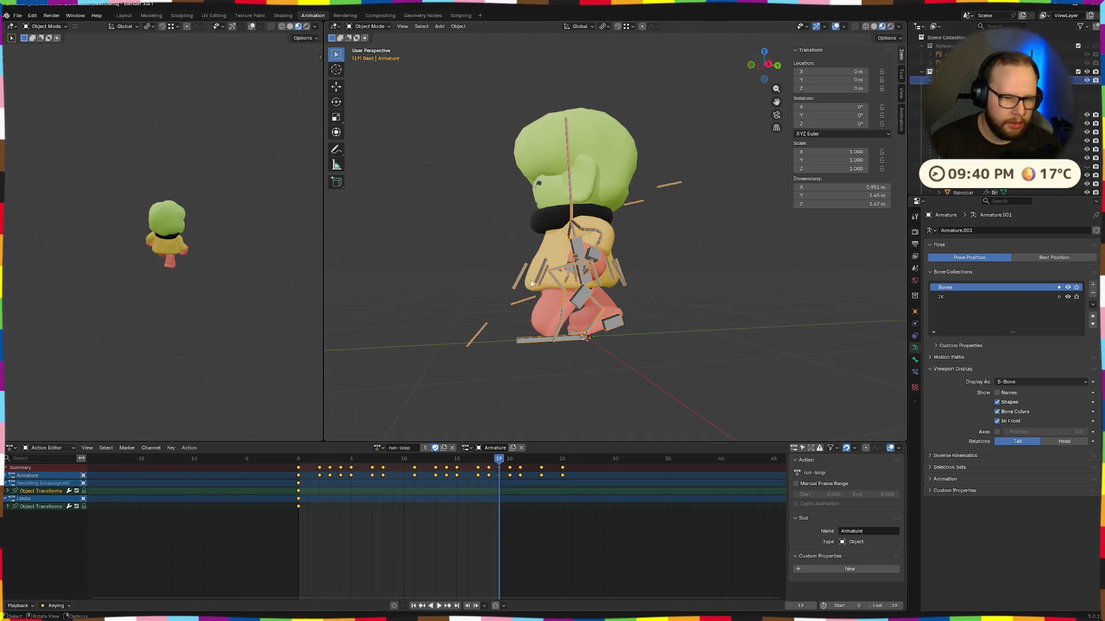
Step: Play run-loop, extend the scene end frame from 19 to 25, and replay it
{"action": "scroll", "coordinate": [637, 275], "scroll_direction": "up", "scroll_amount": 6}
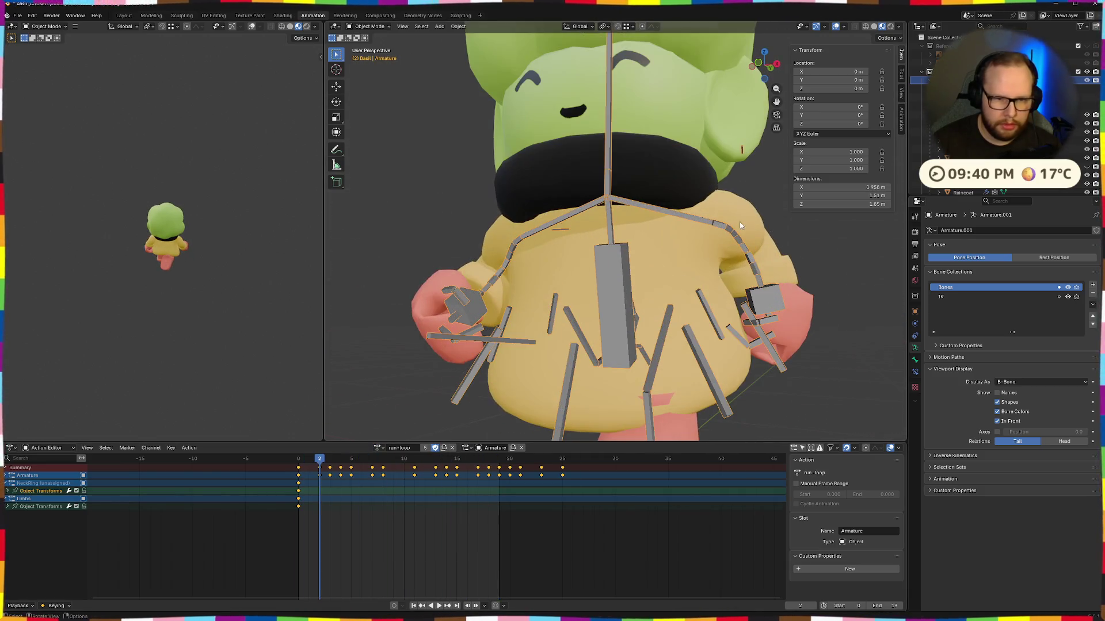
{"action": "mouse_move", "coordinate": [691, 293]}
{"action": "left_mouse_down"}
{"action": "mouse_move", "coordinate": [705, 274]}
{"action": "mouse_move", "coordinate": [799, 297]}
{"action": "mouse_move", "coordinate": [769, 288]}
{"action": "left_mouse_up"}
{"action": "scroll", "coordinate": [799, 297], "scroll_direction": "down", "scroll_amount": 5}
{"action": "key", "text": "space"}
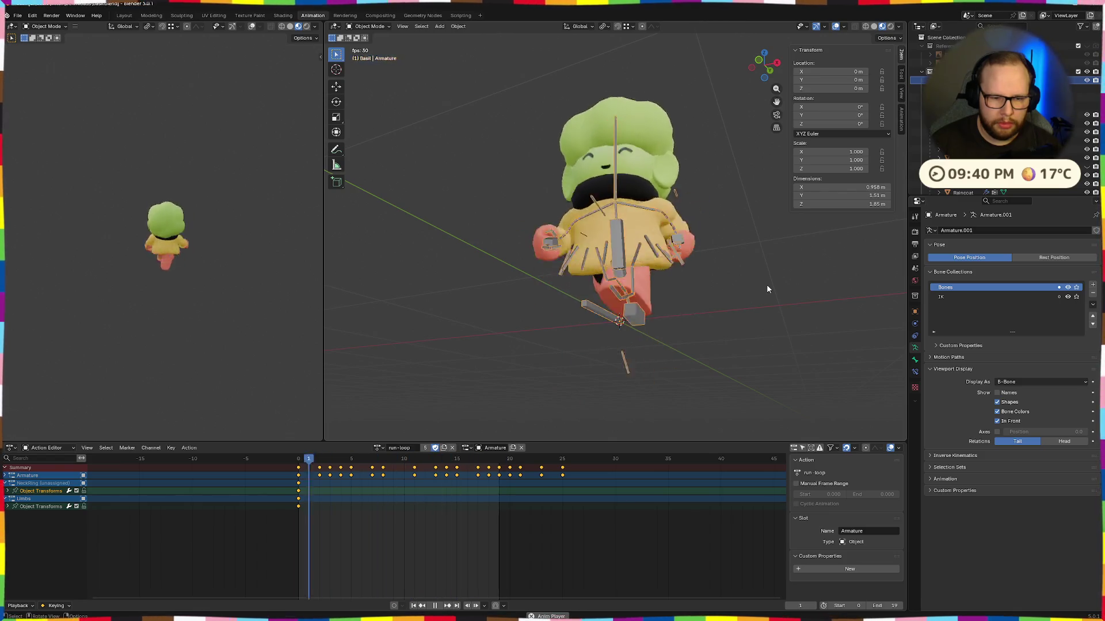
{"action": "key", "text": "space"}
{"action": "scroll", "coordinate": [585, 480], "scroll_direction": "down", "scroll_amount": 1}
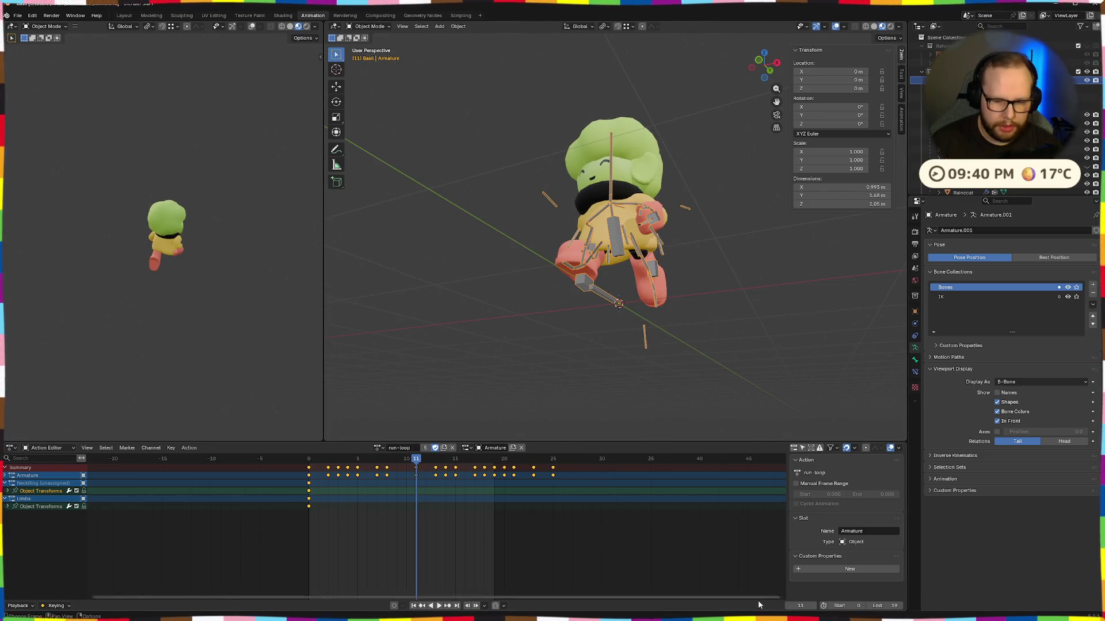
{"action": "mouse_move", "coordinate": [888, 610]}
{"action": "left_mouse_down"}
{"action": "mouse_move", "coordinate": [912, 610]}
{"action": "mouse_move", "coordinate": [902, 610]}
{"action": "left_mouse_up"}
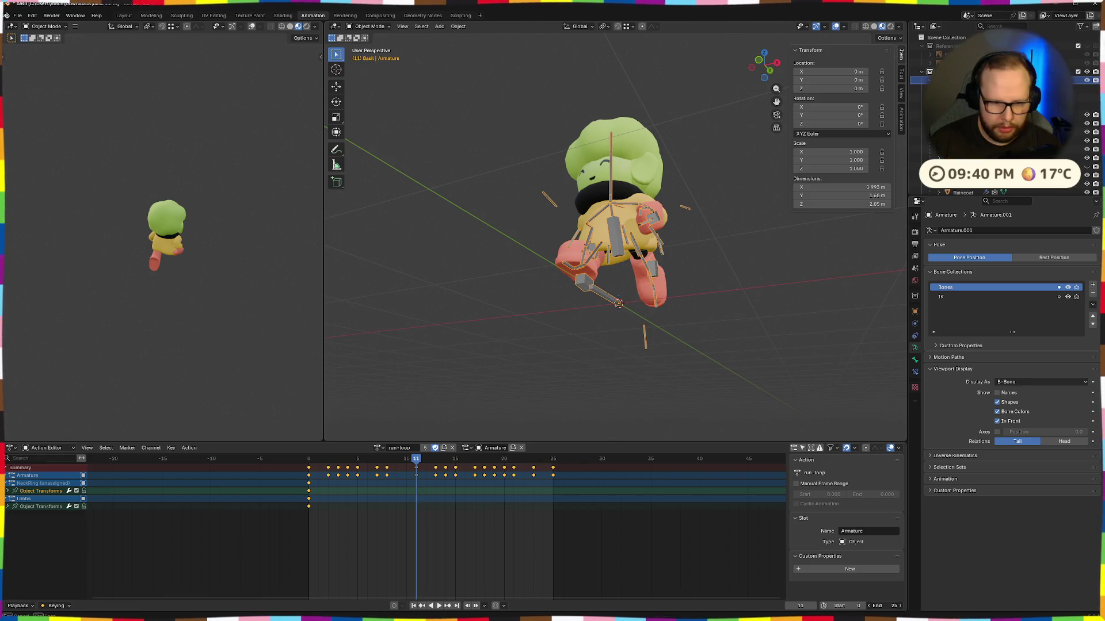
{"action": "key", "text": "space"}
{"action": "left_click_drag", "start_coordinate": [656, 414], "coordinate": [660, 390]}
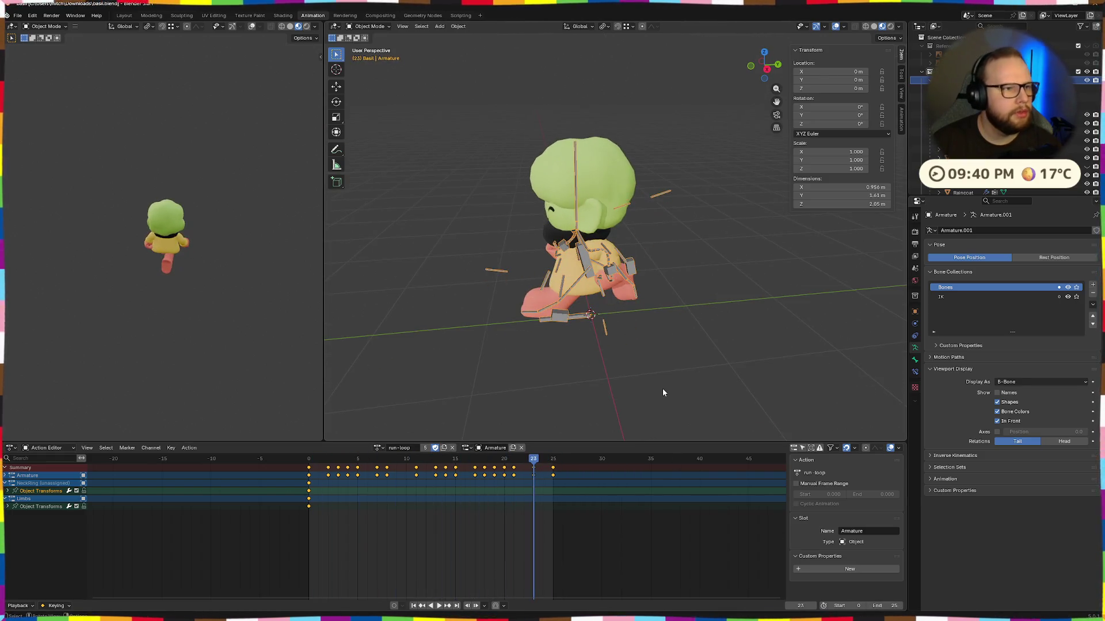
Step: Export the animated character through File > Export > glTF 2.0 as basil.glb in Downloads
{"action": "left_click", "coordinate": [17, 16]}
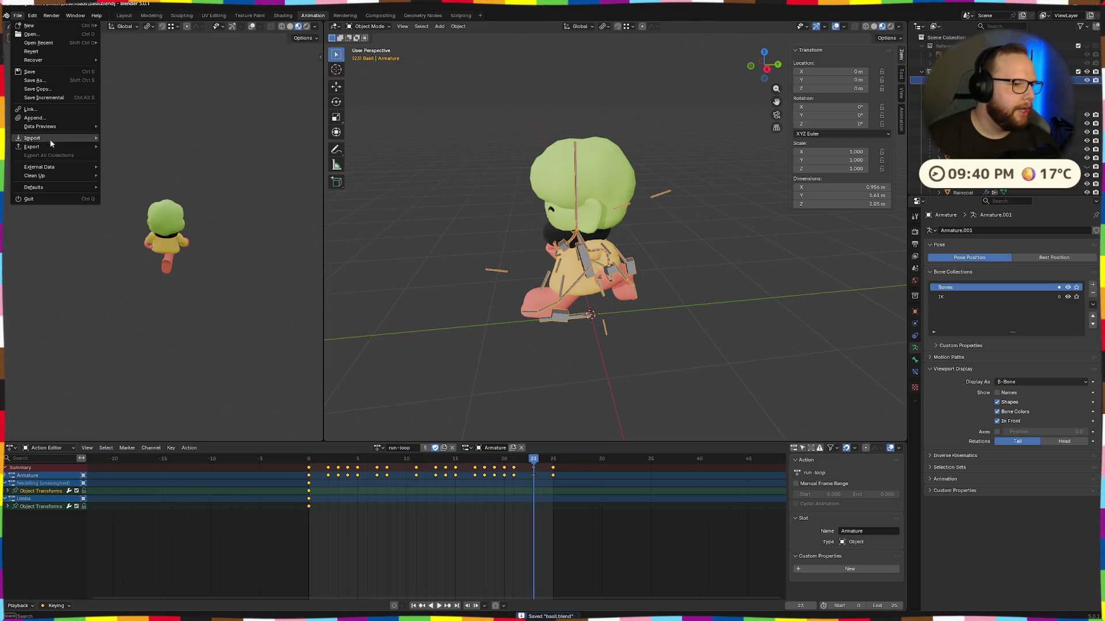
{"action": "mouse_move", "coordinate": [51, 147]}
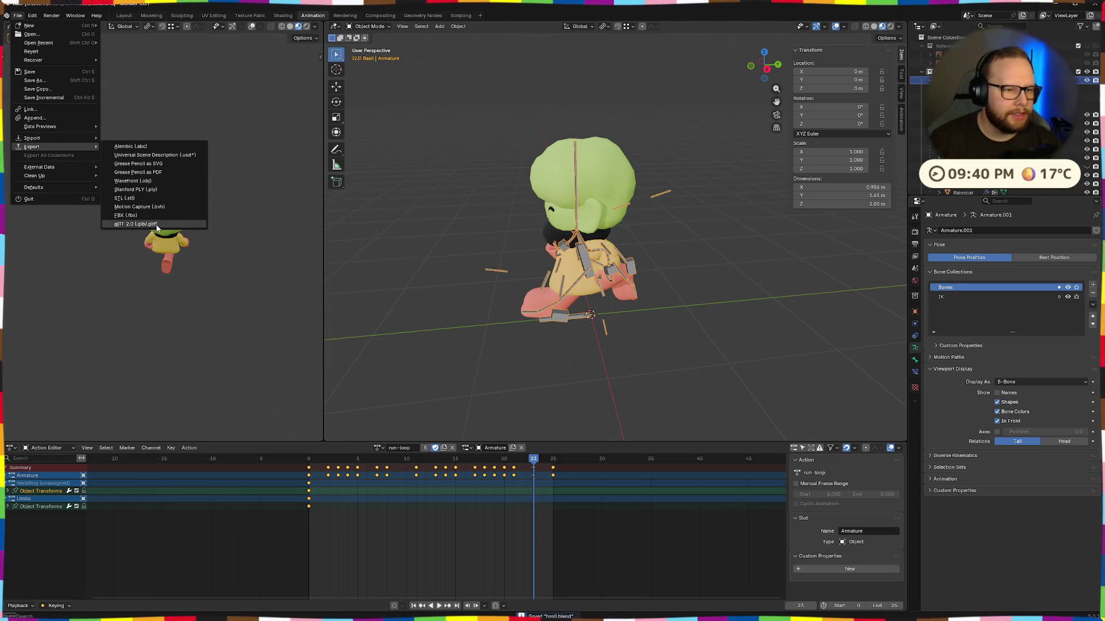
{"action": "left_click", "coordinate": [156, 225]}
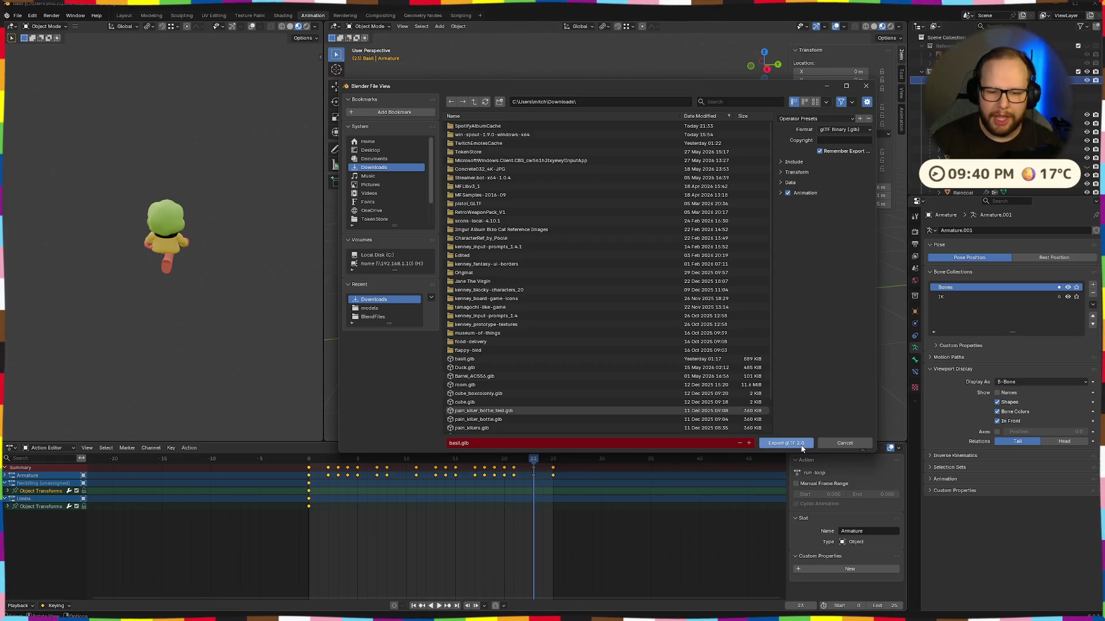
{"action": "left_click", "coordinate": [786, 443]}
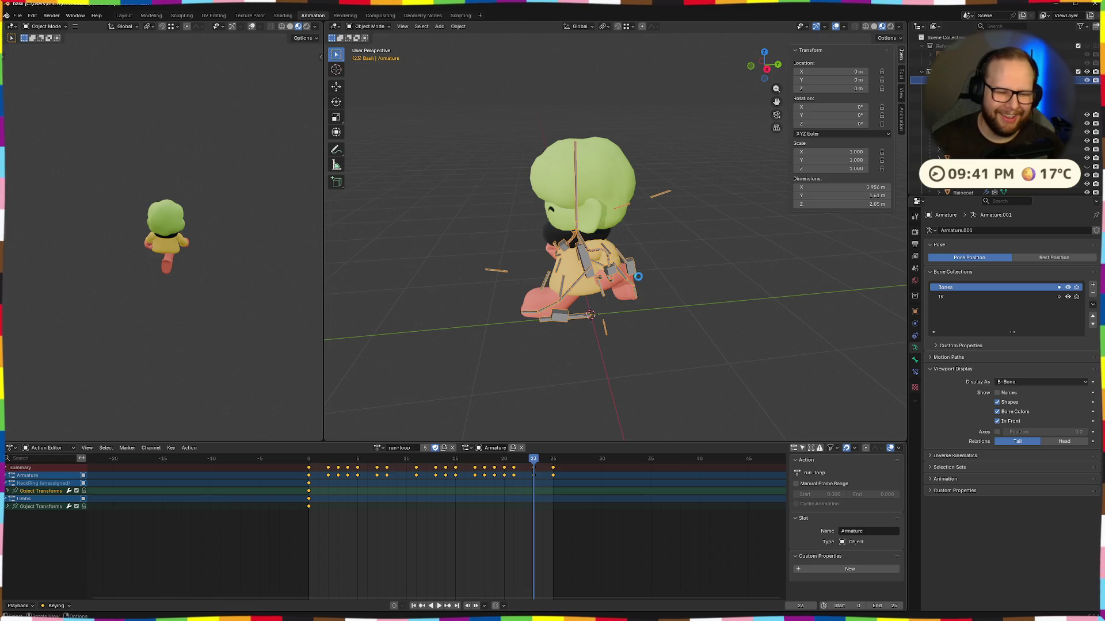
{"action": "scroll", "coordinate": [520, 318], "scroll_direction": "down", "scroll_amount": 4}
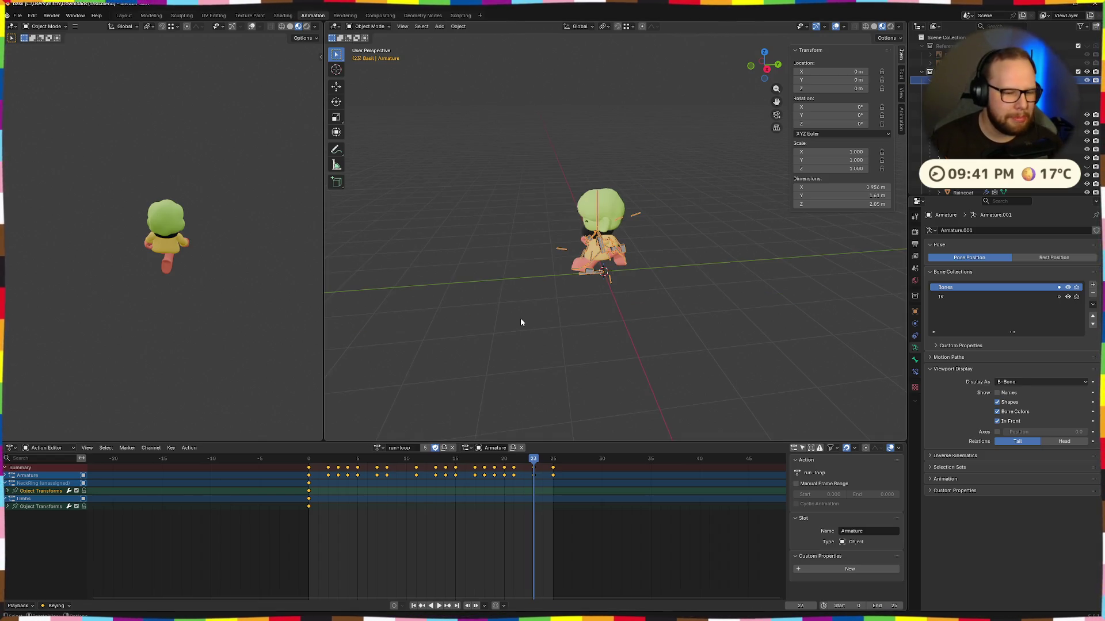
{"action": "left_click_drag", "start_coordinate": [515, 315], "coordinate": [584, 315]}
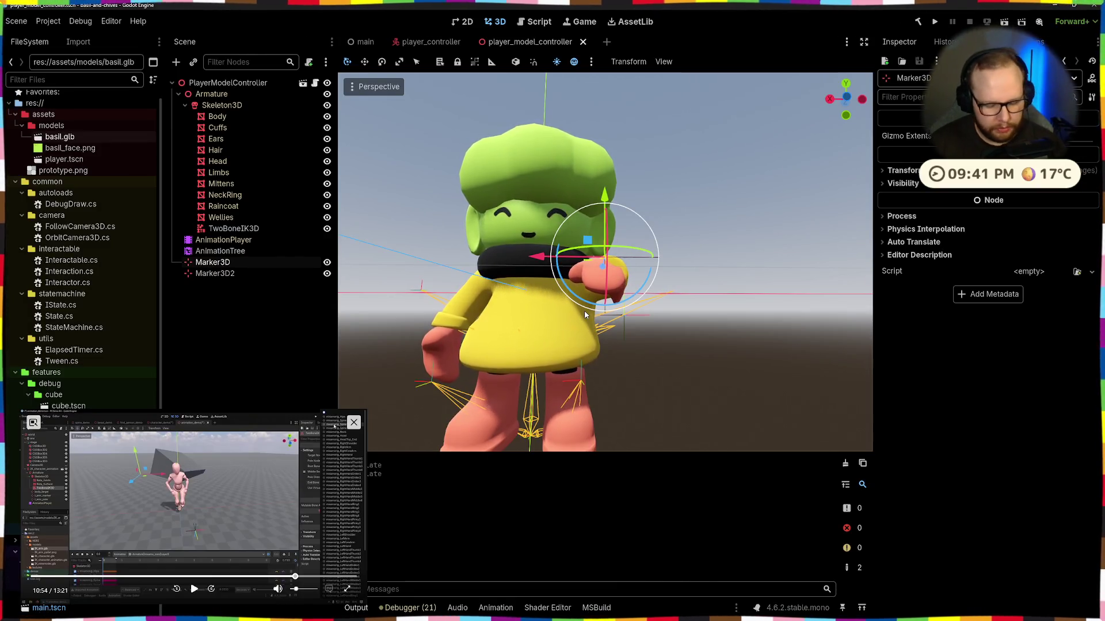
Step: Confirm basil.glb (888 KB) is in Downloads via File Explorer, close it, and clear Godot's output log
{"action": "key", "text": "super+e"}
{"action": "left_click", "coordinate": [451, 335]}
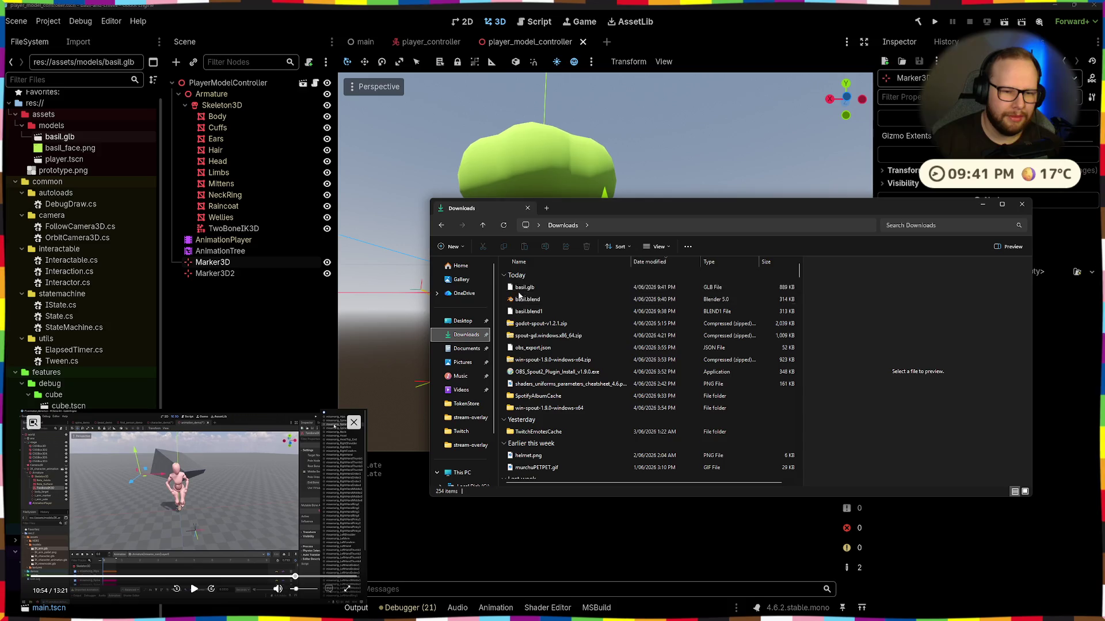
{"action": "left_click", "coordinate": [524, 287]}
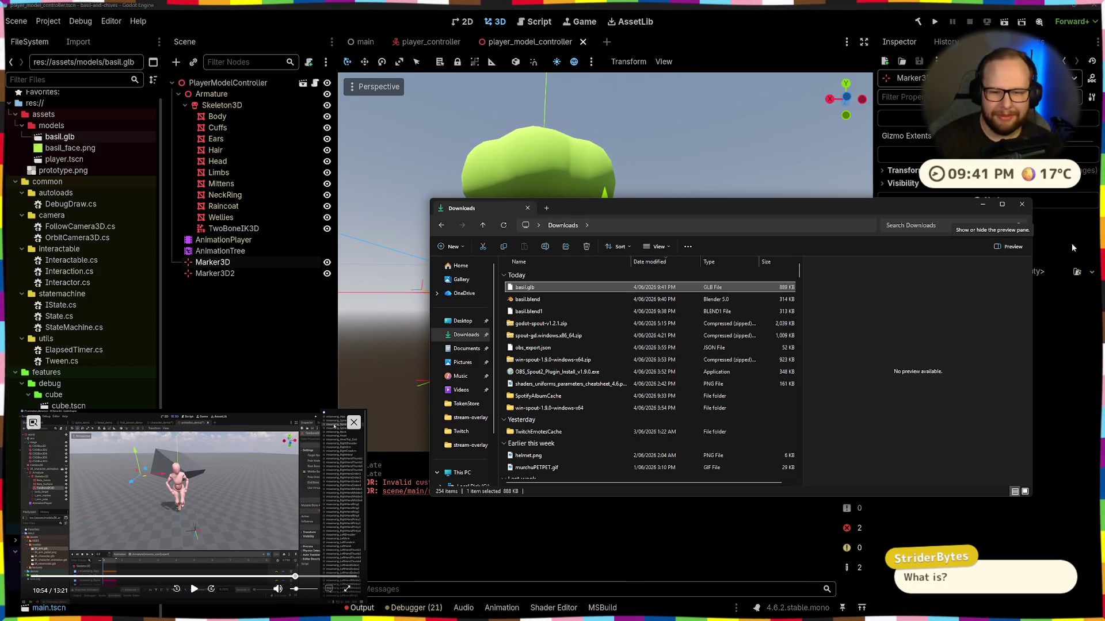
{"action": "left_click", "coordinate": [1022, 205]}
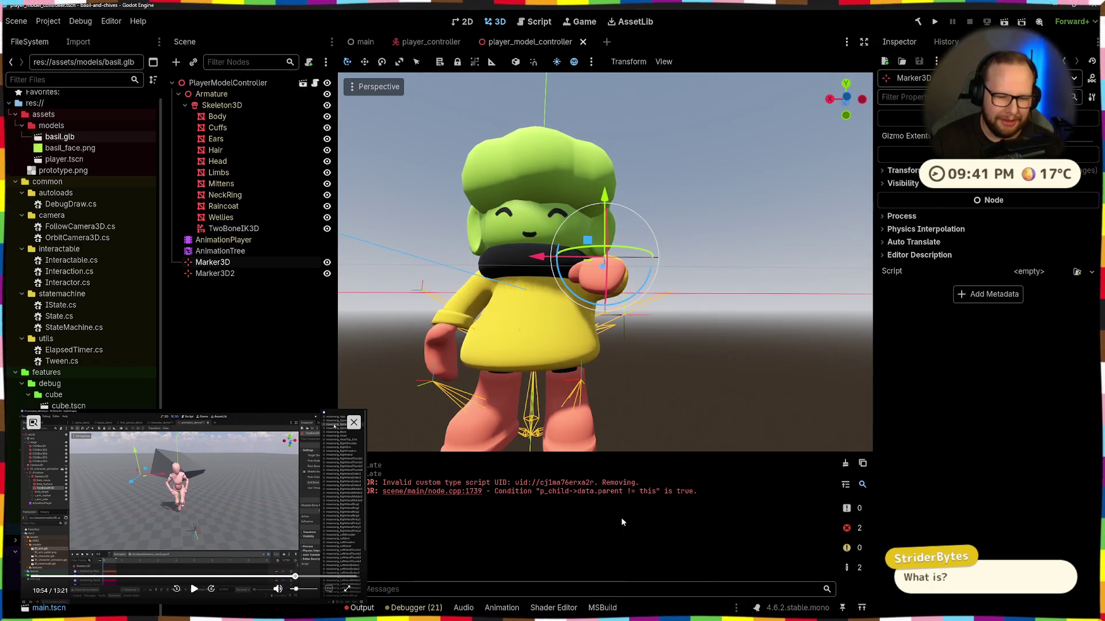
{"action": "left_click", "coordinate": [845, 464]}
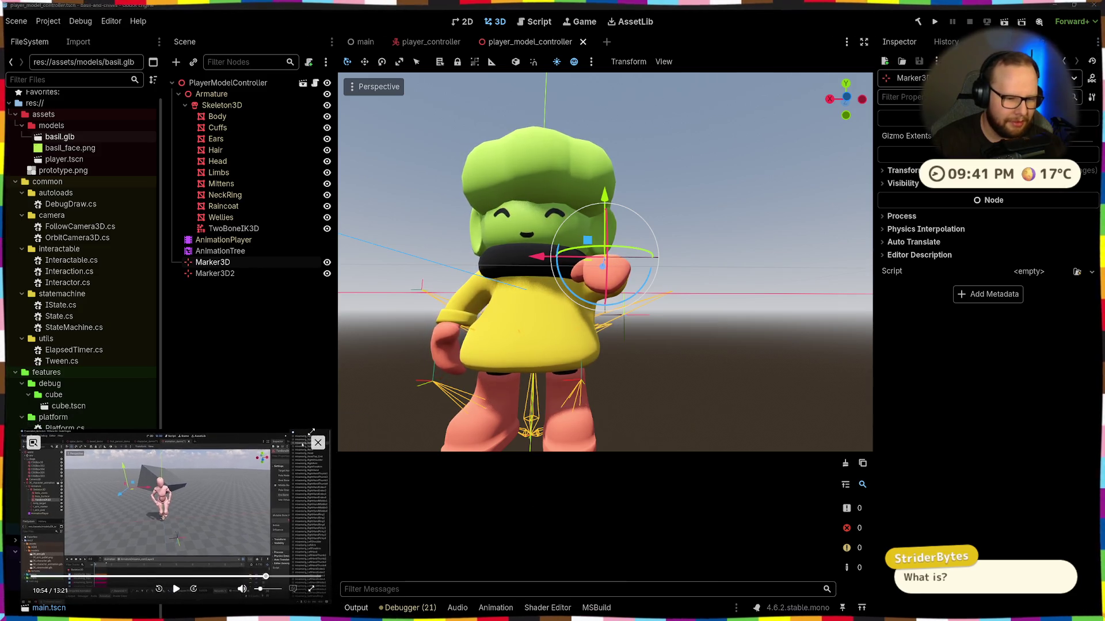
Step: Open basil.glb's Advanced Import Settings and browse its scene tree, meshes and materials
{"action": "double_click", "coordinate": [59, 136]}
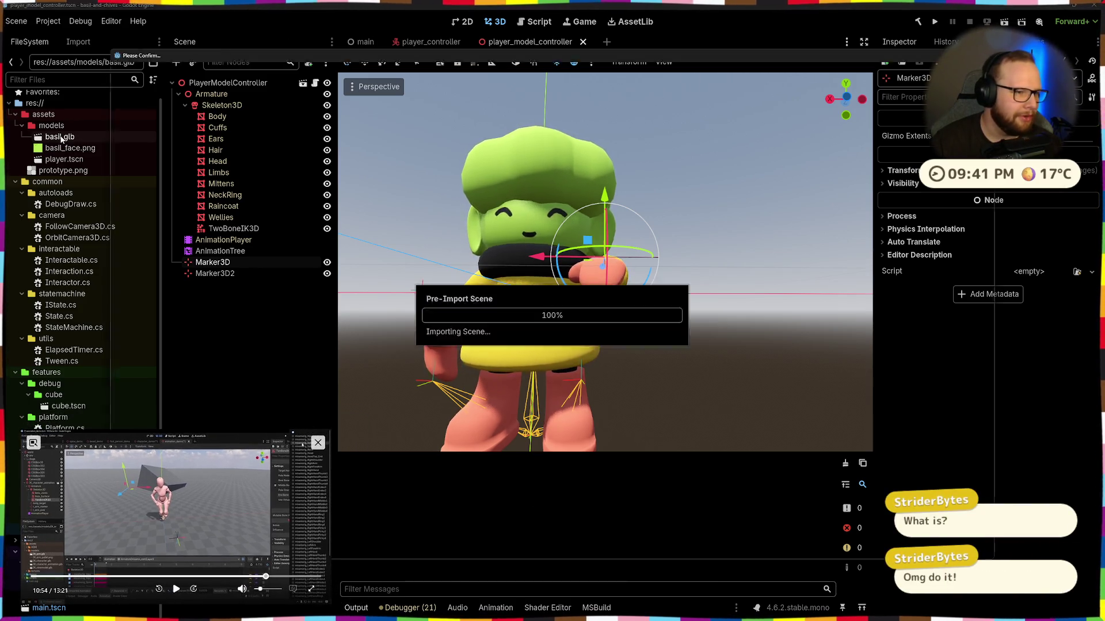
{"action": "scroll", "coordinate": [572, 389], "scroll_direction": "down", "scroll_amount": 5}
{"action": "mouse_move", "coordinate": [571, 389]}
{"action": "left_mouse_down"}
{"action": "mouse_move", "coordinate": [569, 275]}
{"action": "mouse_move", "coordinate": [276, 378]}
{"action": "left_mouse_up"}
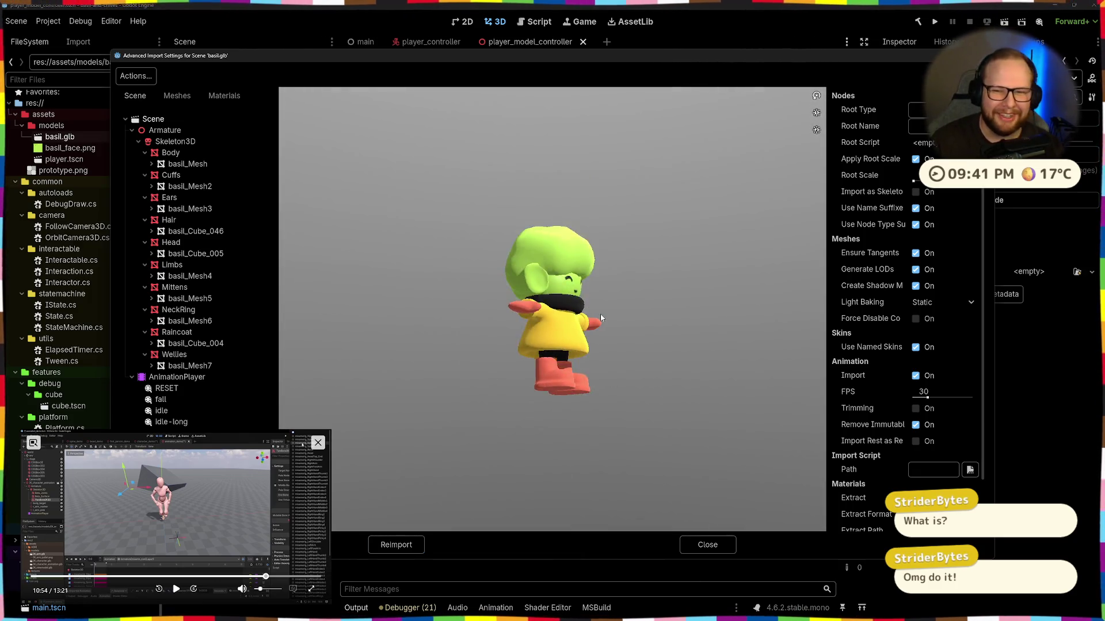
{"action": "left_click", "coordinate": [183, 96]}
{"action": "left_click", "coordinate": [224, 96]}
{"action": "left_click", "coordinate": [131, 96]}
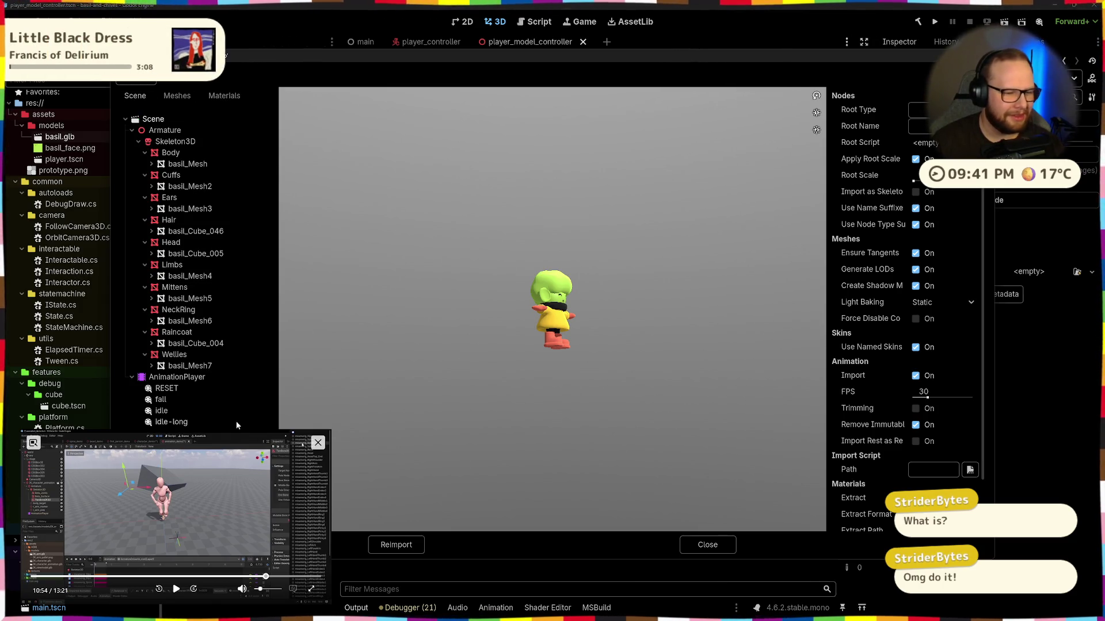
Step: Preview the fall and idle-long animations, then reimport basil.glb
{"action": "left_click", "coordinate": [161, 400]}
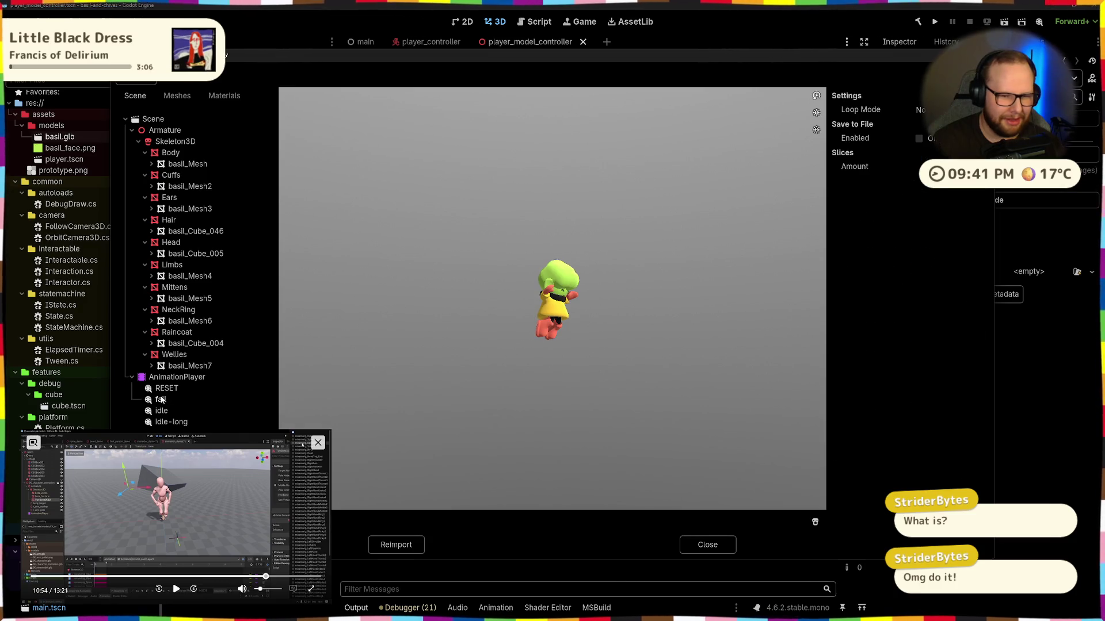
{"action": "left_click", "coordinate": [166, 423]}
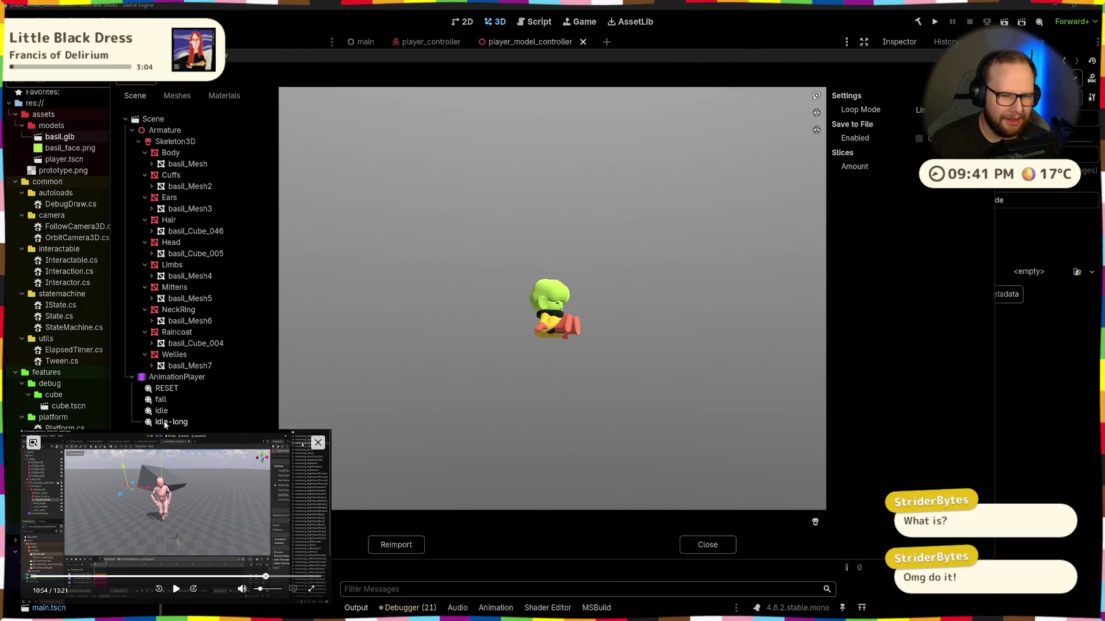
{"action": "left_click", "coordinate": [397, 545]}
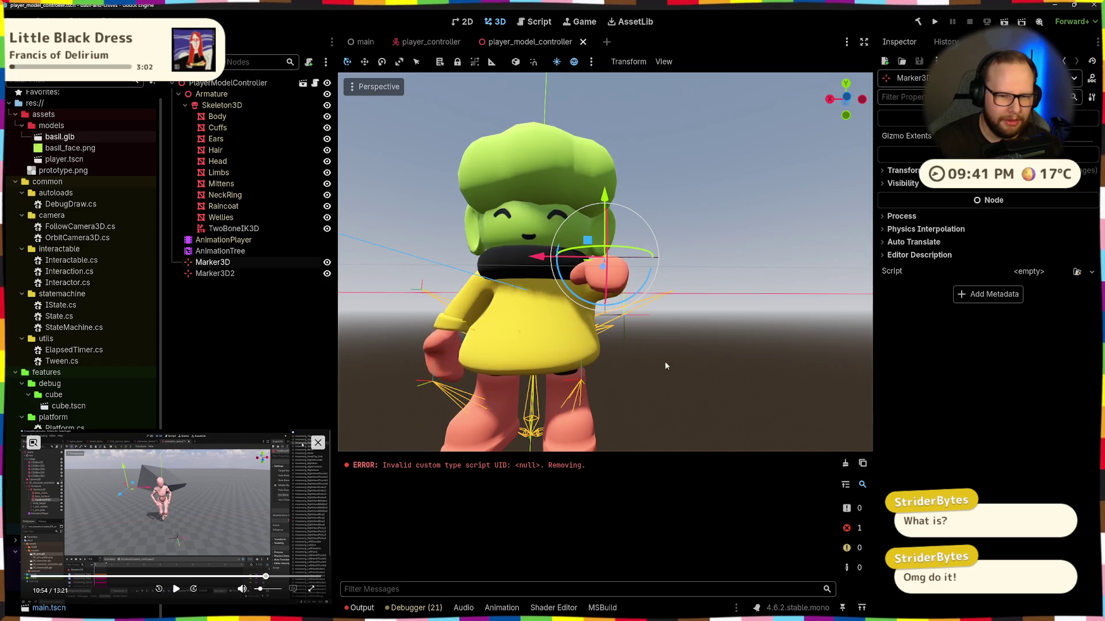
Step: Move the Marker3D hand target up beside the character's head, adjusting its height and sideways position
{"action": "mouse_move", "coordinate": [592, 331]}
{"action": "left_mouse_down"}
{"action": "mouse_move", "coordinate": [596, 374]}
{"action": "mouse_move", "coordinate": [703, 482]}
{"action": "left_mouse_up"}
{"action": "scroll", "coordinate": [605, 311], "scroll_direction": "up", "scroll_amount": 3}
{"action": "left_click_drag", "start_coordinate": [605, 312], "coordinate": [540, 370]}
{"action": "mouse_move", "coordinate": [510, 247]}
{"action": "left_mouse_down"}
{"action": "mouse_move", "coordinate": [512, 311]}
{"action": "mouse_move", "coordinate": [514, 139]}
{"action": "mouse_move", "coordinate": [502, 86]}
{"action": "mouse_move", "coordinate": [464, 105]}
{"action": "mouse_move", "coordinate": [466, 420]}
{"action": "mouse_move", "coordinate": [468, 395]}
{"action": "mouse_move", "coordinate": [481, 397]}
{"action": "left_mouse_up"}
{"action": "mouse_move", "coordinate": [509, 339]}
{"action": "left_mouse_down"}
{"action": "mouse_move", "coordinate": [603, 344]}
{"action": "mouse_move", "coordinate": [477, 340]}
{"action": "left_mouse_up"}
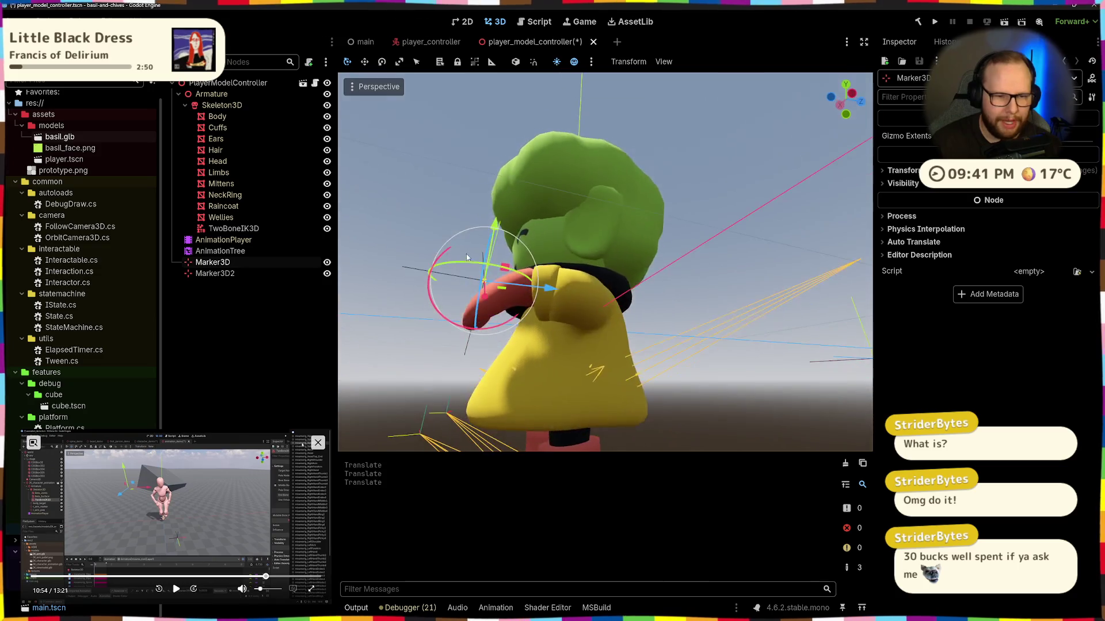
{"action": "left_click_drag", "start_coordinate": [489, 271], "coordinate": [513, 255]}
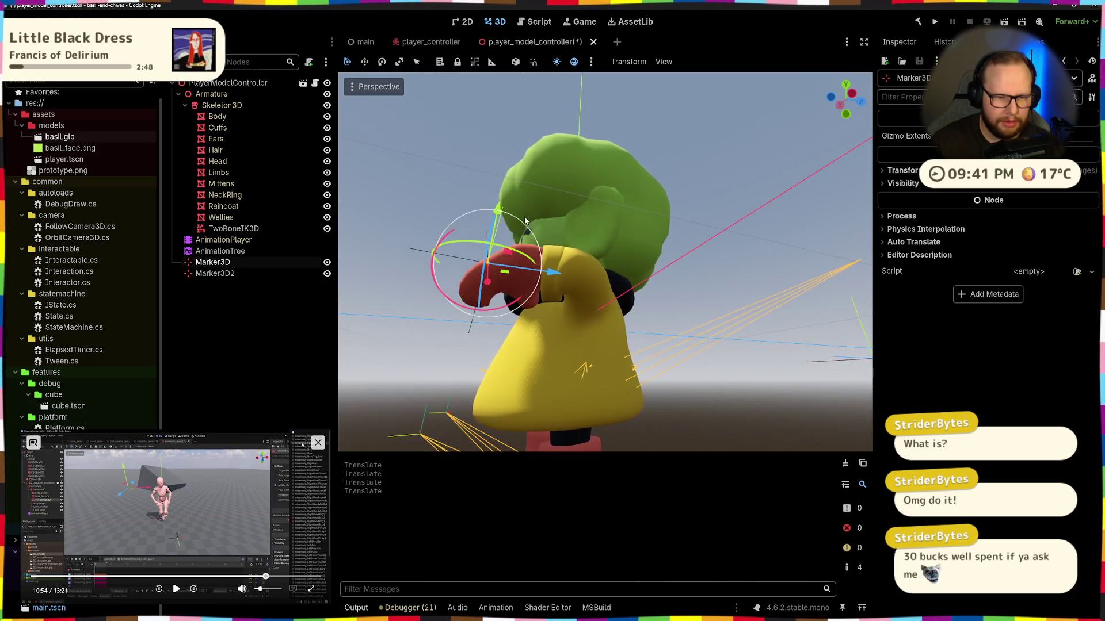
{"action": "mouse_move", "coordinate": [489, 323]}
{"action": "left_mouse_down"}
{"action": "mouse_move", "coordinate": [575, 329]}
{"action": "mouse_move", "coordinate": [539, 344]}
{"action": "mouse_move", "coordinate": [604, 344]}
{"action": "left_mouse_up"}
{"action": "mouse_move", "coordinate": [741, 344]}
{"action": "left_mouse_down"}
{"action": "mouse_move", "coordinate": [816, 292]}
{"action": "mouse_move", "coordinate": [764, 331]}
{"action": "mouse_move", "coordinate": [742, 325]}
{"action": "left_mouse_up"}
Step: Reposition Marker3D2, the other IK target, along its Z and vertical axes
{"action": "left_click", "coordinate": [816, 292]}
{"action": "mouse_move", "coordinate": [863, 328]}
{"action": "left_mouse_down"}
{"action": "mouse_move", "coordinate": [618, 351]}
{"action": "mouse_move", "coordinate": [777, 345]}
{"action": "mouse_move", "coordinate": [699, 344]}
{"action": "left_mouse_up"}
{"action": "left_click_drag", "start_coordinate": [641, 269], "coordinate": [659, 145]}
{"action": "left_click_drag", "start_coordinate": [712, 231], "coordinate": [751, 232]}
{"action": "mouse_move", "coordinate": [699, 170]}
{"action": "left_mouse_down"}
{"action": "mouse_move", "coordinate": [698, 265]}
{"action": "mouse_move", "coordinate": [682, 311]}
{"action": "mouse_move", "coordinate": [688, 267]}
{"action": "left_mouse_up"}
{"action": "mouse_move", "coordinate": [746, 335]}
{"action": "left_mouse_down"}
{"action": "mouse_move", "coordinate": [753, 343]}
{"action": "mouse_move", "coordinate": [699, 360]}
{"action": "left_mouse_up"}
{"action": "mouse_move", "coordinate": [639, 288]}
{"action": "left_mouse_down"}
{"action": "mouse_move", "coordinate": [636, 176]}
{"action": "mouse_move", "coordinate": [641, 249]}
{"action": "left_mouse_up"}
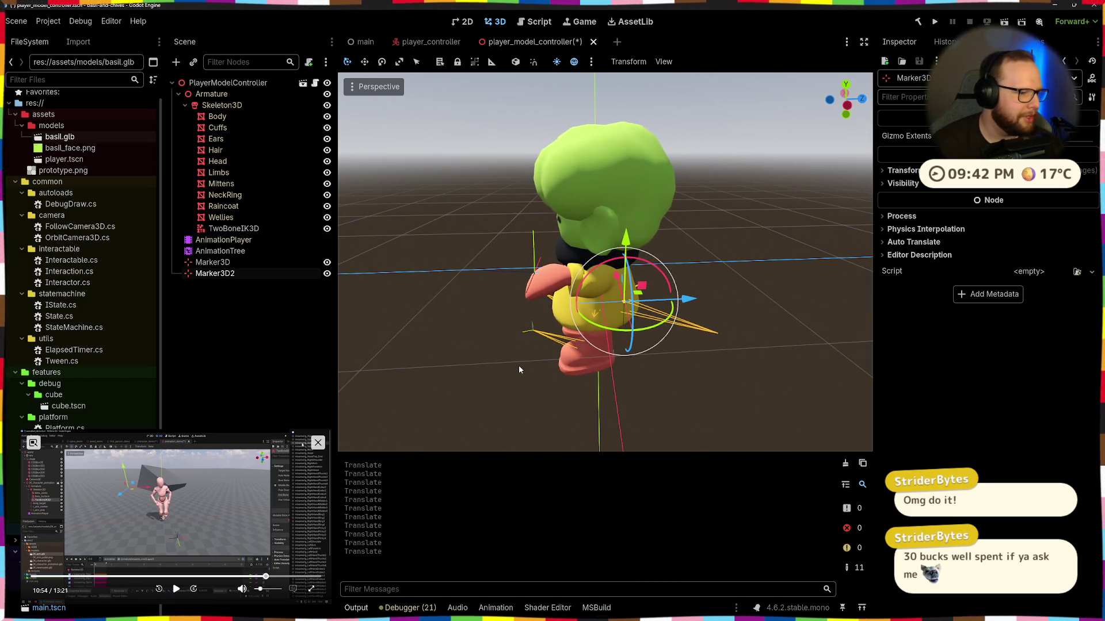
Step: Move the neck Marker3D target left and back so the head follows
{"action": "left_click_drag", "start_coordinate": [491, 387], "coordinate": [683, 337]}
{"action": "scroll", "coordinate": [621, 351], "scroll_direction": "up", "scroll_amount": 4}
{"action": "mouse_move", "coordinate": [619, 348]}
{"action": "left_mouse_down"}
{"action": "mouse_move", "coordinate": [665, 358]}
{"action": "mouse_move", "coordinate": [616, 377]}
{"action": "mouse_move", "coordinate": [561, 279]}
{"action": "left_mouse_up"}
{"action": "scroll", "coordinate": [616, 378], "scroll_direction": "down", "scroll_amount": 3}
{"action": "left_click", "coordinate": [561, 279]}
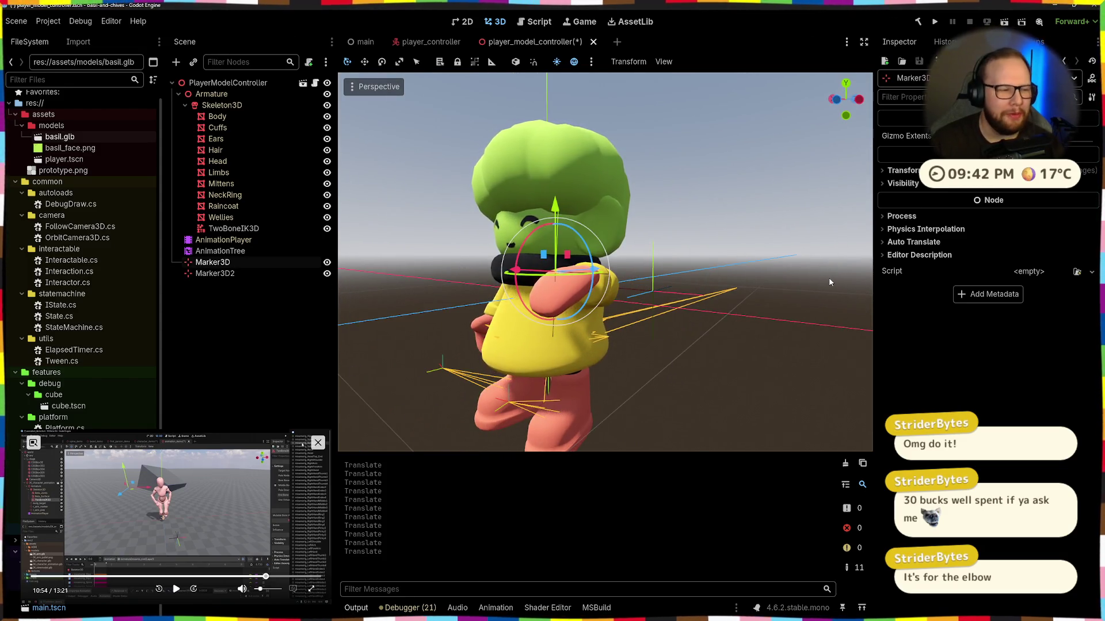
{"action": "left_click_drag", "start_coordinate": [830, 282], "coordinate": [617, 329]}
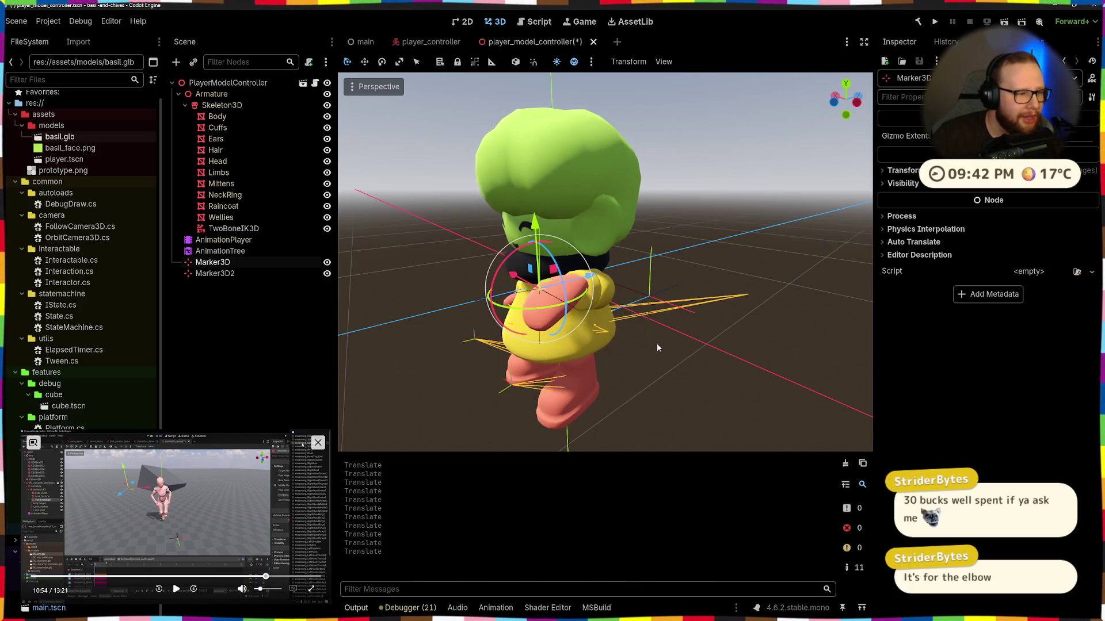
{"action": "mouse_move", "coordinate": [631, 340]}
{"action": "left_mouse_down"}
{"action": "mouse_move", "coordinate": [668, 336]}
{"action": "mouse_move", "coordinate": [602, 281]}
{"action": "mouse_move", "coordinate": [653, 292]}
{"action": "mouse_move", "coordinate": [639, 305]}
{"action": "mouse_move", "coordinate": [656, 322]}
{"action": "mouse_move", "coordinate": [662, 221]}
{"action": "mouse_move", "coordinate": [547, 213]}
{"action": "mouse_move", "coordinate": [639, 207]}
{"action": "mouse_move", "coordinate": [748, 284]}
{"action": "left_mouse_up"}
{"action": "mouse_move", "coordinate": [557, 236]}
{"action": "left_mouse_down"}
{"action": "mouse_move", "coordinate": [454, 210]}
{"action": "mouse_move", "coordinate": [541, 210]}
{"action": "mouse_move", "coordinate": [613, 279]}
{"action": "mouse_move", "coordinate": [671, 272]}
{"action": "mouse_move", "coordinate": [655, 241]}
{"action": "left_mouse_up"}
{"action": "left_click", "coordinate": [612, 266]}
{"action": "left_click", "coordinate": [614, 282]}
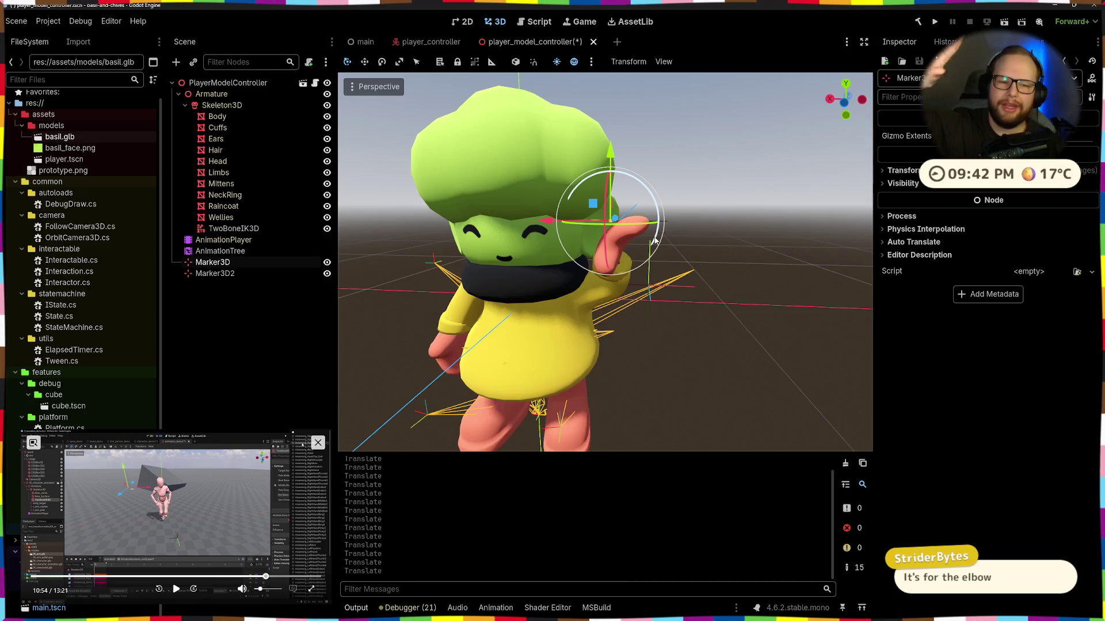
{"action": "left_click", "coordinate": [288, 232]}
Step: Try +X and then -X pole directions on the arm IK and check the elbow from behind
{"action": "left_click", "coordinate": [1018, 224]}
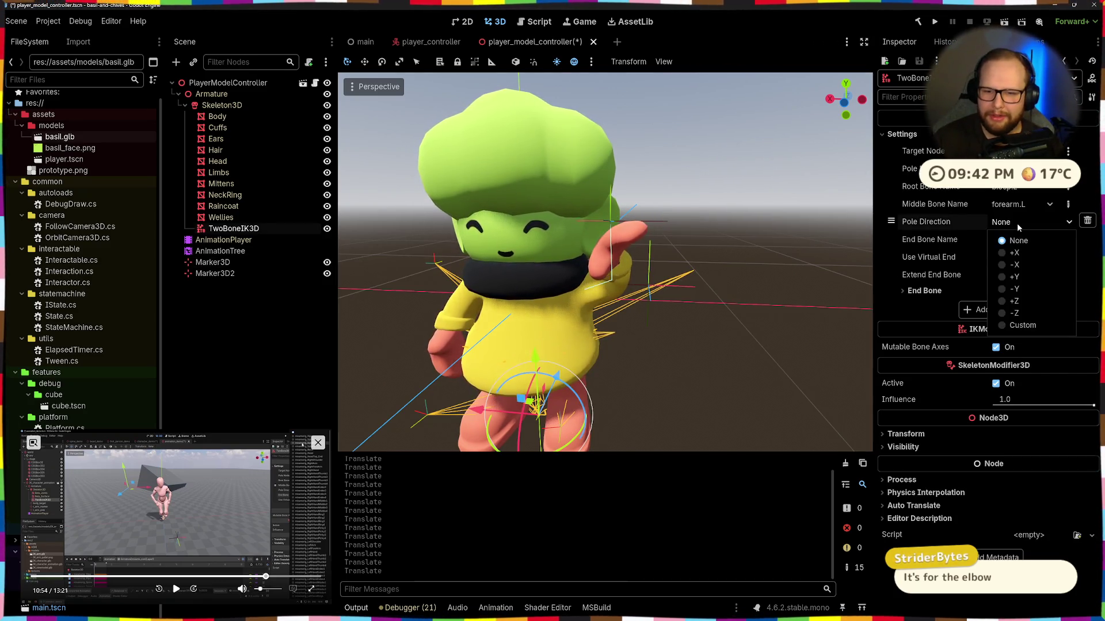
{"action": "left_click", "coordinate": [1009, 253]}
{"action": "left_click", "coordinate": [1030, 222]}
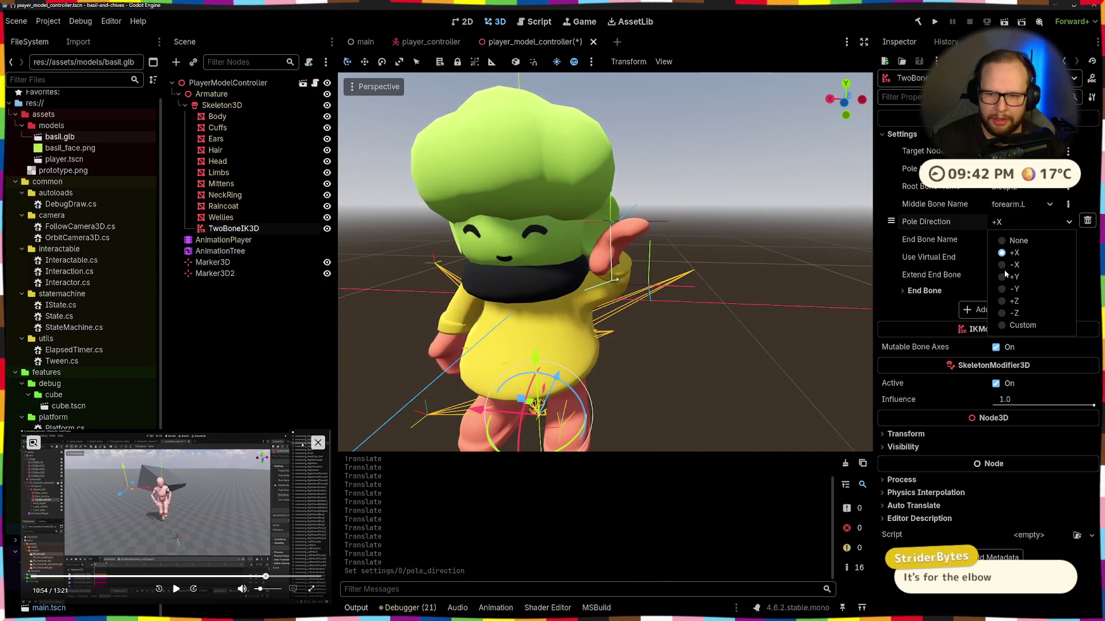
{"action": "left_click", "coordinate": [1014, 265]}
{"action": "mouse_move", "coordinate": [472, 311]}
{"action": "left_mouse_down"}
{"action": "mouse_move", "coordinate": [523, 305]}
{"action": "mouse_move", "coordinate": [538, 318]}
{"action": "mouse_move", "coordinate": [569, 288]}
{"action": "mouse_move", "coordinate": [581, 242]}
{"action": "mouse_move", "coordinate": [613, 236]}
{"action": "mouse_move", "coordinate": [575, 282]}
{"action": "mouse_move", "coordinate": [553, 274]}
{"action": "mouse_move", "coordinate": [747, 164]}
{"action": "left_mouse_up"}
{"action": "left_click", "coordinate": [580, 233]}
Step: Set the TwoBoneIK3D pole direction to -Y after trying +Y
{"action": "left_click", "coordinate": [242, 228]}
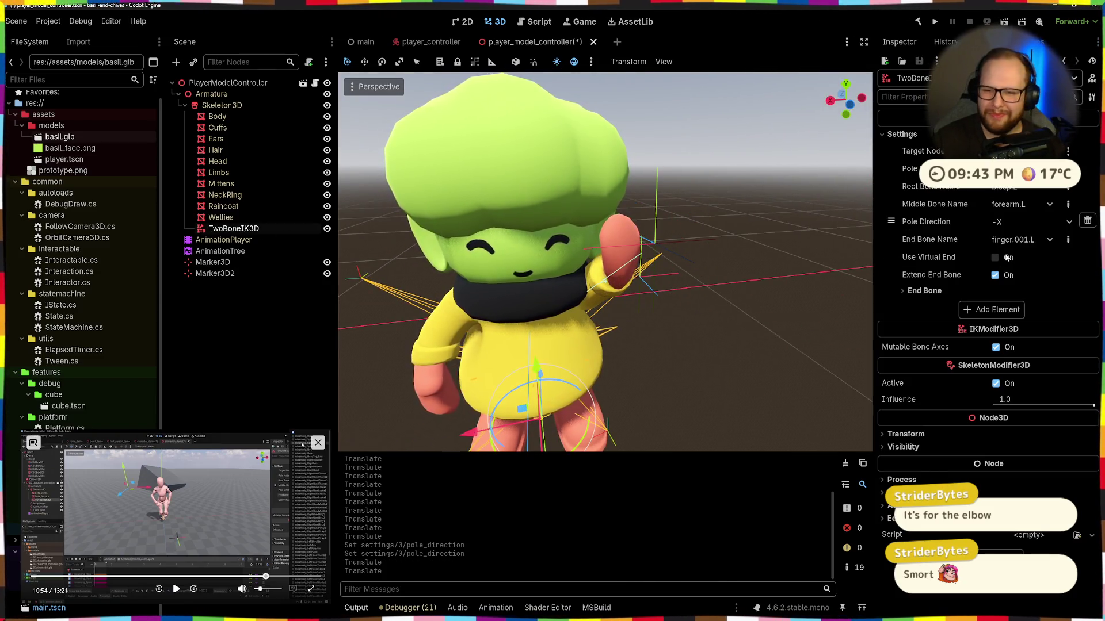
{"action": "left_click", "coordinate": [1013, 221]}
{"action": "left_click", "coordinate": [1004, 264]}
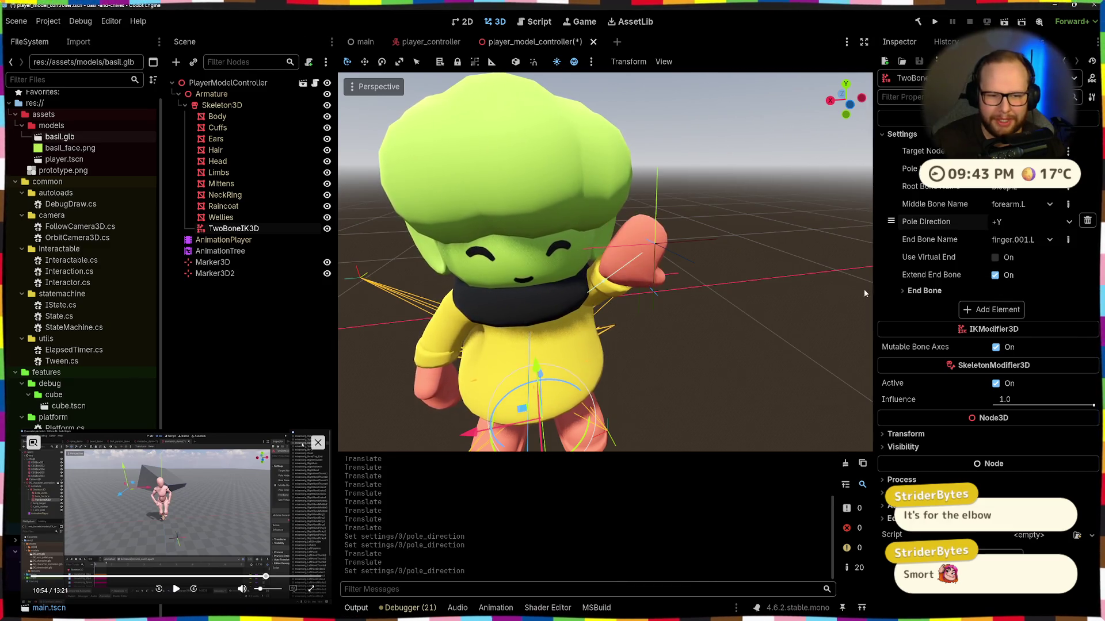
{"action": "left_click", "coordinate": [1013, 222]}
{"action": "left_click", "coordinate": [1004, 278]}
Step: Move the Marker3D hand target down along Y and along X, undoing a trial rotation
{"action": "mouse_move", "coordinate": [725, 259]}
{"action": "left_mouse_down"}
{"action": "mouse_move", "coordinate": [684, 252]}
{"action": "mouse_move", "coordinate": [607, 275]}
{"action": "left_mouse_up"}
{"action": "left_click", "coordinate": [550, 223]}
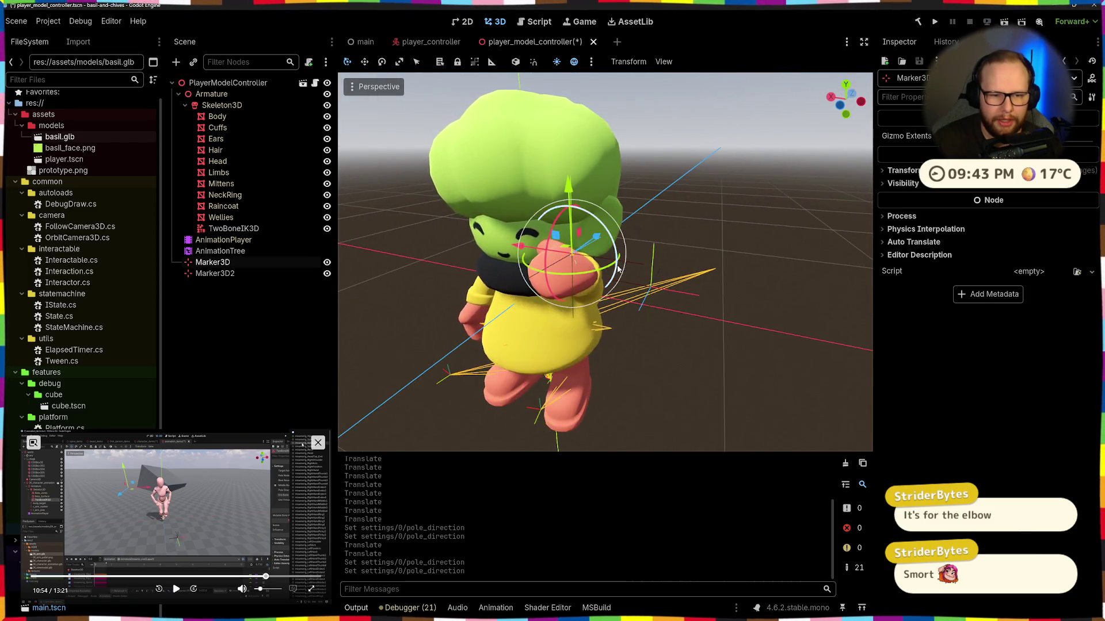
{"action": "mouse_move", "coordinate": [550, 224]}
{"action": "left_mouse_down"}
{"action": "mouse_move", "coordinate": [528, 257]}
{"action": "mouse_move", "coordinate": [495, 276]}
{"action": "left_mouse_up"}
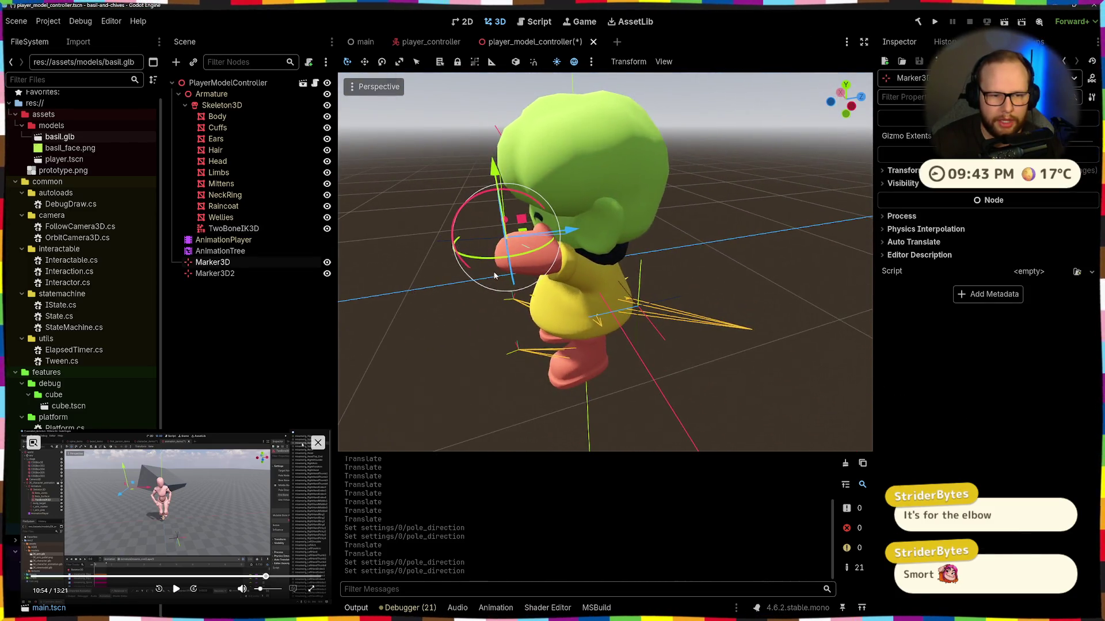
{"action": "left_click", "coordinate": [537, 231]}
{"action": "left_click_drag", "start_coordinate": [537, 231], "coordinate": [538, 229]}
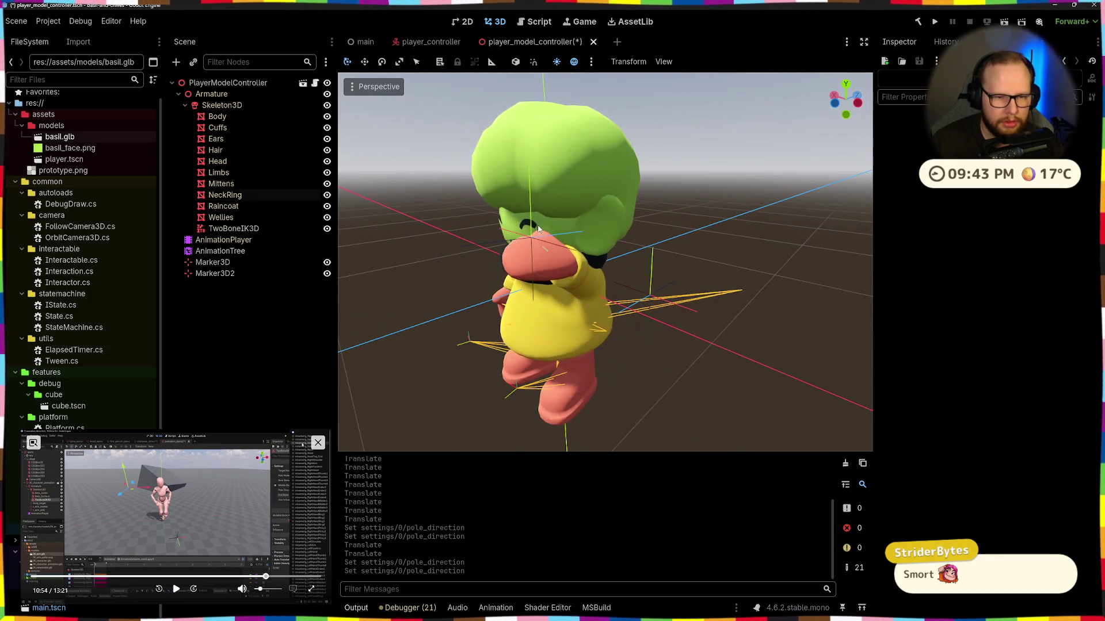
{"action": "left_click", "coordinate": [538, 229]}
{"action": "left_click_drag", "start_coordinate": [648, 304], "coordinate": [564, 285]}
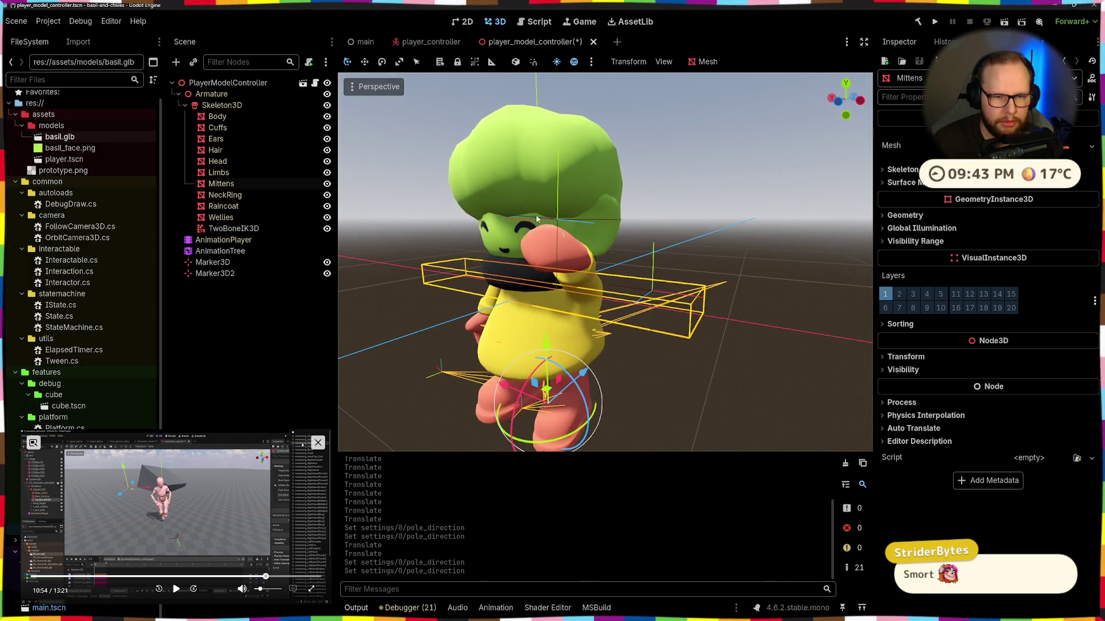
{"action": "left_click", "coordinate": [506, 111]}
{"action": "left_click_drag", "start_coordinate": [506, 103], "coordinate": [567, 325]}
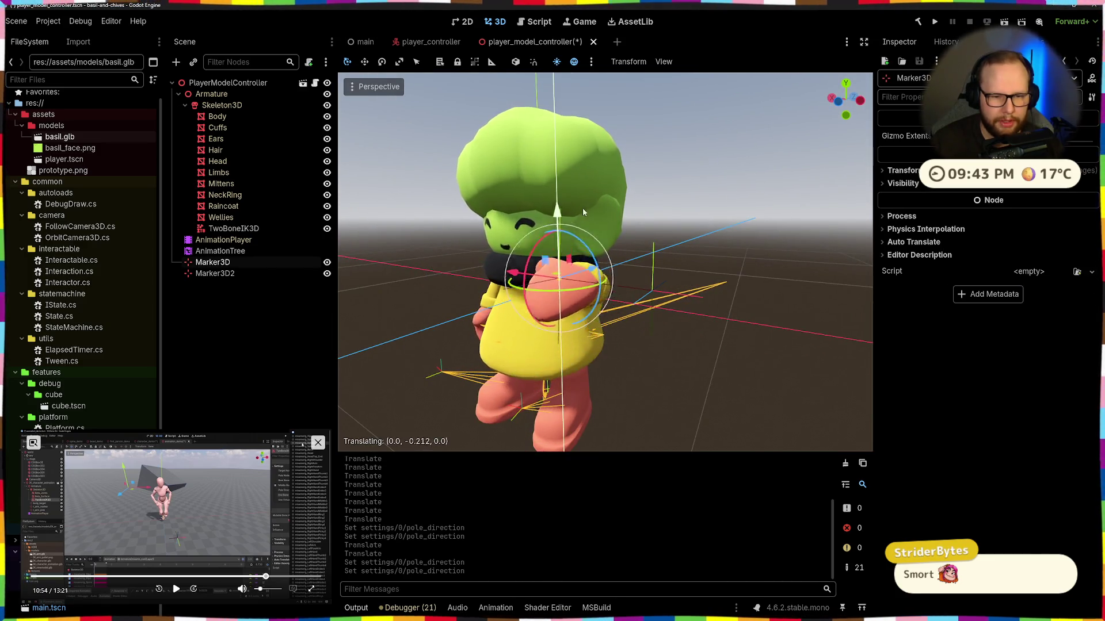
{"action": "scroll", "coordinate": [661, 293], "scroll_direction": "up", "scroll_amount": 2}
{"action": "mouse_move", "coordinate": [590, 281]}
{"action": "left_mouse_down"}
{"action": "mouse_move", "coordinate": [651, 262]}
{"action": "mouse_move", "coordinate": [518, 298]}
{"action": "mouse_move", "coordinate": [587, 287]}
{"action": "left_mouse_up"}
{"action": "mouse_move", "coordinate": [676, 271]}
{"action": "left_mouse_down"}
{"action": "mouse_move", "coordinate": [664, 238]}
{"action": "mouse_move", "coordinate": [562, 253]}
{"action": "left_mouse_up"}
{"action": "key", "text": "ctrl+z"}
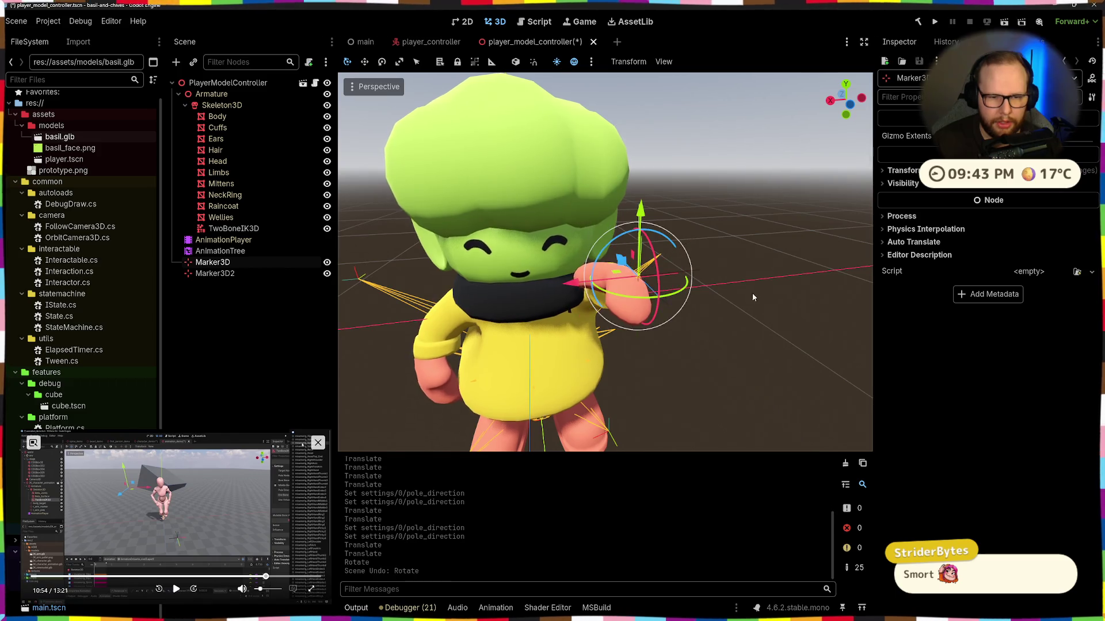
Step: Test end bone length 0.014 and direction +X, then return the direction to FromParent
{"action": "left_click", "coordinate": [229, 228]}
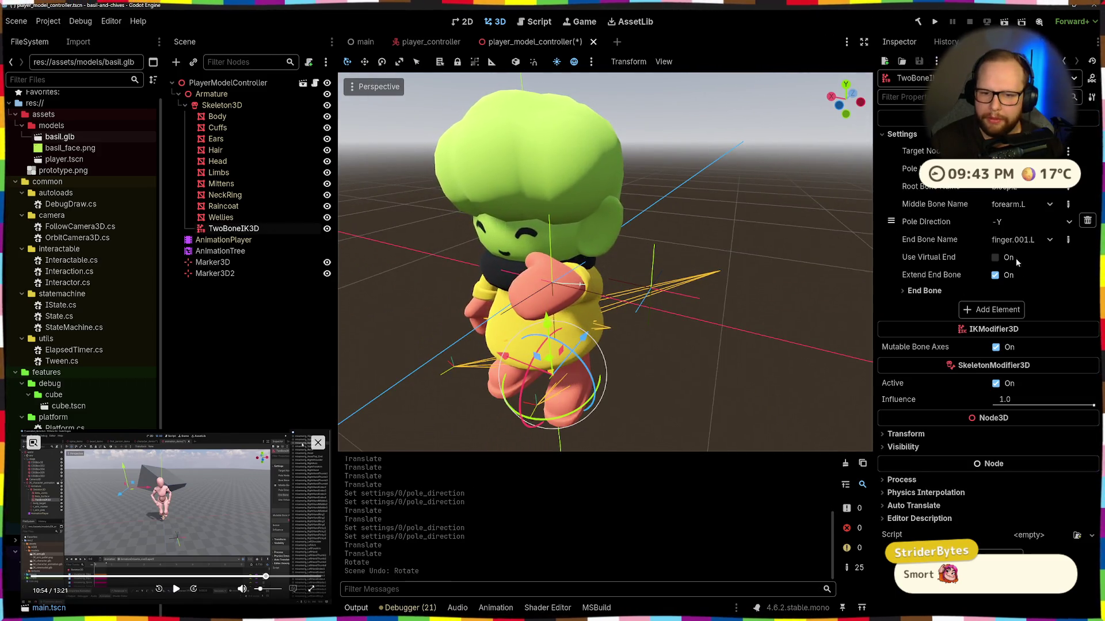
{"action": "left_click", "coordinate": [919, 292]}
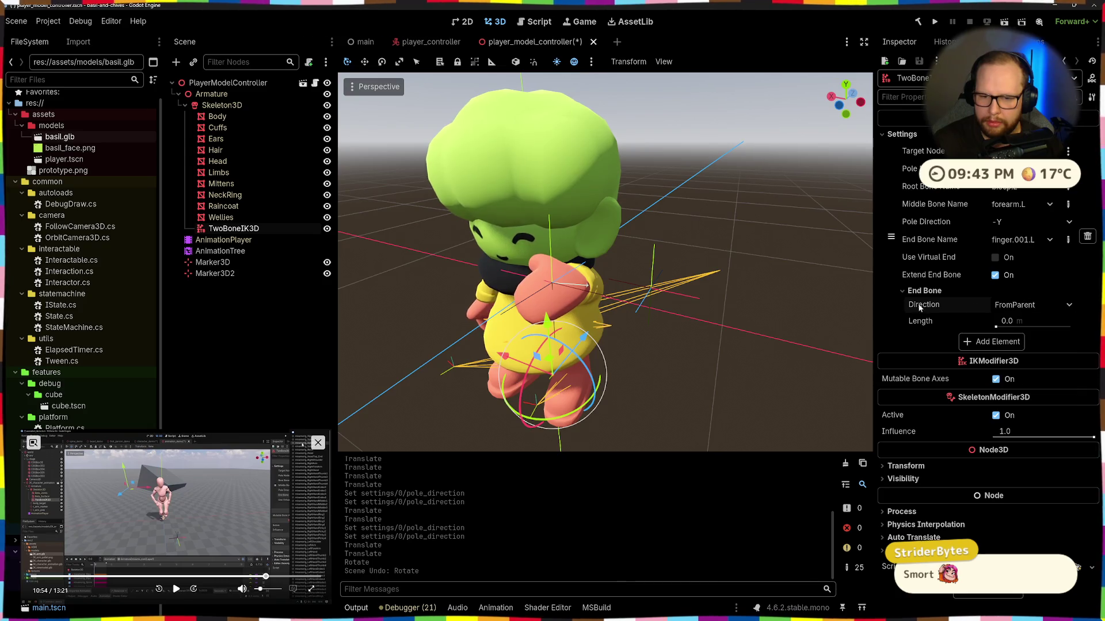
{"action": "mouse_move", "coordinate": [996, 326]}
{"action": "left_mouse_down"}
{"action": "mouse_move", "coordinate": [991, 335]}
{"action": "mouse_move", "coordinate": [1026, 336]}
{"action": "mouse_move", "coordinate": [991, 332]}
{"action": "left_mouse_up"}
{"action": "mouse_move", "coordinate": [703, 303]}
{"action": "left_mouse_down"}
{"action": "mouse_move", "coordinate": [734, 239]}
{"action": "mouse_move", "coordinate": [671, 216]}
{"action": "mouse_move", "coordinate": [576, 255]}
{"action": "mouse_move", "coordinate": [549, 318]}
{"action": "mouse_move", "coordinate": [489, 357]}
{"action": "mouse_move", "coordinate": [523, 334]}
{"action": "mouse_move", "coordinate": [516, 362]}
{"action": "mouse_move", "coordinate": [557, 334]}
{"action": "mouse_move", "coordinate": [579, 298]}
{"action": "mouse_move", "coordinate": [564, 333]}
{"action": "left_mouse_up"}
{"action": "left_click", "coordinate": [1016, 305]}
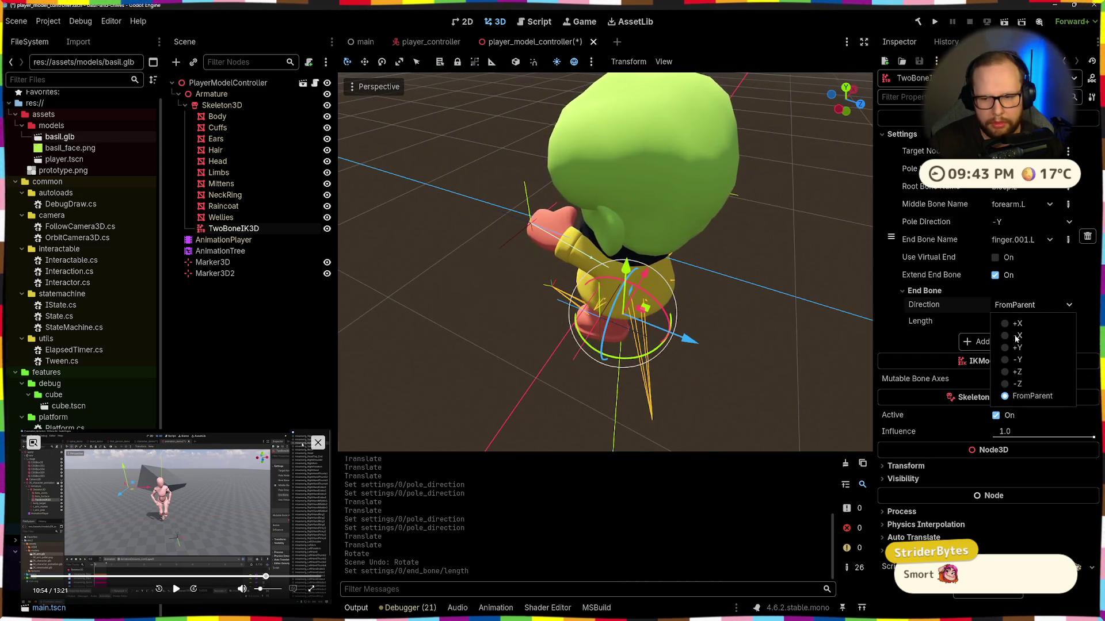
{"action": "left_click", "coordinate": [1005, 387]}
{"action": "left_click", "coordinate": [1013, 305]}
{"action": "left_click", "coordinate": [1000, 322]}
{"action": "left_click", "coordinate": [1012, 305]}
{"action": "left_click", "coordinate": [1005, 395]}
Step: Try end bone length 0.1 and Use Virtual End, then reset to length 0.0 and virtual end off
{"action": "mouse_move", "coordinate": [1000, 327]}
{"action": "left_mouse_down"}
{"action": "mouse_move", "coordinate": [1013, 327]}
{"action": "mouse_move", "coordinate": [1003, 326]}
{"action": "left_mouse_up"}
{"action": "mouse_move", "coordinate": [653, 306]}
{"action": "left_mouse_down"}
{"action": "mouse_move", "coordinate": [786, 267]}
{"action": "mouse_move", "coordinate": [699, 281]}
{"action": "left_mouse_up"}
{"action": "left_click_drag", "start_coordinate": [1004, 323], "coordinate": [996, 324]}
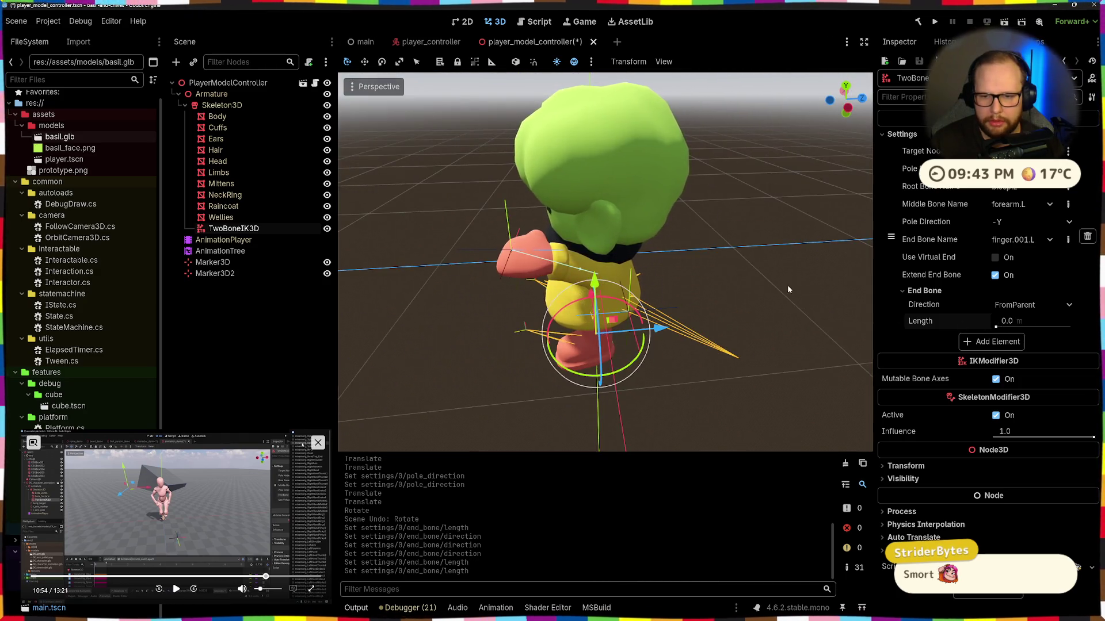
{"action": "left_click", "coordinate": [995, 259]}
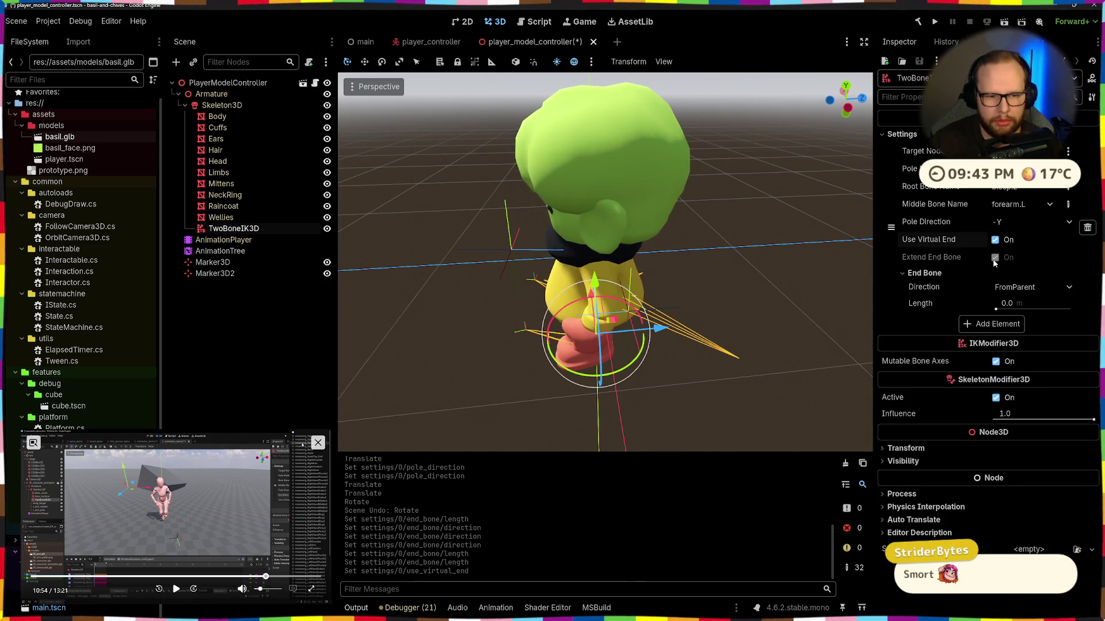
{"action": "left_click", "coordinate": [994, 242]}
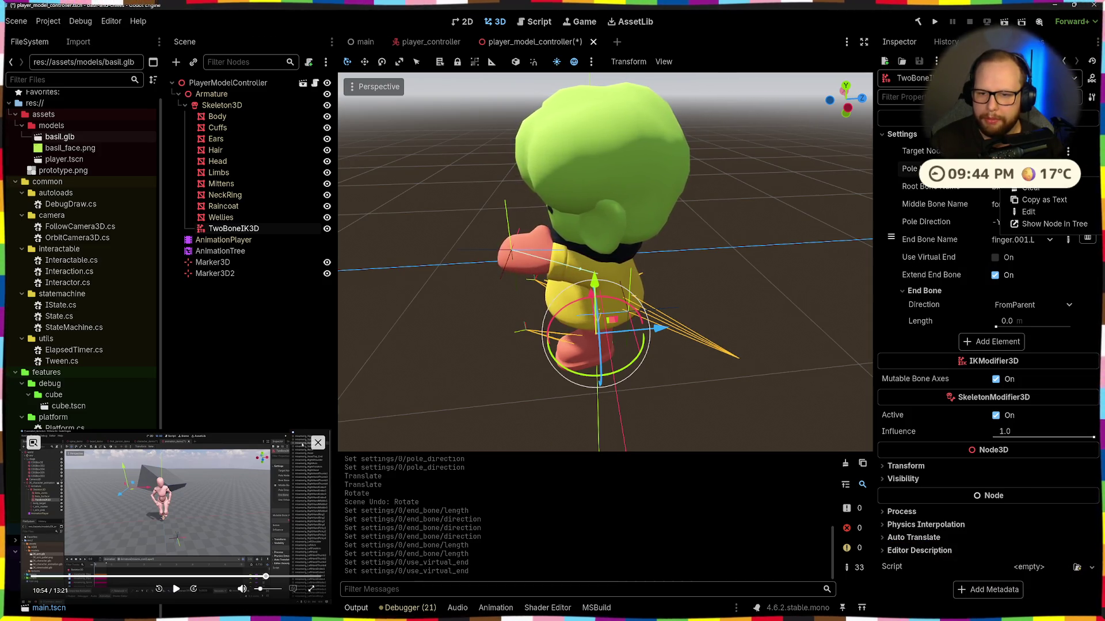
Step: Assign a pole node to the TwoBoneIK3D through the Select a Node dialog
{"action": "left_click", "coordinate": [1012, 169]}
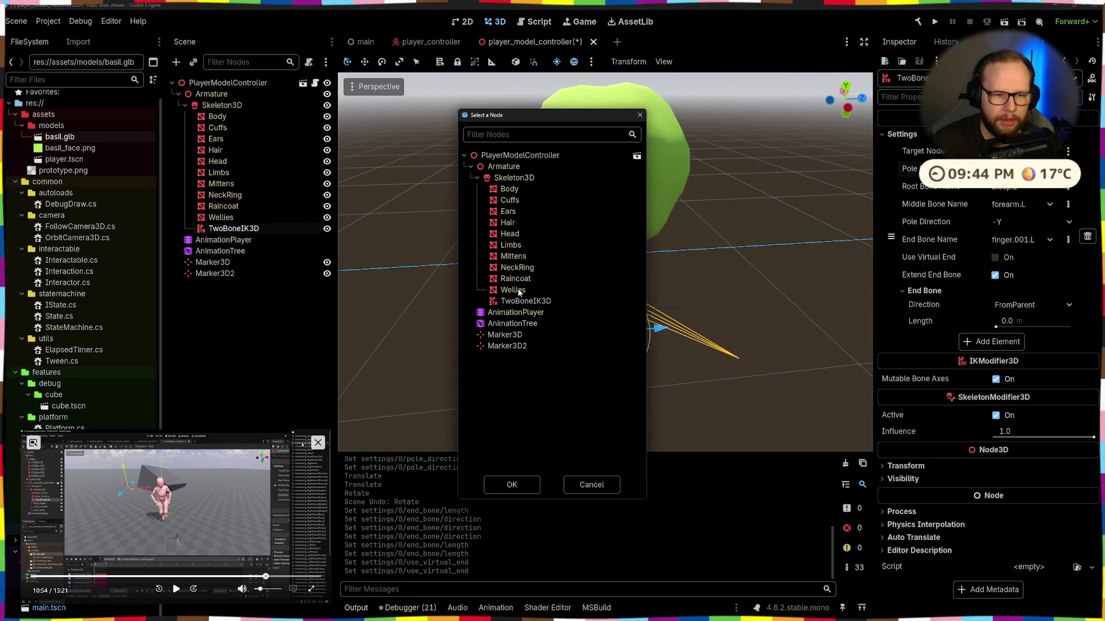
{"action": "left_click", "coordinate": [511, 487]}
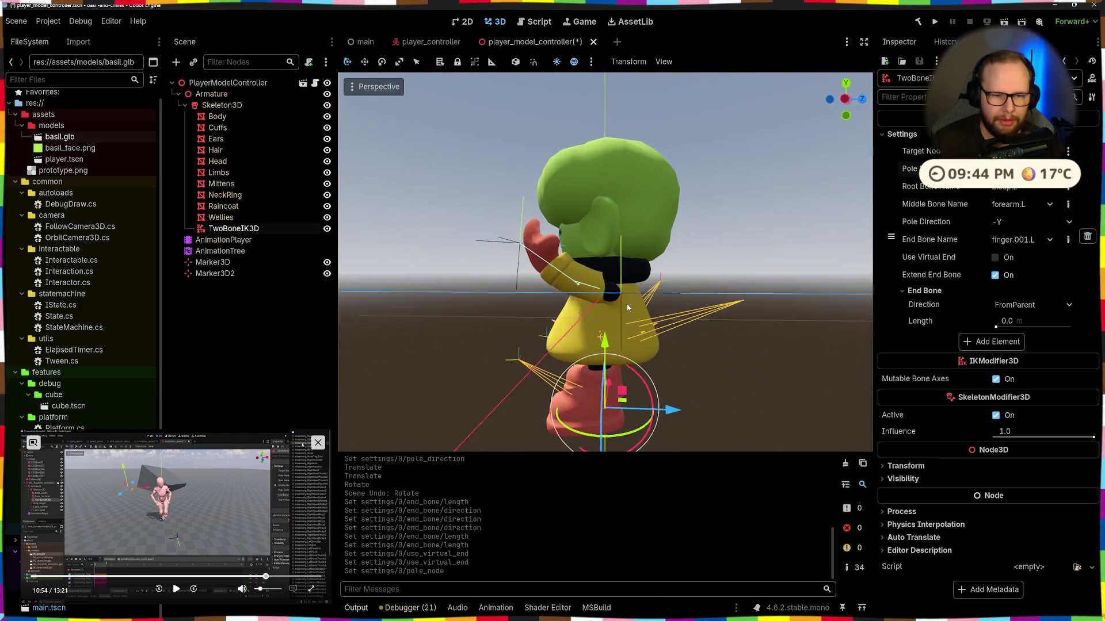
{"action": "left_click_drag", "start_coordinate": [755, 340], "coordinate": [877, 198]}
{"action": "left_click", "coordinate": [1013, 168]}
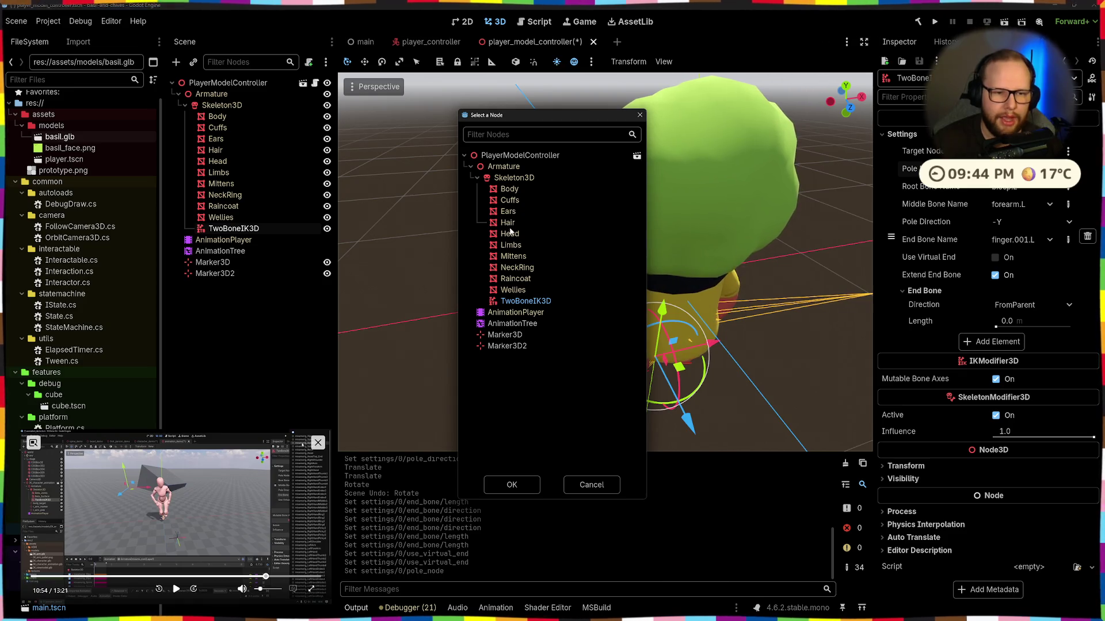
{"action": "left_click", "coordinate": [511, 485]}
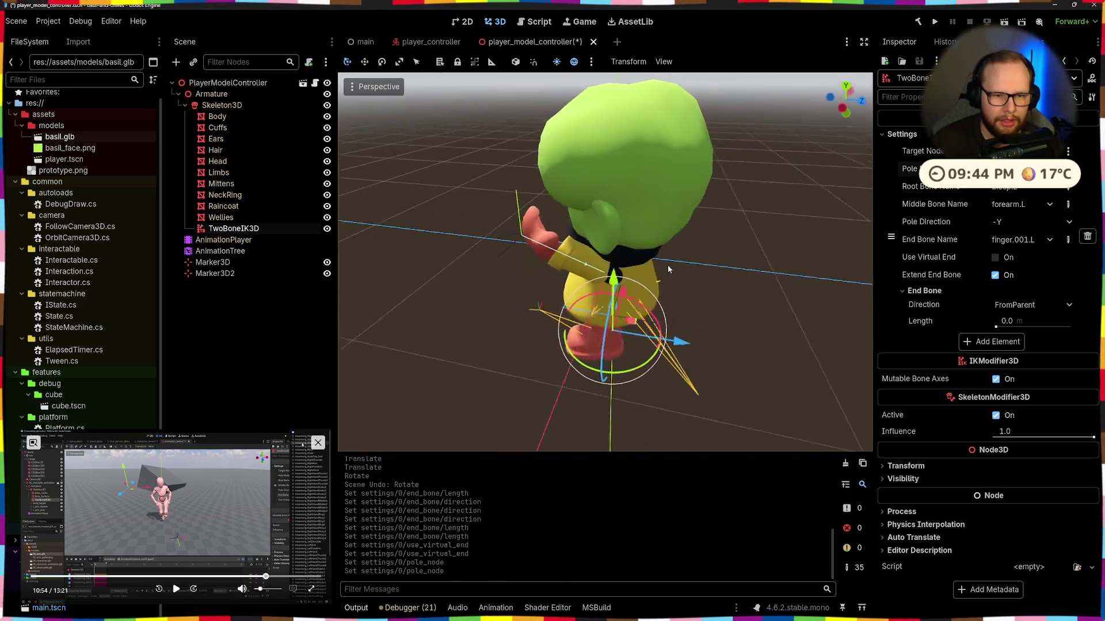
{"action": "left_click", "coordinate": [1013, 169]}
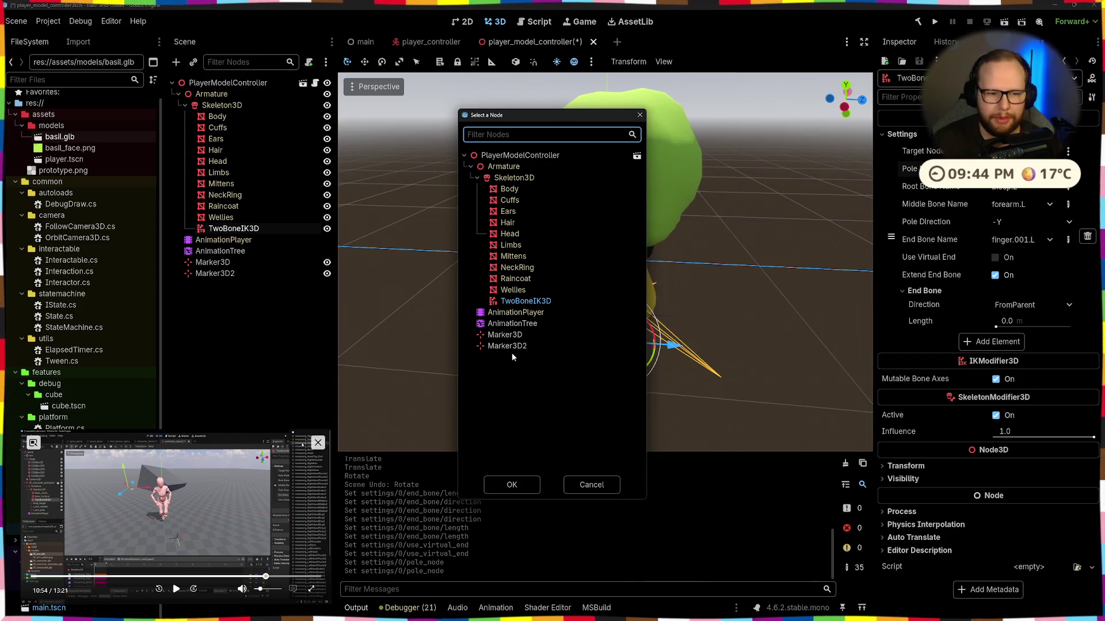
{"action": "left_click", "coordinate": [511, 485]}
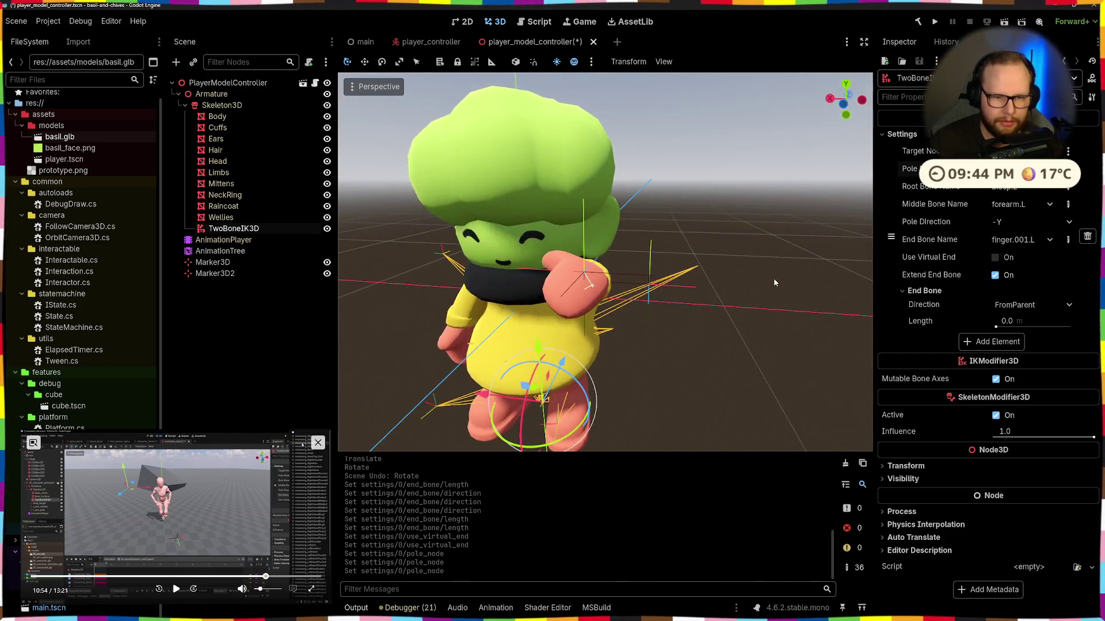
Step: Move the Marker3D hand target along X and up to the hand
{"action": "left_click", "coordinate": [590, 271]}
{"action": "left_click_drag", "start_coordinate": [582, 291], "coordinate": [558, 300]}
{"action": "mouse_move", "coordinate": [481, 302]}
{"action": "left_mouse_down"}
{"action": "mouse_move", "coordinate": [538, 317]}
{"action": "mouse_move", "coordinate": [574, 239]}
{"action": "left_mouse_up"}
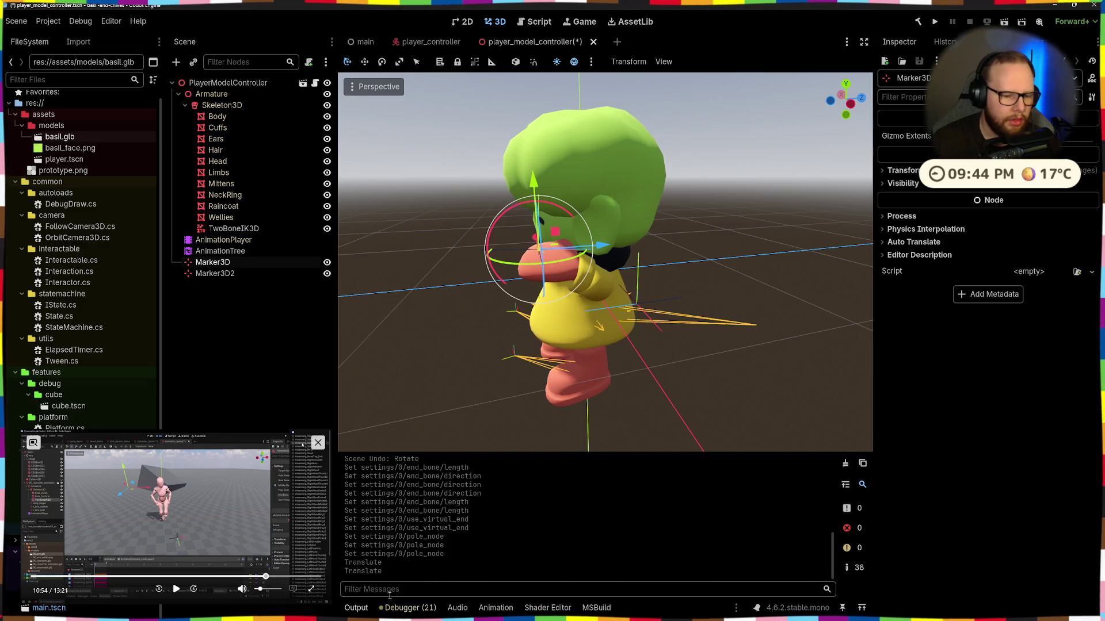
Step: Preview the 'fall' animation on the AnimationTree, inspect the pose, then switch to Blender
{"action": "left_click", "coordinate": [288, 251]}
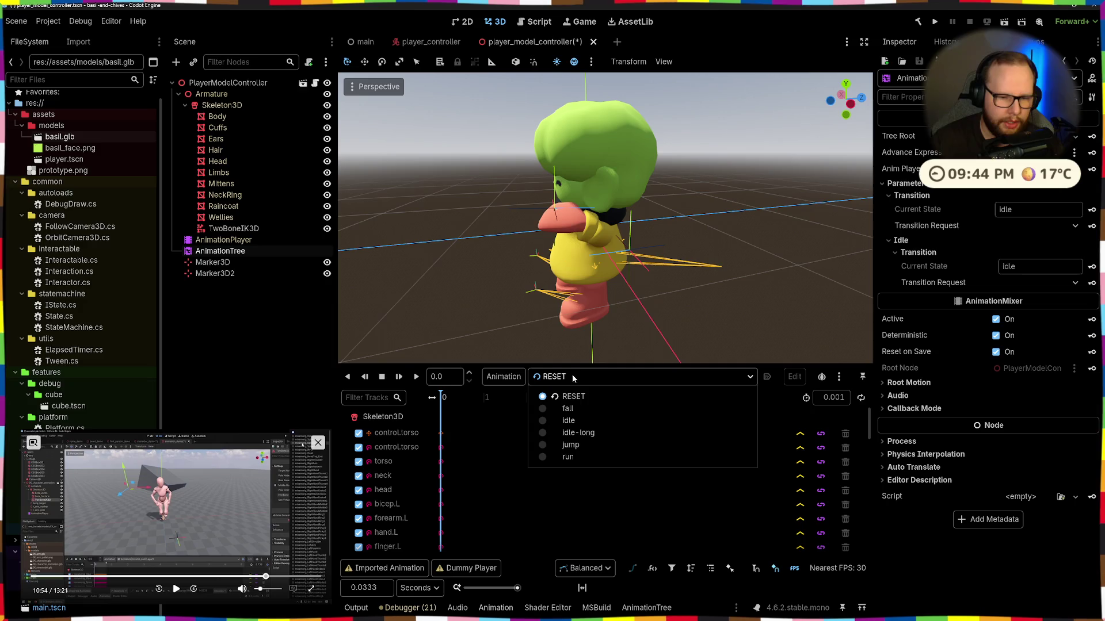
{"action": "left_click", "coordinate": [541, 408]}
{"action": "mouse_move", "coordinate": [552, 314]}
{"action": "left_mouse_down"}
{"action": "mouse_move", "coordinate": [641, 295]}
{"action": "mouse_move", "coordinate": [674, 308]}
{"action": "mouse_move", "coordinate": [596, 204]}
{"action": "mouse_move", "coordinate": [576, 224]}
{"action": "mouse_move", "coordinate": [585, 236]}
{"action": "mouse_move", "coordinate": [521, 293]}
{"action": "mouse_move", "coordinate": [645, 249]}
{"action": "mouse_move", "coordinate": [691, 284]}
{"action": "mouse_move", "coordinate": [580, 267]}
{"action": "mouse_move", "coordinate": [660, 281]}
{"action": "mouse_move", "coordinate": [603, 244]}
{"action": "mouse_move", "coordinate": [362, 291]}
{"action": "mouse_move", "coordinate": [537, 272]}
{"action": "mouse_move", "coordinate": [577, 236]}
{"action": "mouse_move", "coordinate": [509, 282]}
{"action": "mouse_move", "coordinate": [613, 274]}
{"action": "left_mouse_up"}
{"action": "left_click", "coordinate": [621, 243]}
{"action": "scroll", "coordinate": [660, 281], "scroll_direction": "down", "scroll_amount": 3}
{"action": "scroll", "coordinate": [526, 262], "scroll_direction": "up", "scroll_amount": 3}
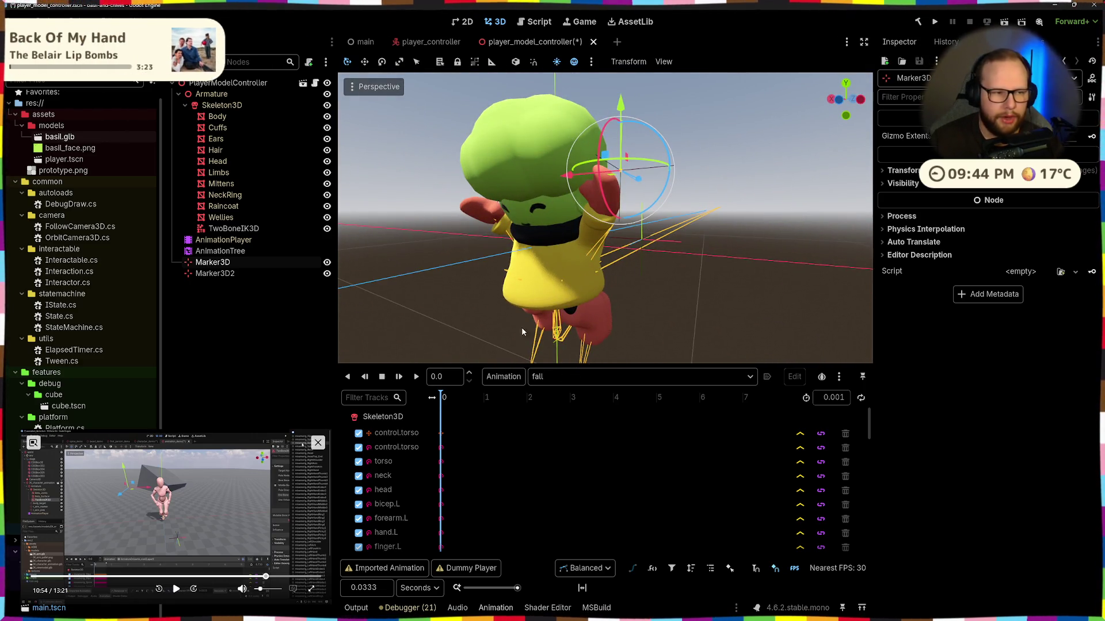
{"action": "left_click_drag", "start_coordinate": [530, 278], "coordinate": [640, 271]}
{"action": "scroll", "coordinate": [640, 272], "scroll_direction": "down", "scroll_amount": 4}
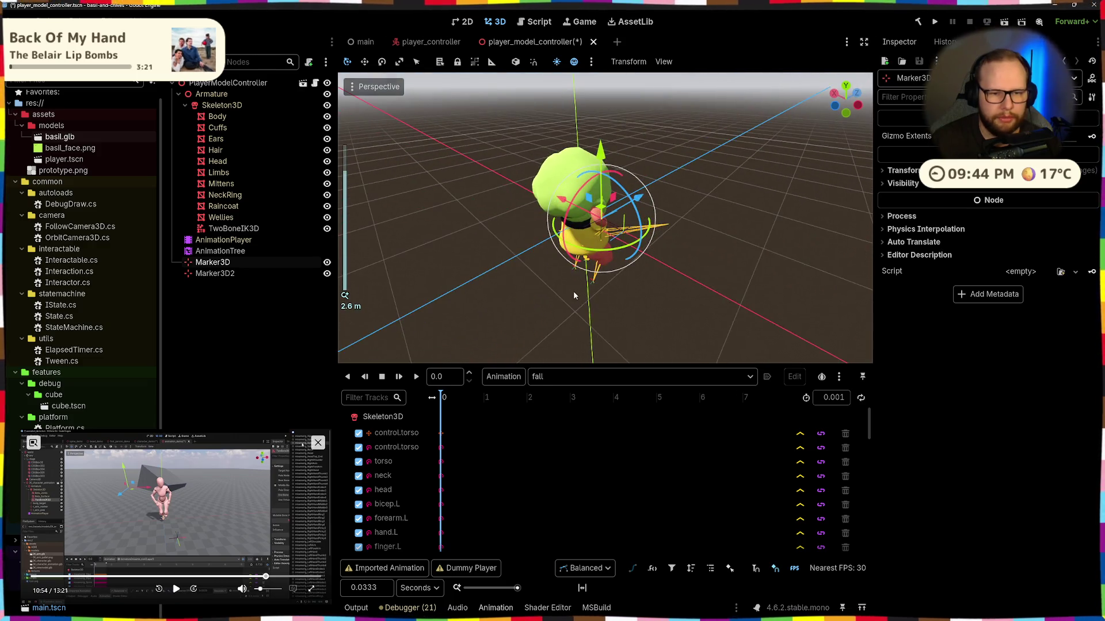
{"action": "key", "text": "ctrl+super+Right"}
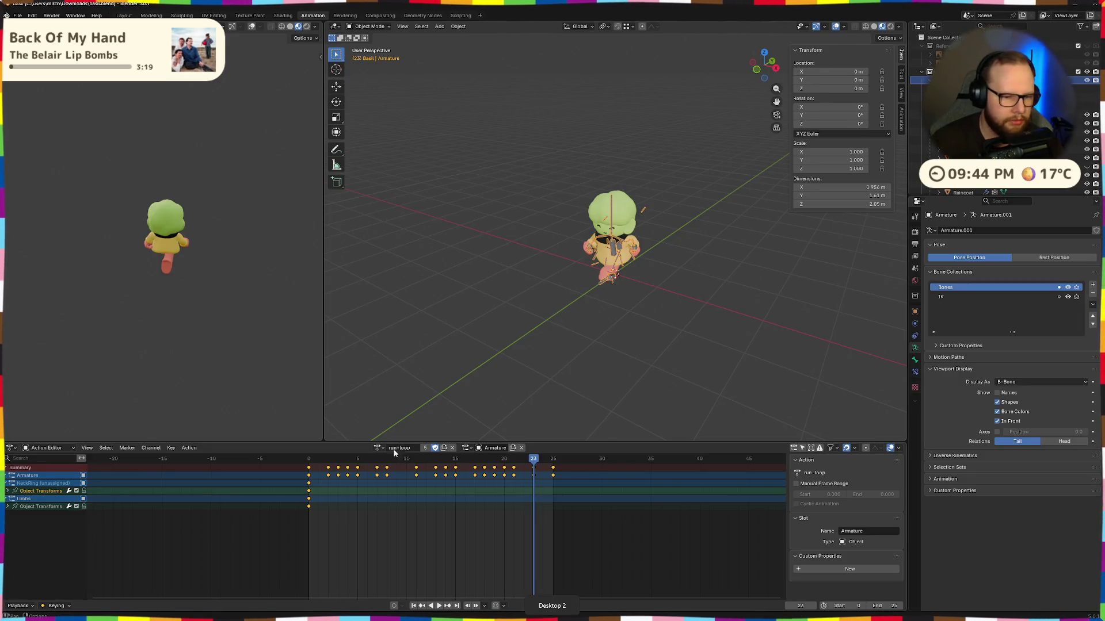
Step: Assign the RESET action to the armature, set the end frame to 30 and go to frame one
{"action": "left_click", "coordinate": [377, 449]}
{"action": "left_click", "coordinate": [390, 496]}
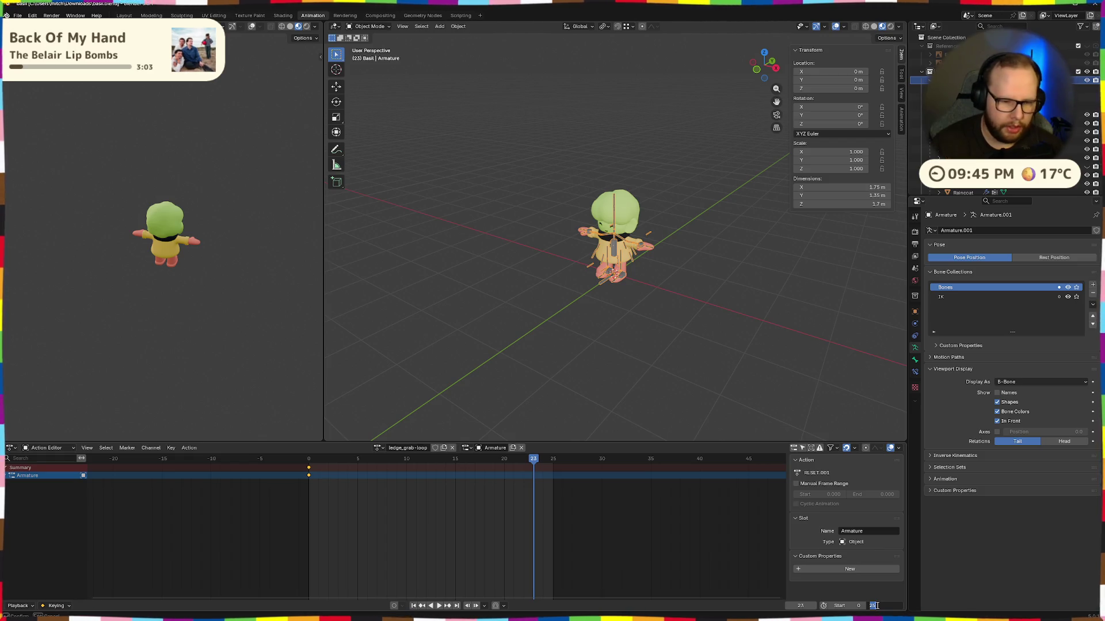
{"action": "key", "text": "Return"}
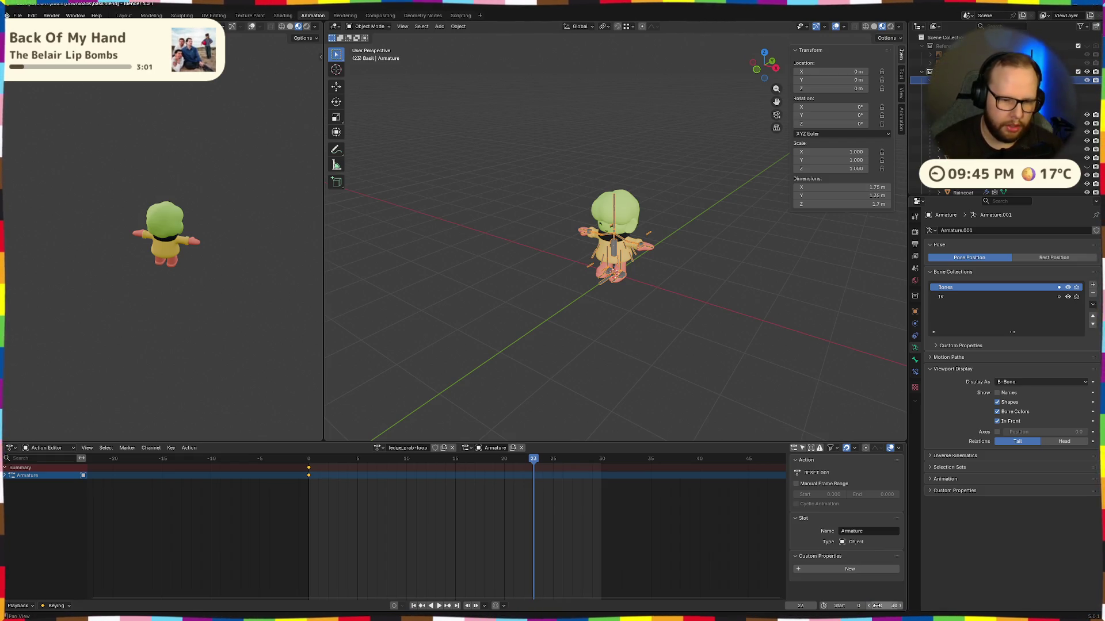
{"action": "key", "text": "shift+Left"}
Step: Frame the character and enter Pose Mode with the ik.hand.L control selected
{"action": "key", "text": "KP_Decimal"}
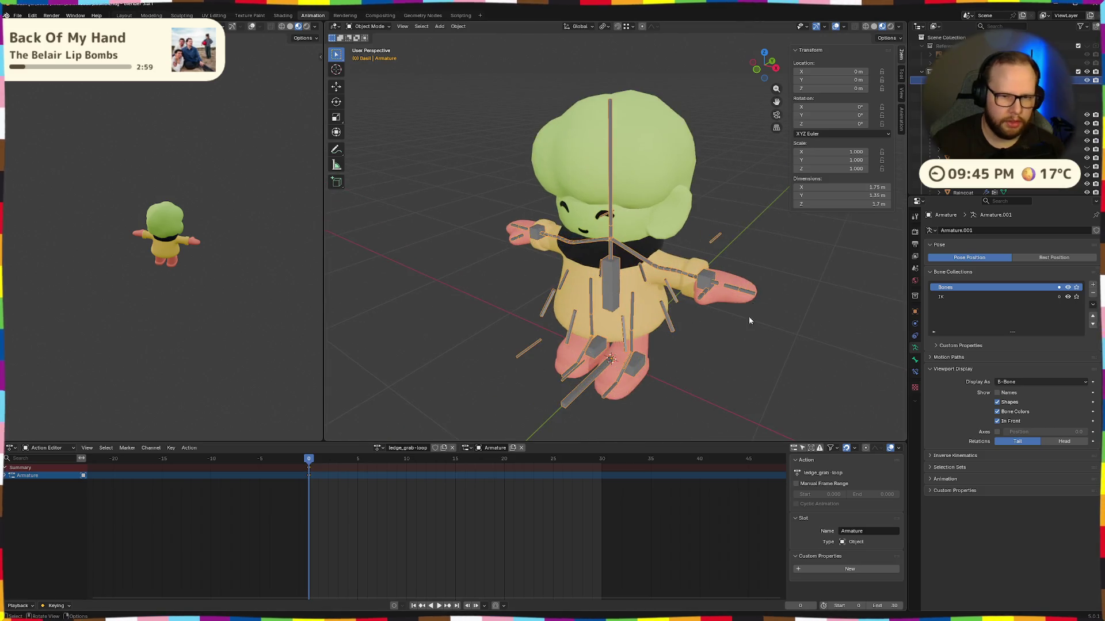
{"action": "left_click_drag", "start_coordinate": [718, 328], "coordinate": [670, 296]}
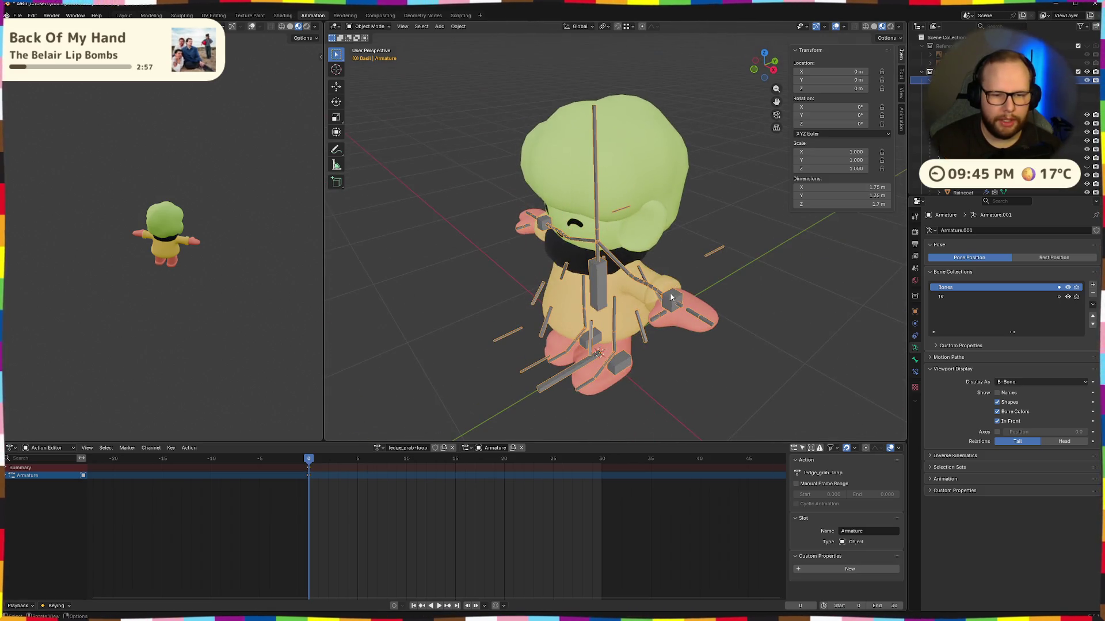
{"action": "left_click_drag", "start_coordinate": [702, 348], "coordinate": [702, 325]}
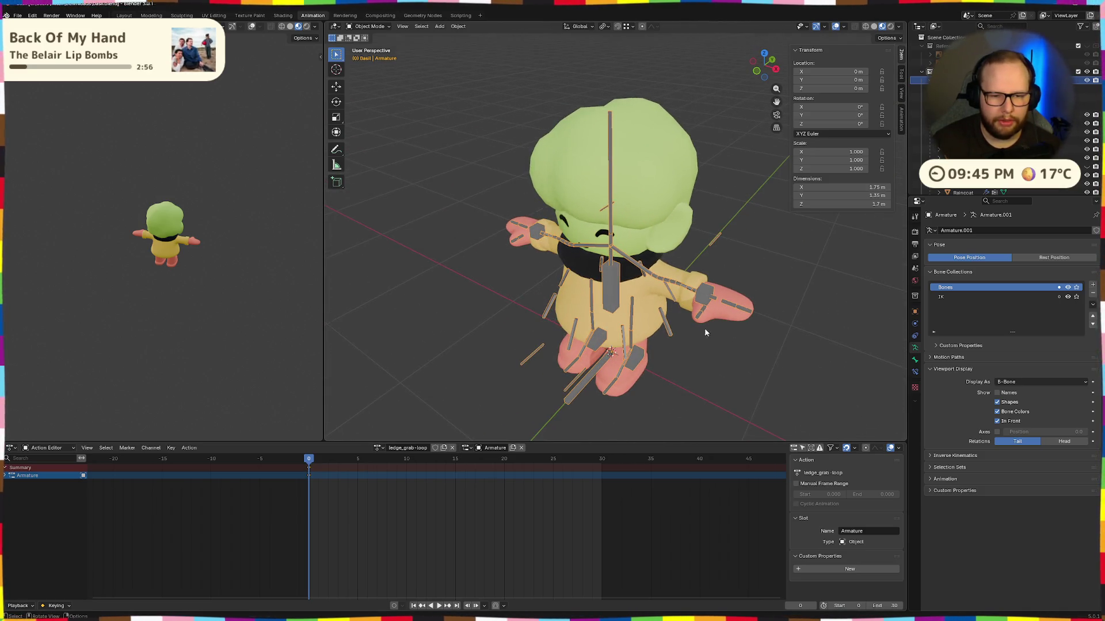
{"action": "key", "text": "ctrl+Tab"}
{"action": "left_click", "coordinate": [704, 299]}
{"action": "mouse_move", "coordinate": [704, 298]}
{"action": "left_mouse_down"}
{"action": "mouse_move", "coordinate": [744, 314]}
{"action": "mouse_move", "coordinate": [850, 16]}
{"action": "left_mouse_up"}
Step: Test-lower the left hand control along Z, then reset its position with Alt+G
{"action": "key", "text": "g"}
{"action": "key", "text": "z"}
{"action": "left_click", "coordinate": [718, 393]}
{"action": "mouse_move", "coordinate": [718, 393]}
{"action": "left_mouse_down"}
{"action": "mouse_move", "coordinate": [695, 340]}
{"action": "mouse_move", "coordinate": [745, 362]}
{"action": "left_mouse_up"}
{"action": "mouse_move", "coordinate": [747, 224]}
{"action": "left_mouse_down"}
{"action": "mouse_move", "coordinate": [681, 249]}
{"action": "mouse_move", "coordinate": [641, 239]}
{"action": "mouse_move", "coordinate": [777, 246]}
{"action": "mouse_move", "coordinate": [730, 278]}
{"action": "mouse_move", "coordinate": [575, 300]}
{"action": "mouse_move", "coordinate": [740, 334]}
{"action": "mouse_move", "coordinate": [786, 310]}
{"action": "left_mouse_up"}
{"action": "key", "text": "alt+g"}
{"action": "scroll", "coordinate": [651, 311], "scroll_direction": "up", "scroll_amount": 5}
{"action": "scroll", "coordinate": [651, 311], "scroll_direction": "down", "scroll_amount": 5}
{"action": "scroll", "coordinate": [721, 295], "scroll_direction": "up", "scroll_amount": 2}
{"action": "scroll", "coordinate": [721, 295], "scroll_direction": "up", "scroll_amount": 4}
{"action": "mouse_move", "coordinate": [721, 295]}
{"action": "left_mouse_down"}
{"action": "mouse_move", "coordinate": [641, 291]}
{"action": "mouse_move", "coordinate": [721, 309]}
{"action": "left_mouse_up"}
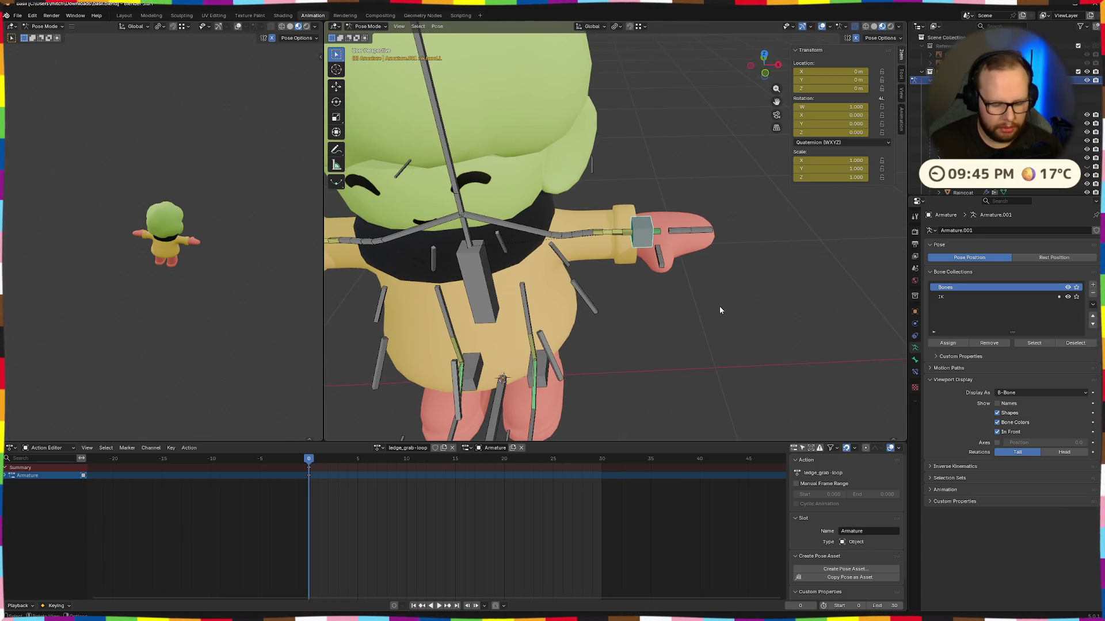
Step: Shift ik.hand.L along X and Y, and rotate it -95° around its Z axis
{"action": "key", "text": "g"}
{"action": "key", "text": "x"}
{"action": "left_click", "coordinate": [699, 318]}
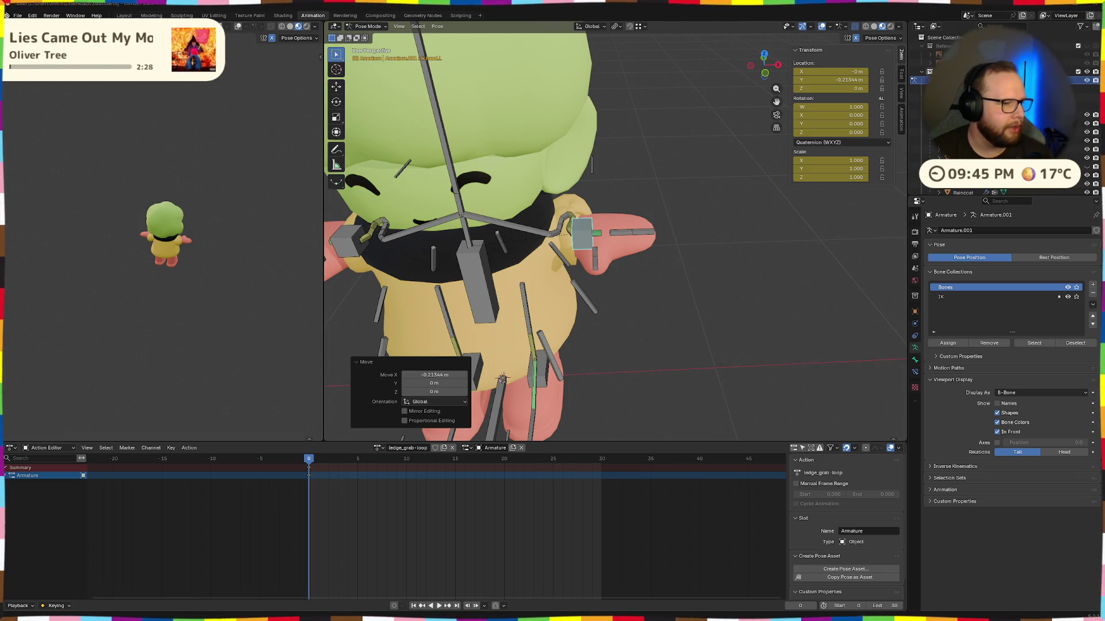
{"action": "left_click_drag", "start_coordinate": [579, 288], "coordinate": [620, 206]}
{"action": "key", "text": "g"}
{"action": "key", "text": "y"}
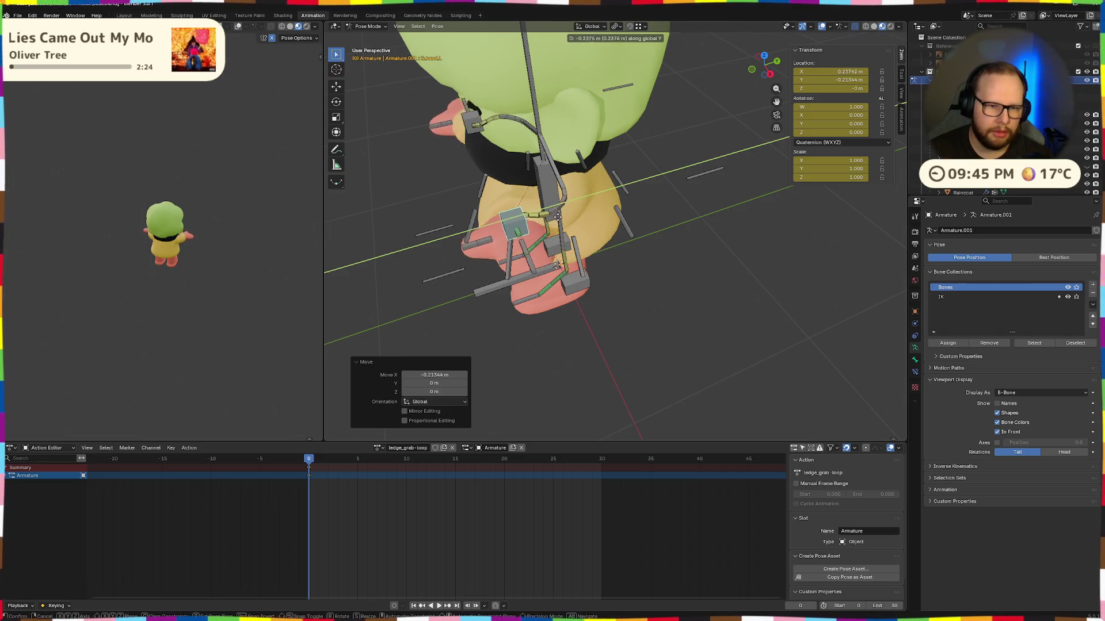
{"action": "left_click", "coordinate": [643, 215]}
{"action": "scroll", "coordinate": [644, 215], "scroll_direction": "up", "scroll_amount": 4}
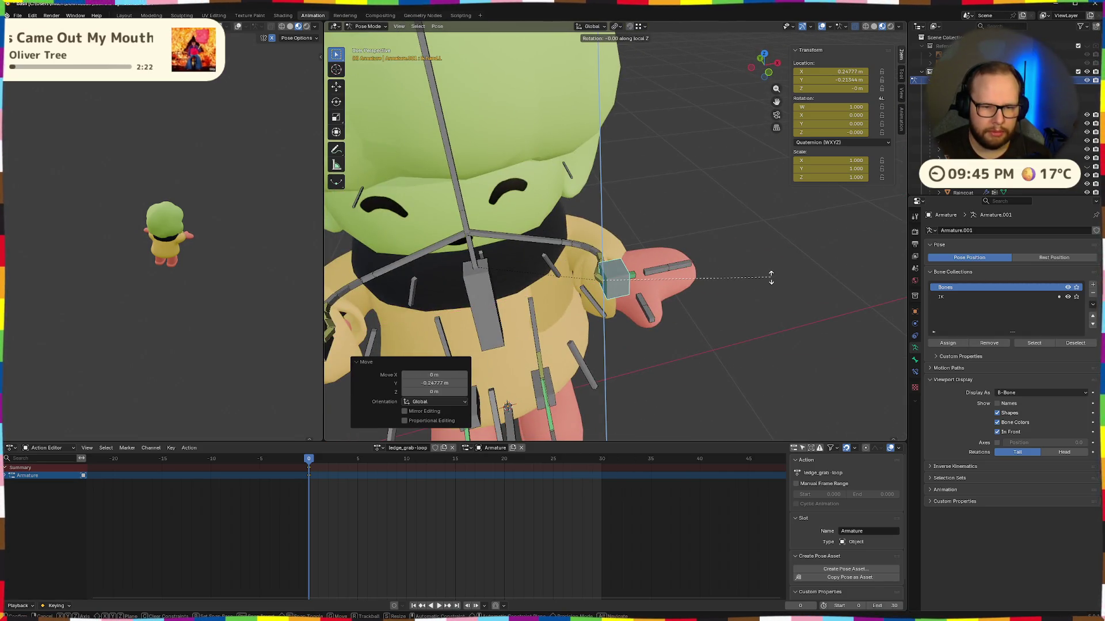
{"action": "type", "text": "-95"}
{"action": "key", "text": "Return"}
Step: Nudge the left hand along X and raise it to head height
{"action": "left_click_drag", "start_coordinate": [771, 278], "coordinate": [519, 314]}
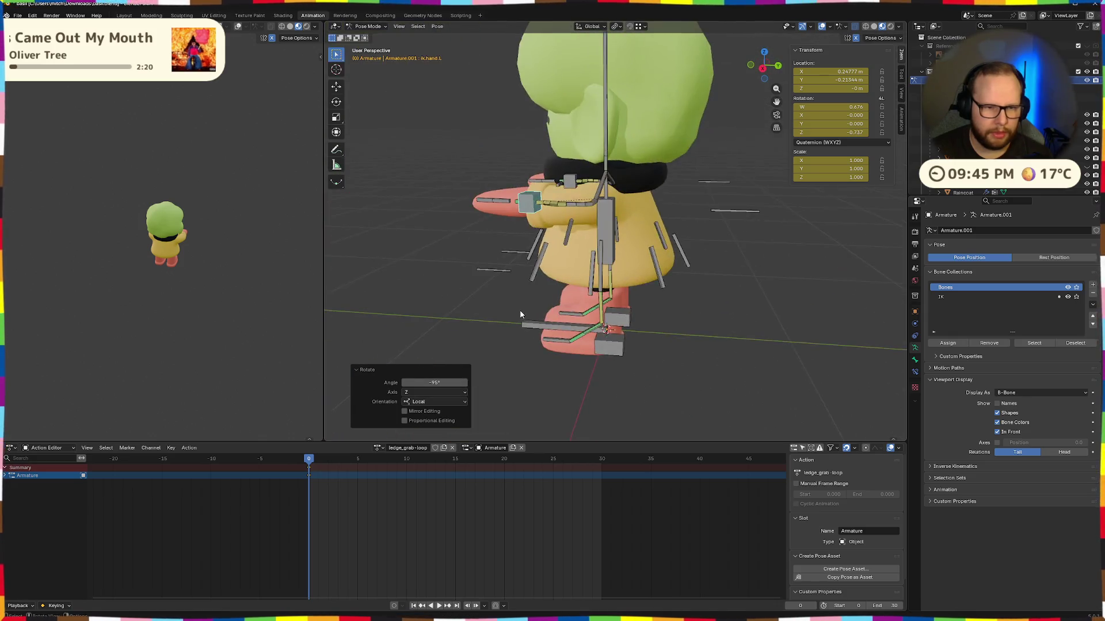
{"action": "scroll", "coordinate": [519, 322], "scroll_direction": "down", "scroll_amount": 6}
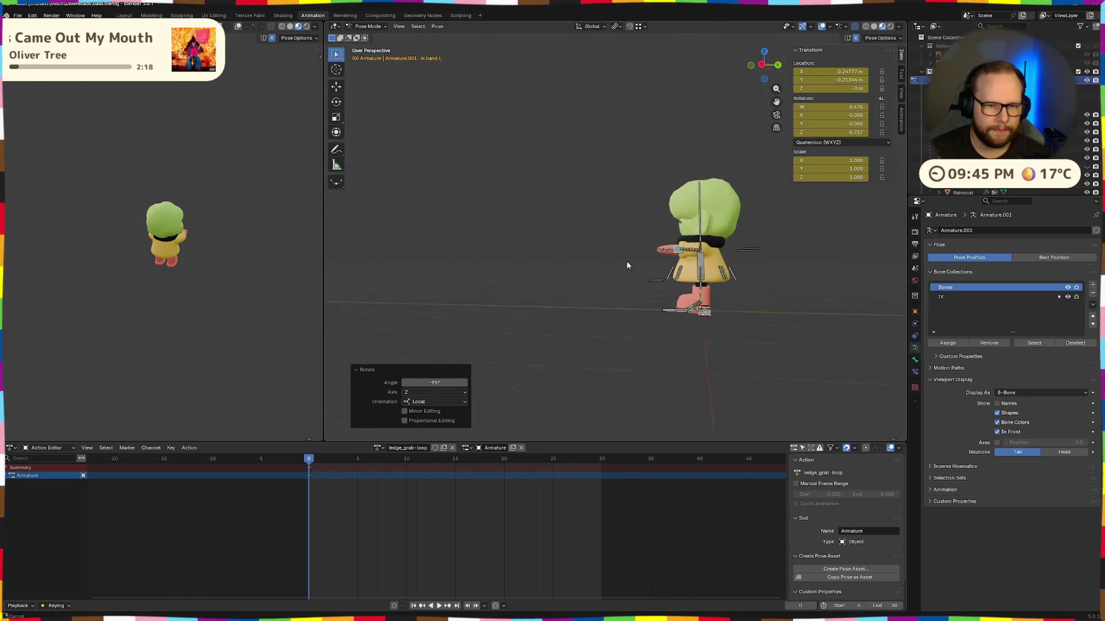
{"action": "scroll", "coordinate": [612, 262], "scroll_direction": "up", "scroll_amount": 5}
{"action": "mouse_move", "coordinate": [727, 274]}
{"action": "left_mouse_down"}
{"action": "mouse_move", "coordinate": [834, 270]}
{"action": "mouse_move", "coordinate": [754, 253]}
{"action": "mouse_move", "coordinate": [645, 253]}
{"action": "left_mouse_up"}
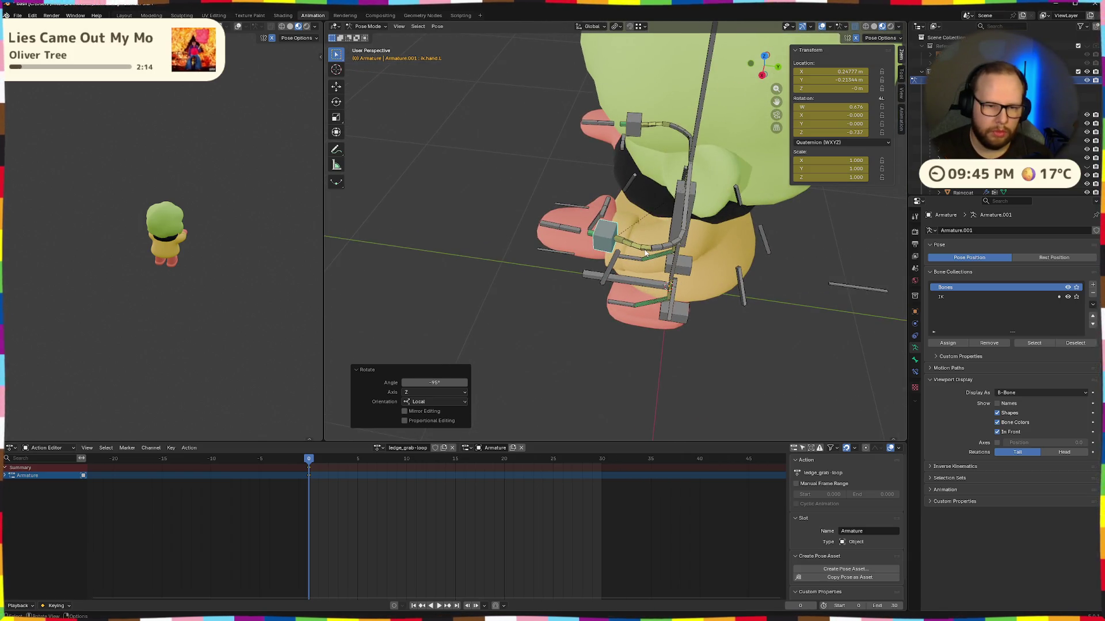
{"action": "key", "text": "g"}
{"action": "key", "text": "x"}
{"action": "left_click", "coordinate": [640, 258]}
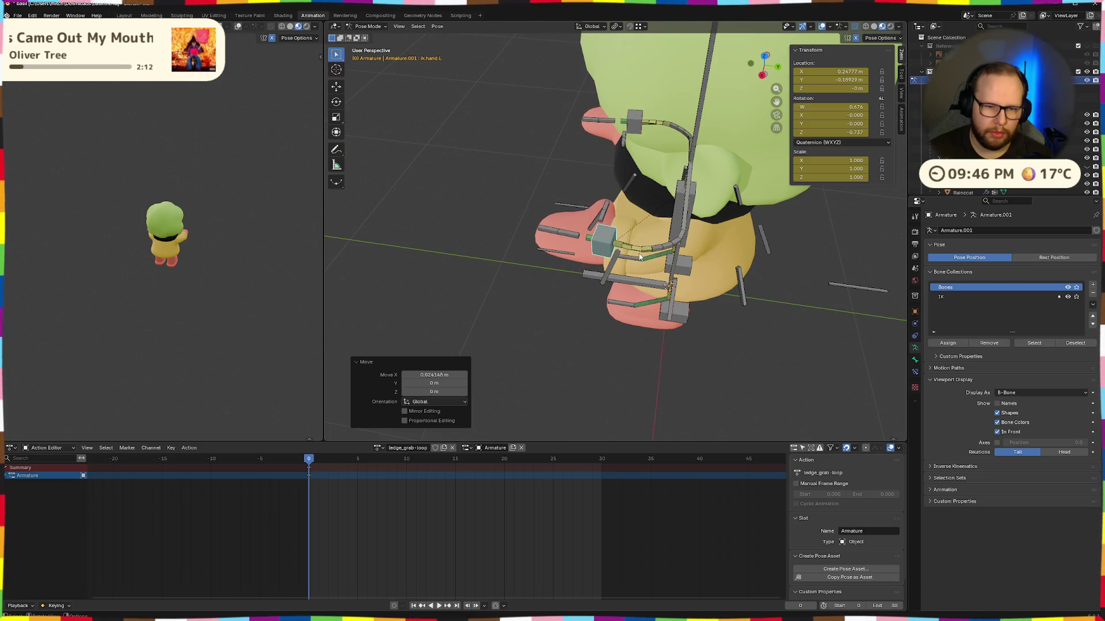
{"action": "key", "text": "g"}
{"action": "key", "text": "z"}
{"action": "left_click", "coordinate": [639, 219]}
Step: Move the left hand slightly forward along Y beside the face
{"action": "left_click_drag", "start_coordinate": [639, 219], "coordinate": [656, 168]}
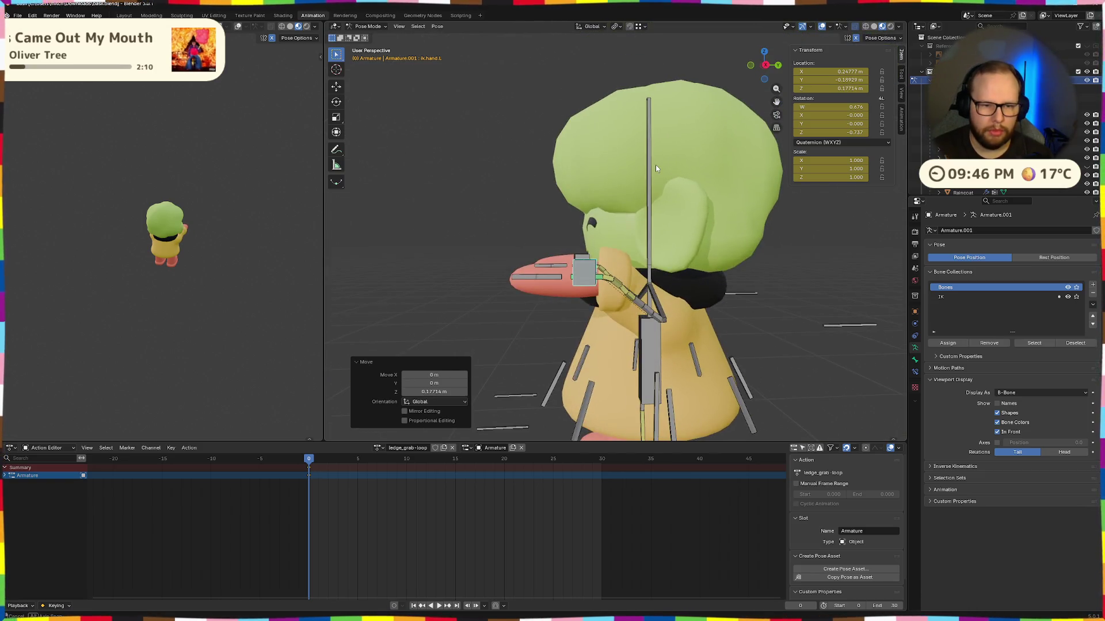
{"action": "mouse_move", "coordinate": [531, 282]}
{"action": "left_mouse_down"}
{"action": "mouse_move", "coordinate": [518, 299]}
{"action": "mouse_move", "coordinate": [673, 261]}
{"action": "mouse_move", "coordinate": [683, 283]}
{"action": "mouse_move", "coordinate": [600, 292]}
{"action": "left_mouse_up"}
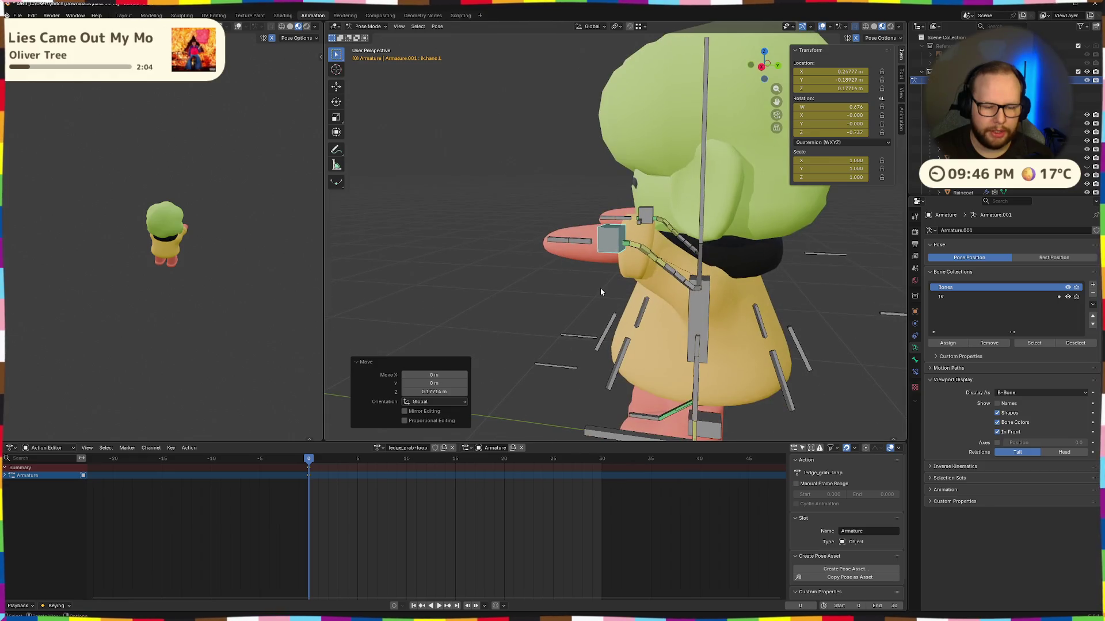
{"action": "key", "text": "g"}
{"action": "key", "text": "y"}
{"action": "key", "text": "y"}
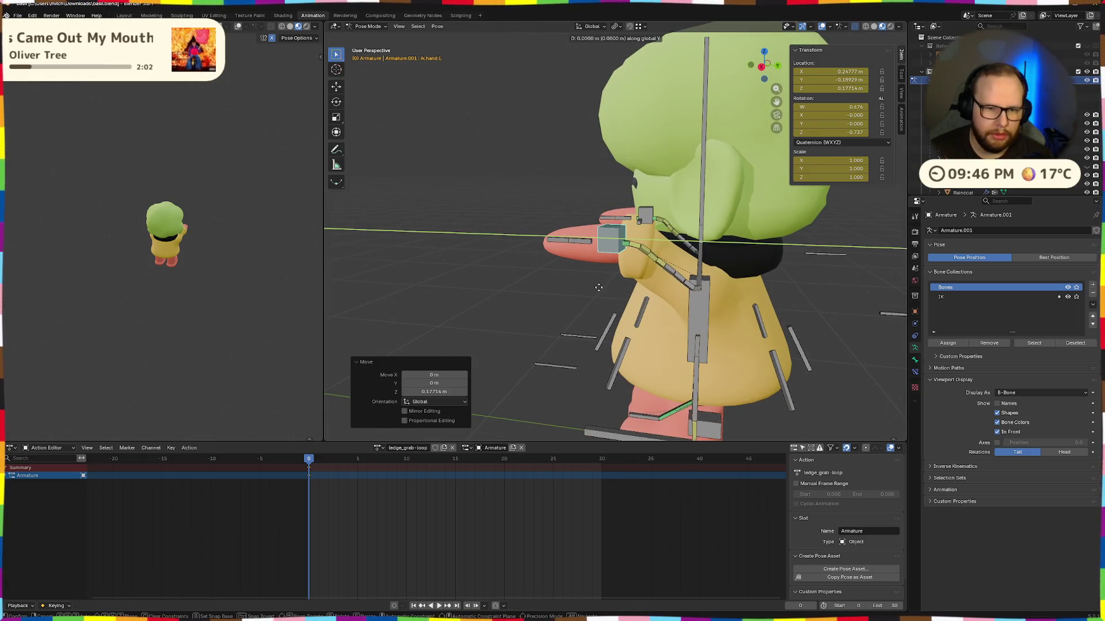
{"action": "left_click", "coordinate": [621, 294]}
{"action": "scroll", "coordinate": [619, 295], "scroll_direction": "up", "scroll_amount": 1}
{"action": "mouse_move", "coordinate": [618, 297]}
{"action": "left_mouse_down"}
{"action": "mouse_move", "coordinate": [645, 222]}
{"action": "mouse_move", "coordinate": [502, 313]}
{"action": "mouse_move", "coordinate": [647, 283]}
{"action": "mouse_move", "coordinate": [711, 292]}
{"action": "mouse_move", "coordinate": [617, 265]}
{"action": "left_mouse_up"}
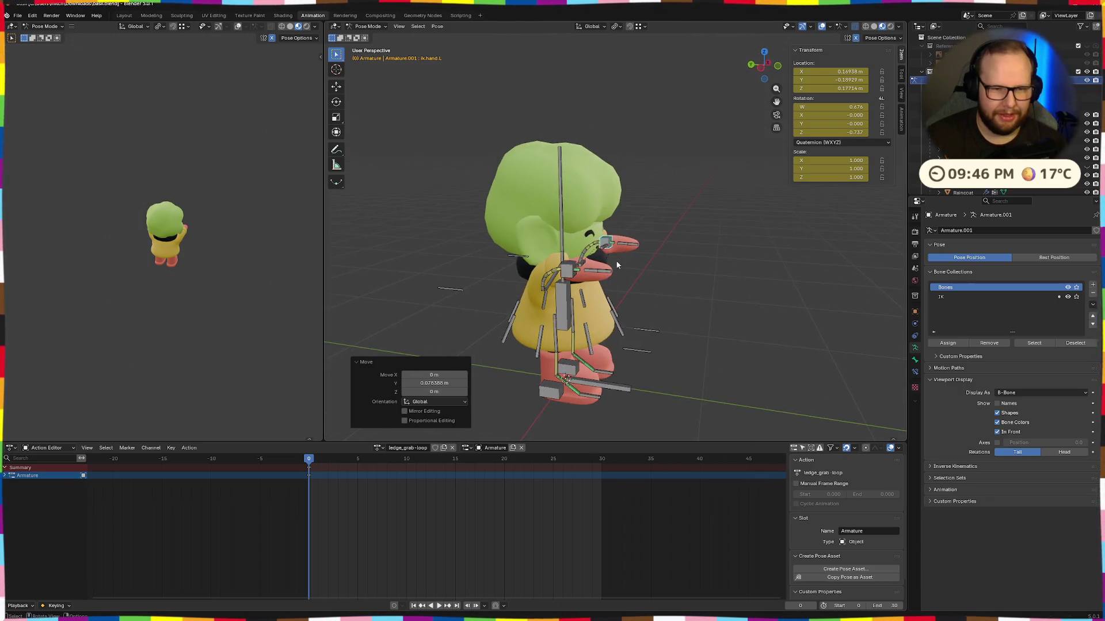
Step: Tilt the head down at the neck by rotating about X (-25.4°)
{"action": "left_click", "coordinate": [561, 213]}
{"action": "mouse_move", "coordinate": [754, 302]}
{"action": "left_mouse_down"}
{"action": "mouse_move", "coordinate": [625, 316]}
{"action": "mouse_move", "coordinate": [755, 320]}
{"action": "left_mouse_up"}
{"action": "key", "text": "r"}
{"action": "key", "text": "x"}
{"action": "left_click", "coordinate": [726, 309]}
{"action": "key", "text": "ctrl+z"}
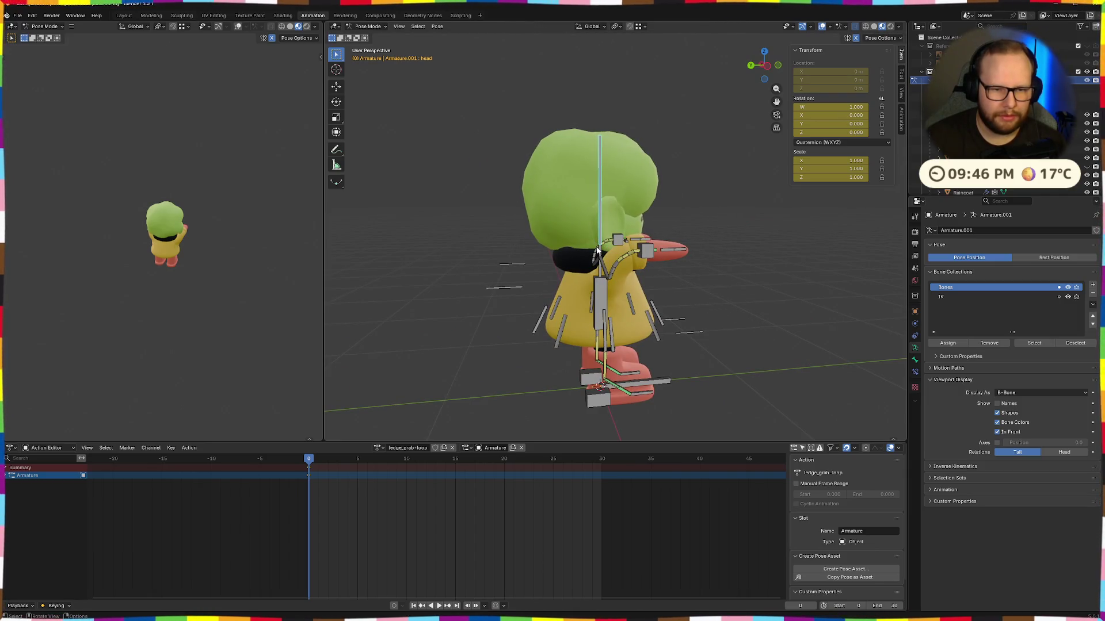
{"action": "key", "text": "x"}
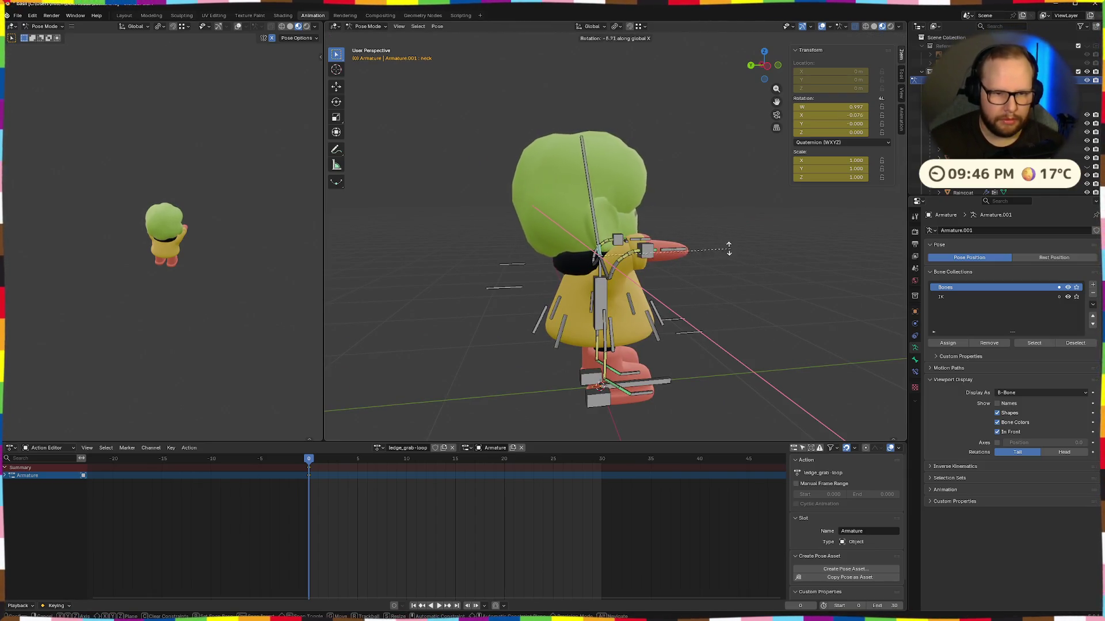
{"action": "left_click", "coordinate": [670, 230]}
{"action": "mouse_move", "coordinate": [670, 230]}
{"action": "left_mouse_down"}
{"action": "mouse_move", "coordinate": [531, 257]}
{"action": "mouse_move", "coordinate": [610, 253]}
{"action": "left_mouse_up"}
{"action": "scroll", "coordinate": [625, 219], "scroll_direction": "up", "scroll_amount": 5}
Step: Angle the left hand by 20.1° and rotate the forearm bone by -35°
{"action": "left_click", "coordinate": [625, 219]}
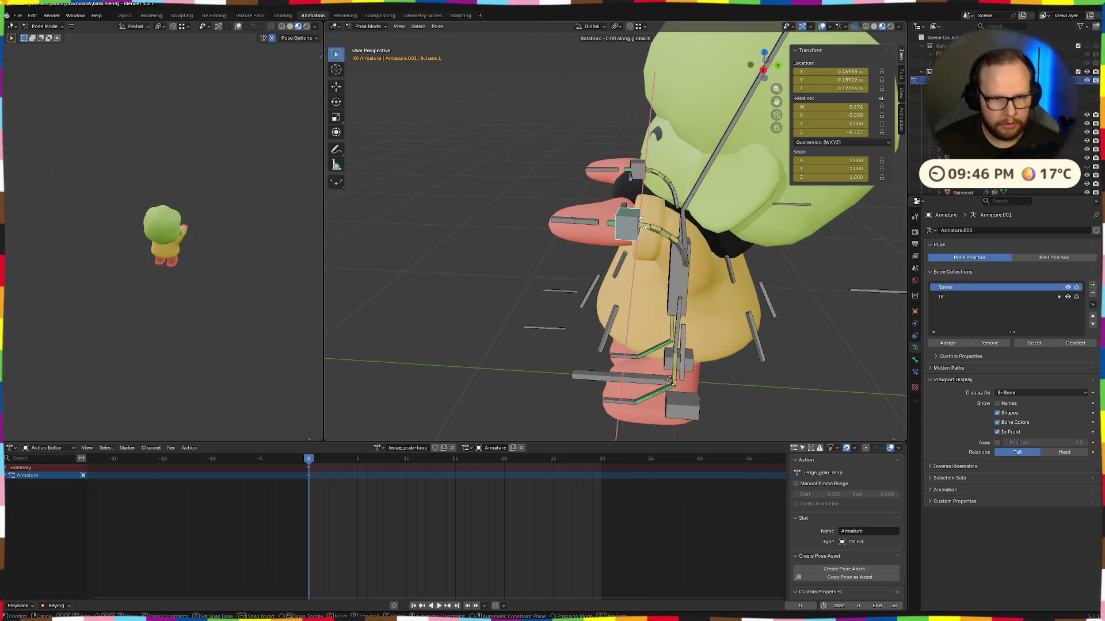
{"action": "left_click", "coordinate": [647, 236]}
{"action": "left_click_drag", "start_coordinate": [648, 236], "coordinate": [541, 191]}
{"action": "left_click_drag", "start_coordinate": [592, 228], "coordinate": [593, 228]}
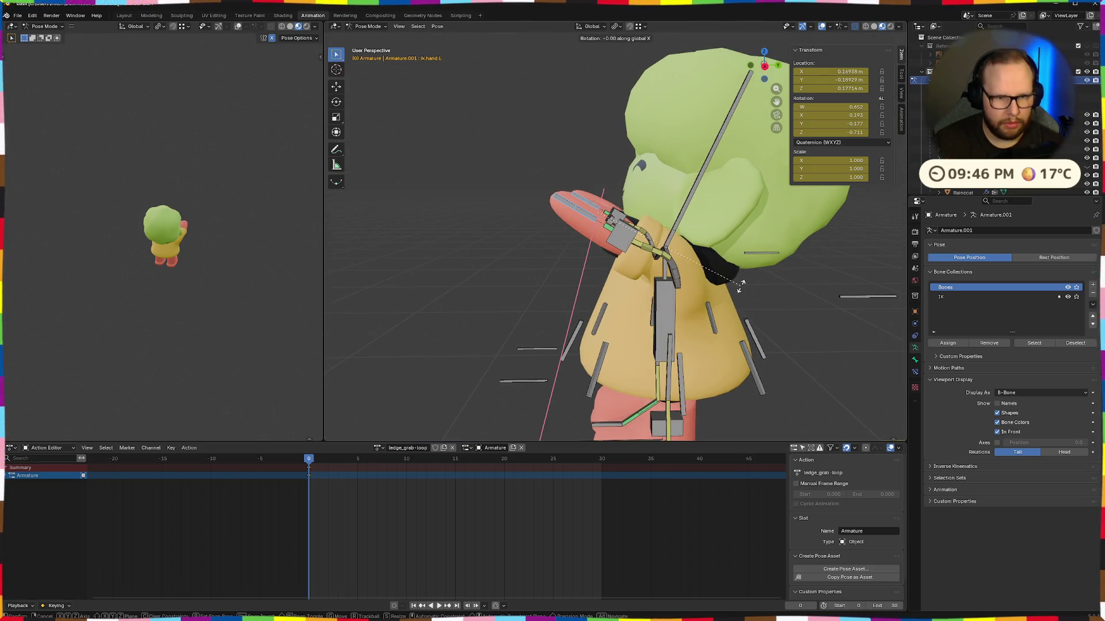
{"action": "left_click", "coordinate": [650, 218]}
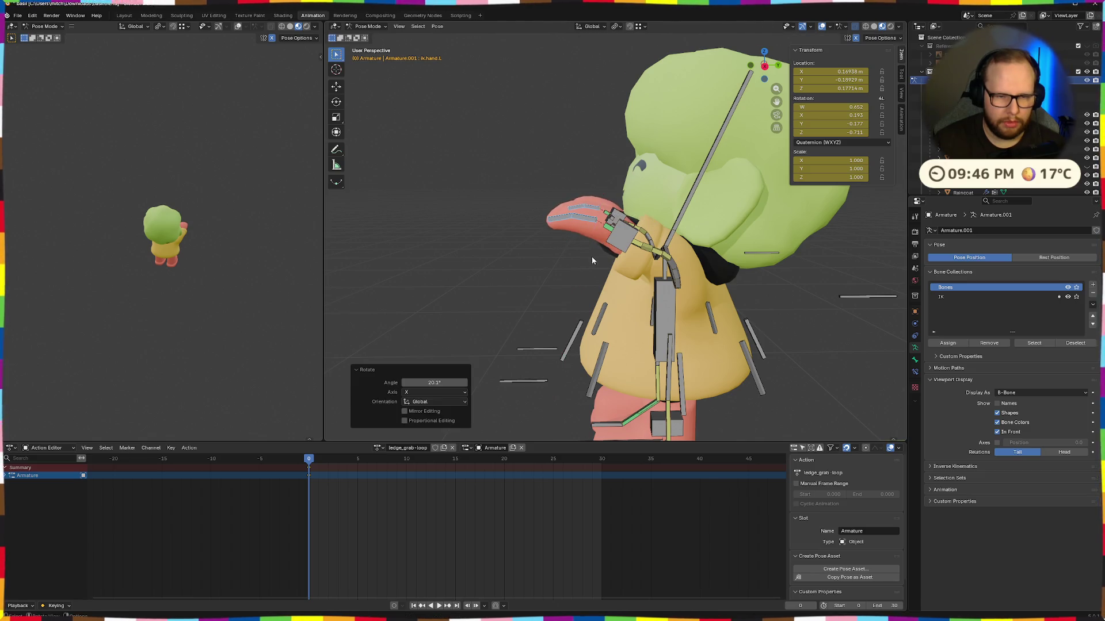
{"action": "scroll", "coordinate": [670, 263], "scroll_direction": "up", "scroll_amount": 3}
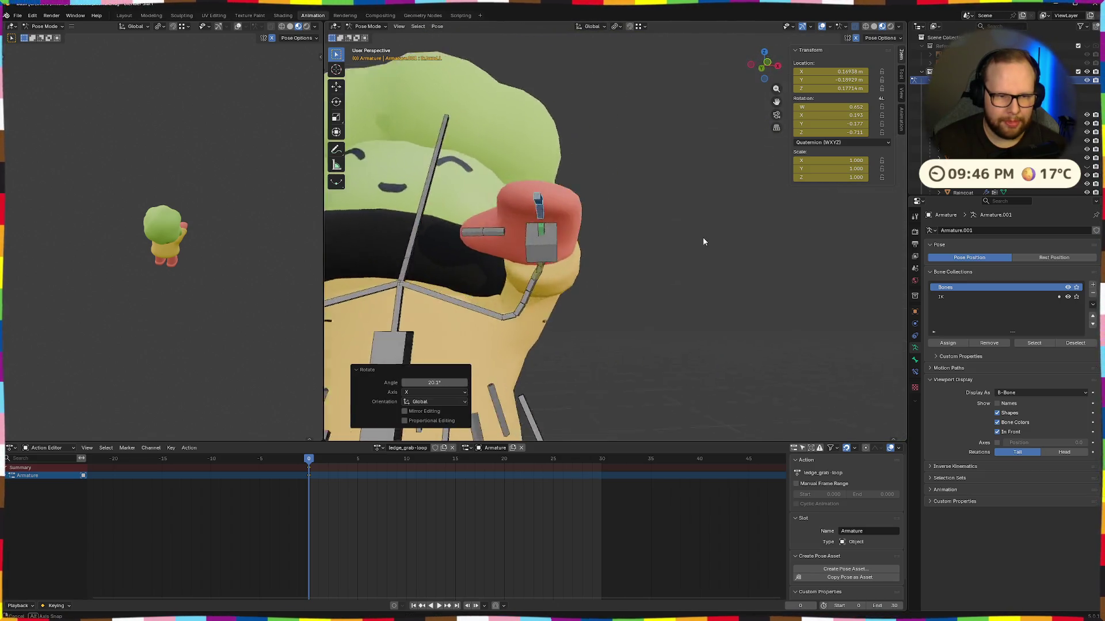
{"action": "left_click", "coordinate": [479, 244]}
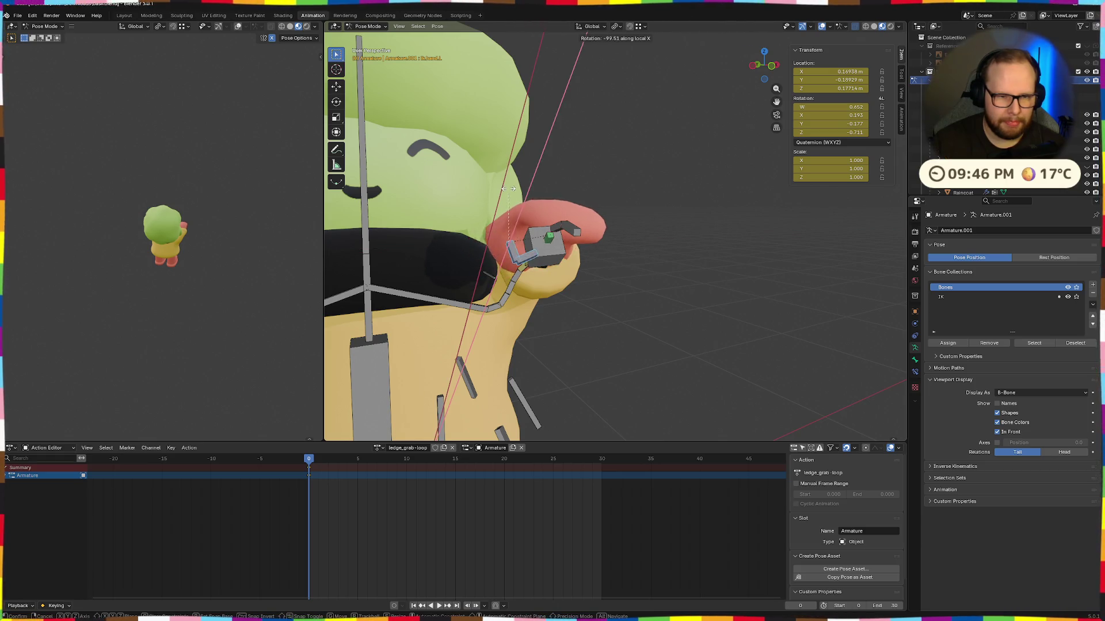
{"action": "left_click", "coordinate": [620, 220]}
{"action": "scroll", "coordinate": [619, 220], "scroll_direction": "down", "scroll_amount": 6}
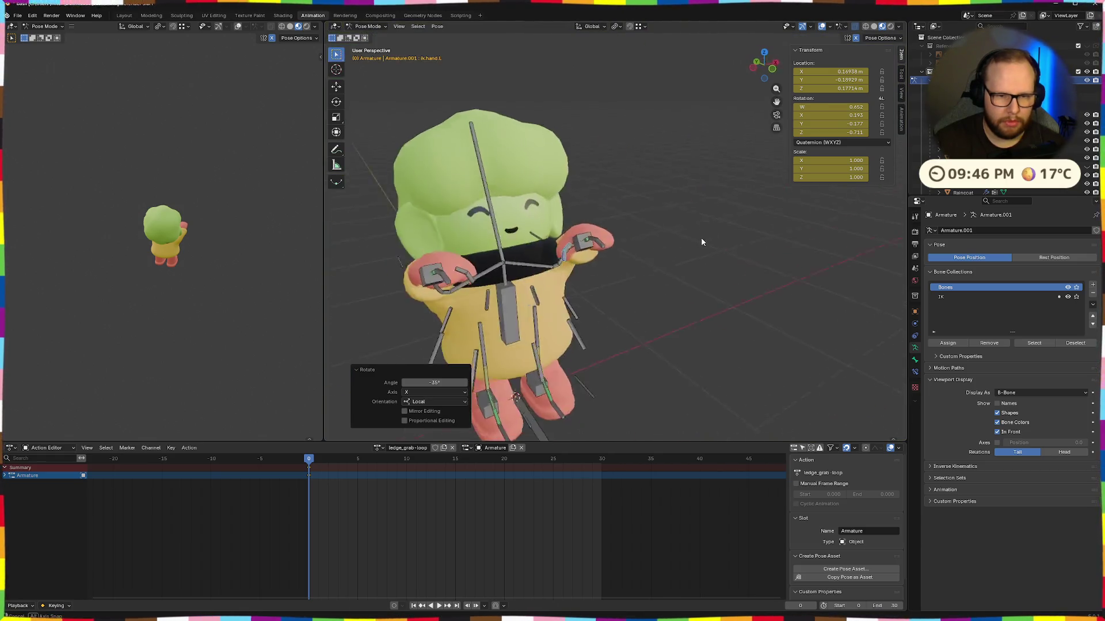
Step: Swing the left foot control up to -71.4° and shift it along local Z
{"action": "mouse_move", "coordinate": [752, 323]}
{"action": "left_mouse_down"}
{"action": "mouse_move", "coordinate": [700, 367]}
{"action": "mouse_move", "coordinate": [729, 424]}
{"action": "mouse_move", "coordinate": [685, 328]}
{"action": "mouse_move", "coordinate": [730, 376]}
{"action": "left_mouse_up"}
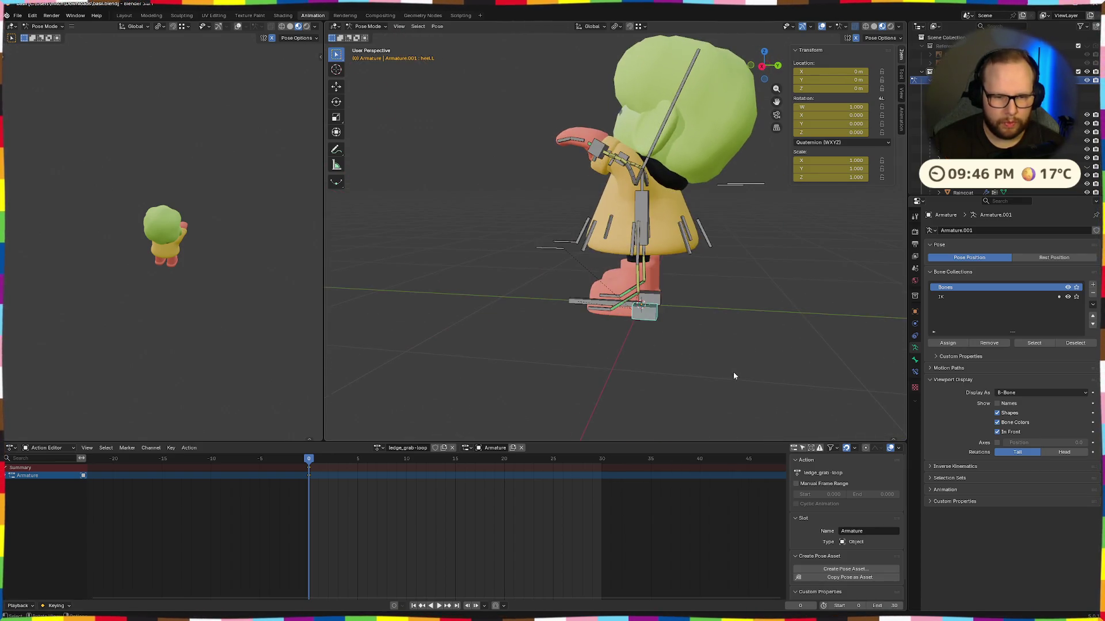
{"action": "left_click", "coordinate": [707, 255]}
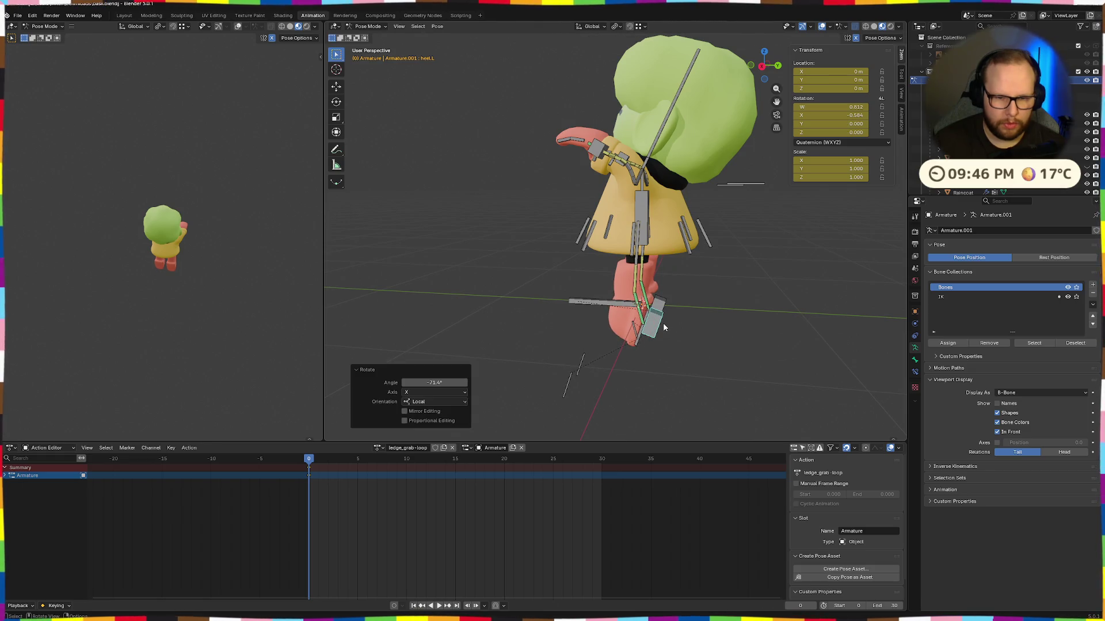
{"action": "key", "text": "z"}
Step: Reset the foot's position, raise it to Z 0.42368, then lower it slightly
{"action": "key", "text": "z"}
{"action": "left_click", "coordinate": [679, 281]}
{"action": "mouse_move", "coordinate": [679, 282]}
{"action": "left_mouse_down"}
{"action": "mouse_move", "coordinate": [778, 279]}
{"action": "mouse_move", "coordinate": [686, 278]}
{"action": "left_mouse_up"}
{"action": "scroll", "coordinate": [686, 277], "scroll_direction": "up", "scroll_amount": 5}
{"action": "scroll", "coordinate": [688, 282], "scroll_direction": "down", "scroll_amount": 5}
{"action": "key", "text": "alt+g"}
{"action": "key", "text": "g"}
{"action": "key", "text": "z"}
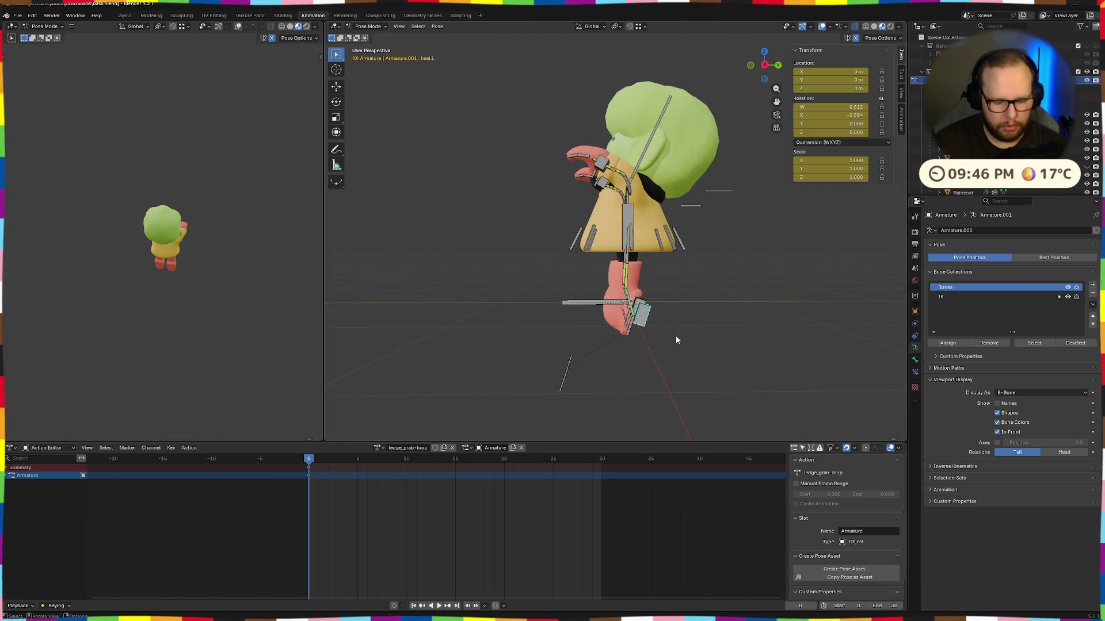
{"action": "left_click", "coordinate": [692, 282]}
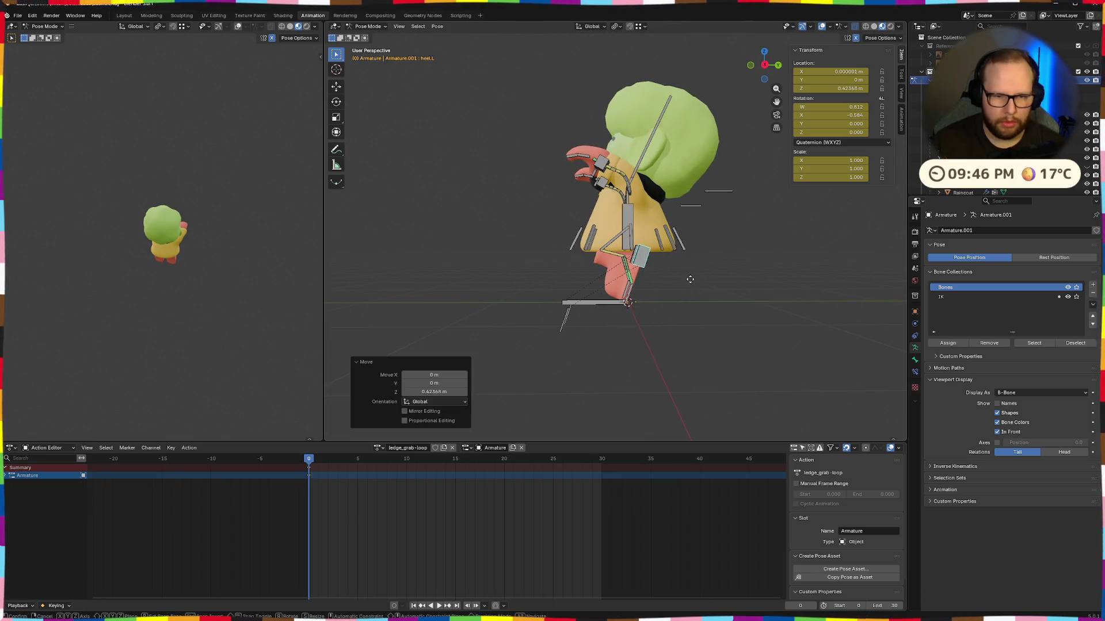
{"action": "key", "text": "z"}
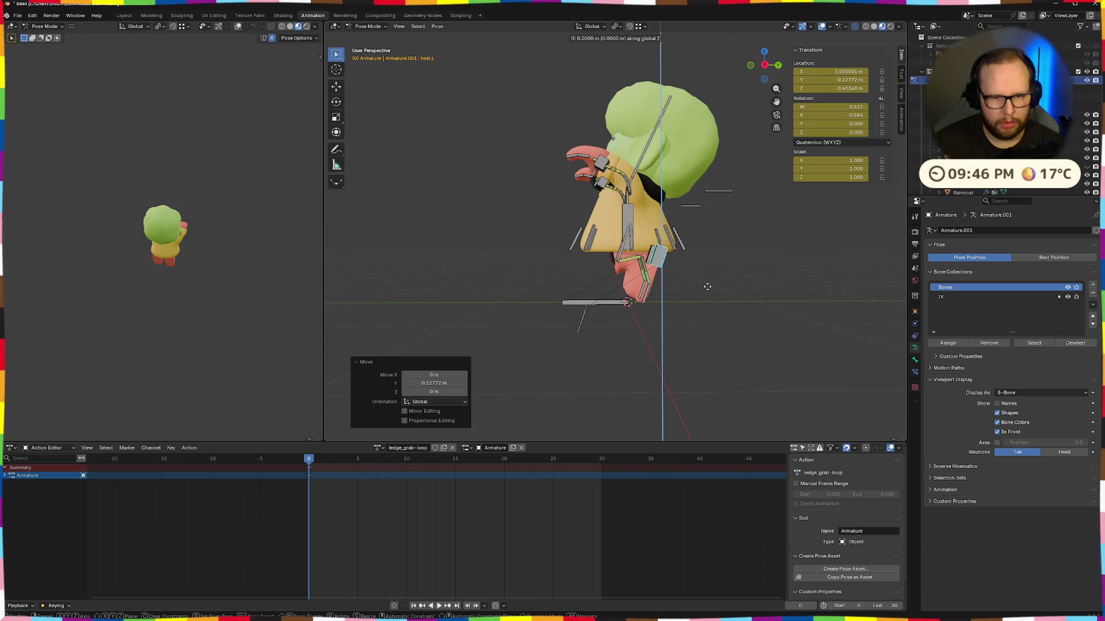
{"action": "left_click", "coordinate": [702, 303]}
{"action": "mouse_move", "coordinate": [603, 318]}
{"action": "left_mouse_down"}
{"action": "mouse_move", "coordinate": [699, 320]}
{"action": "mouse_move", "coordinate": [819, 347]}
{"action": "left_mouse_up"}
Step: Slide the left foot along X and turn it about Z (10.1°, then -13.3°)
{"action": "key", "text": "g"}
{"action": "key", "text": "x"}
{"action": "left_click", "coordinate": [764, 342]}
{"action": "key", "text": "r"}
{"action": "key", "text": "z"}
{"action": "key", "text": "z"}
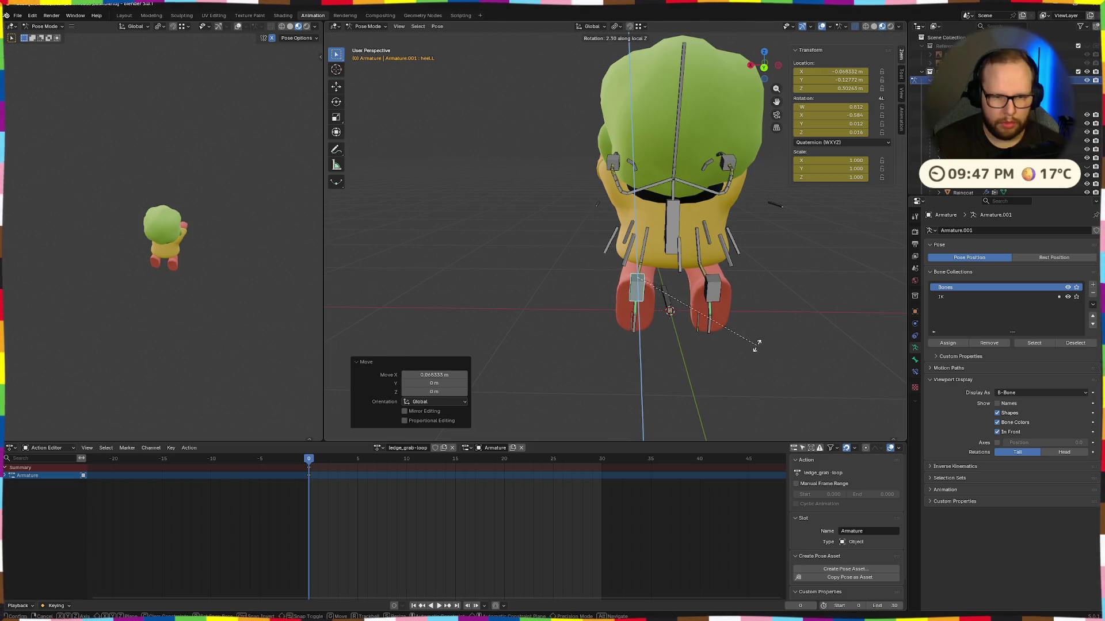
{"action": "left_click", "coordinate": [724, 344]}
{"action": "key", "text": "r"}
{"action": "key", "text": "z"}
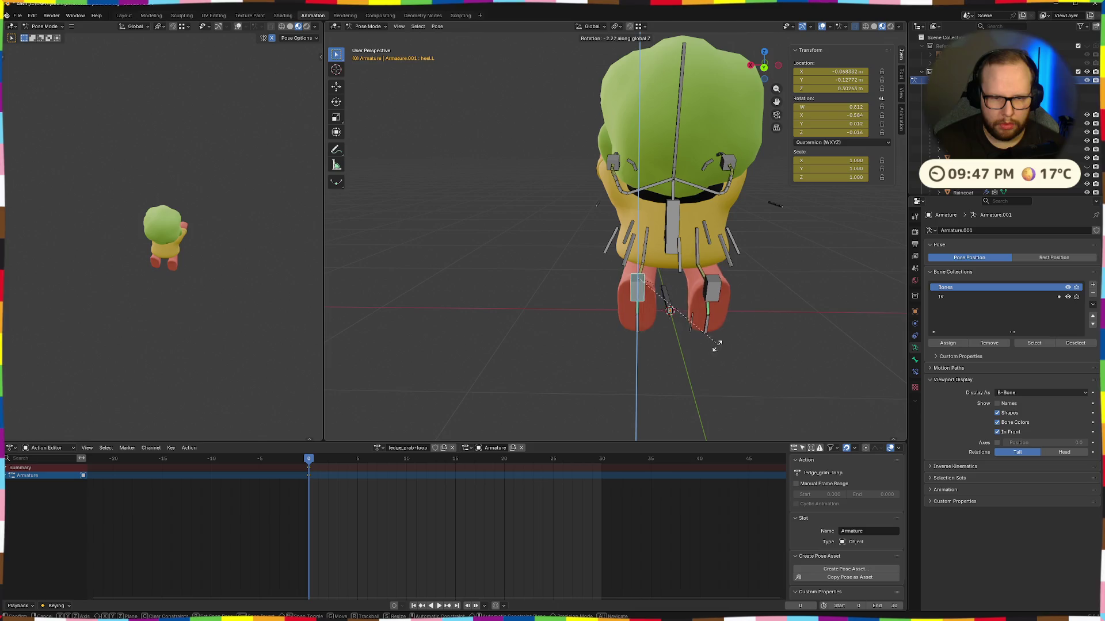
{"action": "left_click", "coordinate": [695, 352]}
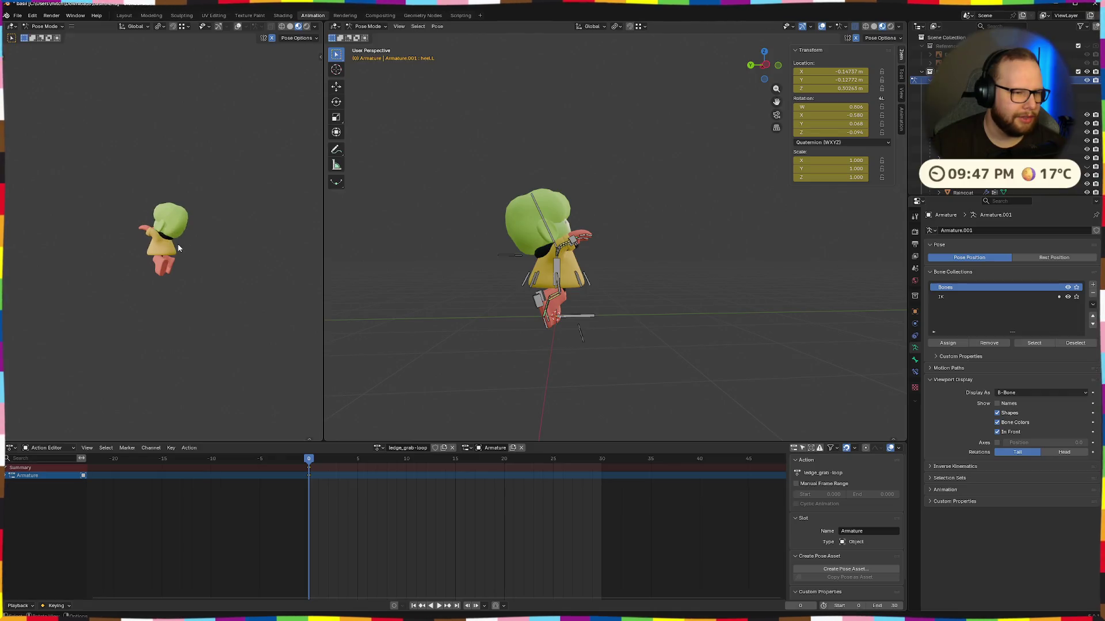
Step: Tip the torso control forward by rotating it about local X
{"action": "scroll", "coordinate": [566, 256], "scroll_direction": "up", "scroll_amount": 4}
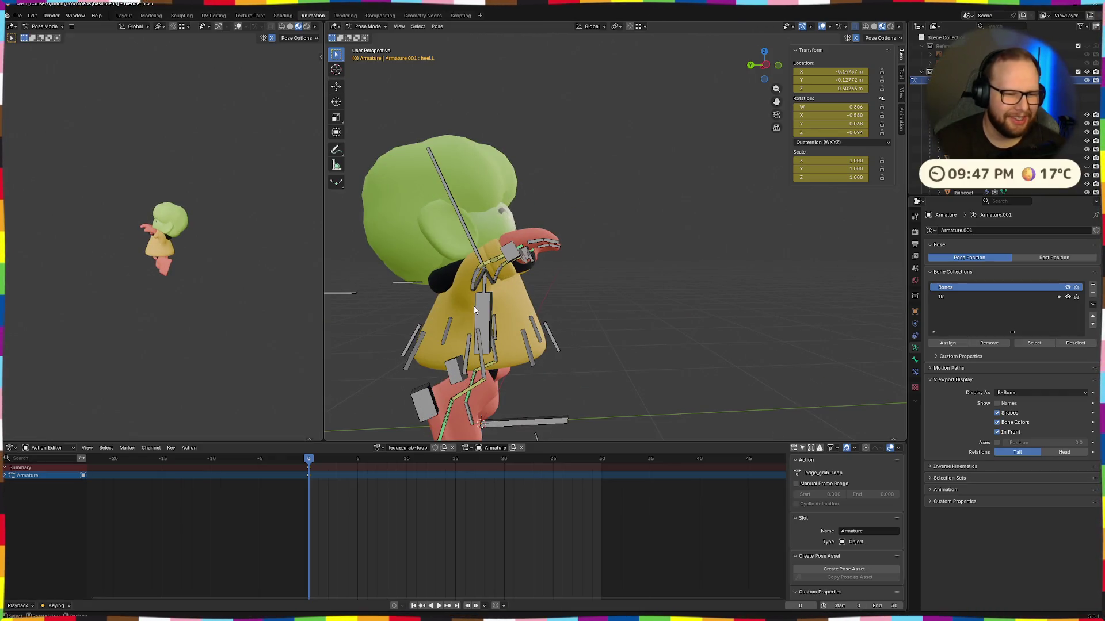
{"action": "key", "text": "r"}
{"action": "key", "text": "x"}
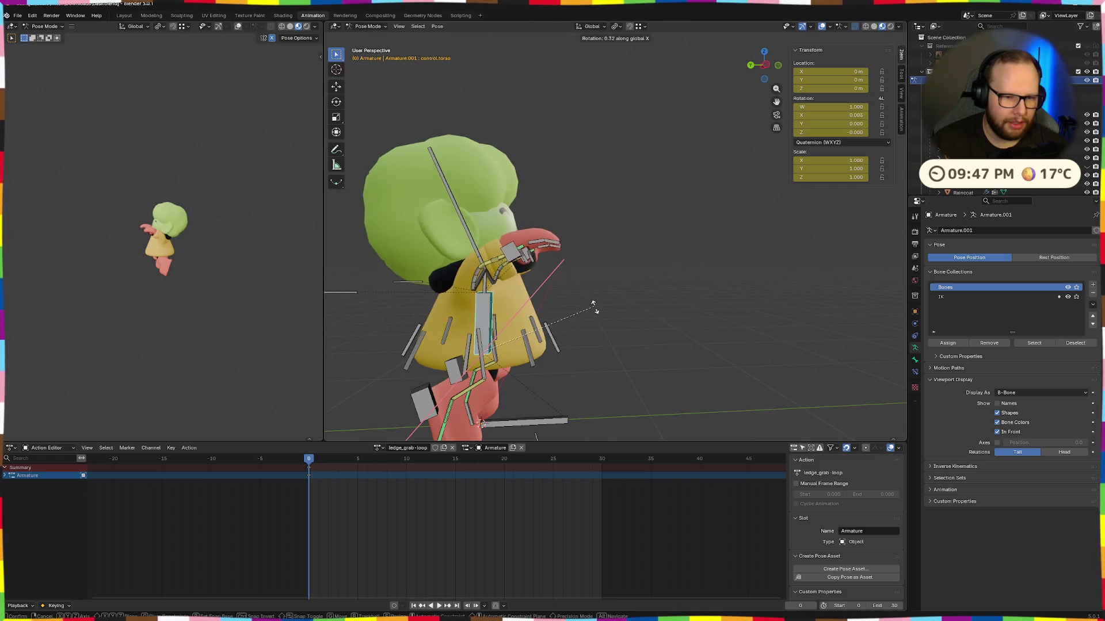
{"action": "left_click", "coordinate": [615, 316]}
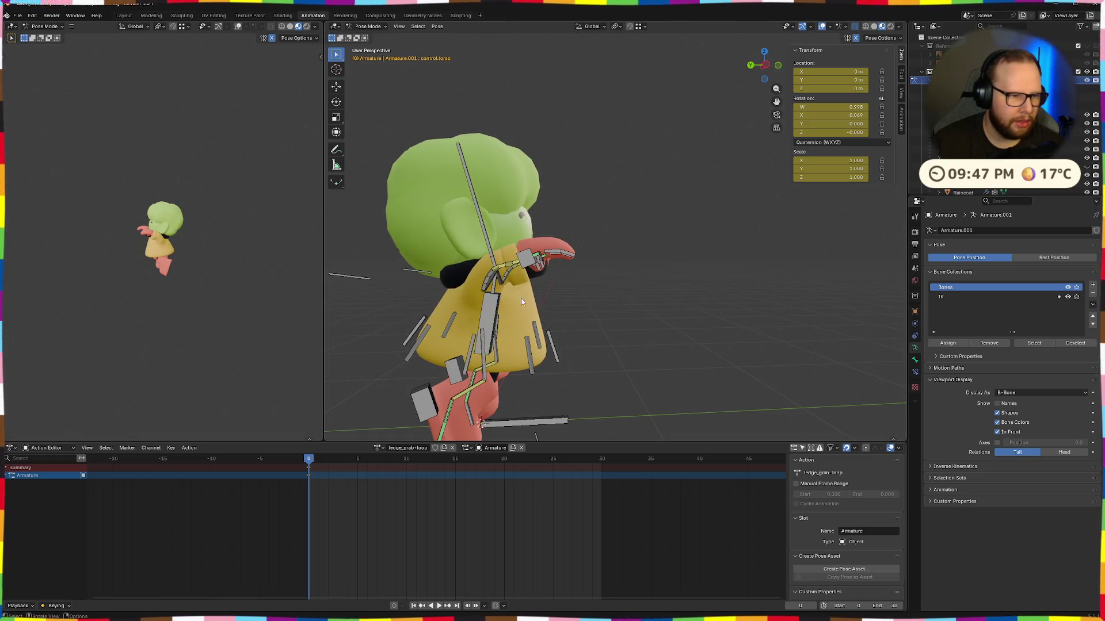
{"action": "key", "text": "alt+r"}
{"action": "mouse_move", "coordinate": [730, 294]}
{"action": "left_mouse_down"}
{"action": "mouse_move", "coordinate": [613, 289]}
{"action": "mouse_move", "coordinate": [564, 344]}
{"action": "left_mouse_up"}
{"action": "key", "text": "r"}
{"action": "key", "text": "x"}
{"action": "key", "text": "x"}
{"action": "left_click", "coordinate": [604, 321]}
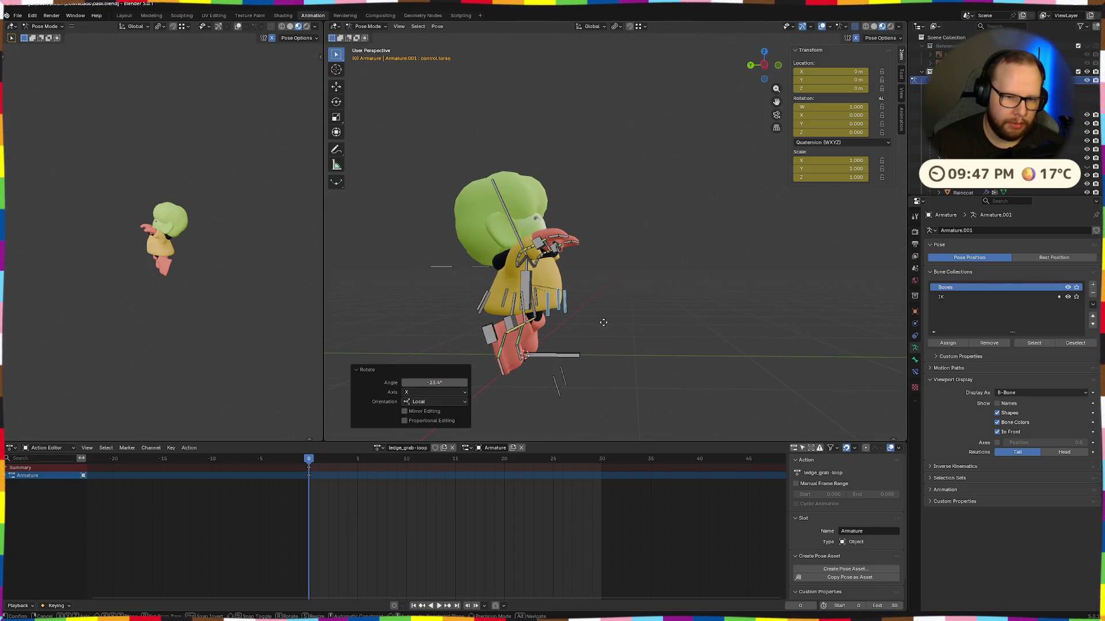
{"action": "left_click", "coordinate": [592, 332]}
{"action": "key", "text": "r"}
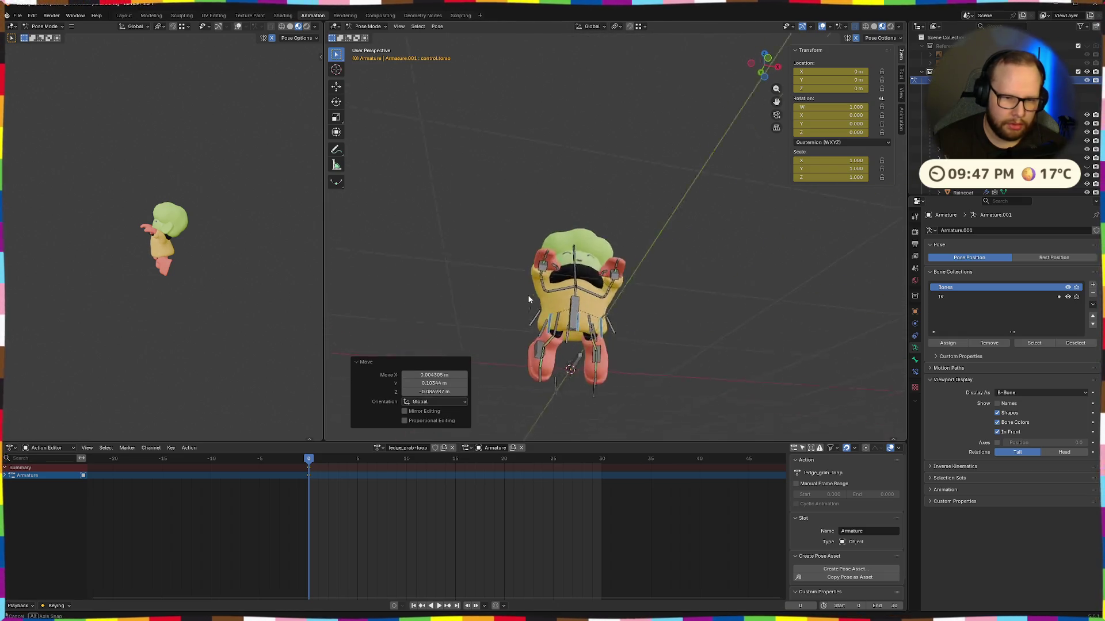
{"action": "right_click", "coordinate": [617, 326]}
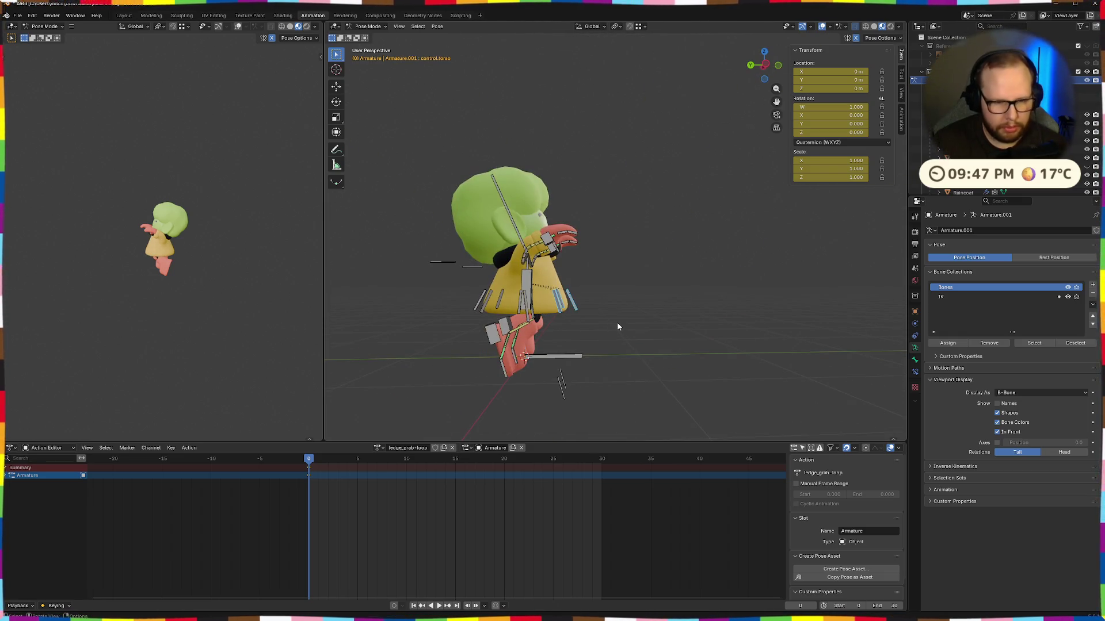
Step: Move the skirt bones back along Y and rotate them -19.4° about local X
{"action": "key", "text": "g"}
{"action": "key", "text": "y"}
{"action": "left_click", "coordinate": [604, 330]}
{"action": "key", "text": "r"}
{"action": "key", "text": "x"}
{"action": "key", "text": "x"}
{"action": "left_click", "coordinate": [582, 338]}
{"action": "left_click", "coordinate": [585, 340]}
{"action": "left_click", "coordinate": [669, 282]}
Step: Rotate another bone about its local X axis and nudge it into place
{"action": "mouse_move", "coordinate": [668, 282]}
{"action": "left_mouse_down"}
{"action": "mouse_move", "coordinate": [660, 314]}
{"action": "mouse_move", "coordinate": [630, 280]}
{"action": "mouse_move", "coordinate": [538, 261]}
{"action": "left_mouse_up"}
{"action": "scroll", "coordinate": [766, 356], "scroll_direction": "up", "scroll_amount": 5}
{"action": "scroll", "coordinate": [765, 355], "scroll_direction": "down", "scroll_amount": 5}
{"action": "mouse_move", "coordinate": [765, 355]}
{"action": "left_mouse_down"}
{"action": "mouse_move", "coordinate": [677, 361]}
{"action": "mouse_move", "coordinate": [614, 348]}
{"action": "mouse_move", "coordinate": [697, 285]}
{"action": "mouse_move", "coordinate": [595, 318]}
{"action": "left_mouse_up"}
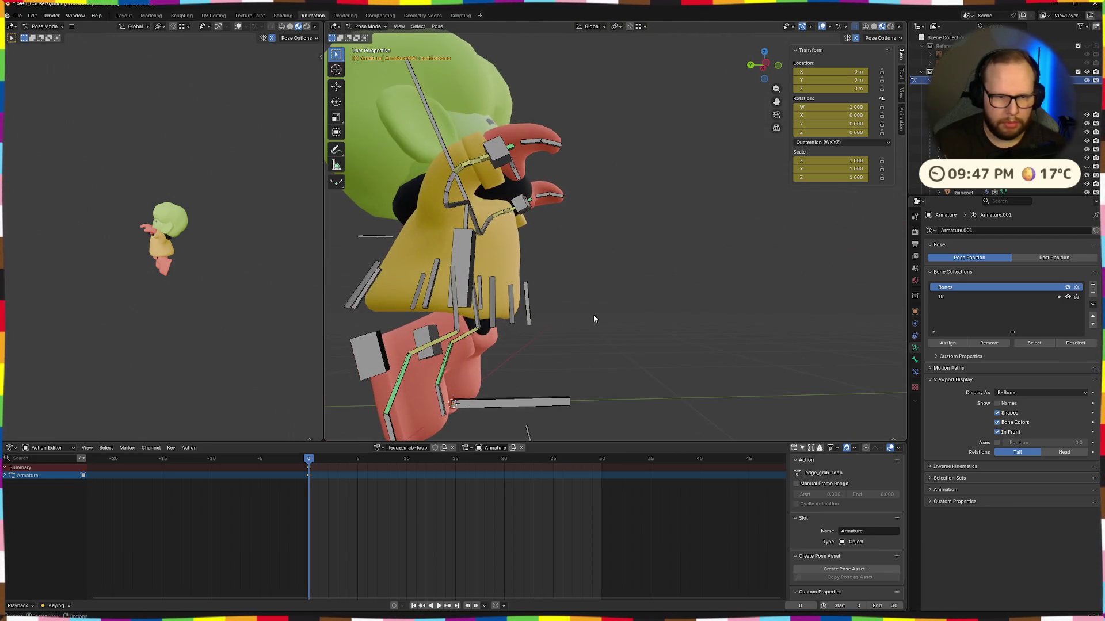
{"action": "left_click", "coordinate": [660, 299]}
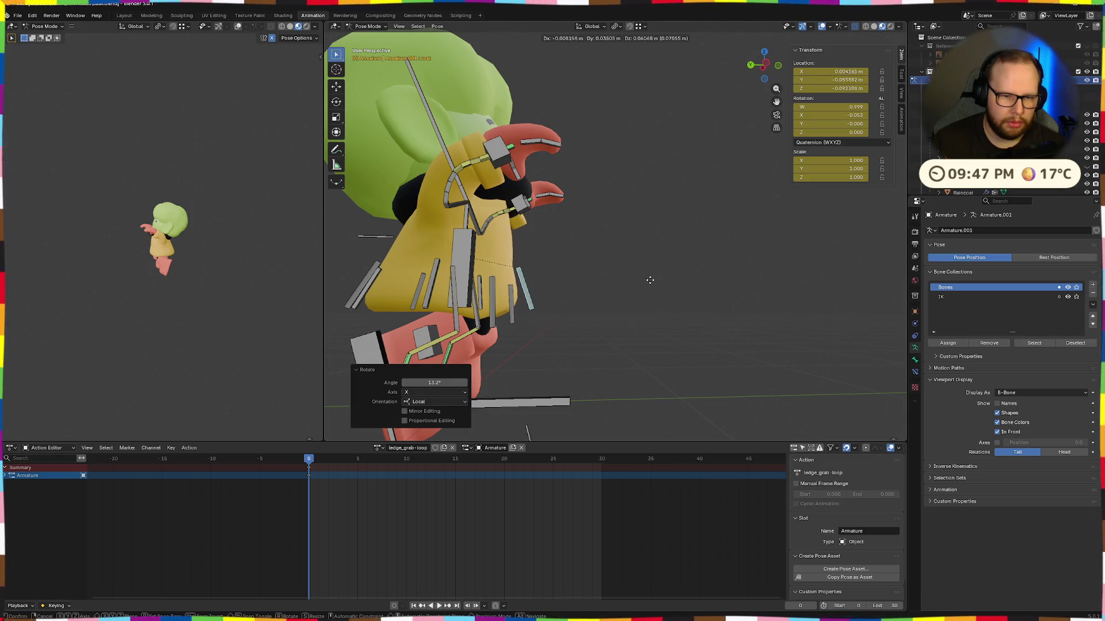
{"action": "left_click", "coordinate": [652, 299]}
{"action": "mouse_move", "coordinate": [652, 300]}
{"action": "left_mouse_down"}
{"action": "mouse_move", "coordinate": [564, 291]}
{"action": "mouse_move", "coordinate": [556, 305]}
{"action": "left_mouse_up"}
{"action": "key", "text": "ctrl+z"}
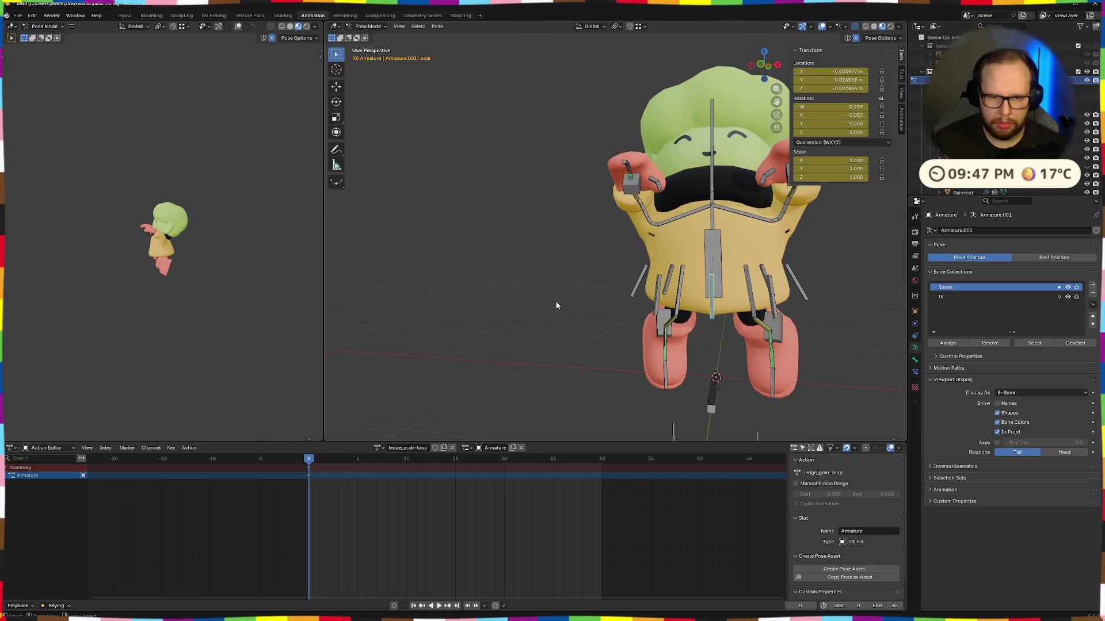
{"action": "left_click", "coordinate": [557, 302]}
{"action": "scroll", "coordinate": [577, 304], "scroll_direction": "down", "scroll_amount": 6}
{"action": "left_click_drag", "start_coordinate": [508, 283], "coordinate": [437, 280]}
{"action": "mouse_move", "coordinate": [95, 277]}
{"action": "left_mouse_down"}
{"action": "mouse_move", "coordinate": [236, 264]}
{"action": "mouse_move", "coordinate": [178, 277]}
{"action": "mouse_move", "coordinate": [174, 255]}
{"action": "left_mouse_up"}
{"action": "scroll", "coordinate": [223, 229], "scroll_direction": "up", "scroll_amount": 5}
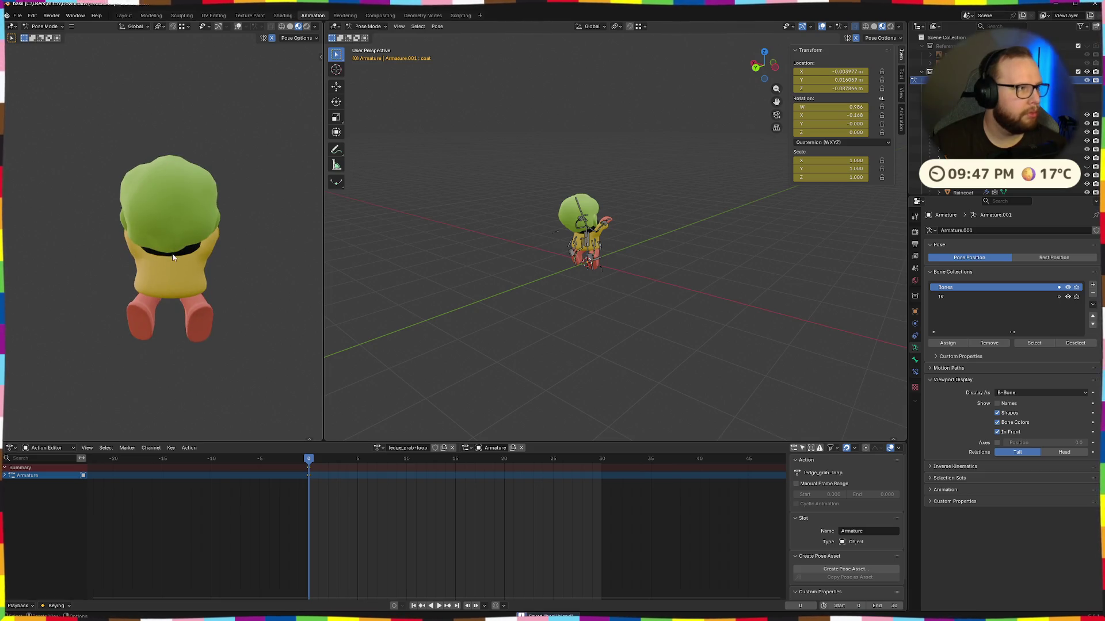
Step: Lower the left heel IK control heel.L along Z
{"action": "scroll", "coordinate": [679, 259], "scroll_direction": "up", "scroll_amount": 8}
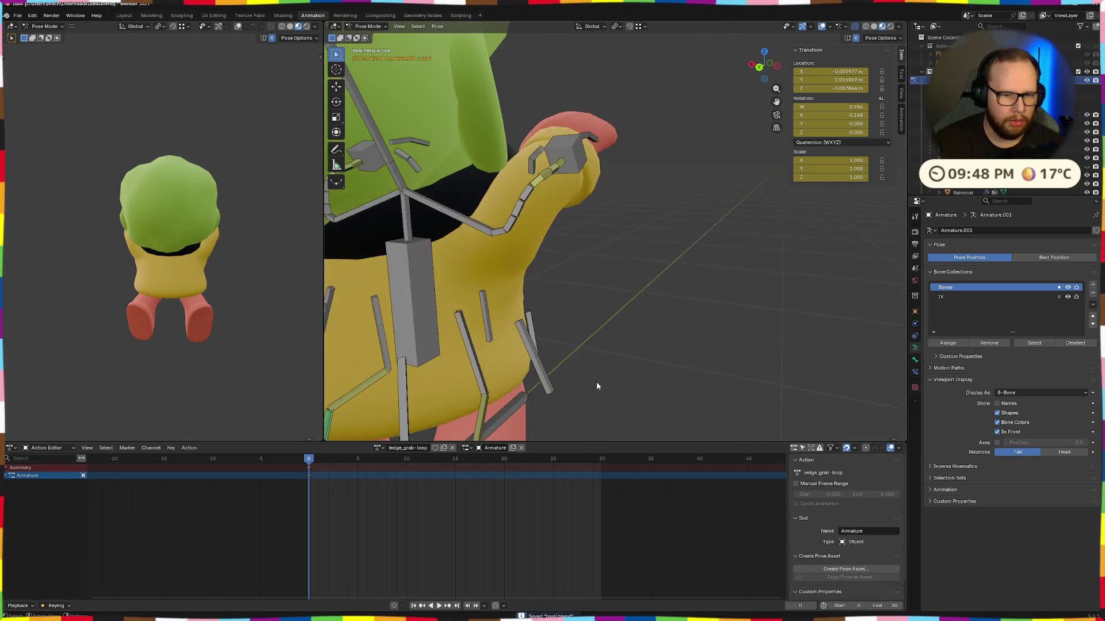
{"action": "left_click_drag", "start_coordinate": [617, 384], "coordinate": [512, 361]}
{"action": "left_click", "coordinate": [476, 293]}
{"action": "left_click_drag", "start_coordinate": [476, 294], "coordinate": [683, 320]}
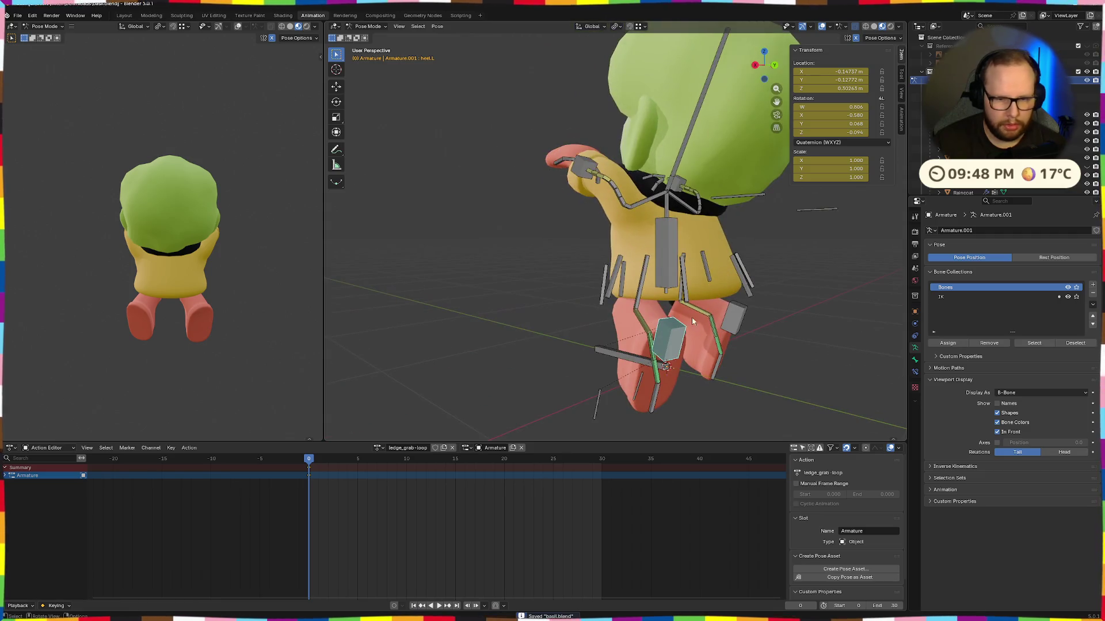
{"action": "key", "text": "Return"}
{"action": "key", "text": "ctrl+z"}
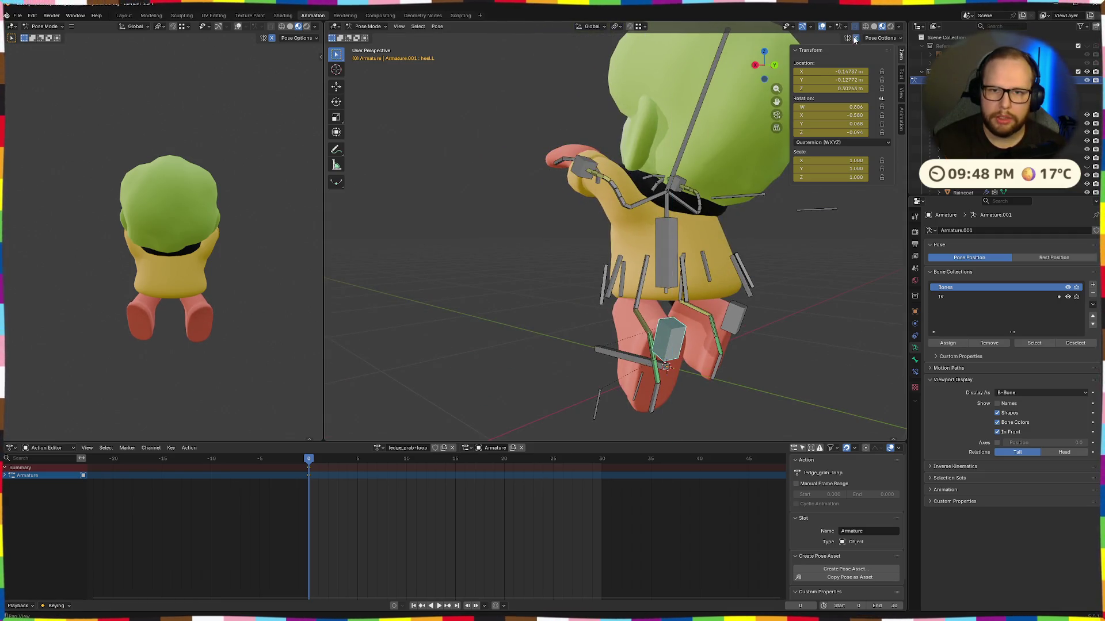
{"action": "left_click", "coordinate": [794, 356]}
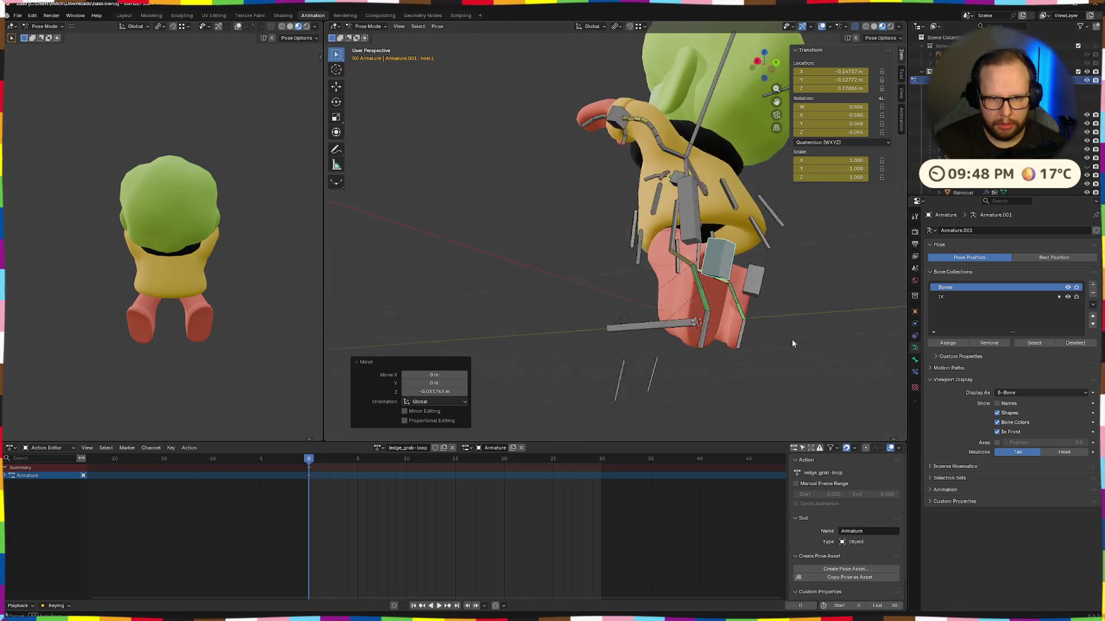
Step: Reset heel.R's height along global Z to Z 0.27727 m
{"action": "left_click", "coordinate": [719, 316]}
{"action": "key", "text": "g"}
{"action": "key", "text": "z"}
{"action": "left_click", "coordinate": [750, 266]}
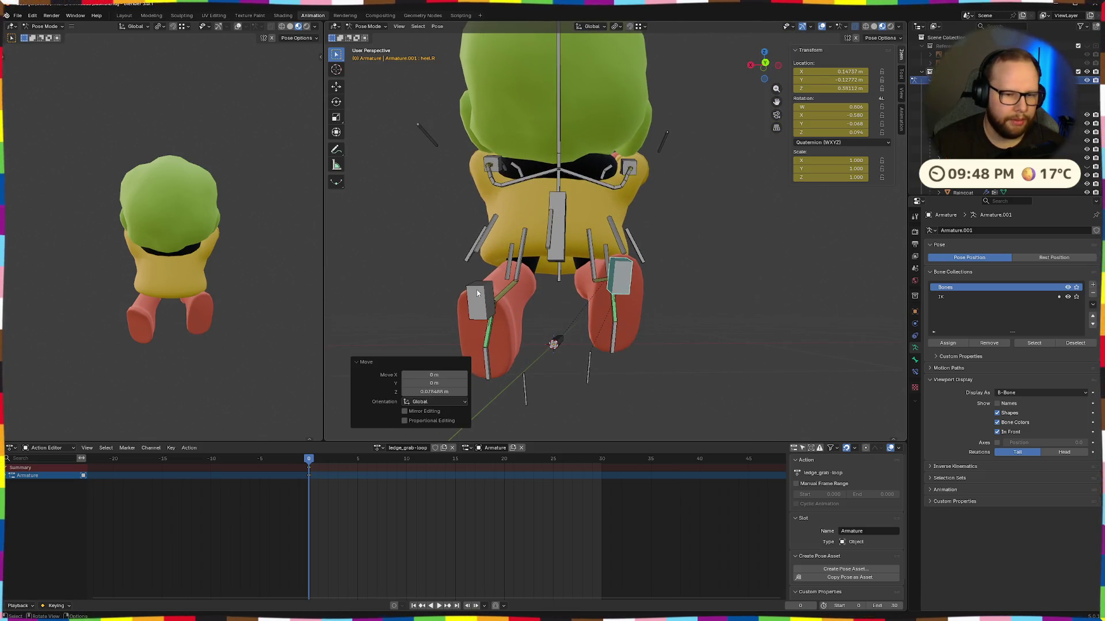
{"action": "scroll", "coordinate": [579, 262], "scroll_direction": "down", "scroll_amount": 6}
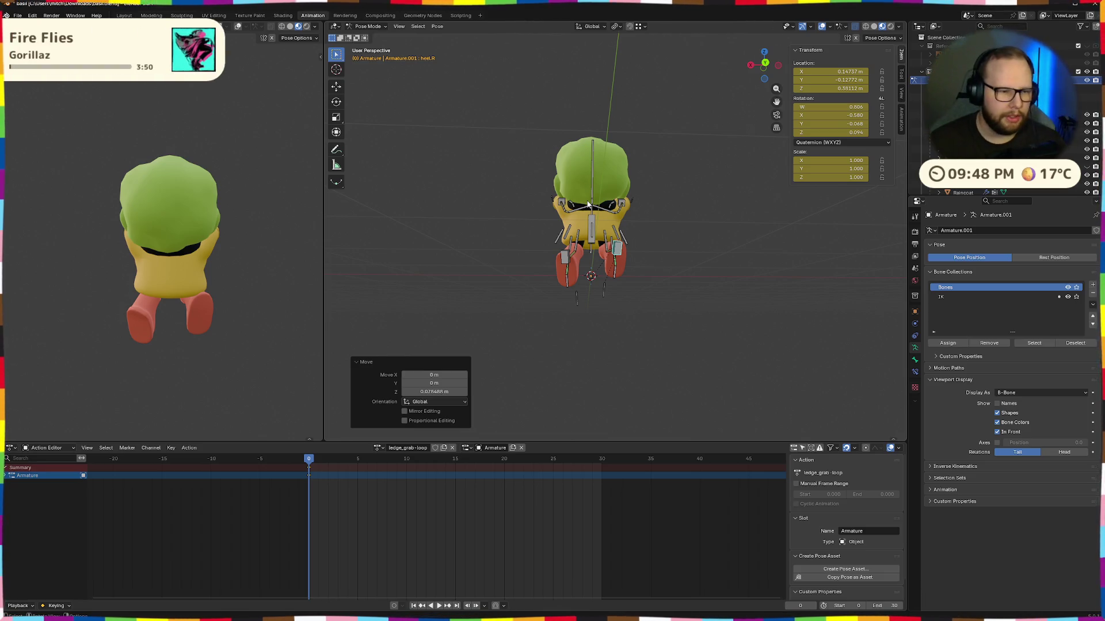
{"action": "mouse_move", "coordinate": [626, 201]}
{"action": "left_mouse_down"}
{"action": "mouse_move", "coordinate": [751, 276]}
{"action": "mouse_move", "coordinate": [716, 278]}
{"action": "mouse_move", "coordinate": [645, 238]}
{"action": "mouse_move", "coordinate": [650, 257]}
{"action": "mouse_move", "coordinate": [609, 278]}
{"action": "left_mouse_up"}
{"action": "key", "text": "ctrl+z"}
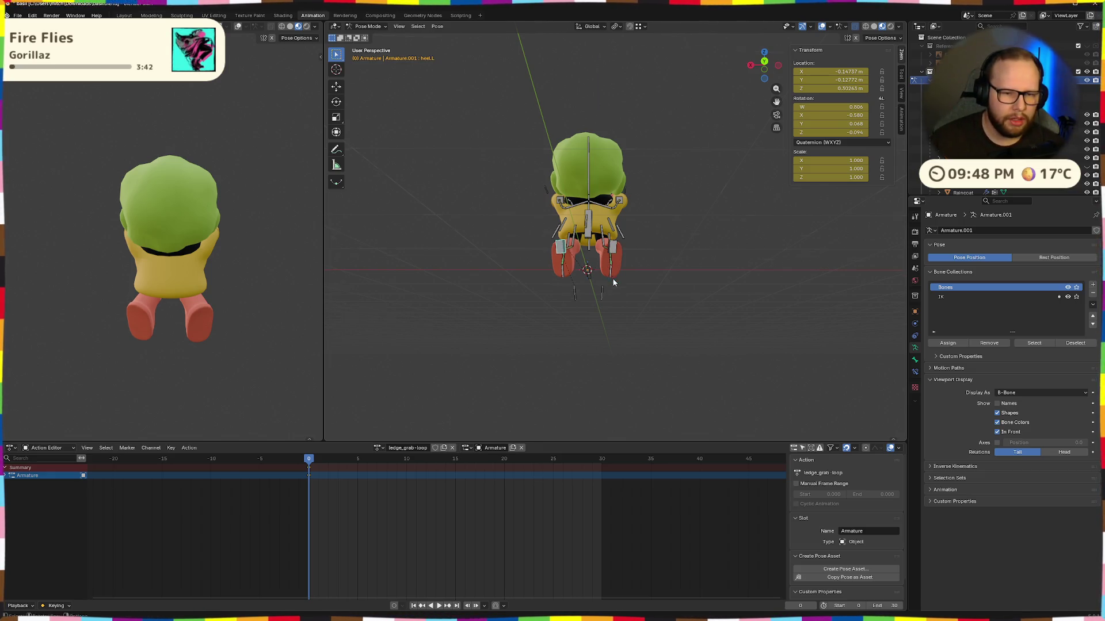
{"action": "left_click_drag", "start_coordinate": [610, 279], "coordinate": [637, 290]}
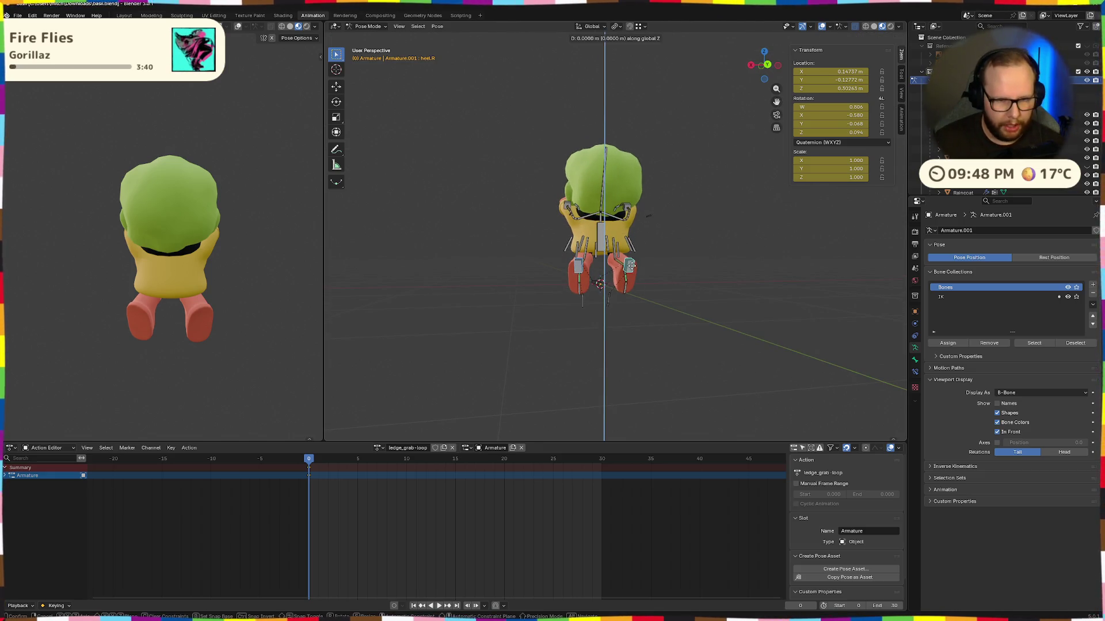
{"action": "left_click", "coordinate": [631, 266]}
{"action": "mouse_move", "coordinate": [632, 266]}
{"action": "left_mouse_down"}
{"action": "mouse_move", "coordinate": [709, 245]}
{"action": "mouse_move", "coordinate": [772, 294]}
{"action": "mouse_move", "coordinate": [797, 298]}
{"action": "mouse_move", "coordinate": [699, 295]}
{"action": "mouse_move", "coordinate": [682, 206]}
{"action": "left_mouse_up"}
Step: Select the left IK hand control ik.hand.L for a vertical move
{"action": "left_click", "coordinate": [680, 216]}
{"action": "key", "text": "g"}
{"action": "key", "text": "z"}
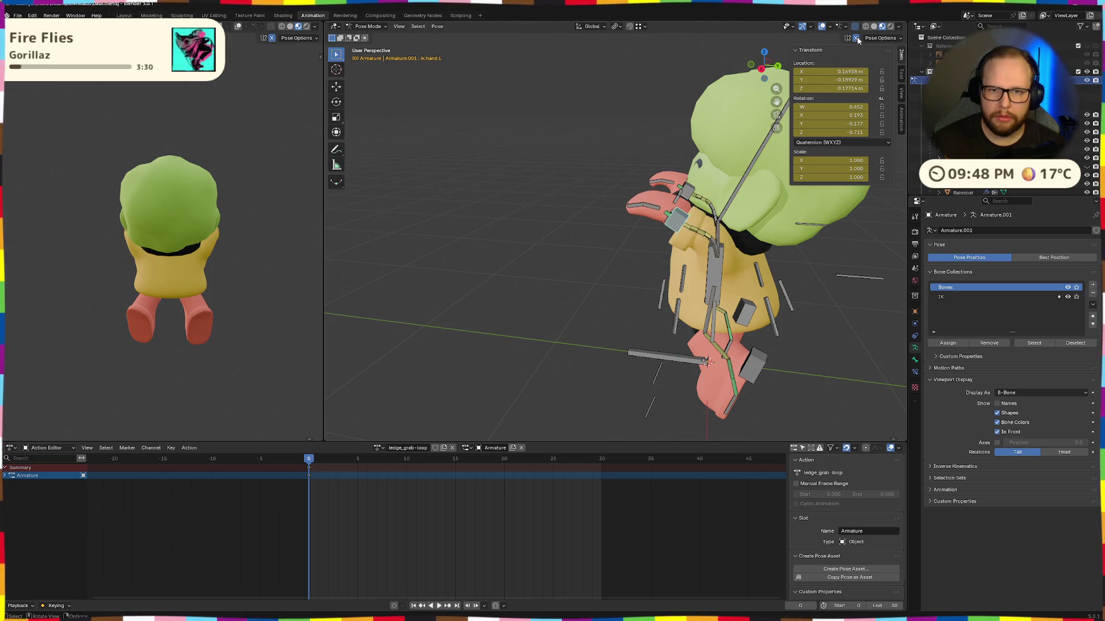
Step: Reposition ik.hand.L along Y and then global X into its grabbing spot
{"action": "key", "text": "g"}
{"action": "key", "text": "z"}
{"action": "left_click", "coordinate": [677, 226]}
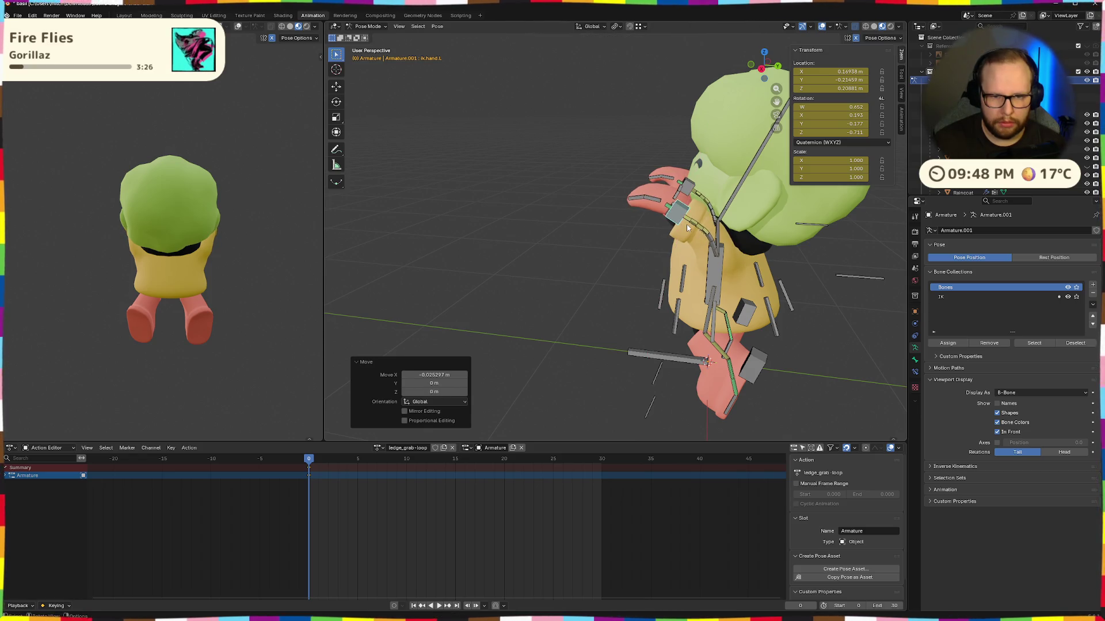
{"action": "key", "text": "Escape"}
{"action": "key", "text": "g"}
{"action": "key", "text": "y"}
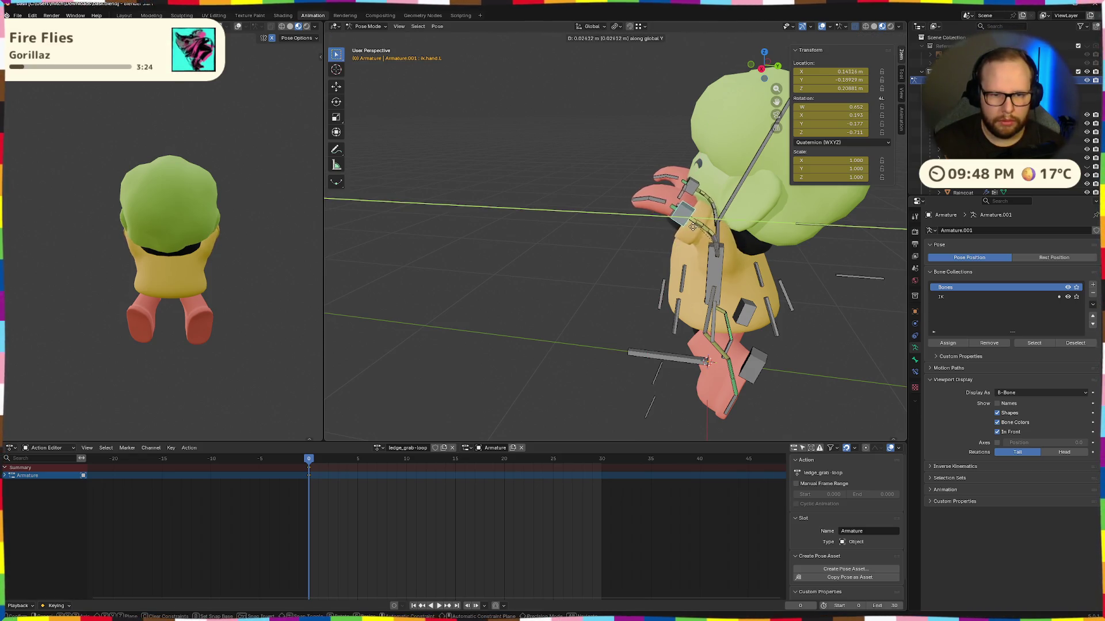
{"action": "left_click", "coordinate": [696, 232]}
{"action": "key", "text": "KP_1"}
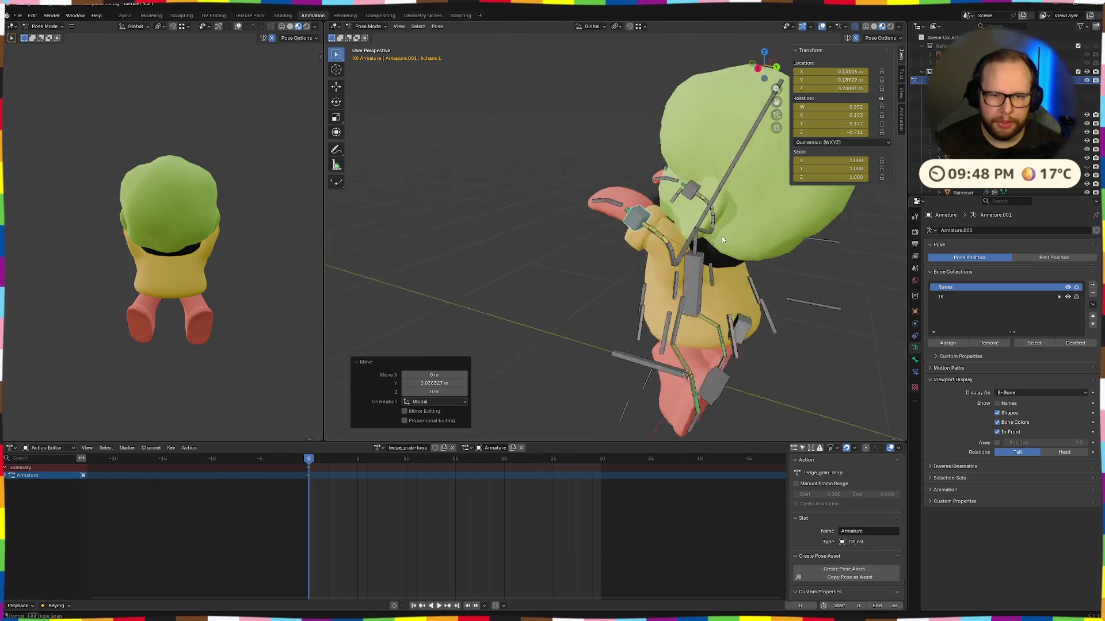
{"action": "scroll", "coordinate": [643, 239], "scroll_direction": "up", "scroll_amount": 5}
{"action": "key", "text": "g"}
{"action": "key", "text": "x"}
{"action": "left_click", "coordinate": [633, 237]}
{"action": "mouse_move", "coordinate": [633, 237]}
{"action": "left_mouse_down"}
{"action": "mouse_move", "coordinate": [533, 238]}
{"action": "mouse_move", "coordinate": [591, 245]}
{"action": "mouse_move", "coordinate": [693, 201]}
{"action": "left_mouse_up"}
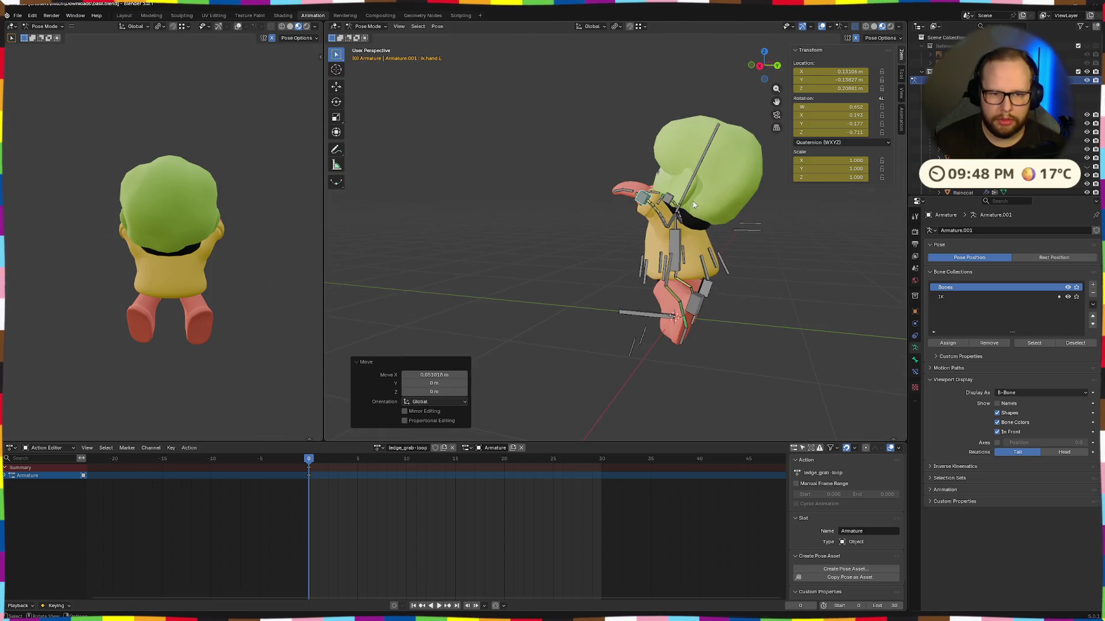
Step: Tilt the neck -10.8° about X
{"action": "left_click", "coordinate": [703, 220]}
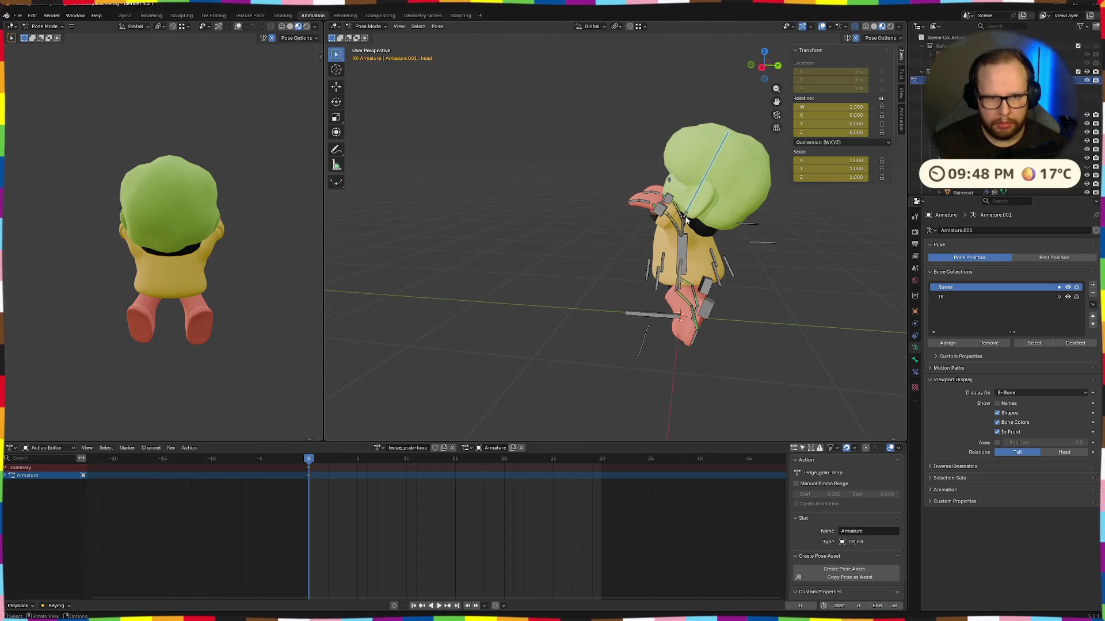
{"action": "key", "text": "r"}
{"action": "key", "text": "x"}
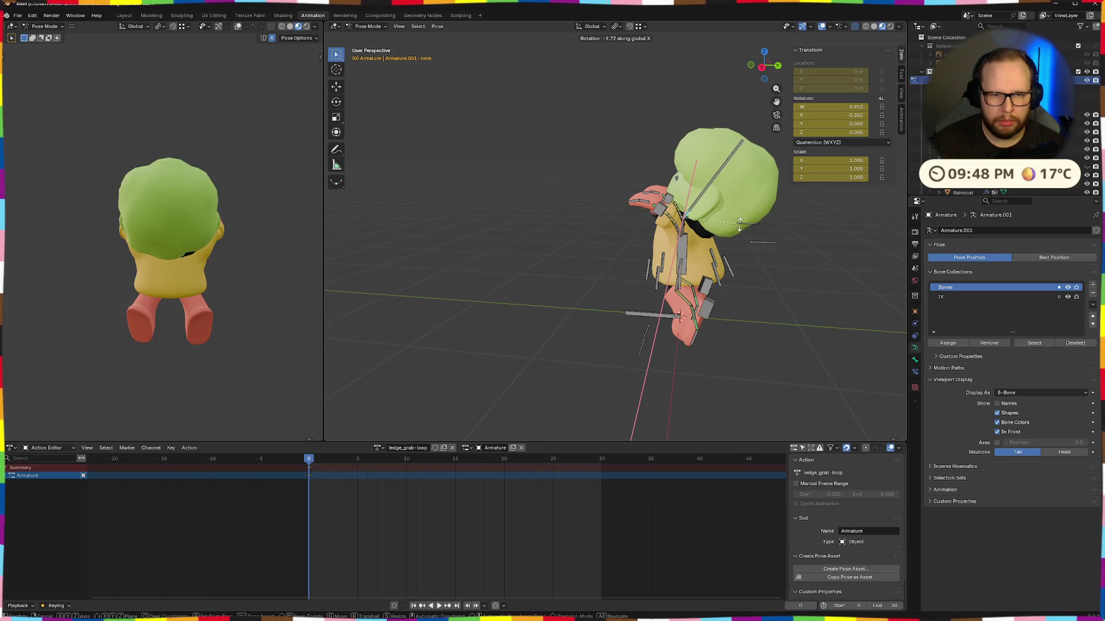
{"action": "left_click", "coordinate": [720, 256]}
{"action": "mouse_move", "coordinate": [719, 256]}
{"action": "left_mouse_down"}
{"action": "mouse_move", "coordinate": [817, 287]}
{"action": "mouse_move", "coordinate": [730, 269]}
{"action": "mouse_move", "coordinate": [758, 271]}
{"action": "left_mouse_up"}
{"action": "scroll", "coordinate": [690, 282], "scroll_direction": "up", "scroll_amount": 4}
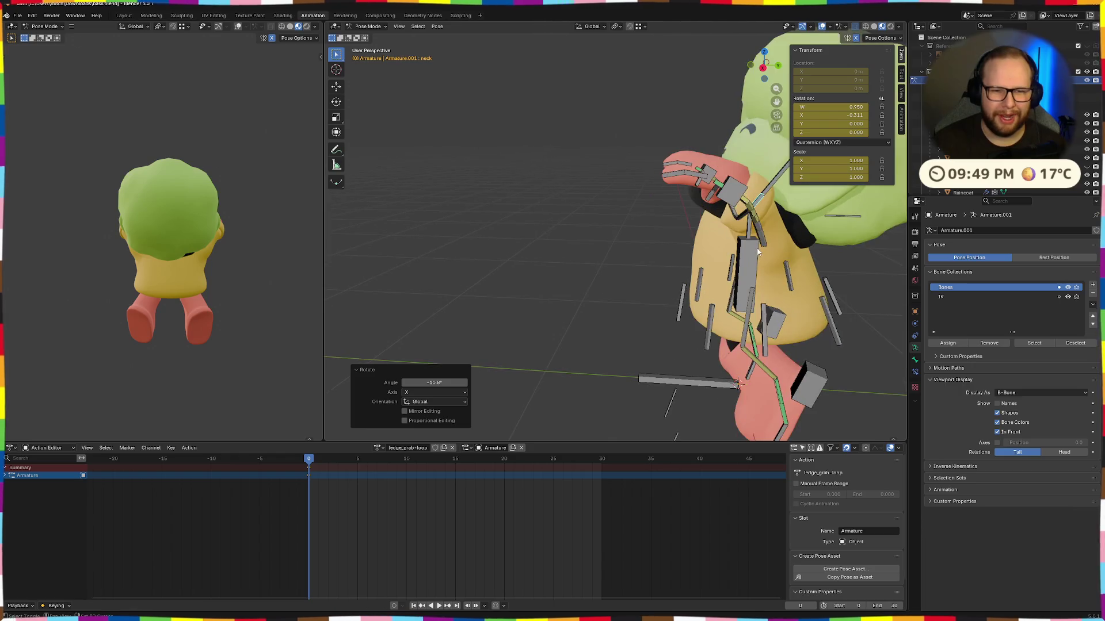
Step: Orbit around the character to review the ledge-grab pose from front and back
{"action": "mouse_move", "coordinate": [665, 296]}
{"action": "left_mouse_down"}
{"action": "mouse_move", "coordinate": [771, 267]}
{"action": "mouse_move", "coordinate": [709, 246]}
{"action": "mouse_move", "coordinate": [744, 271]}
{"action": "mouse_move", "coordinate": [733, 304]}
{"action": "mouse_move", "coordinate": [530, 311]}
{"action": "mouse_move", "coordinate": [625, 192]}
{"action": "left_mouse_up"}
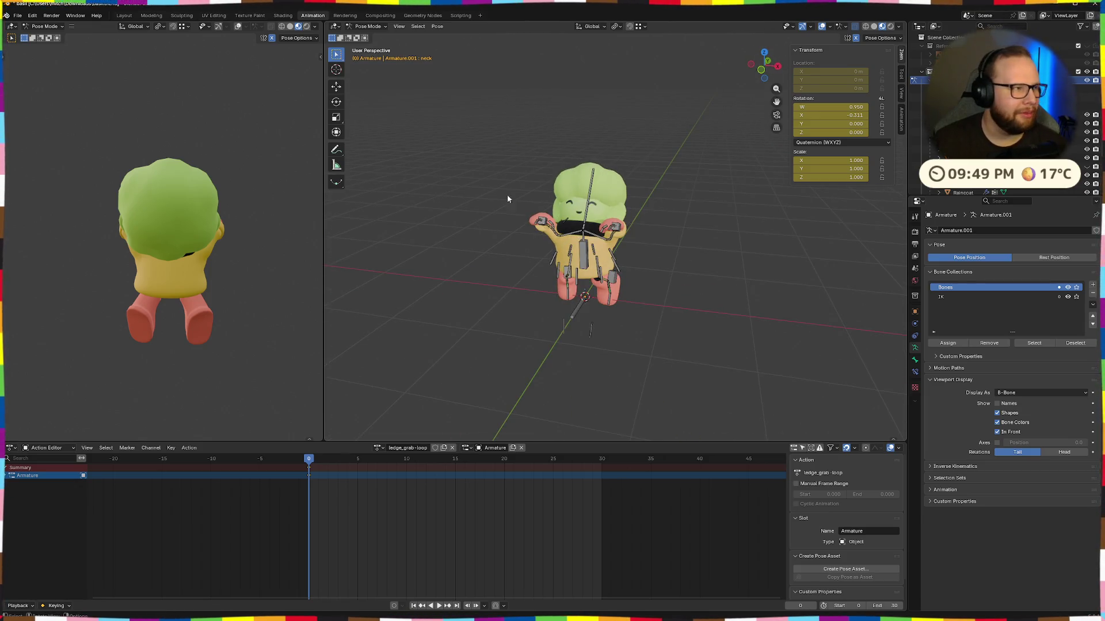
{"action": "scroll", "coordinate": [492, 233], "scroll_direction": "up", "scroll_amount": 5}
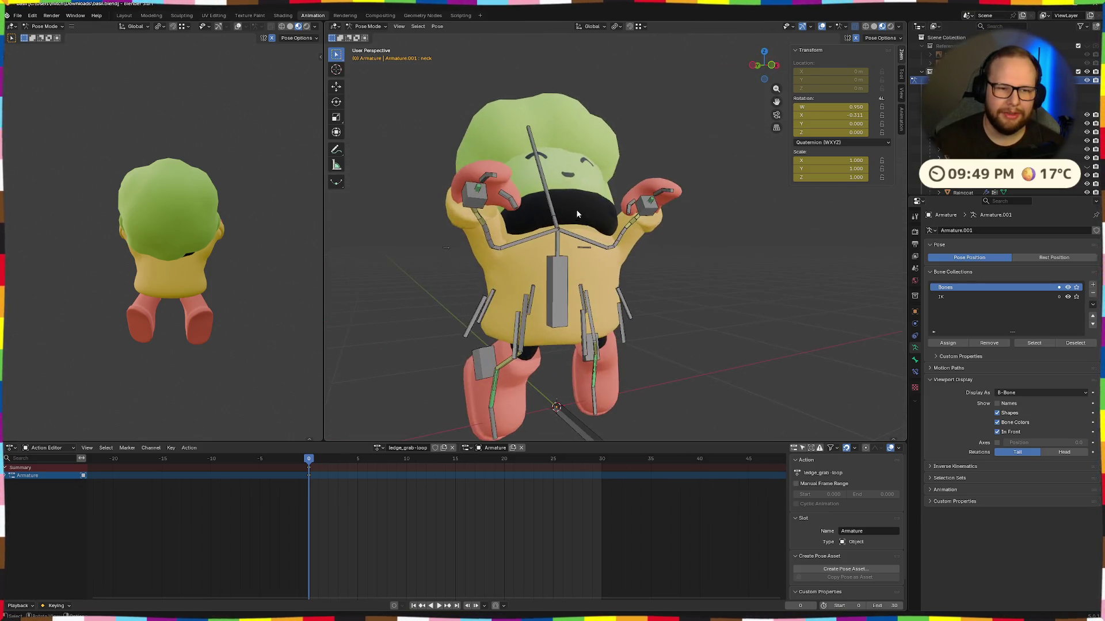
{"action": "left_click_drag", "start_coordinate": [548, 266], "coordinate": [505, 215]}
{"action": "mouse_move", "coordinate": [524, 252]}
{"action": "left_mouse_down"}
{"action": "mouse_move", "coordinate": [761, 268]}
{"action": "mouse_move", "coordinate": [803, 291]}
{"action": "mouse_move", "coordinate": [661, 285]}
{"action": "mouse_move", "coordinate": [730, 286]}
{"action": "mouse_move", "coordinate": [581, 305]}
{"action": "mouse_move", "coordinate": [693, 241]}
{"action": "left_mouse_up"}
{"action": "scroll", "coordinate": [662, 285], "scroll_direction": "down", "scroll_amount": 5}
{"action": "scroll", "coordinate": [519, 299], "scroll_direction": "up", "scroll_amount": 6}
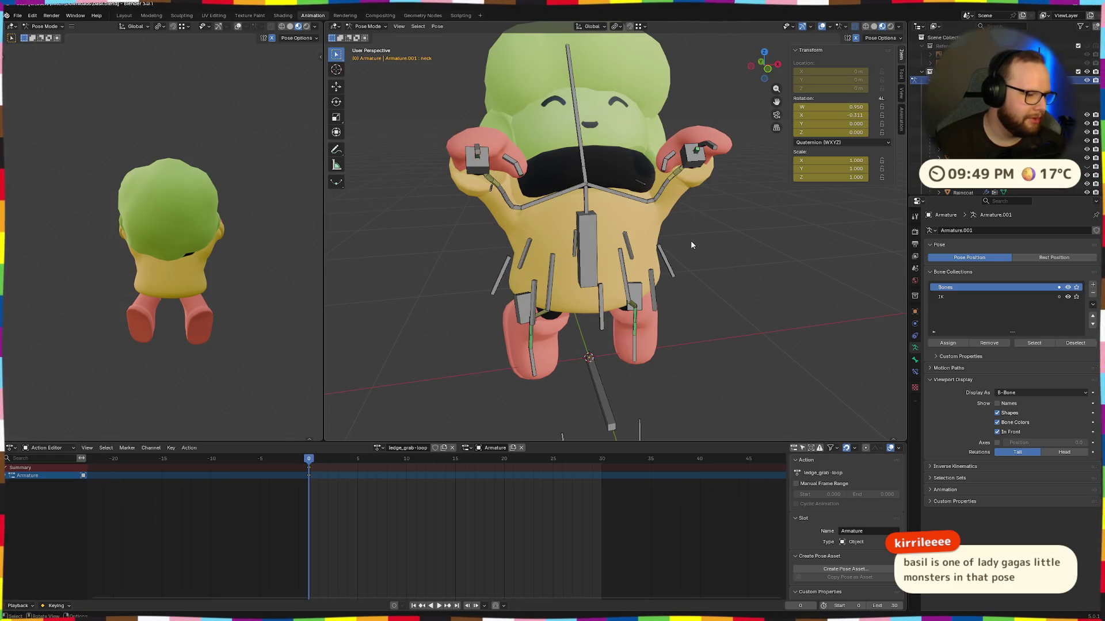
{"action": "left_click_drag", "start_coordinate": [691, 240], "coordinate": [598, 246]}
{"action": "scroll", "coordinate": [633, 254], "scroll_direction": "down", "scroll_amount": 5}
{"action": "scroll", "coordinate": [621, 254], "scroll_direction": "up", "scroll_amount": 2}
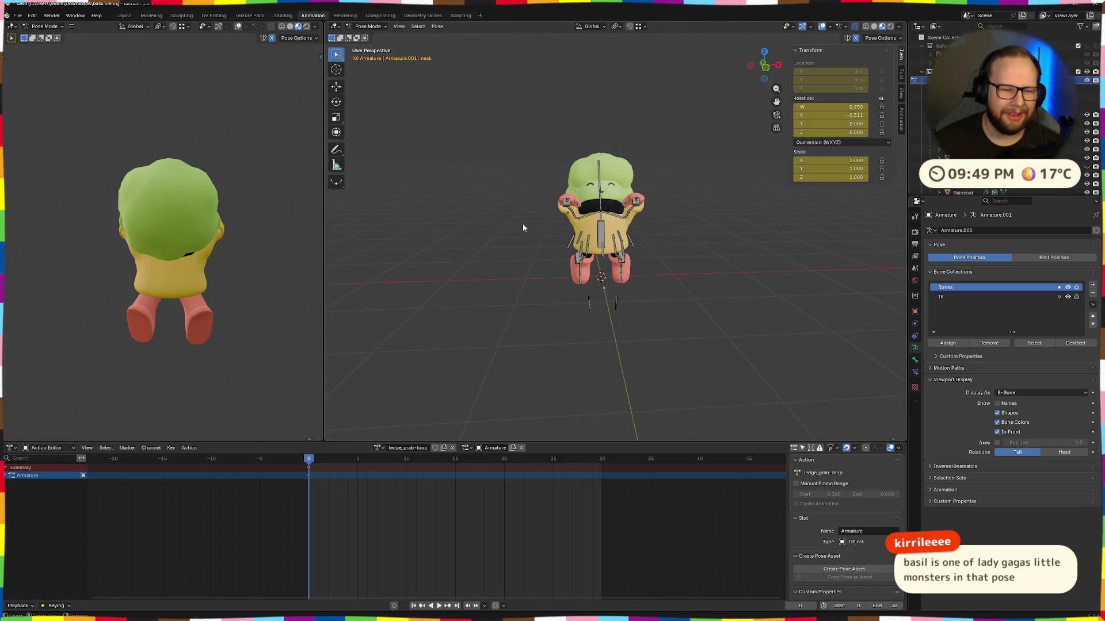
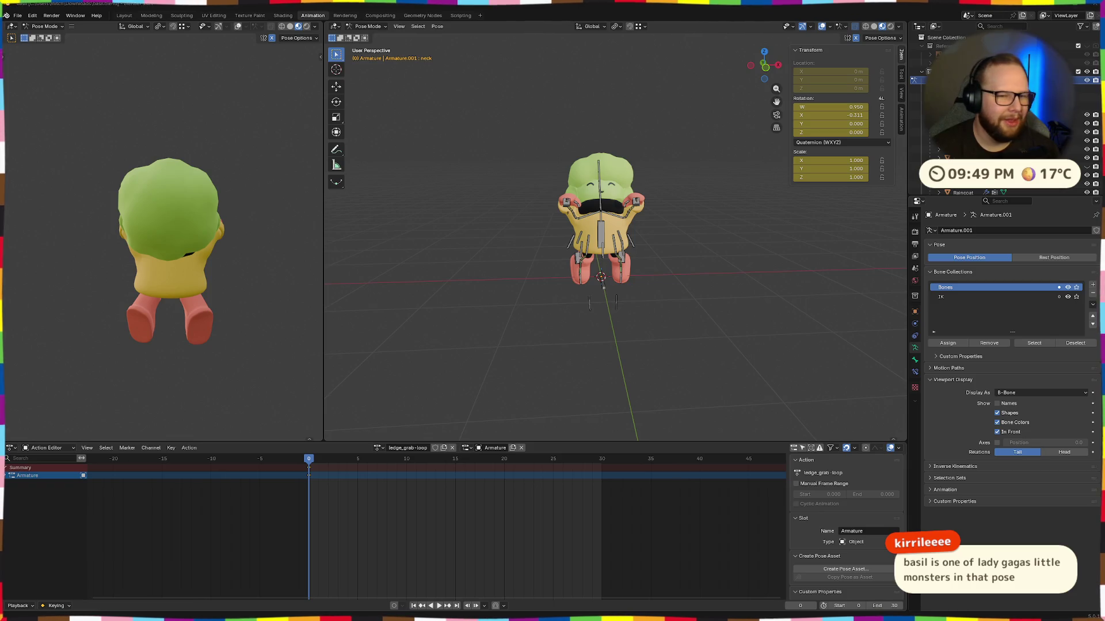
Step: Orbit and zoom around Basil's arms-raised ledge-grab pose and save basil.blend with Ctrl+S
{"action": "scroll", "coordinate": [525, 206], "scroll_direction": "up", "scroll_amount": 5}
{"action": "mouse_move", "coordinate": [507, 247]}
{"action": "left_mouse_down"}
{"action": "mouse_move", "coordinate": [486, 297]}
{"action": "mouse_move", "coordinate": [270, 250]}
{"action": "left_mouse_up"}
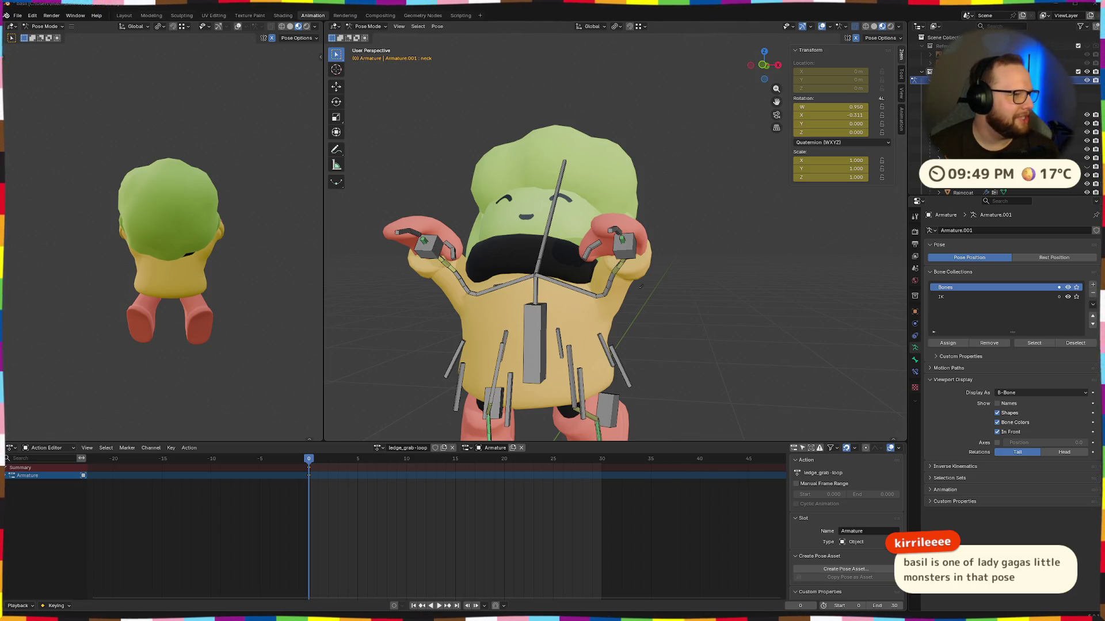
{"action": "scroll", "coordinate": [360, 154], "scroll_direction": "down", "scroll_amount": 5}
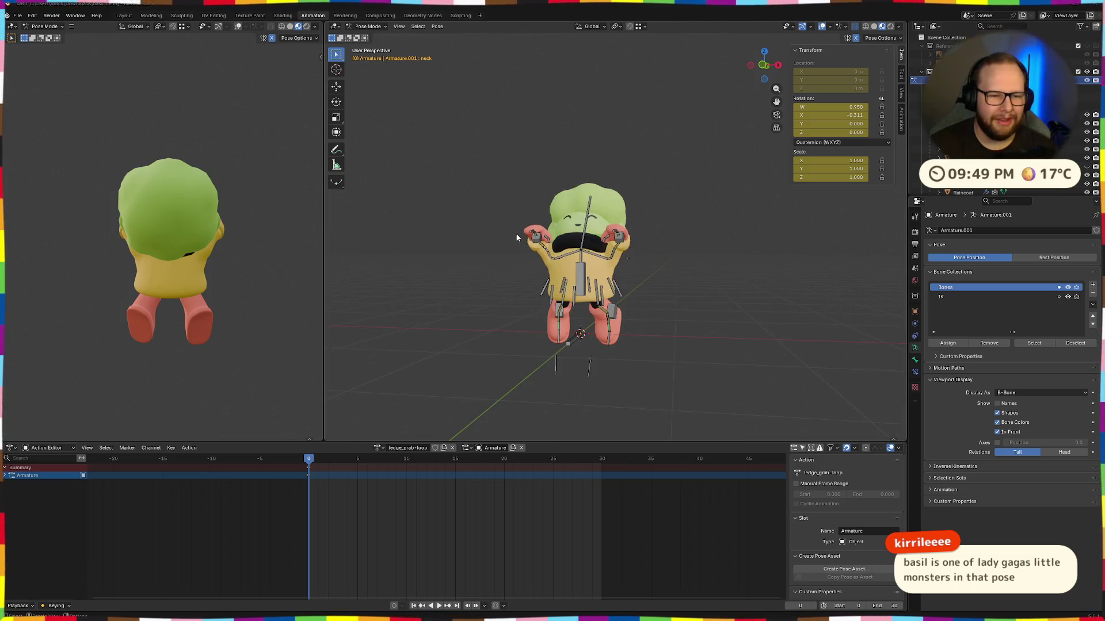
{"action": "mouse_move", "coordinate": [547, 288]}
{"action": "left_mouse_down"}
{"action": "mouse_move", "coordinate": [787, 271]}
{"action": "mouse_move", "coordinate": [803, 260]}
{"action": "mouse_move", "coordinate": [685, 275]}
{"action": "left_mouse_up"}
{"action": "key", "text": "ctrl+s"}
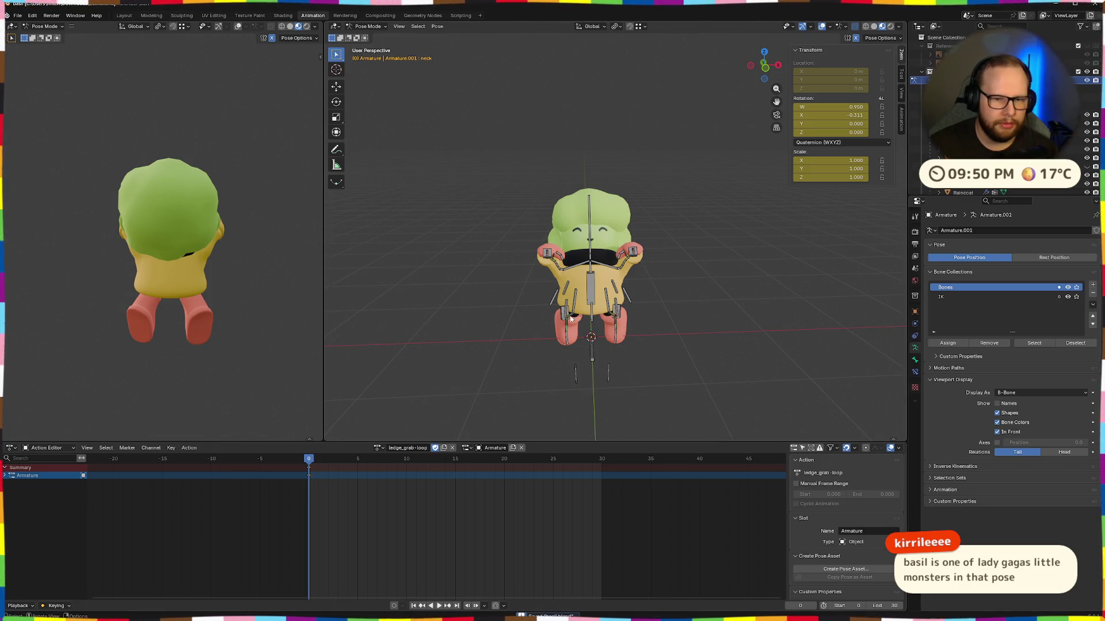
{"action": "scroll", "coordinate": [546, 323], "scroll_direction": "up", "scroll_amount": 5}
{"action": "left_click_drag", "start_coordinate": [545, 323], "coordinate": [412, 341]}
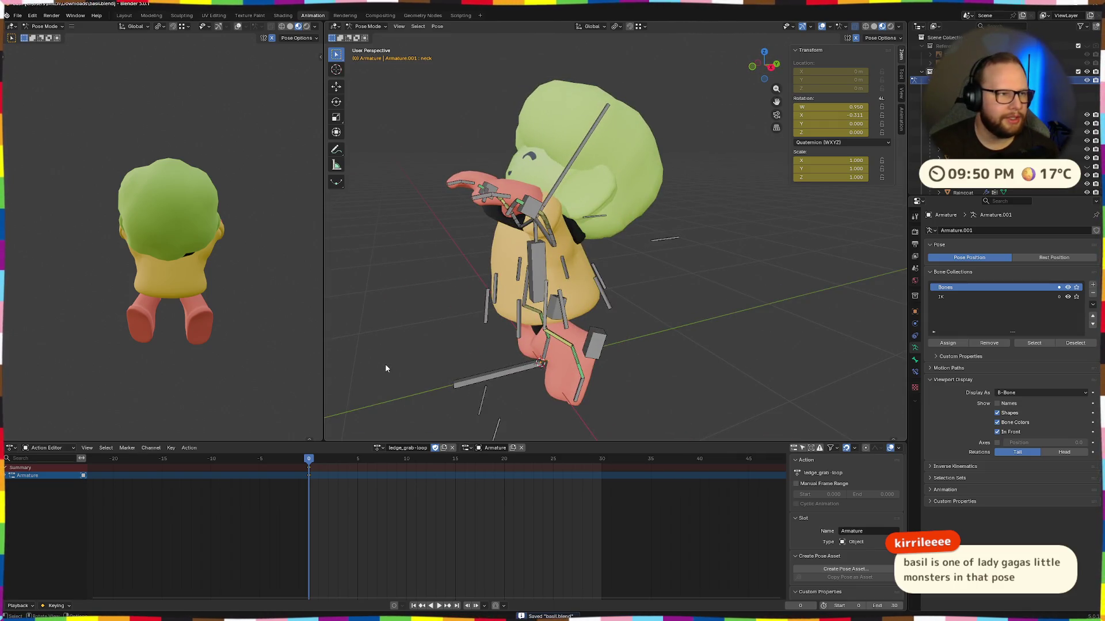
Step: Export Basil through File > Export > glTF 2.0 as basil.glb in Downloads
{"action": "left_click", "coordinate": [23, 16]}
{"action": "mouse_move", "coordinate": [35, 138]}
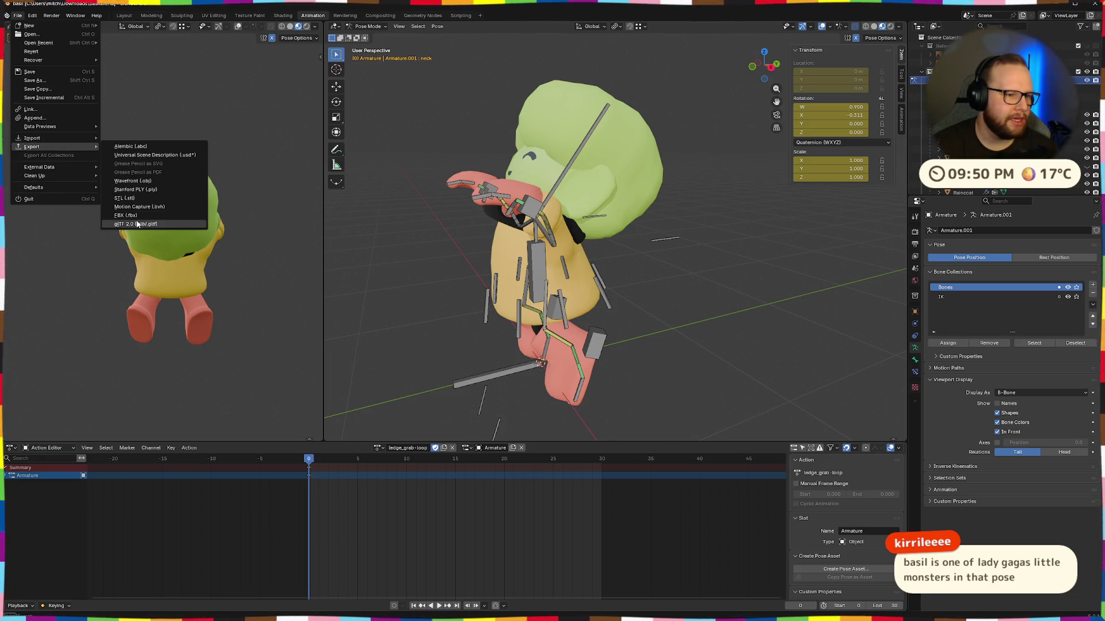
{"action": "left_click", "coordinate": [138, 225]}
{"action": "scroll", "coordinate": [633, 311], "scroll_direction": "down", "scroll_amount": 2}
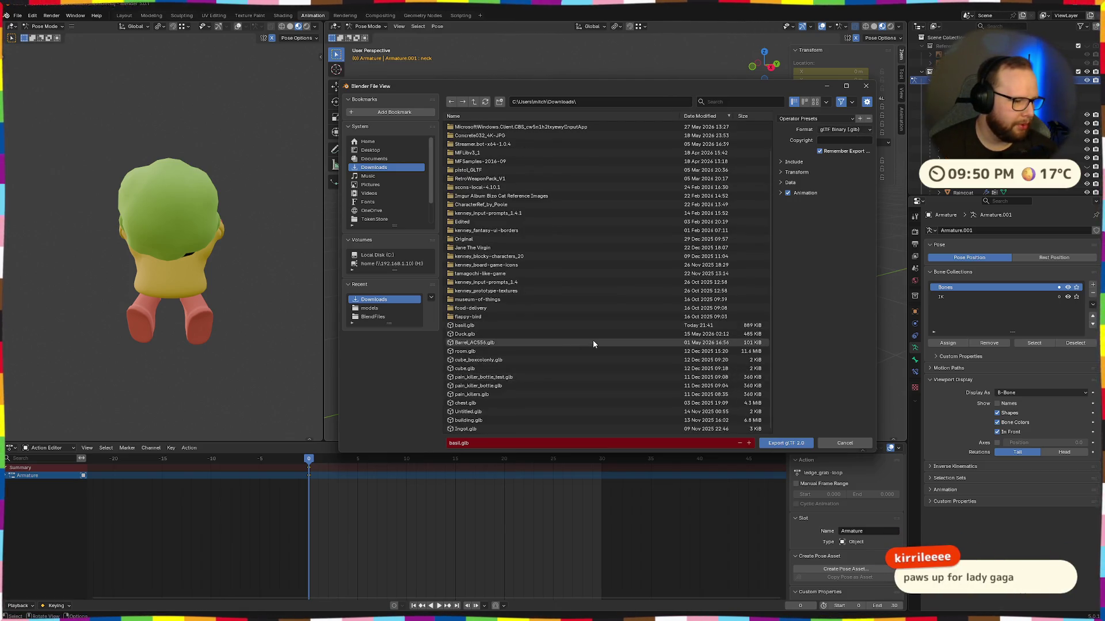
{"action": "left_click", "coordinate": [793, 444]}
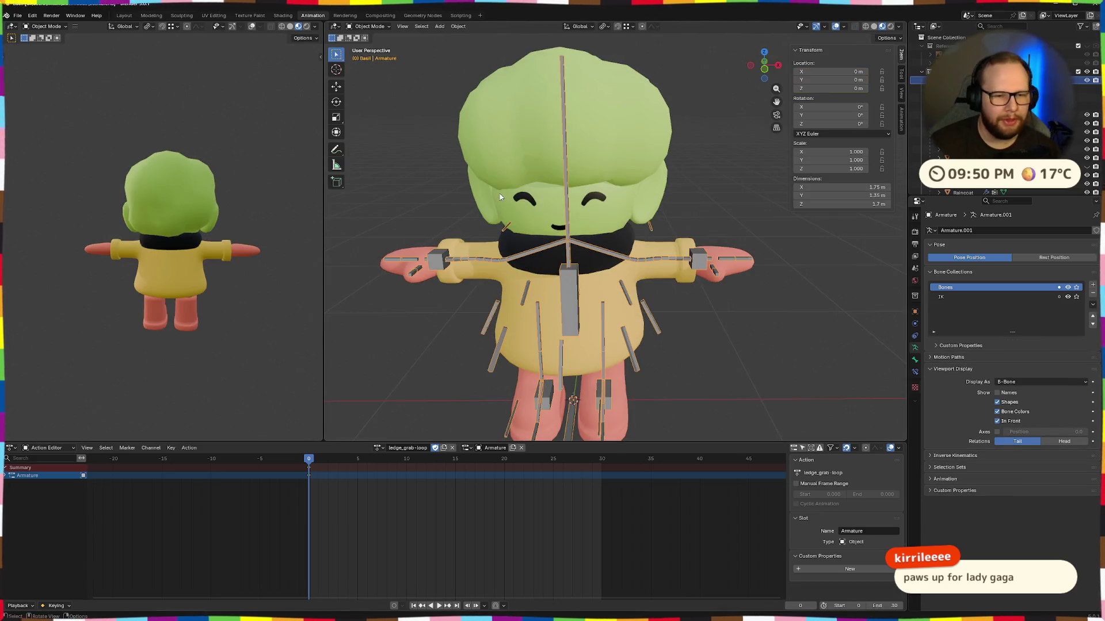
Step: Put the armature in Pose Mode, select all bones and play the ledge-grab animation once
{"action": "left_click_drag", "start_coordinate": [310, 462], "coordinate": [304, 463]}
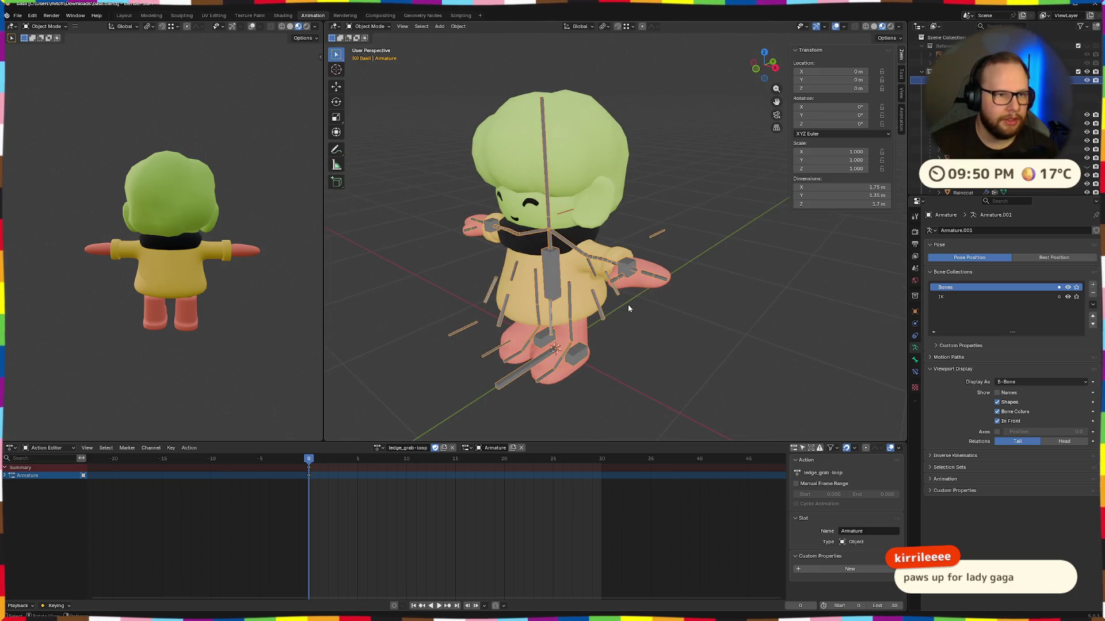
{"action": "key", "text": "ctrl+Tab"}
{"action": "left_click", "coordinate": [551, 270]}
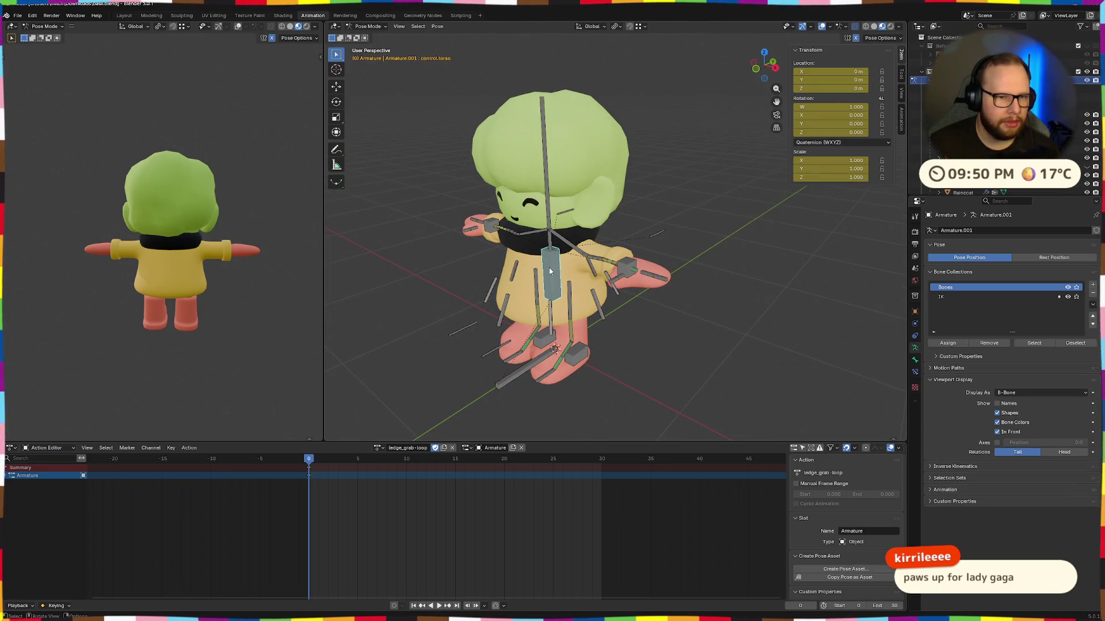
{"action": "key", "text": "a"}
{"action": "left_click", "coordinate": [439, 606]}
{"action": "key", "text": "Escape"}
{"action": "key", "text": "alt+a"}
{"action": "key", "text": "a"}
{"action": "key", "text": "alt+a"}
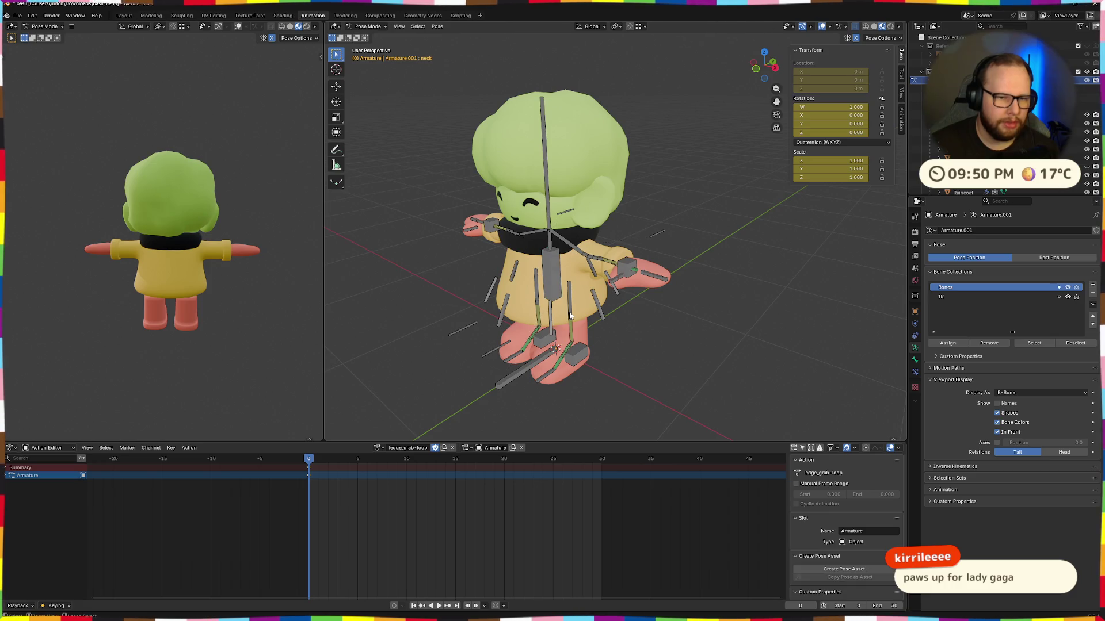
{"action": "key", "text": "ctrl+Tab"}
{"action": "key", "text": "ctrl+Tab"}
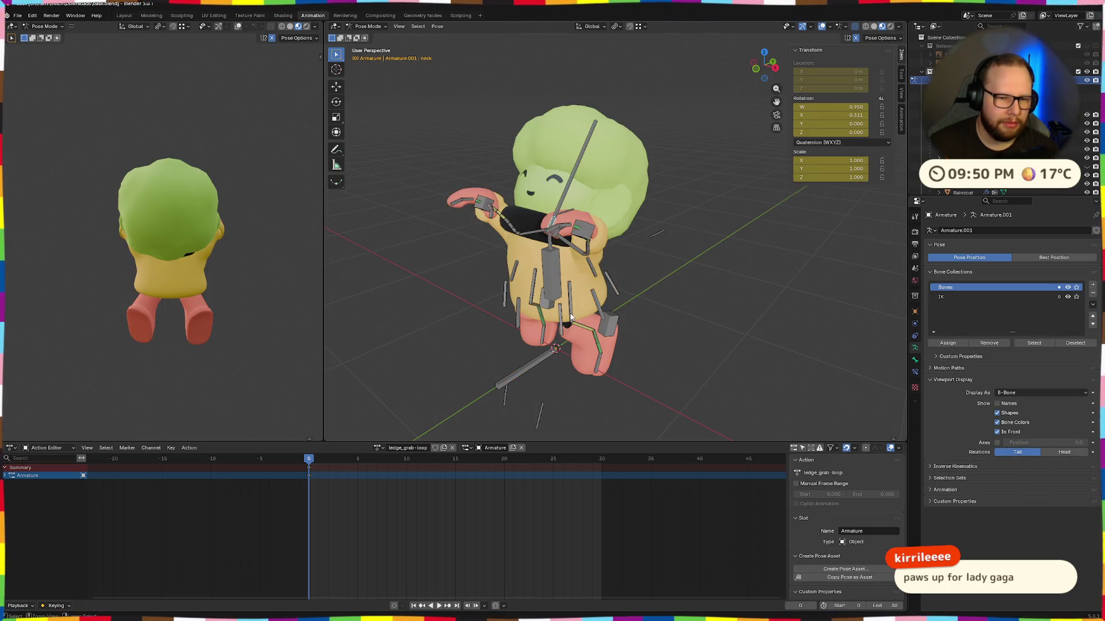
{"action": "key", "text": "a"}
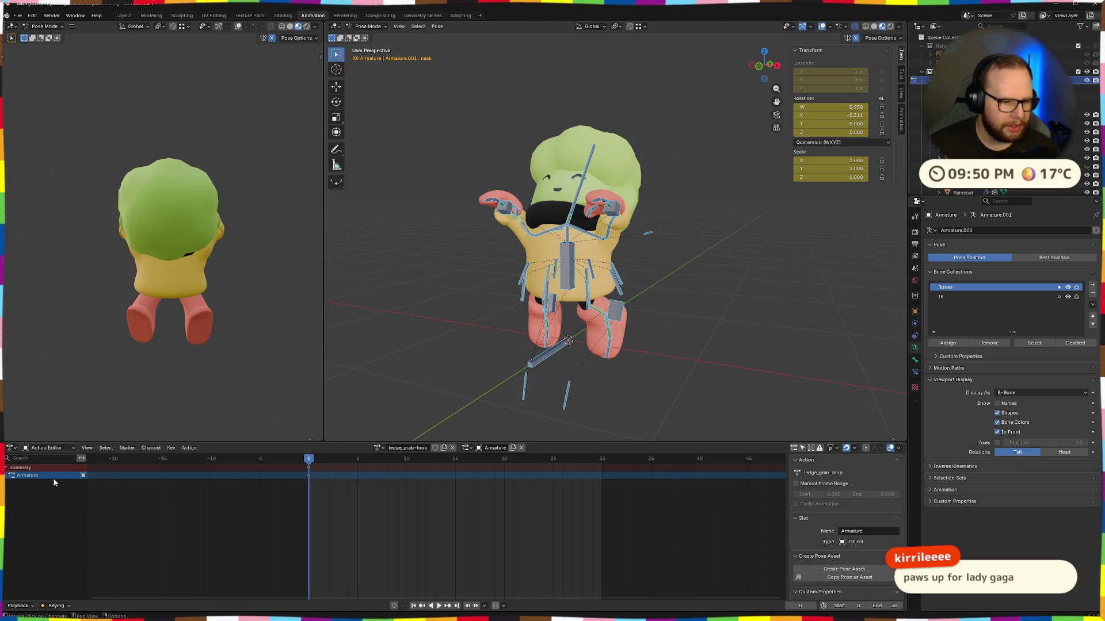
Step: In the Action Editor, apply RESET, then make ledge_grab-loop active and save basil.blend
{"action": "left_click", "coordinate": [378, 448]}
{"action": "key", "text": "Down"}
{"action": "key", "text": "Down"}
{"action": "key", "text": "Down"}
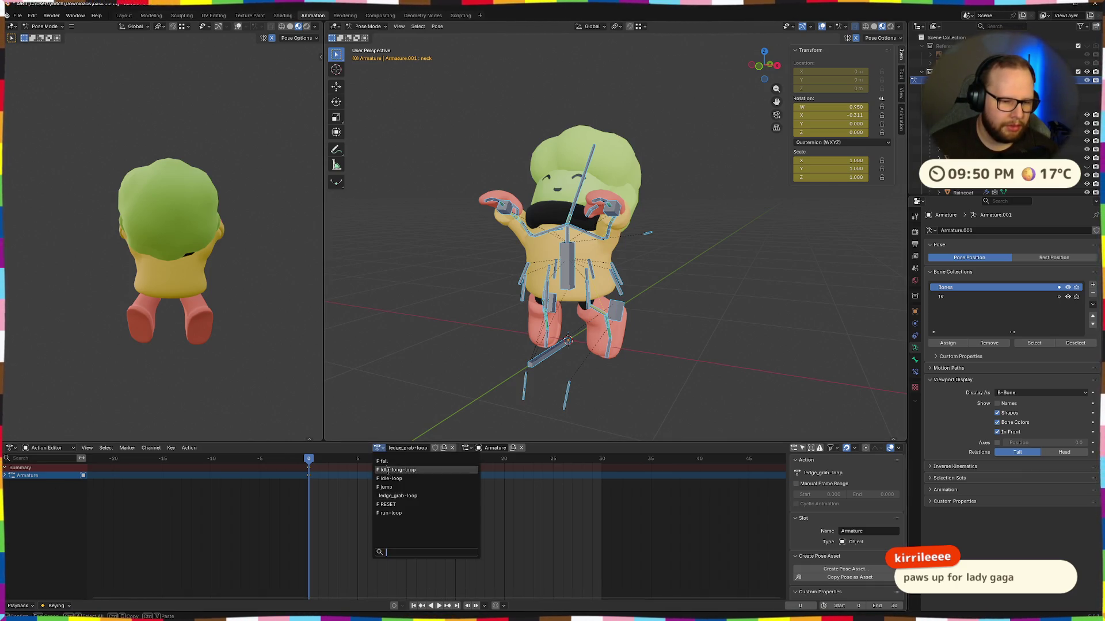
{"action": "key", "text": "Return"}
{"action": "left_click", "coordinate": [378, 448]}
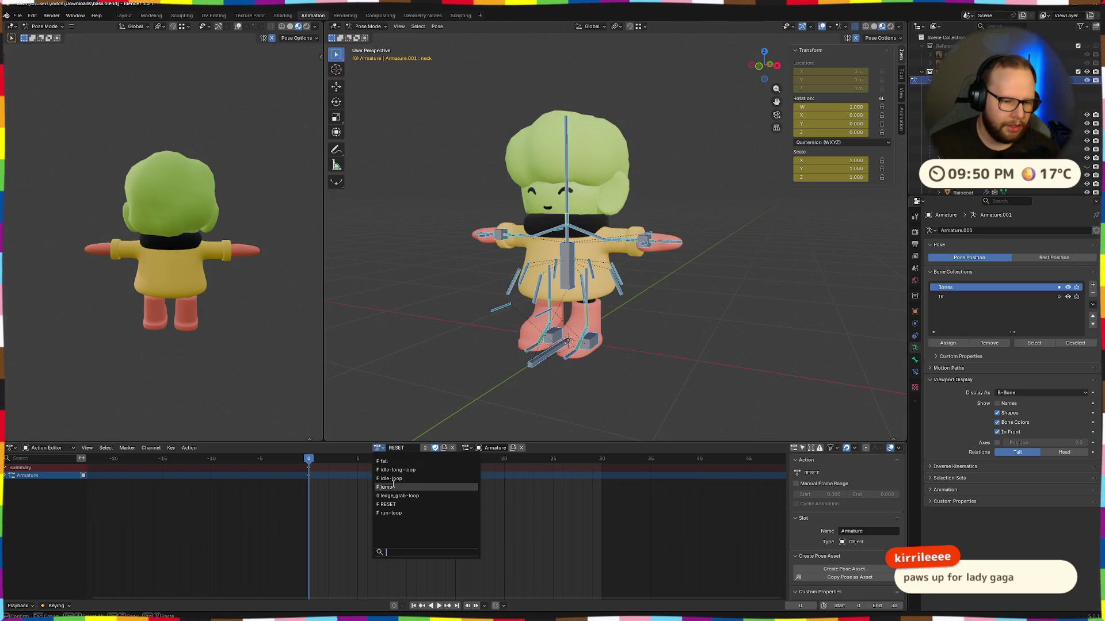
{"action": "left_click", "coordinate": [400, 496]}
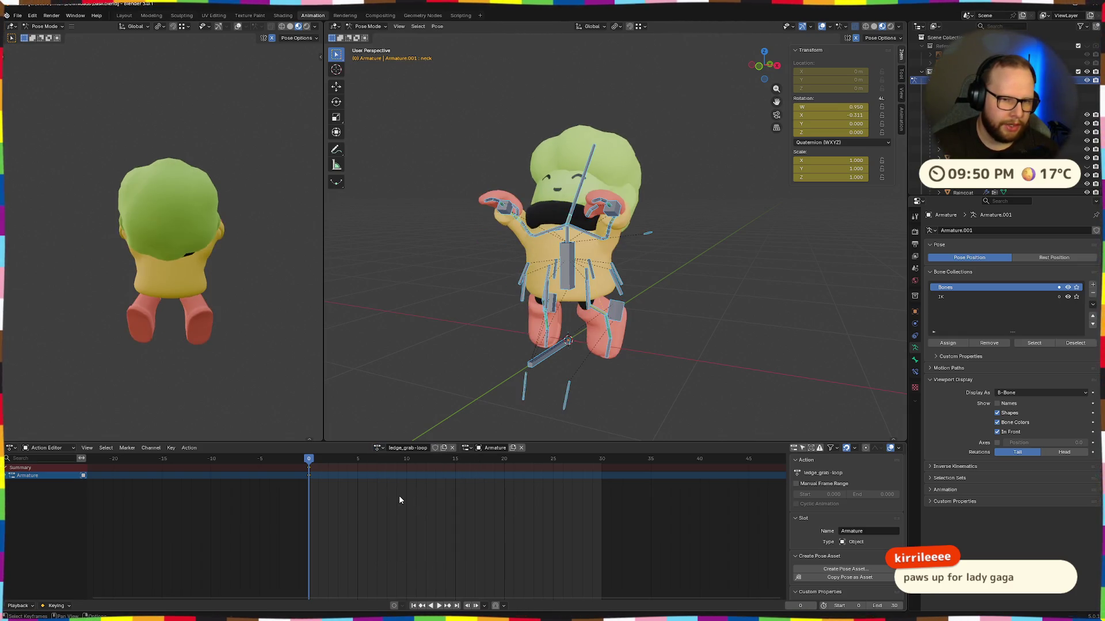
{"action": "key", "text": "ctrl+s"}
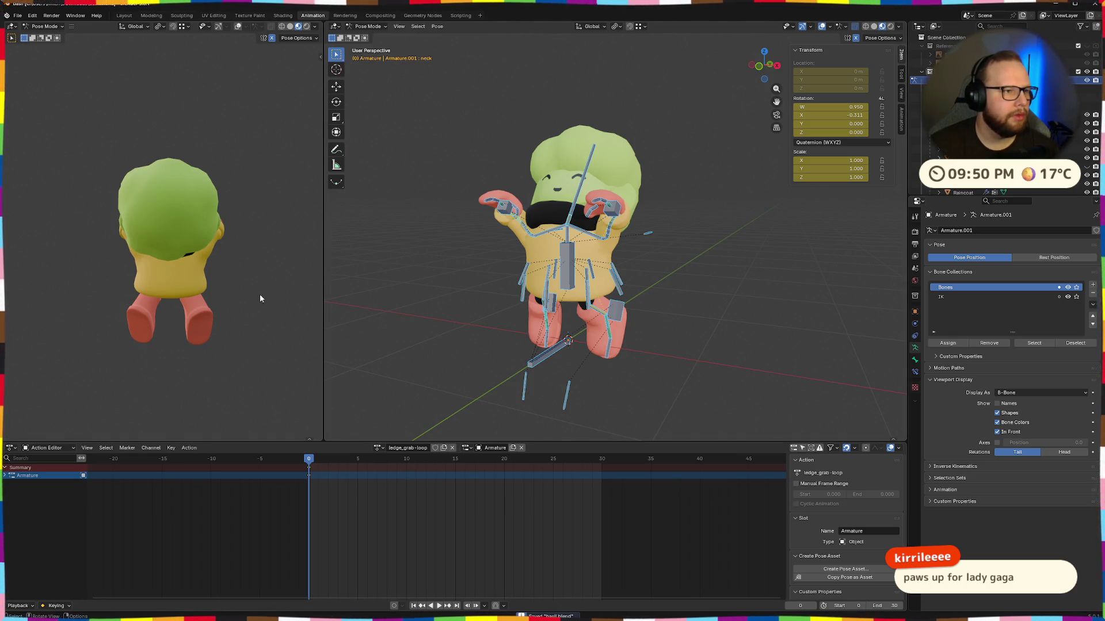
{"action": "left_click", "coordinate": [17, 15]}
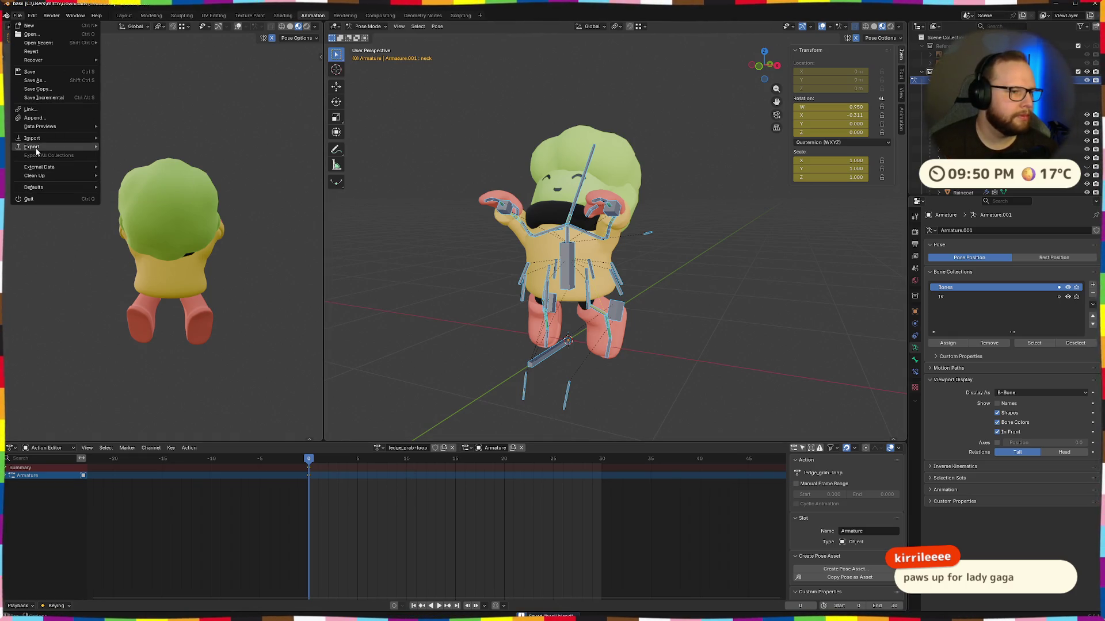
Step: Re-export as glTF 2.0 over basil.glb in Downloads, then switch to the Godot editor
{"action": "mouse_move", "coordinate": [44, 147]}
{"action": "left_click", "coordinate": [136, 224]}
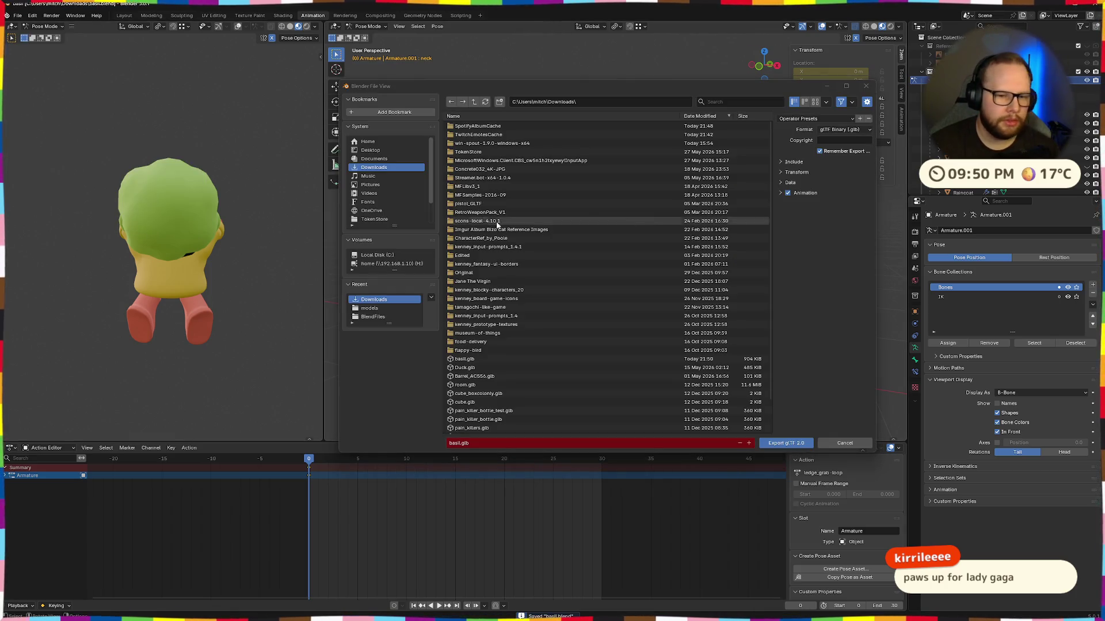
{"action": "left_click", "coordinate": [784, 443]}
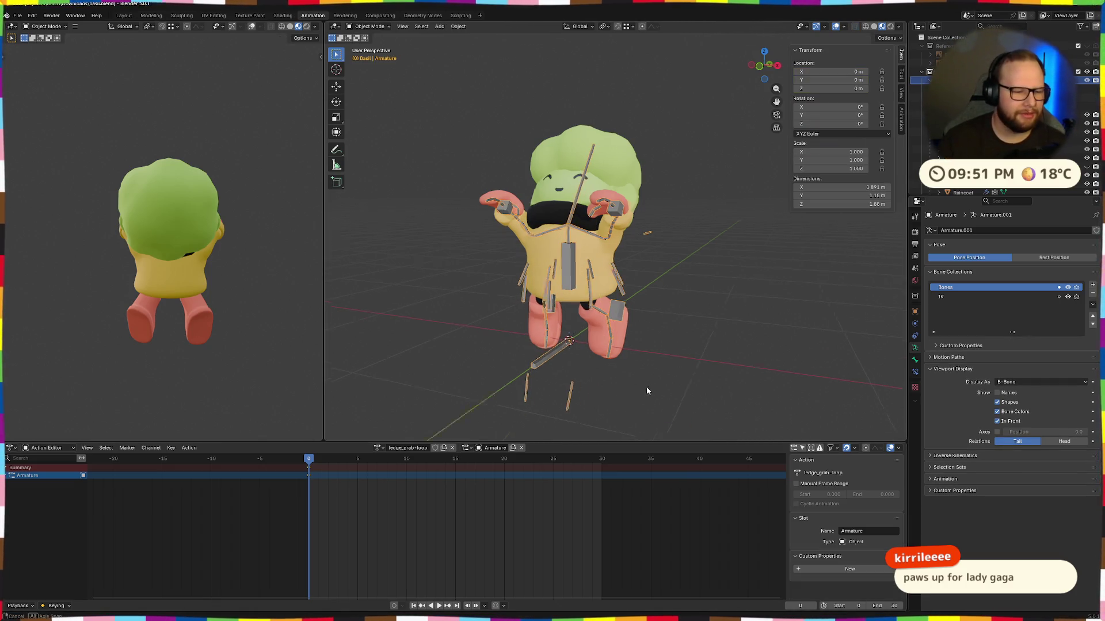
{"action": "key", "text": "ctrl+F3"}
Step: Copy basil.glb from Downloads into res://assets/models using the system file browser
{"action": "left_click", "coordinate": [557, 375]}
{"action": "key", "text": "Escape"}
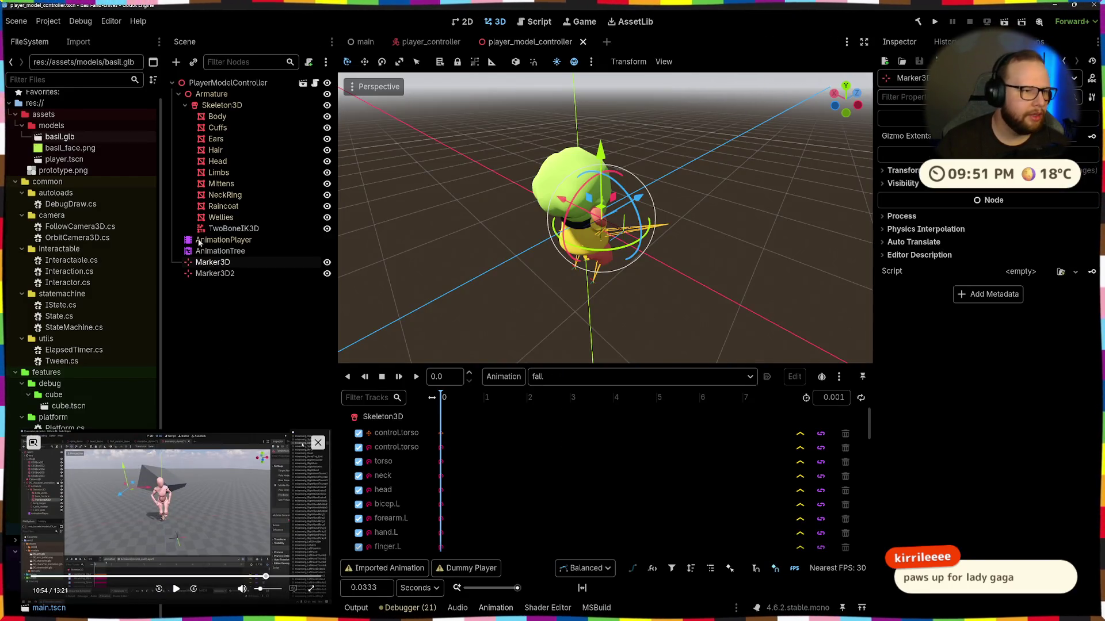
{"action": "key", "text": "super+e"}
{"action": "left_click", "coordinate": [481, 348]}
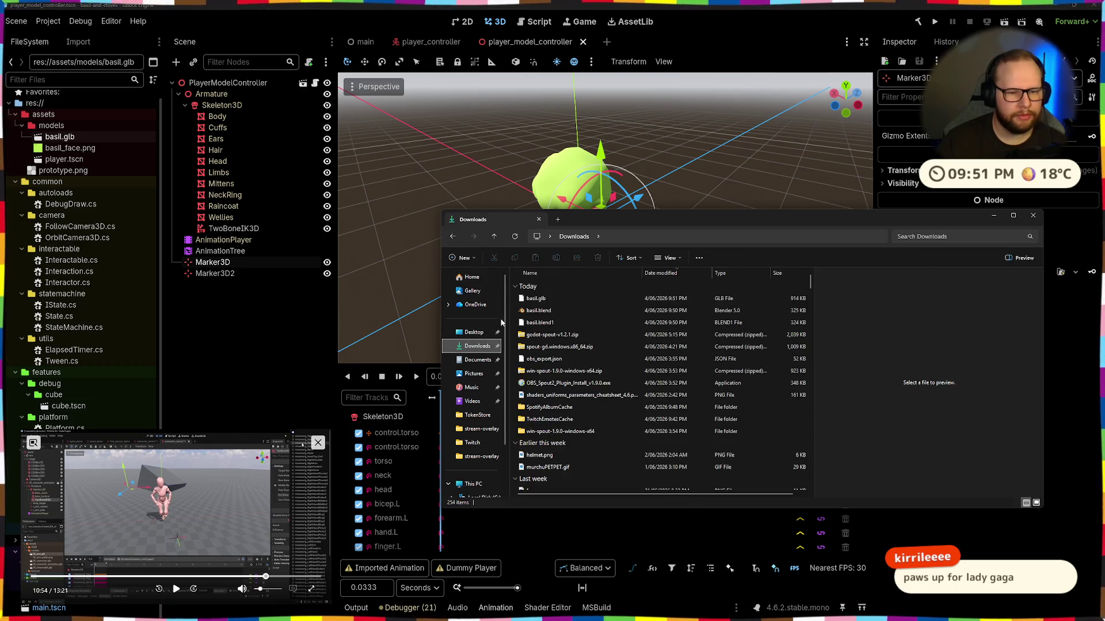
{"action": "left_click", "coordinate": [536, 298]}
{"action": "mouse_move", "coordinate": [547, 298]}
{"action": "left_mouse_down"}
{"action": "mouse_move", "coordinate": [559, 298]}
{"action": "mouse_move", "coordinate": [281, 258]}
{"action": "mouse_move", "coordinate": [64, 123]}
{"action": "left_mouse_up"}
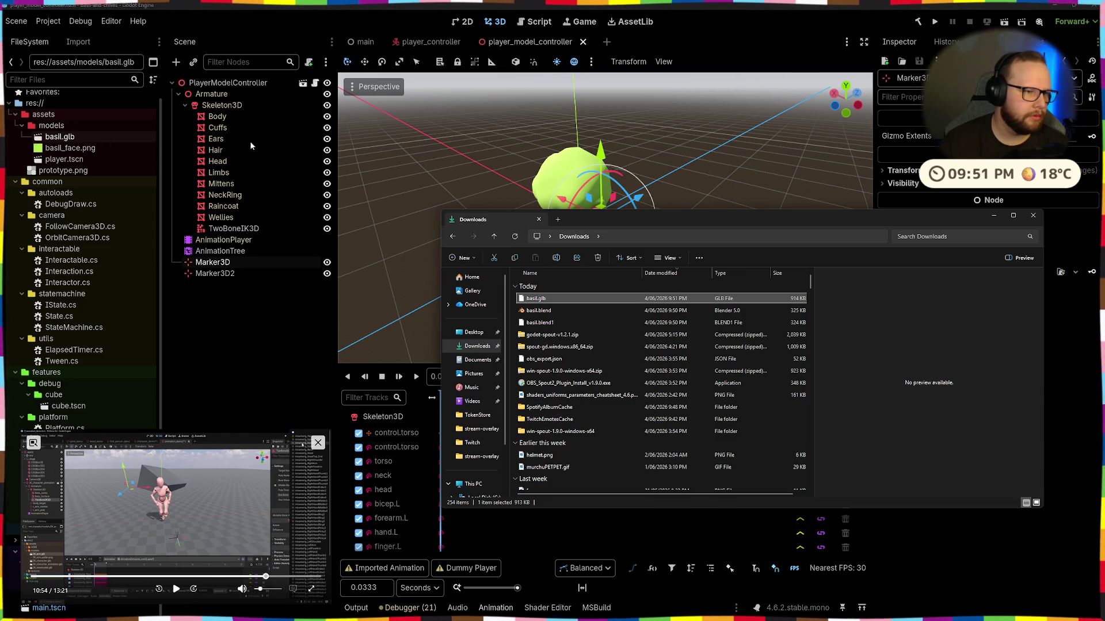
{"action": "left_click", "coordinate": [1037, 218]}
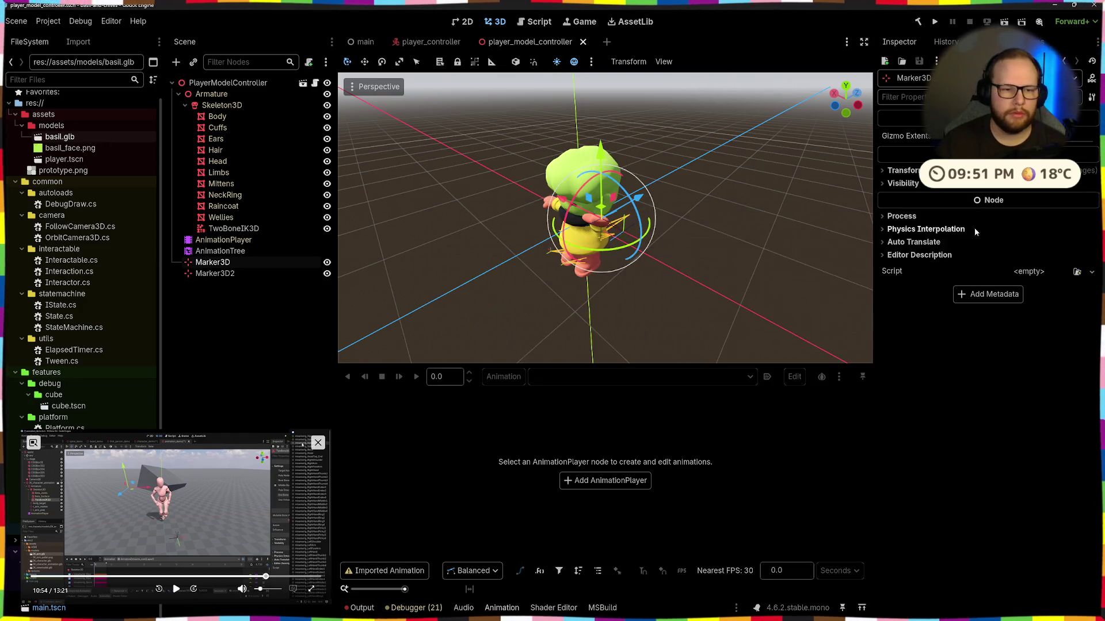
Step: Reimport basil.glb and preview the ledge_grab animation in the AnimationPlayer
{"action": "mouse_move", "coordinate": [575, 294]}
{"action": "left_mouse_down"}
{"action": "mouse_move", "coordinate": [750, 236]}
{"action": "mouse_move", "coordinate": [662, 288]}
{"action": "left_mouse_up"}
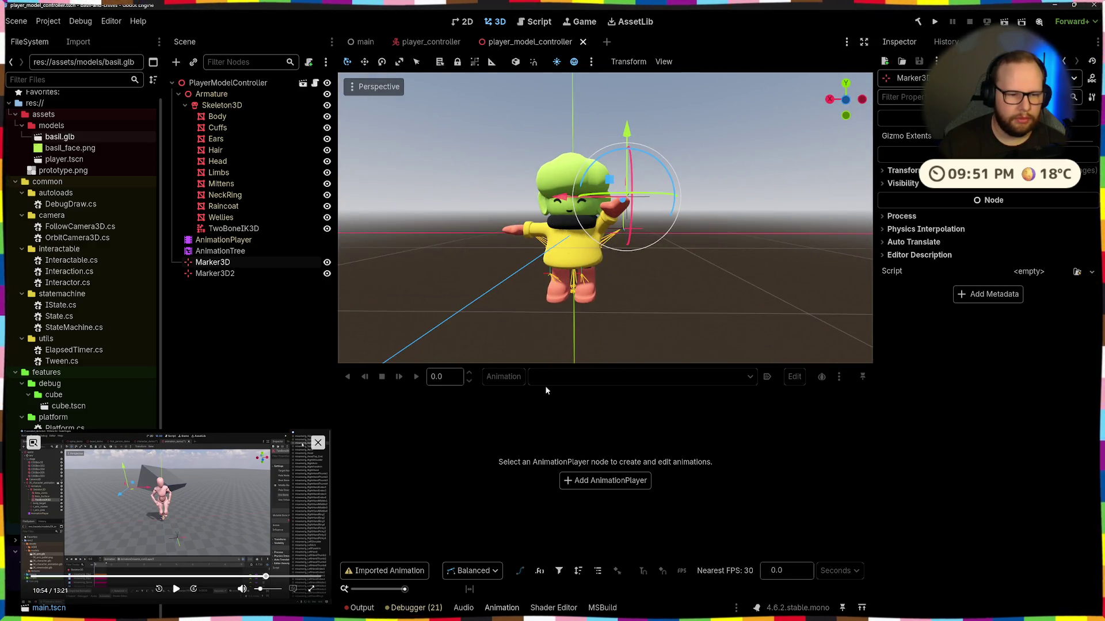
{"action": "left_click", "coordinate": [224, 240]}
{"action": "double_click", "coordinate": [79, 140]}
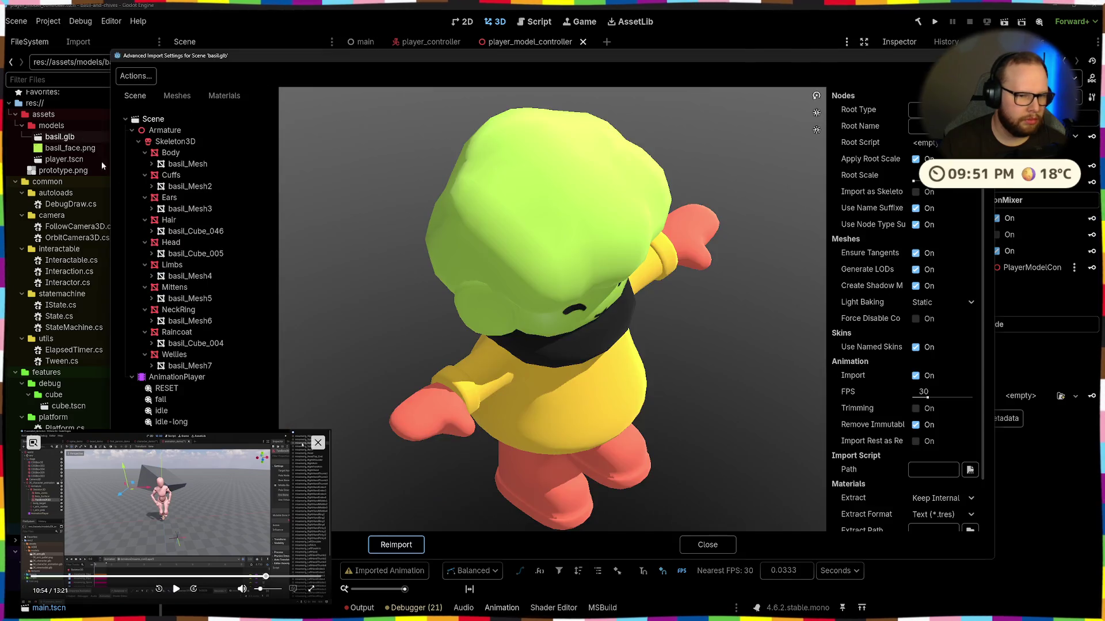
{"action": "left_click", "coordinate": [393, 539]}
{"action": "left_click", "coordinate": [591, 374]}
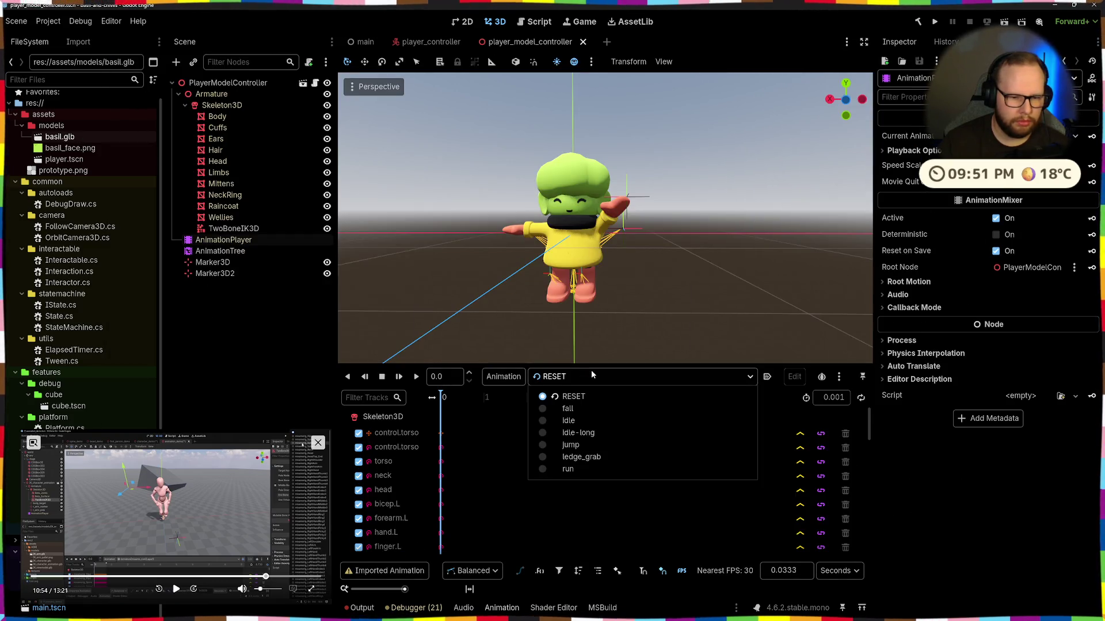
{"action": "left_click", "coordinate": [544, 457]}
Step: Select the Marker3D IK target and nudge it slightly along X
{"action": "left_click_drag", "start_coordinate": [633, 293], "coordinate": [633, 313]}
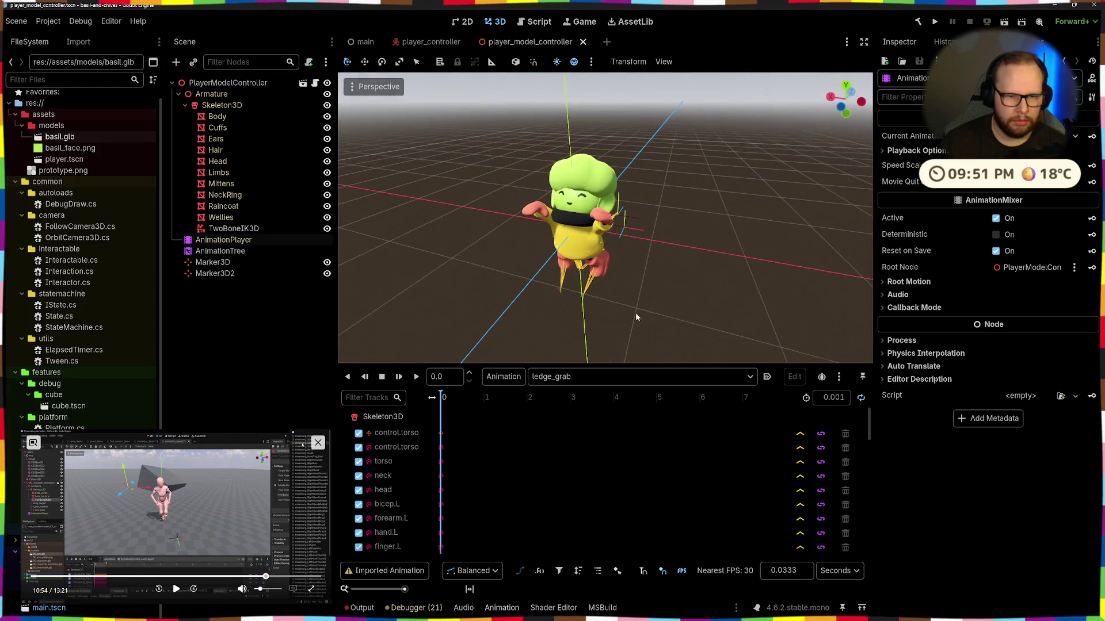
{"action": "left_click", "coordinate": [213, 262]}
{"action": "mouse_move", "coordinate": [598, 216]}
{"action": "left_mouse_down"}
{"action": "mouse_move", "coordinate": [571, 217]}
{"action": "mouse_move", "coordinate": [566, 245]}
{"action": "mouse_move", "coordinate": [531, 198]}
{"action": "mouse_move", "coordinate": [593, 253]}
{"action": "mouse_move", "coordinate": [647, 254]}
{"action": "mouse_move", "coordinate": [599, 248]}
{"action": "left_mouse_up"}
{"action": "scroll", "coordinate": [530, 199], "scroll_direction": "up", "scroll_amount": 5}
Step: Try TwoBoneIK3D's pole direction at +X, -X and +Y, settling on -Y
{"action": "left_click", "coordinate": [228, 229]}
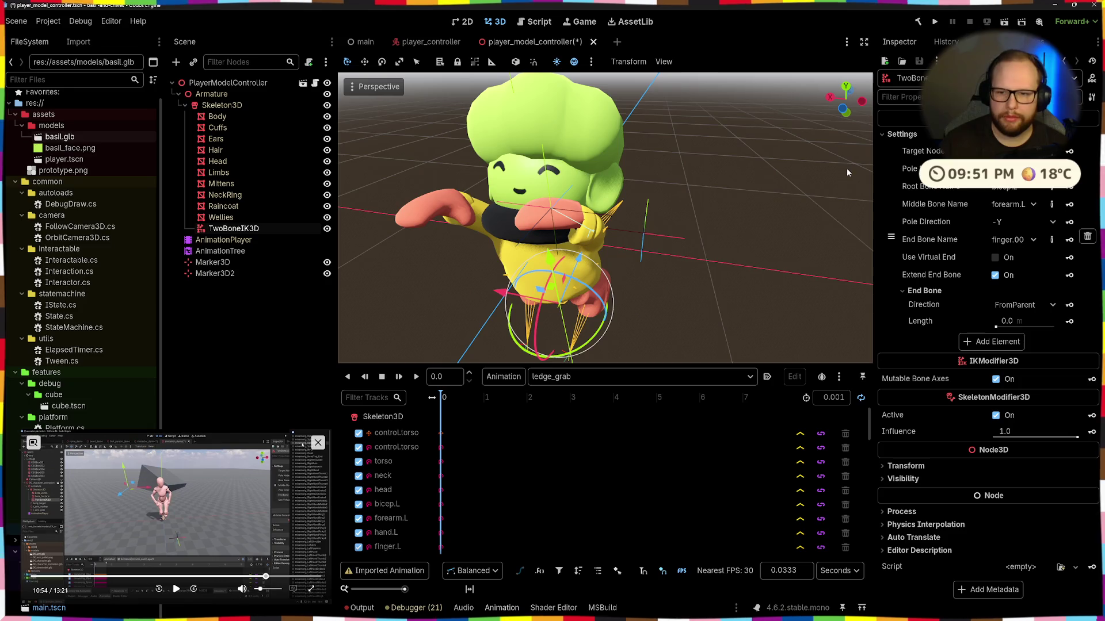
{"action": "left_click", "coordinate": [1001, 224]}
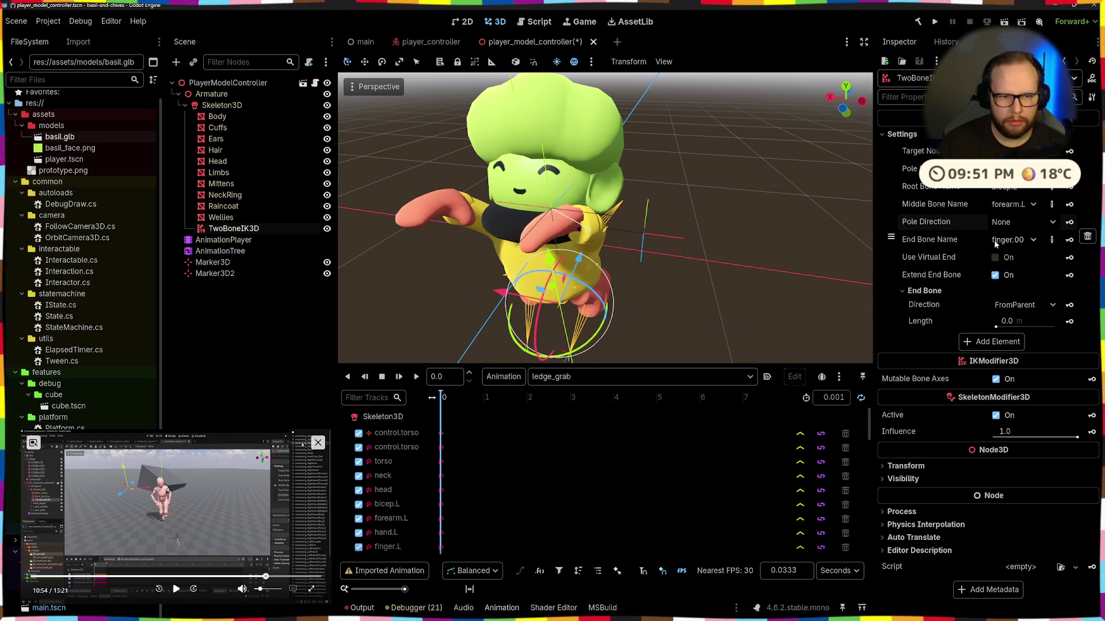
{"action": "left_click", "coordinate": [1002, 253]}
{"action": "left_click", "coordinate": [1005, 222]}
{"action": "left_click", "coordinate": [1004, 264]}
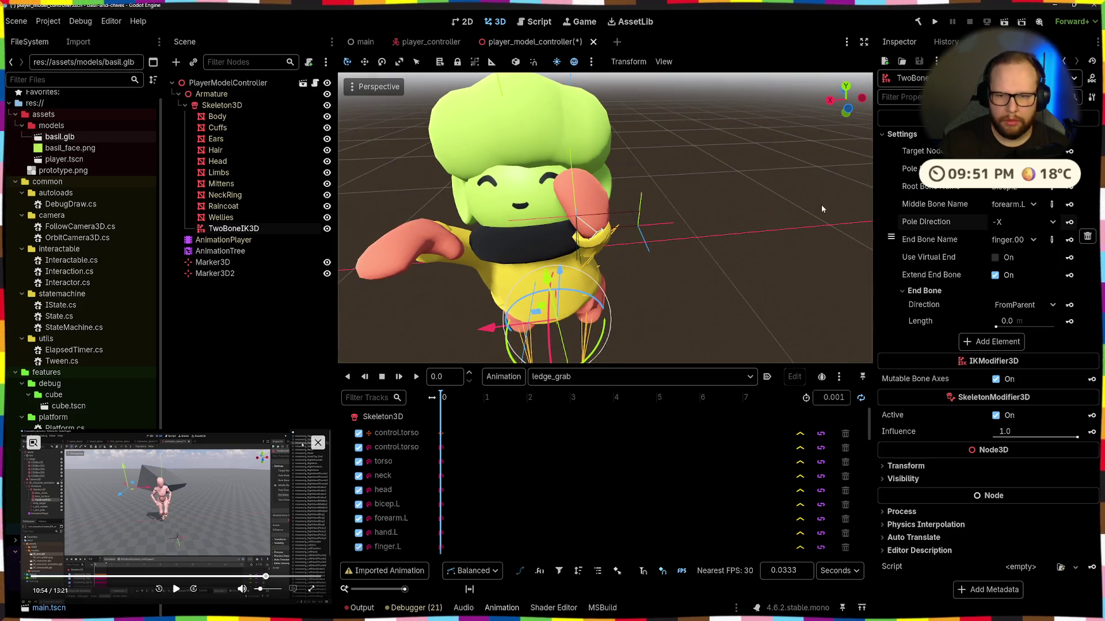
{"action": "left_click", "coordinate": [1004, 226]}
{"action": "left_click", "coordinate": [1002, 278]}
{"action": "left_click", "coordinate": [1020, 222]}
{"action": "left_click", "coordinate": [1002, 290]}
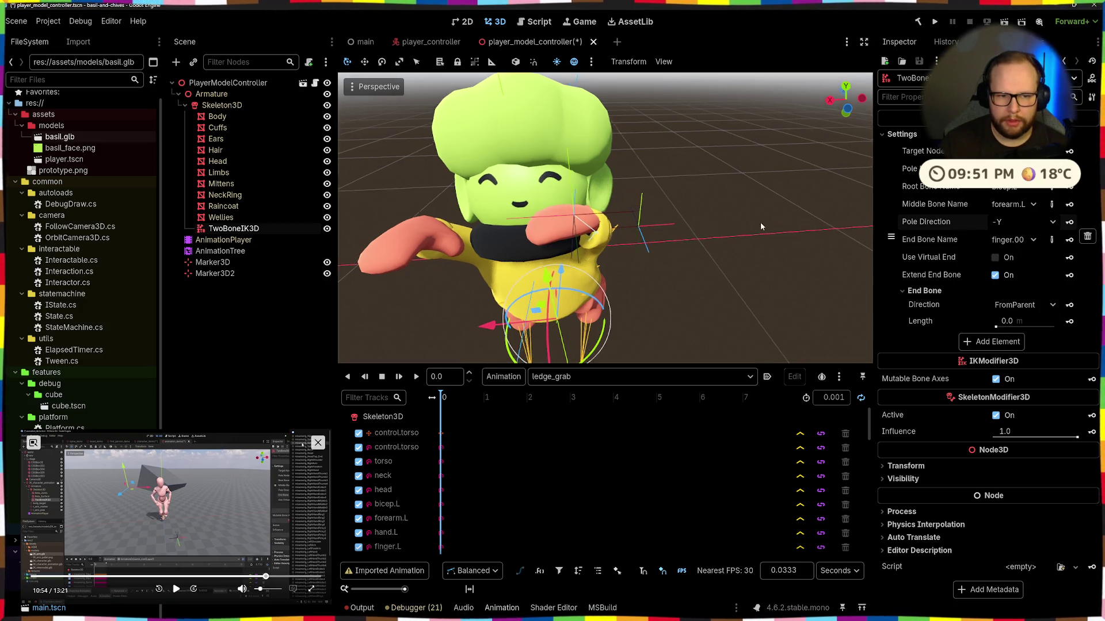
Step: Orbit around the character and select Marker3D2, then Marker3D
{"action": "mouse_move", "coordinate": [651, 247]}
{"action": "left_mouse_down"}
{"action": "mouse_move", "coordinate": [661, 268]}
{"action": "mouse_move", "coordinate": [817, 295]}
{"action": "mouse_move", "coordinate": [662, 173]}
{"action": "mouse_move", "coordinate": [609, 168]}
{"action": "left_mouse_up"}
{"action": "left_click", "coordinate": [665, 271]}
{"action": "left_click", "coordinate": [670, 273]}
{"action": "mouse_move", "coordinate": [611, 174]}
{"action": "left_mouse_down"}
{"action": "mouse_move", "coordinate": [658, 163]}
{"action": "mouse_move", "coordinate": [627, 155]}
{"action": "mouse_move", "coordinate": [538, 200]}
{"action": "mouse_move", "coordinate": [461, 156]}
{"action": "mouse_move", "coordinate": [751, 185]}
{"action": "mouse_move", "coordinate": [588, 180]}
{"action": "mouse_move", "coordinate": [616, 214]}
{"action": "left_mouse_up"}
{"action": "left_click", "coordinate": [520, 216]}
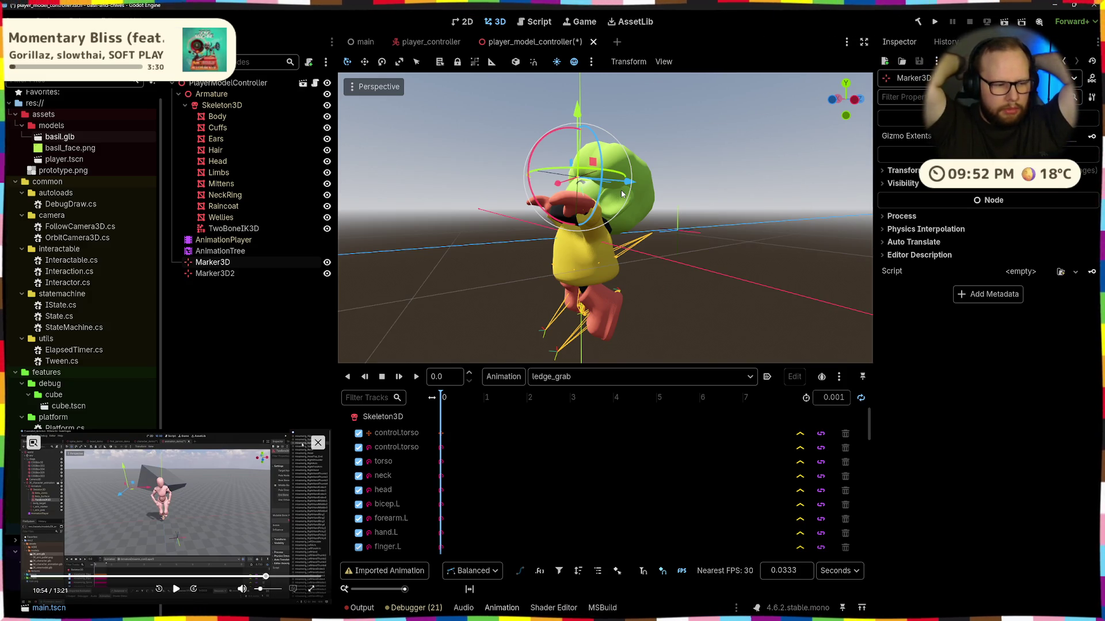
Step: Move Marker3D slightly along X and select Marker3D2 while orbiting the character
{"action": "mouse_move", "coordinate": [644, 208]}
{"action": "left_mouse_down"}
{"action": "mouse_move", "coordinate": [730, 251]}
{"action": "mouse_move", "coordinate": [725, 242]}
{"action": "mouse_move", "coordinate": [817, 206]}
{"action": "mouse_move", "coordinate": [689, 244]}
{"action": "mouse_move", "coordinate": [811, 270]}
{"action": "mouse_move", "coordinate": [679, 216]}
{"action": "mouse_move", "coordinate": [671, 229]}
{"action": "mouse_move", "coordinate": [671, 209]}
{"action": "left_mouse_up"}
{"action": "mouse_move", "coordinate": [567, 193]}
{"action": "left_mouse_down"}
{"action": "mouse_move", "coordinate": [579, 221]}
{"action": "mouse_move", "coordinate": [439, 187]}
{"action": "mouse_move", "coordinate": [851, 217]}
{"action": "left_mouse_up"}
{"action": "mouse_move", "coordinate": [730, 258]}
{"action": "left_mouse_down"}
{"action": "mouse_move", "coordinate": [702, 187]}
{"action": "mouse_move", "coordinate": [765, 255]}
{"action": "mouse_move", "coordinate": [749, 229]}
{"action": "mouse_move", "coordinate": [676, 181]}
{"action": "mouse_move", "coordinate": [720, 276]}
{"action": "mouse_move", "coordinate": [711, 203]}
{"action": "left_mouse_up"}
{"action": "left_click", "coordinate": [709, 231]}
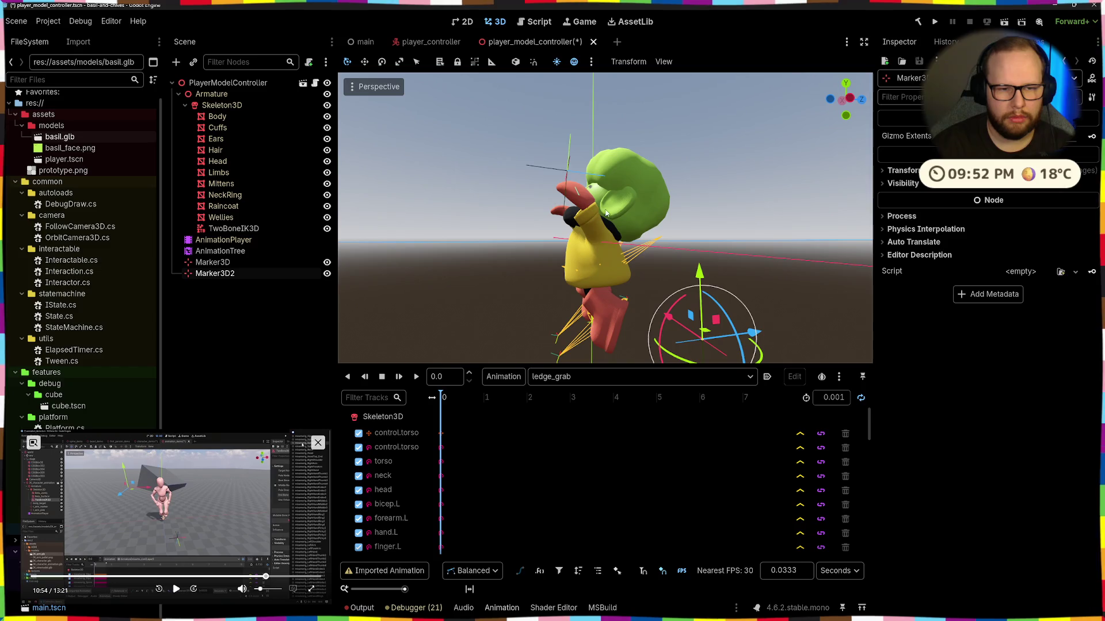
Step: Delete TwoBoneIK3D, Marker3D and Marker3D2 from the scene tree together
{"action": "left_click", "coordinate": [221, 293]}
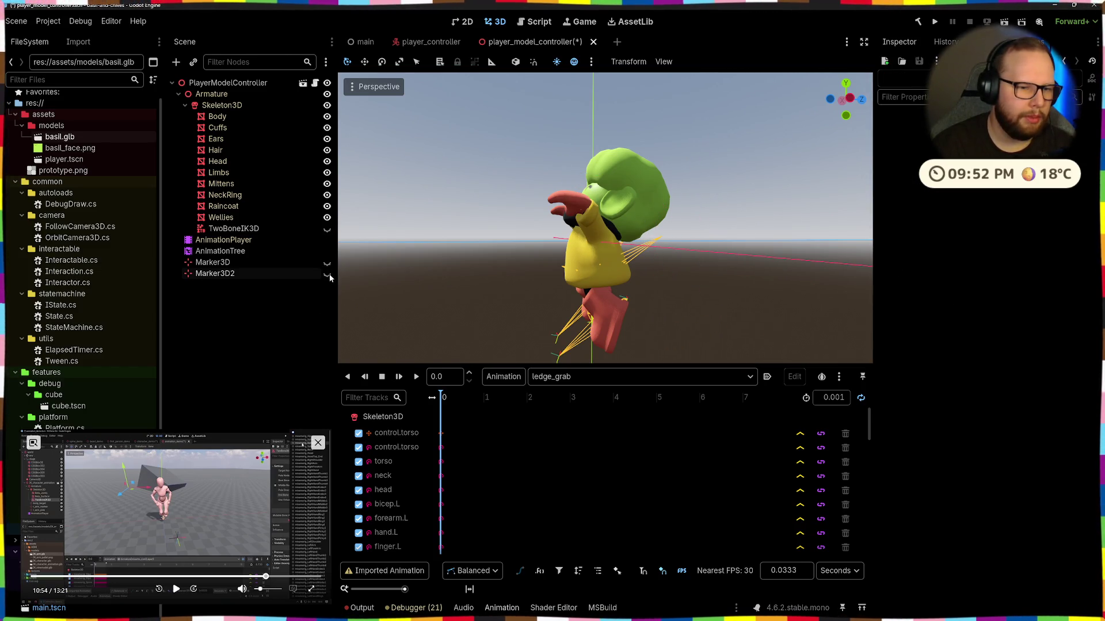
{"action": "left_click", "coordinate": [213, 262]}
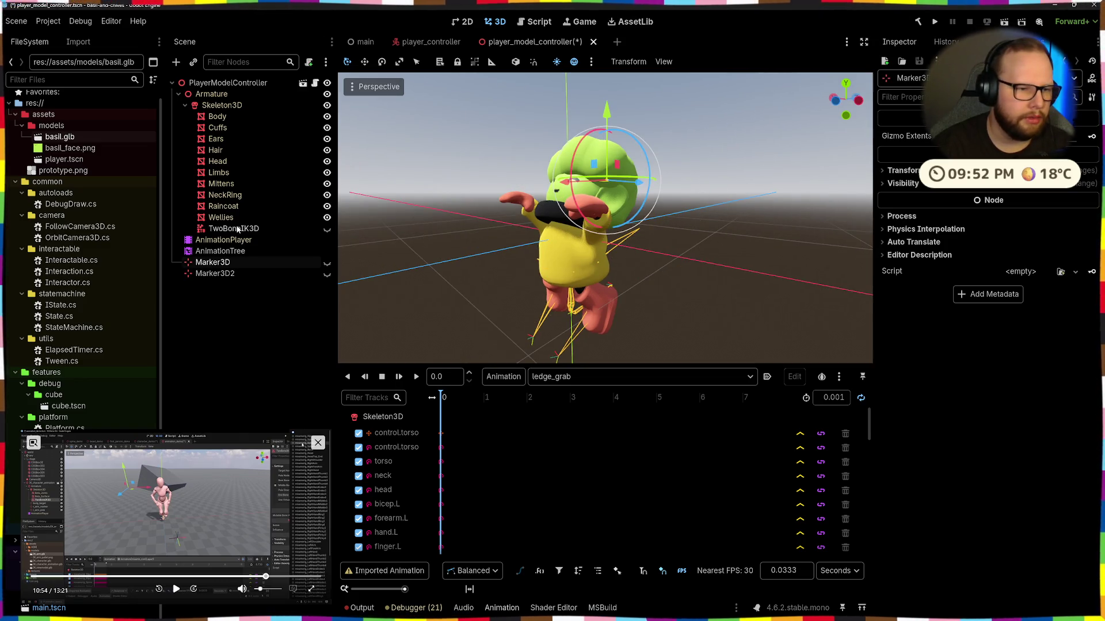
{"action": "left_click", "coordinate": [233, 228], "text": "ctrl"}
{"action": "left_click", "coordinate": [222, 274], "text": "ctrl"}
{"action": "key", "text": "Delete"}
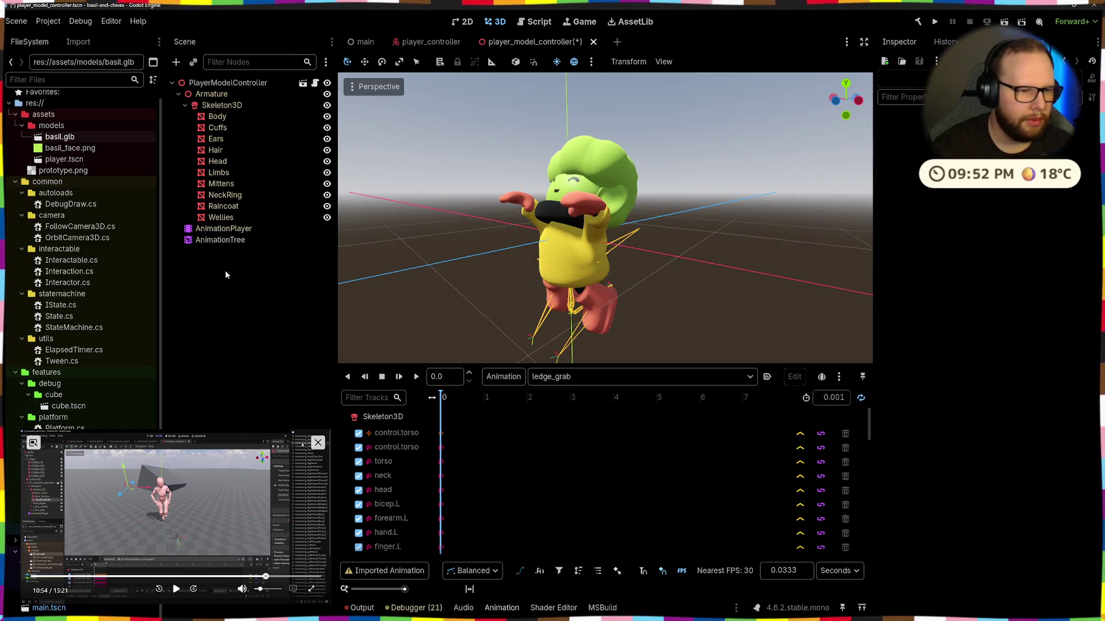
Step: Save the player model scene and open PlayerModelController.cs in Visual Studio
{"action": "mouse_move", "coordinate": [719, 266]}
{"action": "left_mouse_down"}
{"action": "mouse_move", "coordinate": [516, 260]}
{"action": "mouse_move", "coordinate": [647, 265]}
{"action": "mouse_move", "coordinate": [596, 239]}
{"action": "mouse_move", "coordinate": [583, 259]}
{"action": "mouse_move", "coordinate": [769, 269]}
{"action": "left_mouse_up"}
{"action": "mouse_move", "coordinate": [599, 281]}
{"action": "left_mouse_down"}
{"action": "mouse_move", "coordinate": [565, 221]}
{"action": "mouse_move", "coordinate": [649, 317]}
{"action": "left_mouse_up"}
{"action": "key", "text": "ctrl+s"}
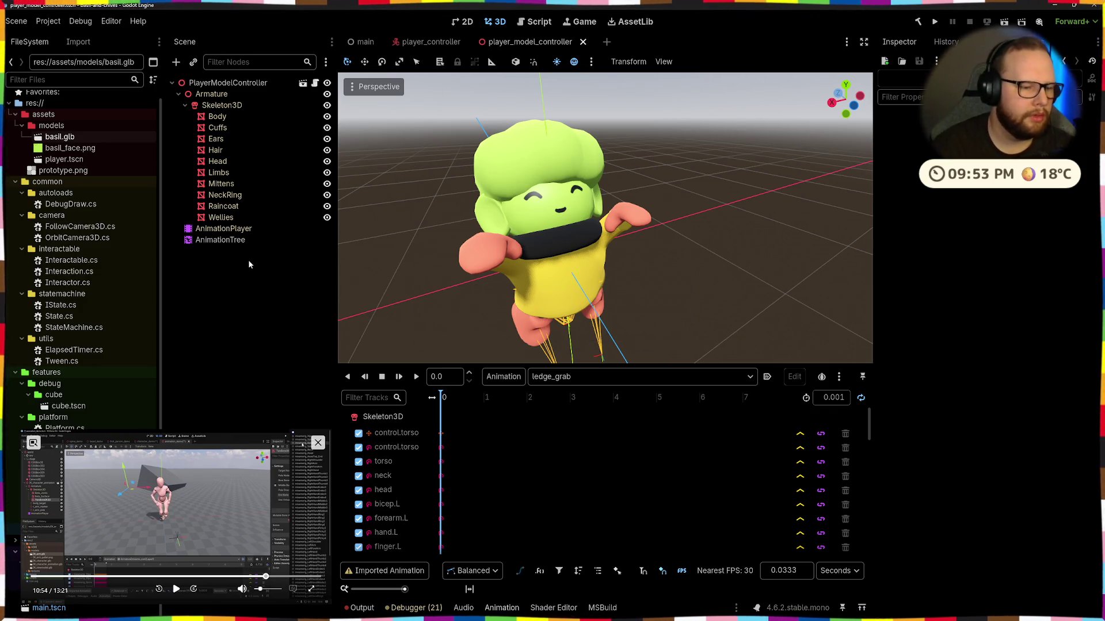
{"action": "left_click", "coordinate": [318, 443]}
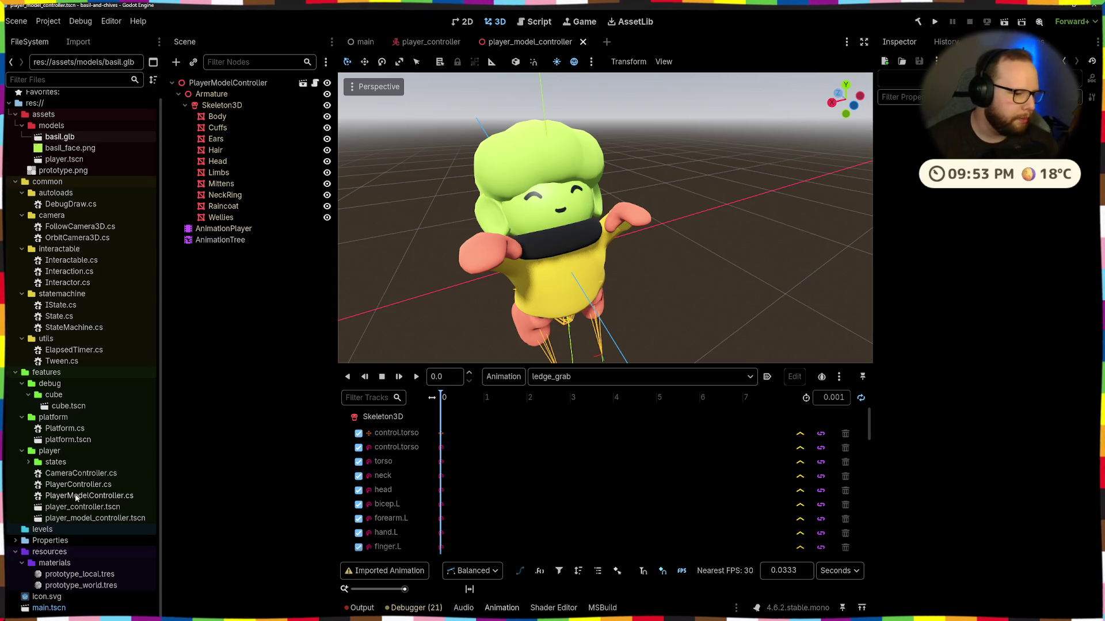
{"action": "left_click", "coordinate": [80, 497]}
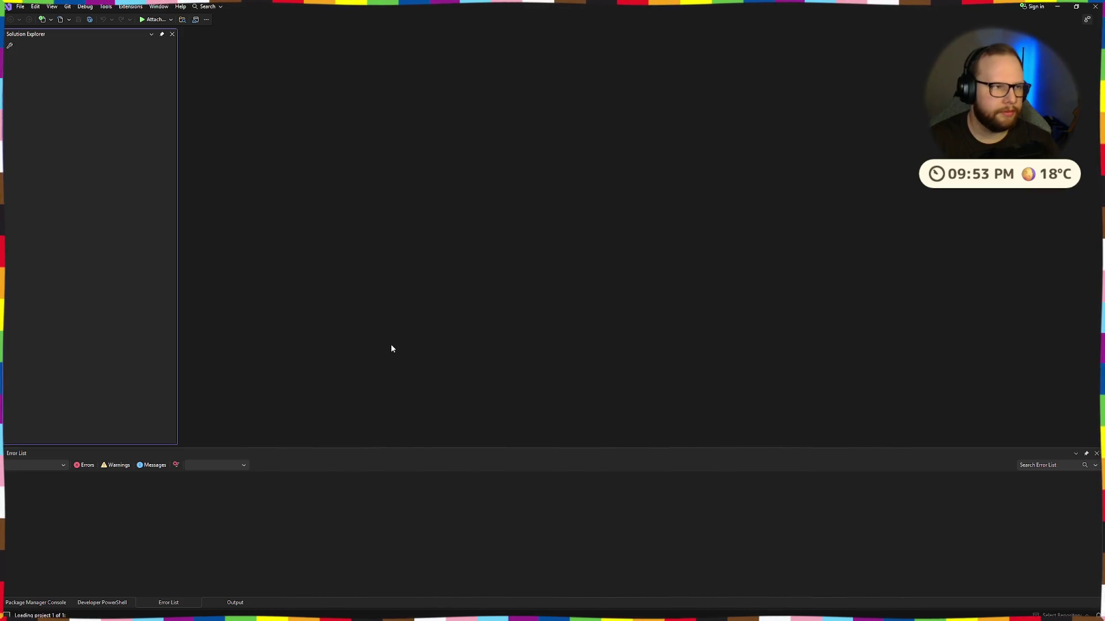
Step: Move Visual Studio to the fourth virtual desktop and switch to it
{"action": "key", "text": "super+Tab"}
{"action": "mouse_move", "coordinate": [371, 126]}
{"action": "left_mouse_down"}
{"action": "mouse_move", "coordinate": [608, 520]}
{"action": "mouse_move", "coordinate": [655, 537]}
{"action": "left_mouse_up"}
{"action": "left_click", "coordinate": [655, 537]}
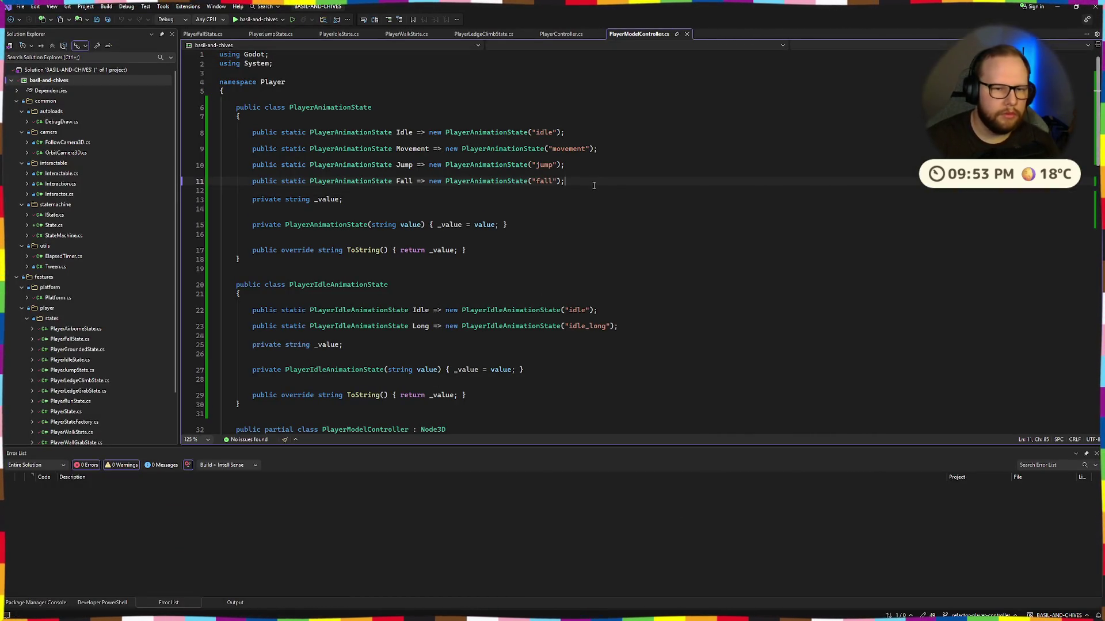
Step: Add 'public static PlayerAnimationState LedgeGrab => new PlayerAnimationState("ledge_grab");', fix the class name, and save
{"action": "key", "text": "Return"}
{"action": "type", "text": "public st"}
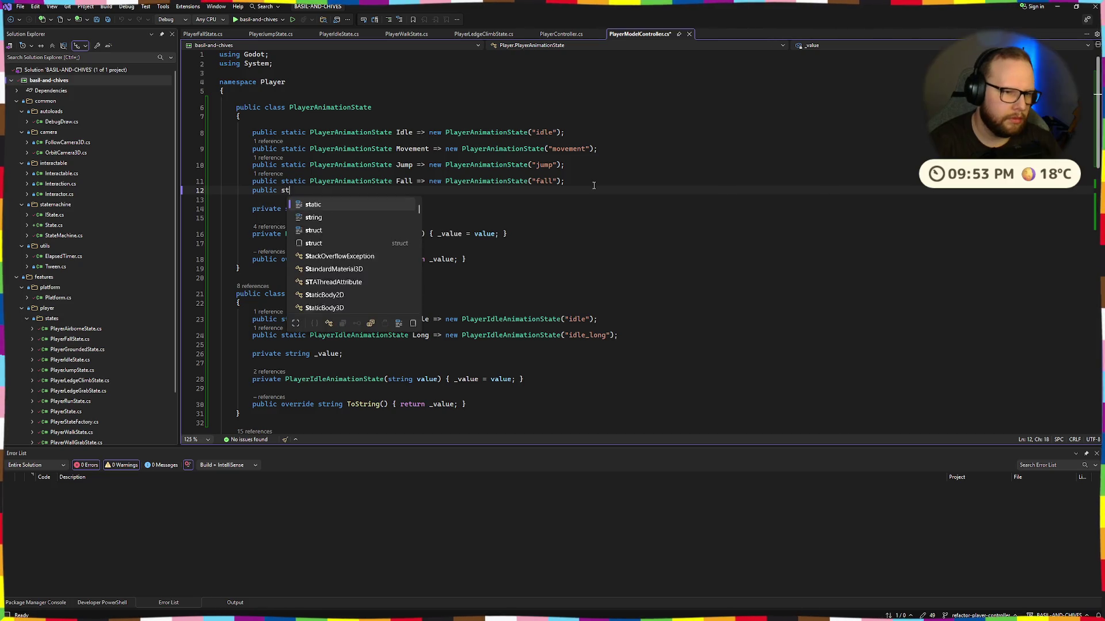
{"action": "type", "text": "atic PlayerAni"}
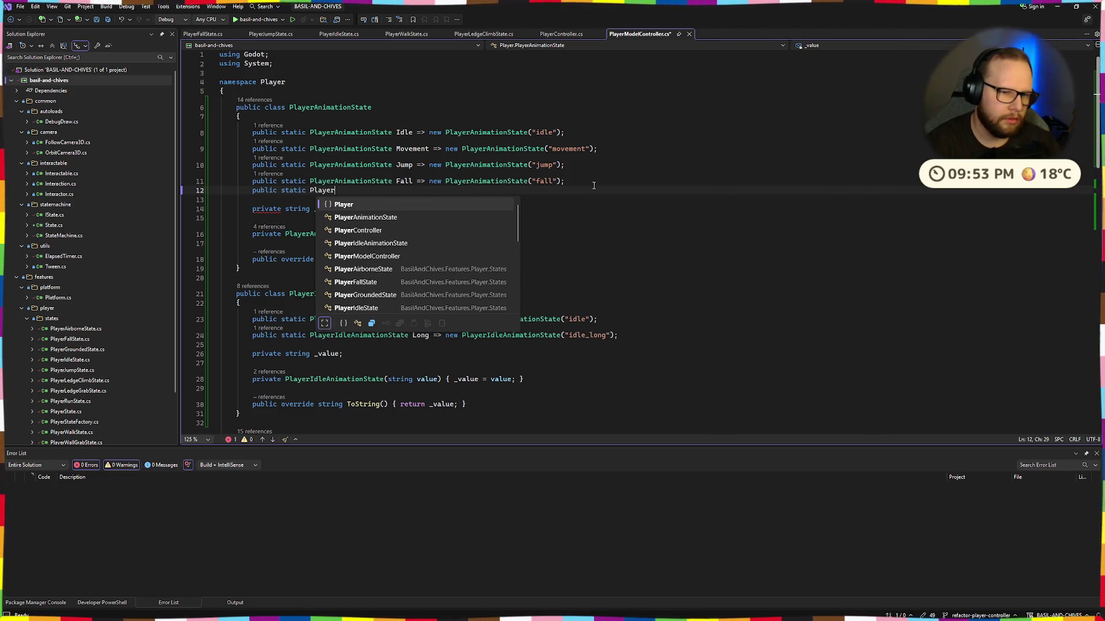
{"action": "key", "text": "Tab"}
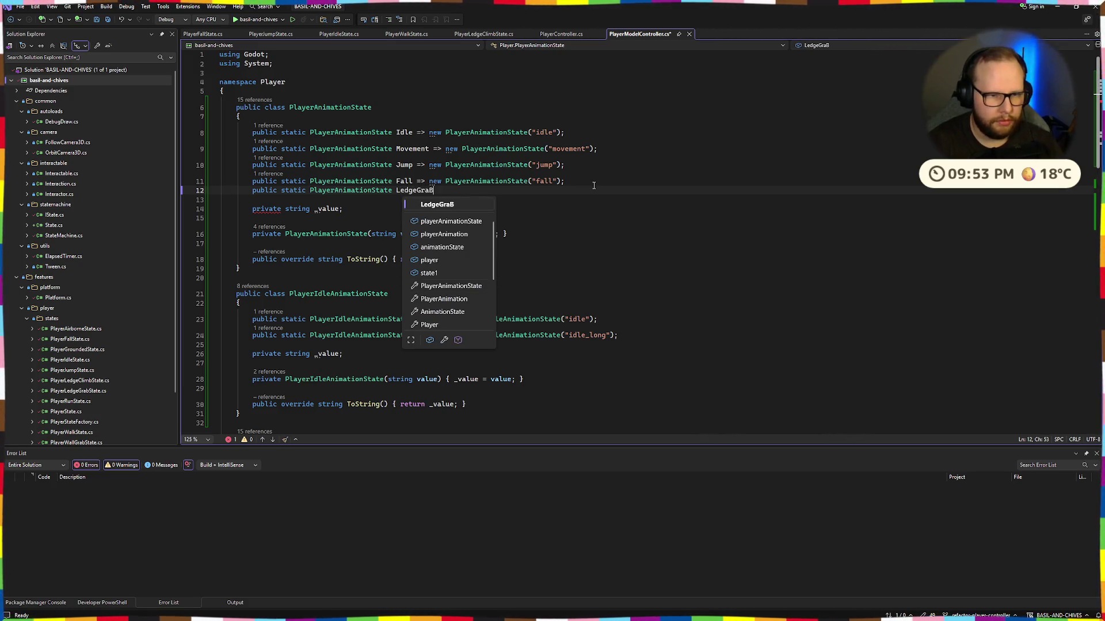
{"action": "key", "text": "BackSpace"}
{"action": "type", "text": "b ="}
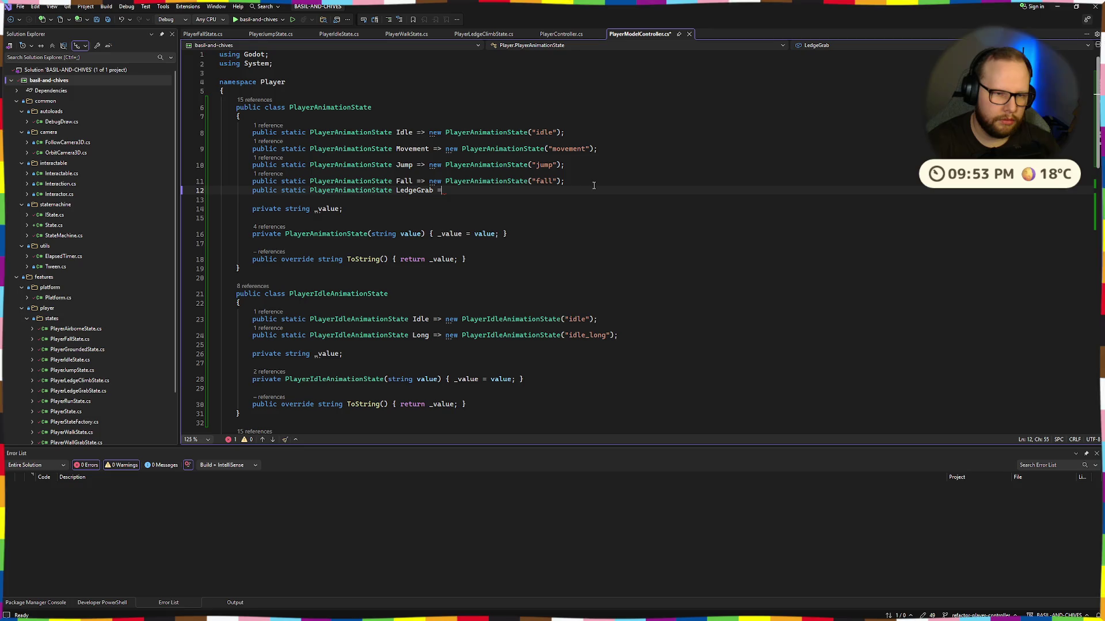
{"action": "type", "text": "> new Player"}
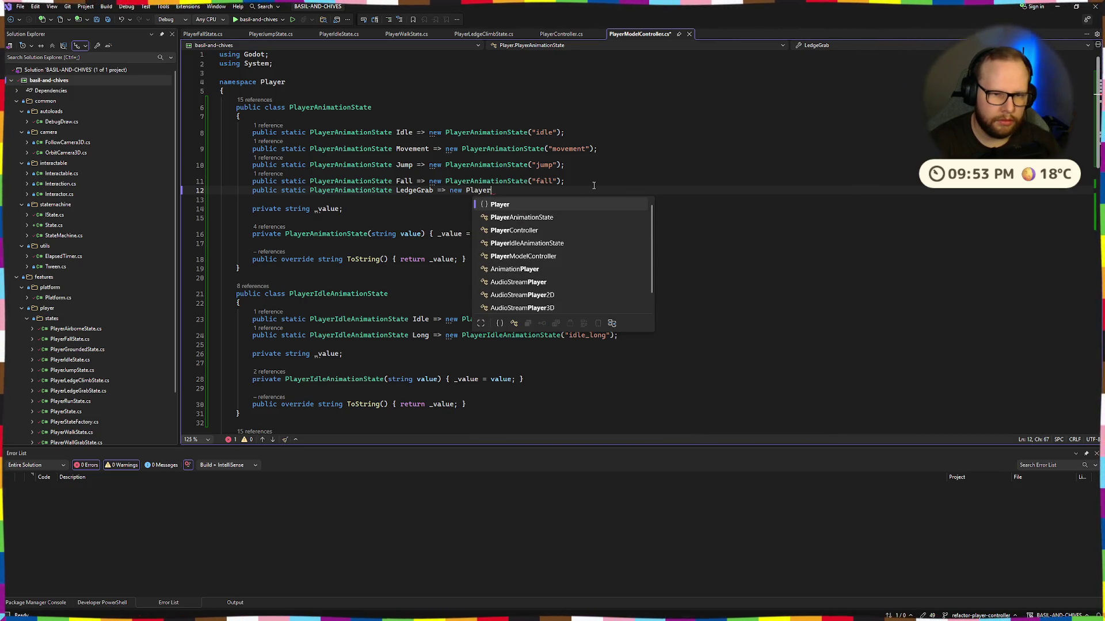
{"action": "key", "text": "Tab"}
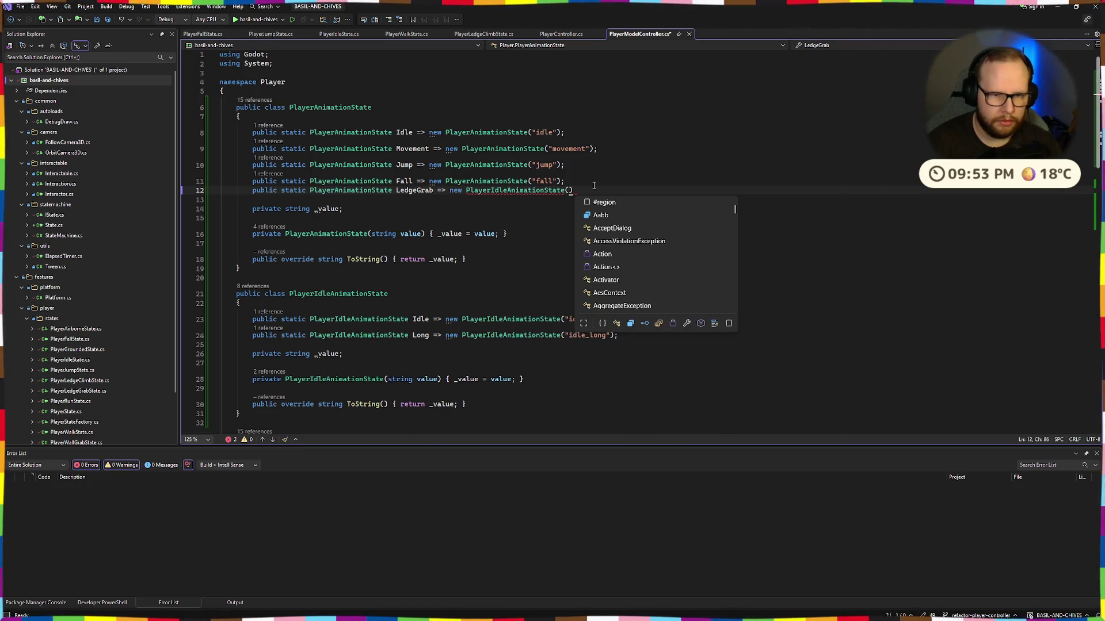
{"action": "type", "text": "\"ledge_"}
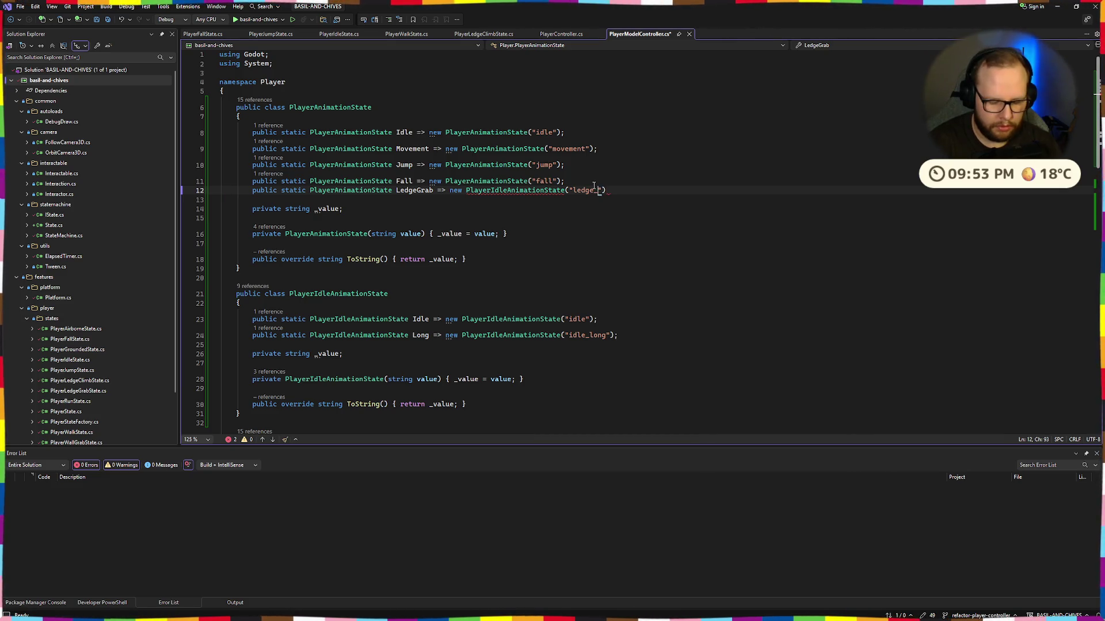
{"action": "type", "text": ";"}
{"action": "key", "text": "ctrl+s"}
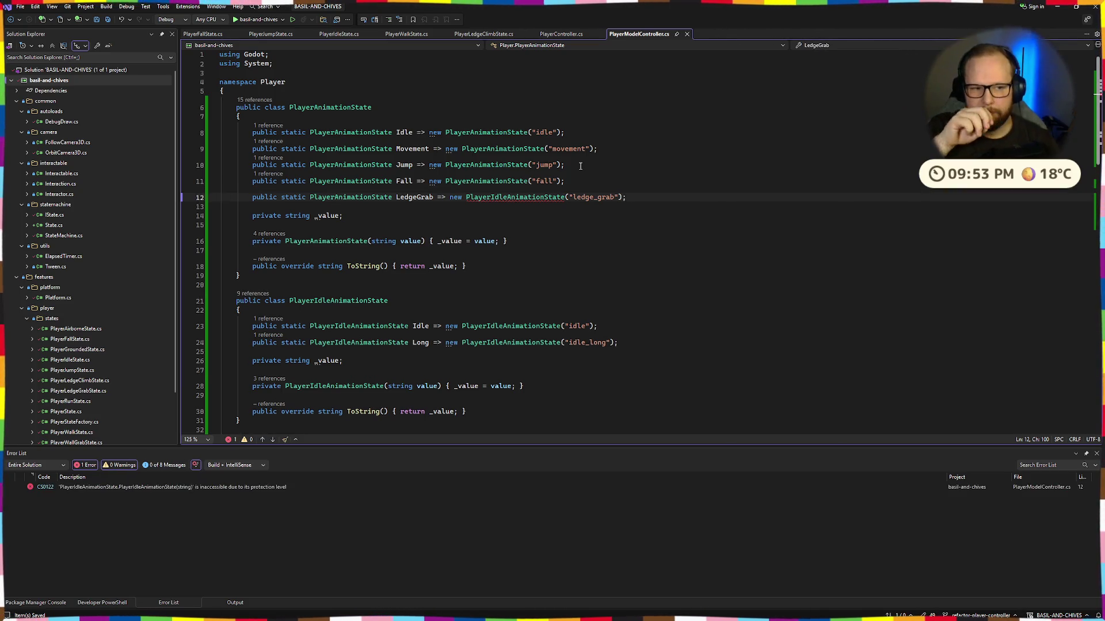
{"action": "left_click", "coordinate": [507, 197]}
{"action": "key", "text": "BackSpace"}
{"action": "key", "text": "BackSpace"}
{"action": "key", "text": "BackSpace"}
{"action": "left_click", "coordinate": [524, 266]}
{"action": "key", "text": "ctrl+s"}
Step: Copy PlayerFallState's SetAnimationState(Fall) line into PlayerLedgeClimbState's OnEnter
{"action": "scroll", "coordinate": [286, 264], "scroll_direction": "down", "scroll_amount": 10}
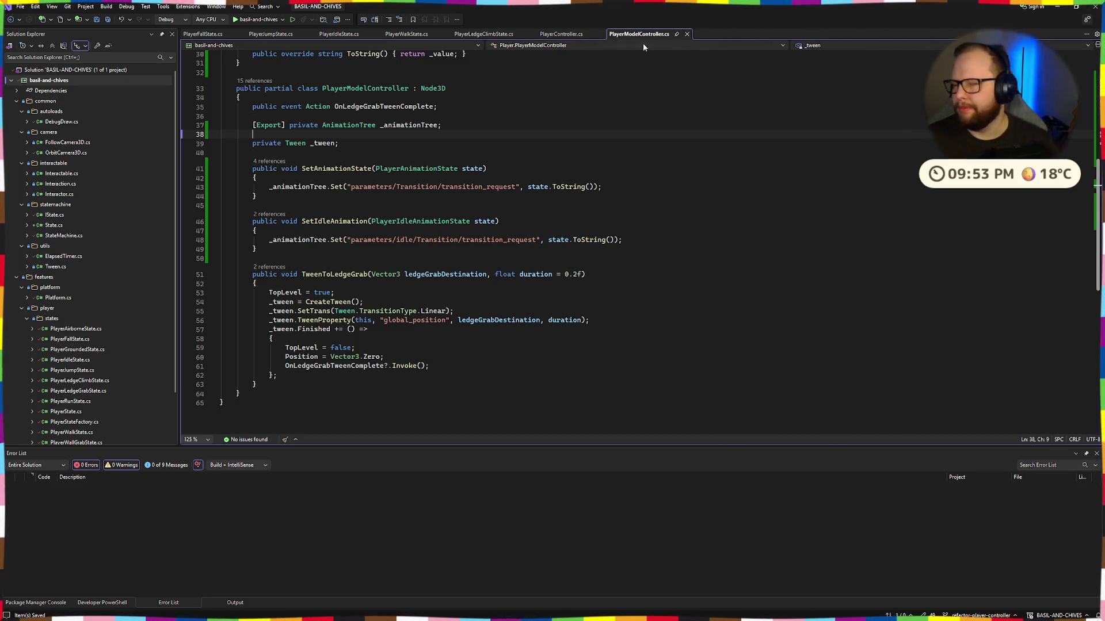
{"action": "left_click", "coordinate": [198, 37]}
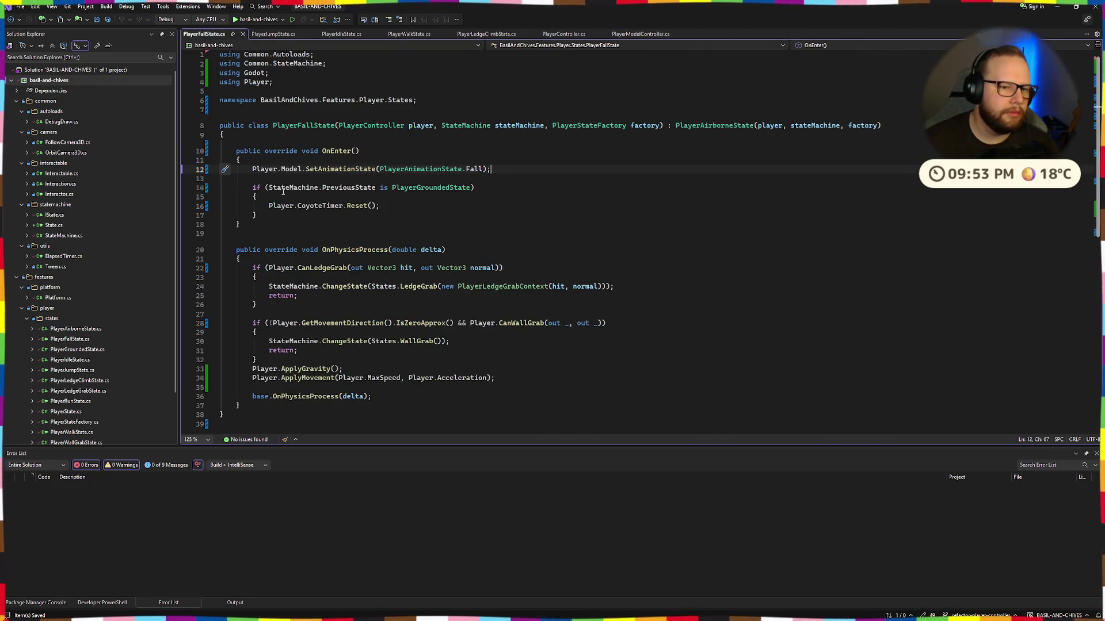
{"action": "left_click_drag", "start_coordinate": [252, 170], "coordinate": [491, 169]}
{"action": "key", "text": "ctrl+c"}
{"action": "left_click", "coordinate": [492, 169]}
{"action": "key", "text": "ctrl+Tab"}
{"action": "left_click", "coordinate": [389, 180]}
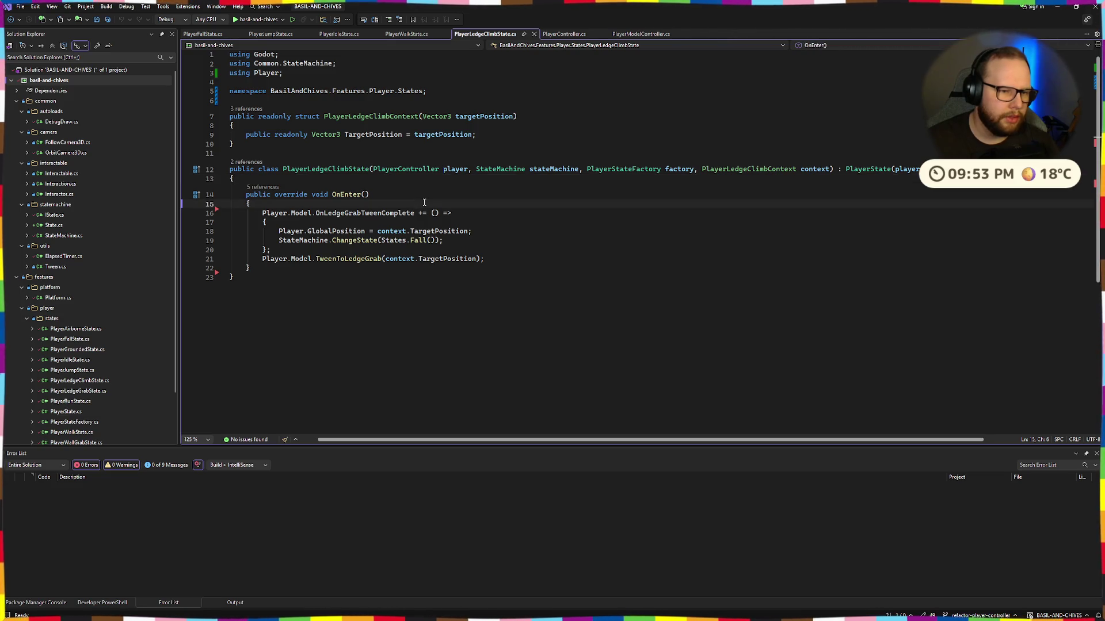
{"action": "key", "text": "Return"}
{"action": "key", "text": "Return"}
{"action": "key", "text": "Up"}
{"action": "key", "text": "ctrl+v"}
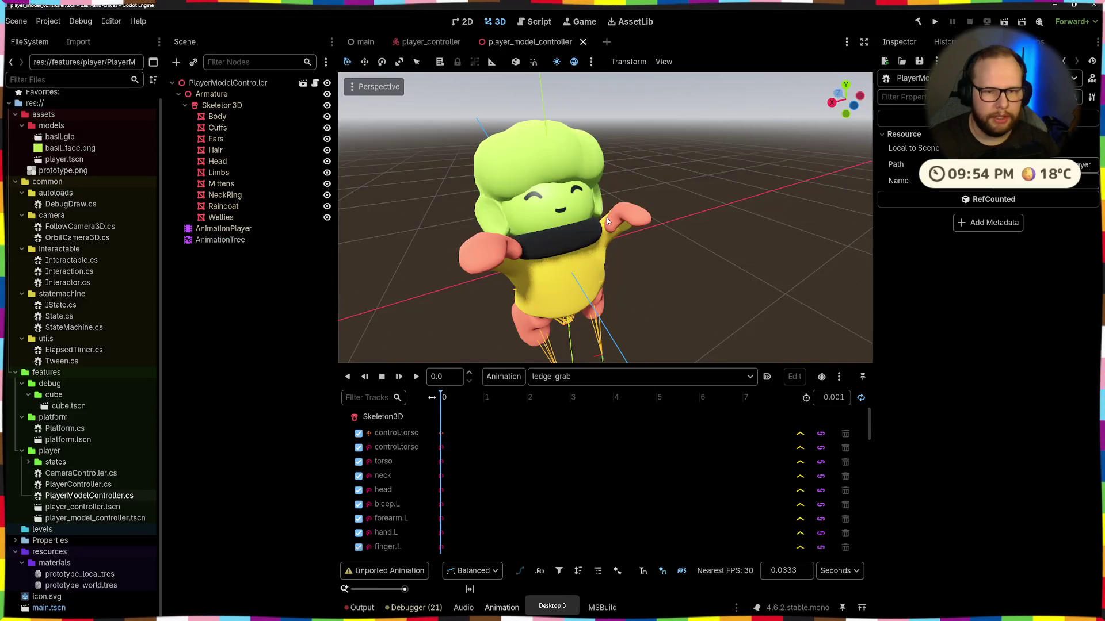
Step: Run the game, jump Basil onto the small blocks to grab and climb ledges, then stop with F8
{"action": "left_click", "coordinate": [936, 22]}
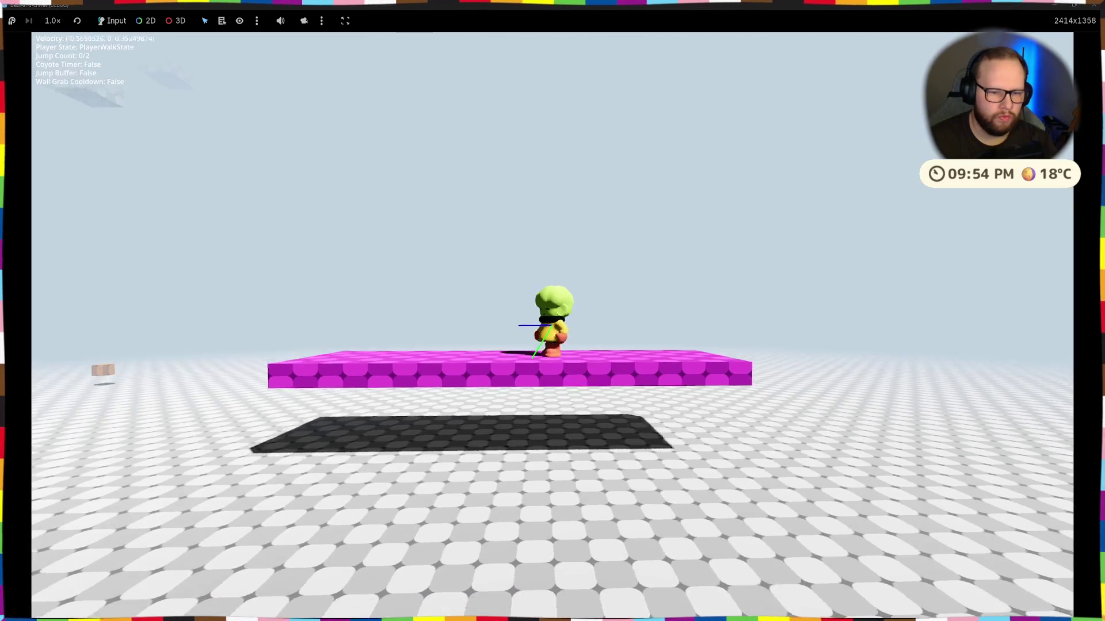
{"action": "key", "text": "w"}
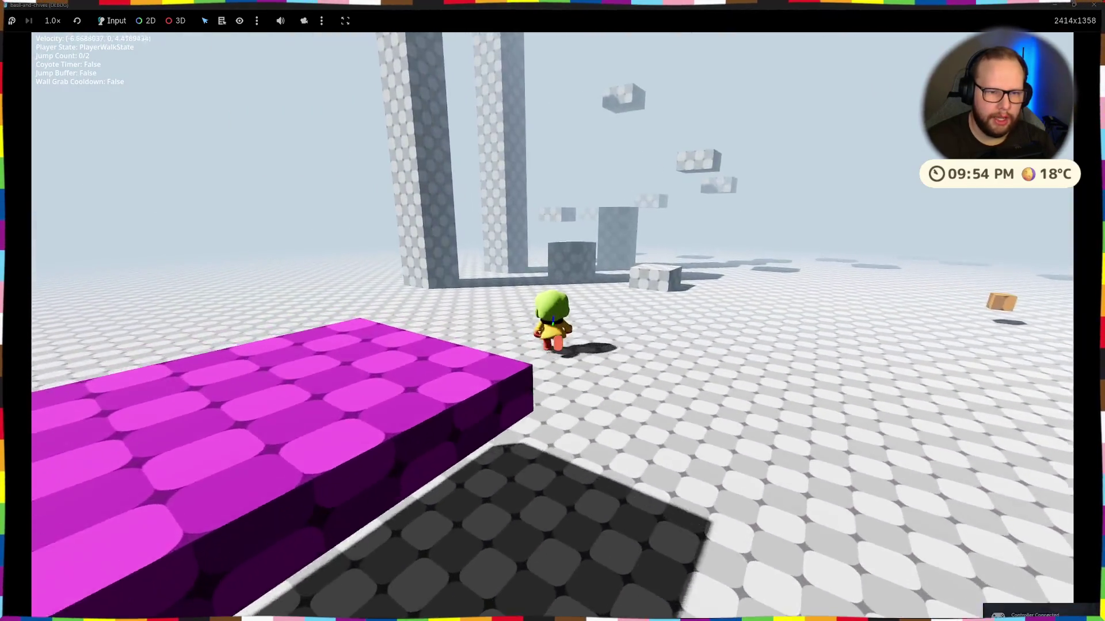
{"action": "key", "text": "space"}
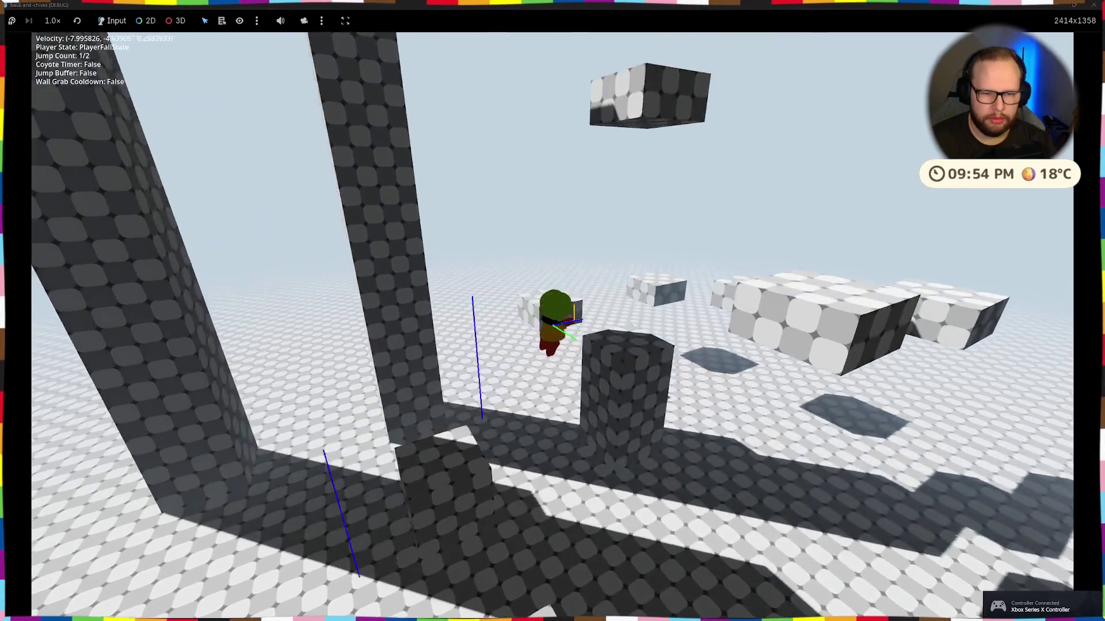
{"action": "key", "text": "space"}
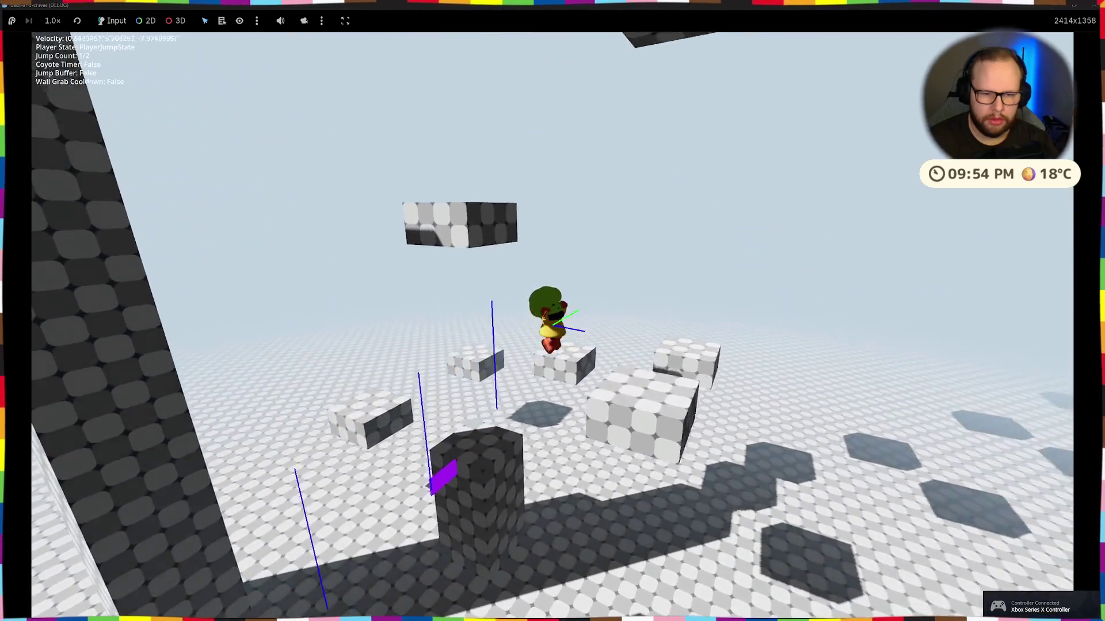
{"action": "key", "text": "w"}
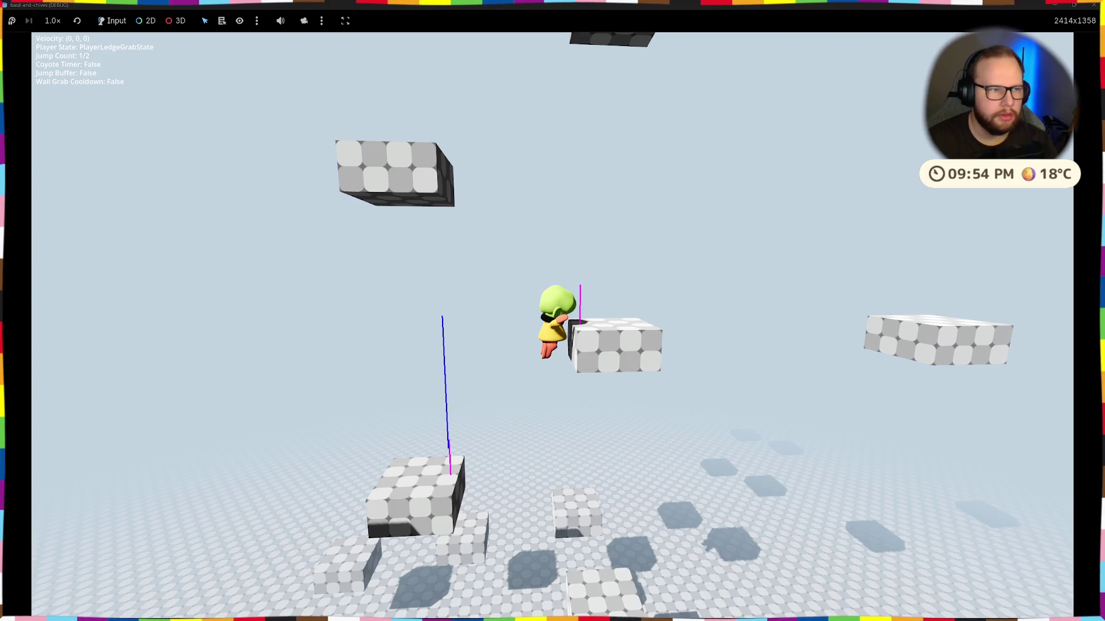
{"action": "key", "text": "space"}
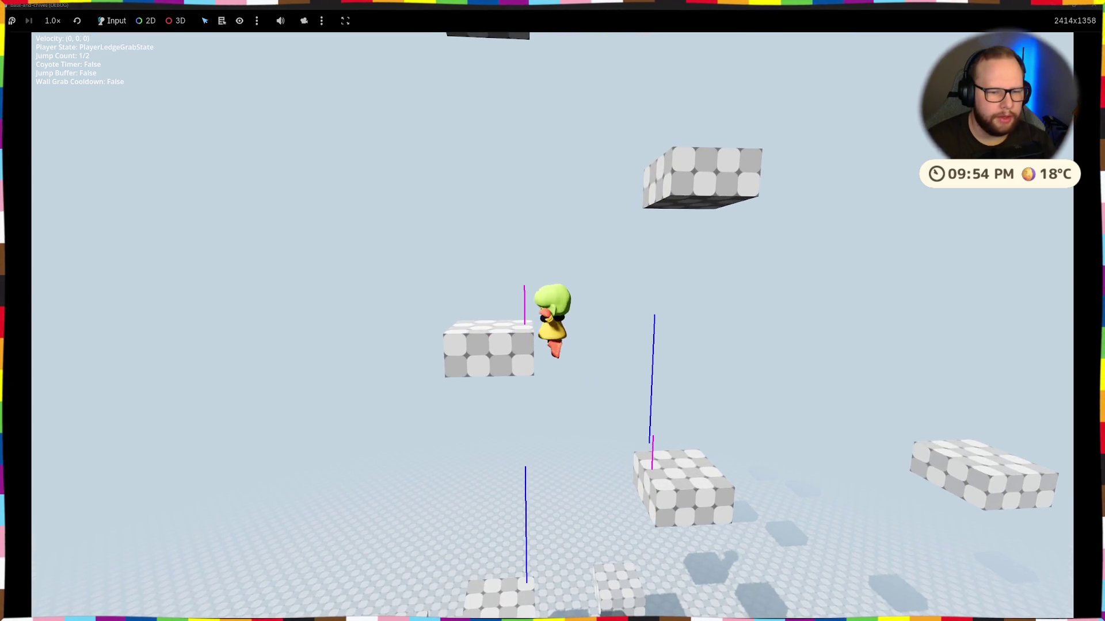
{"action": "key", "text": "w"}
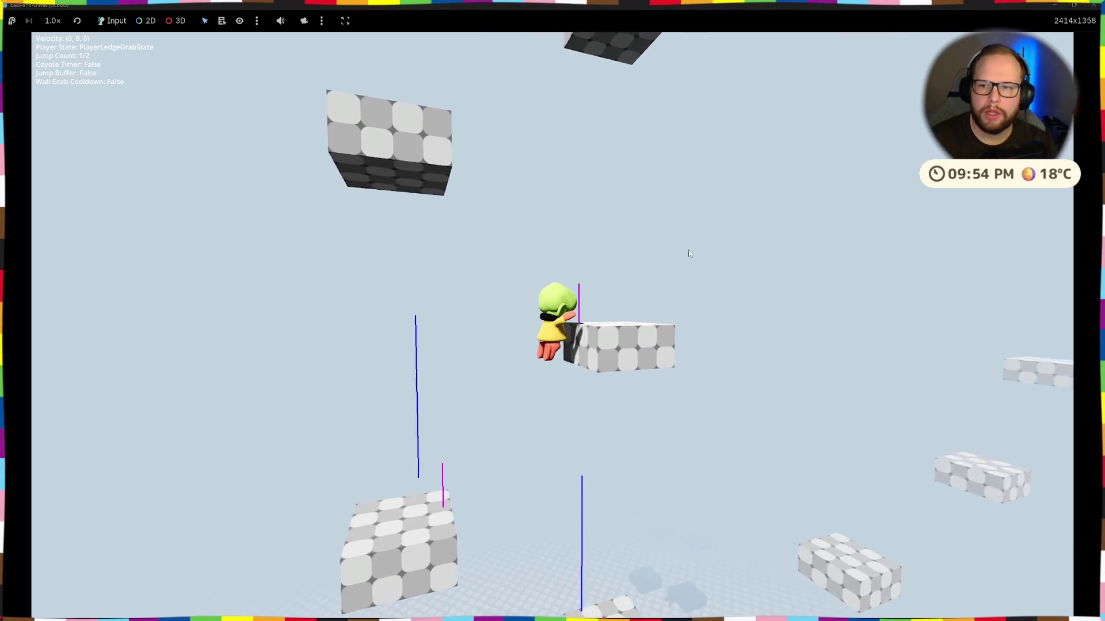
{"action": "key", "text": "F8"}
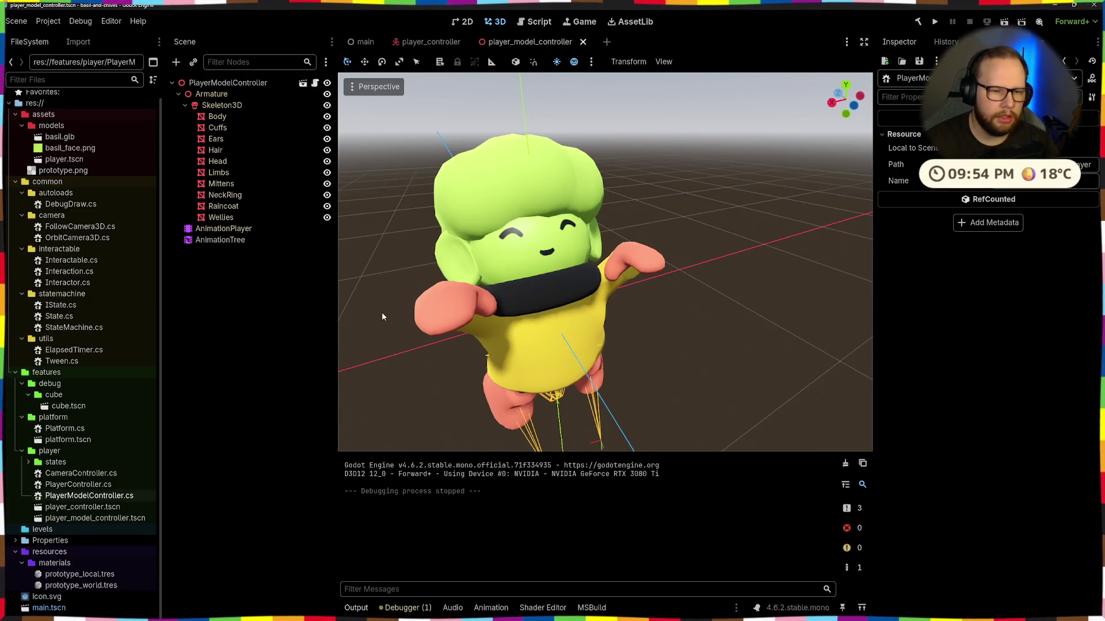
Step: Swap Fall for LedgeGrab on line 16 of PlayerLedgeClimbState.cs, then build and debug the game
{"action": "key", "text": "ctrl+super+Right"}
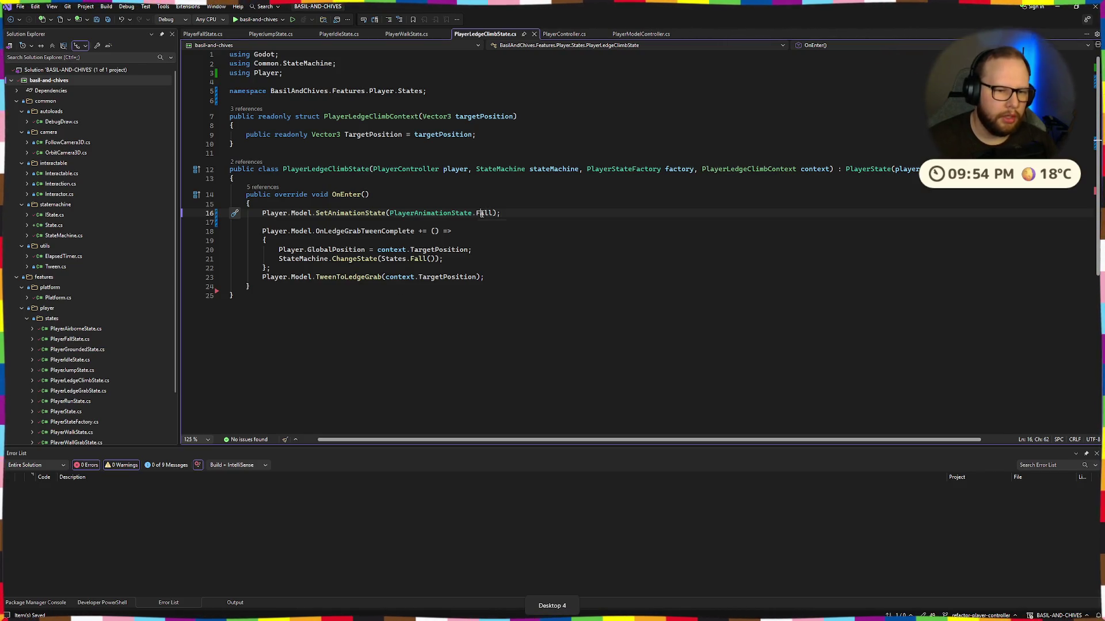
{"action": "type", "text": "Ledge"}
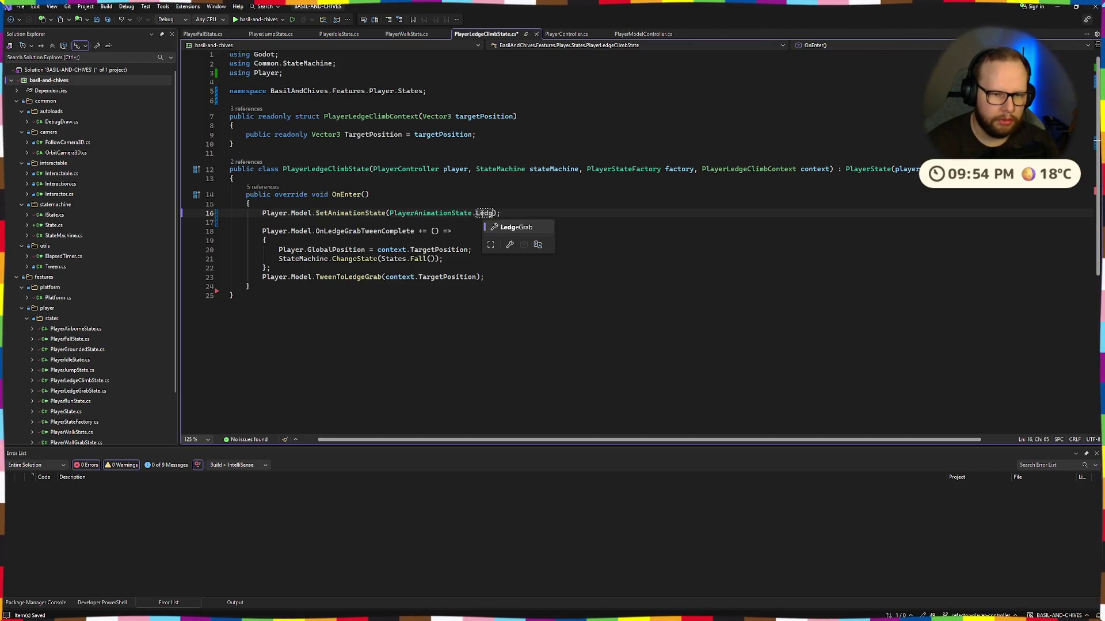
{"action": "key", "text": "Tab"}
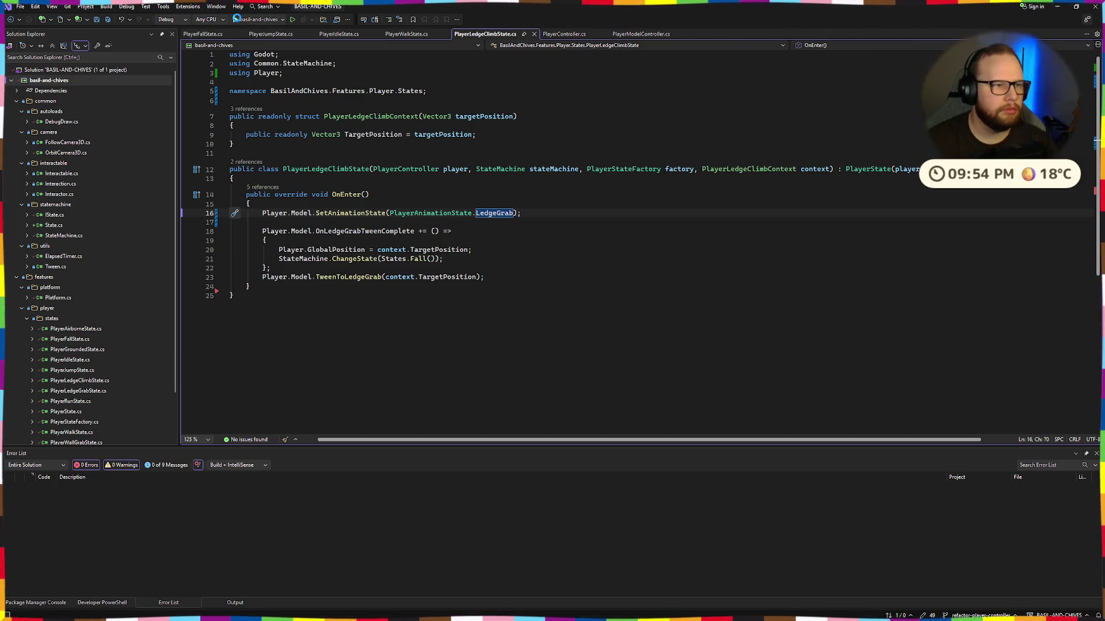
{"action": "left_click", "coordinate": [237, 20]}
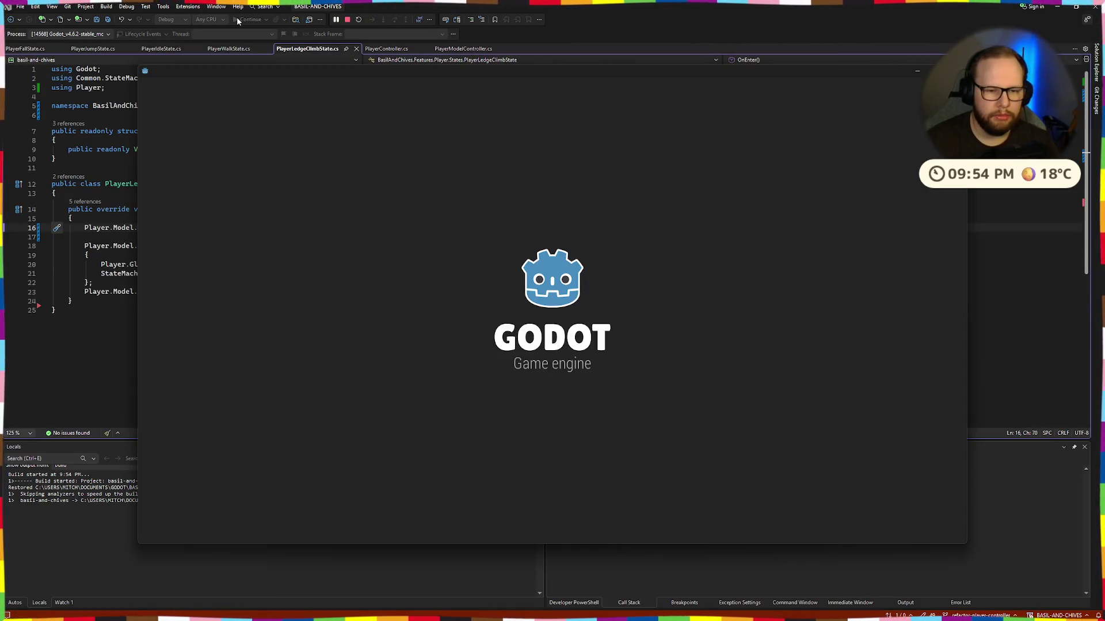
Step: Walk Basil off the platform and jump to hang from a block's ledge, then leave the game
{"action": "key", "text": "w"}
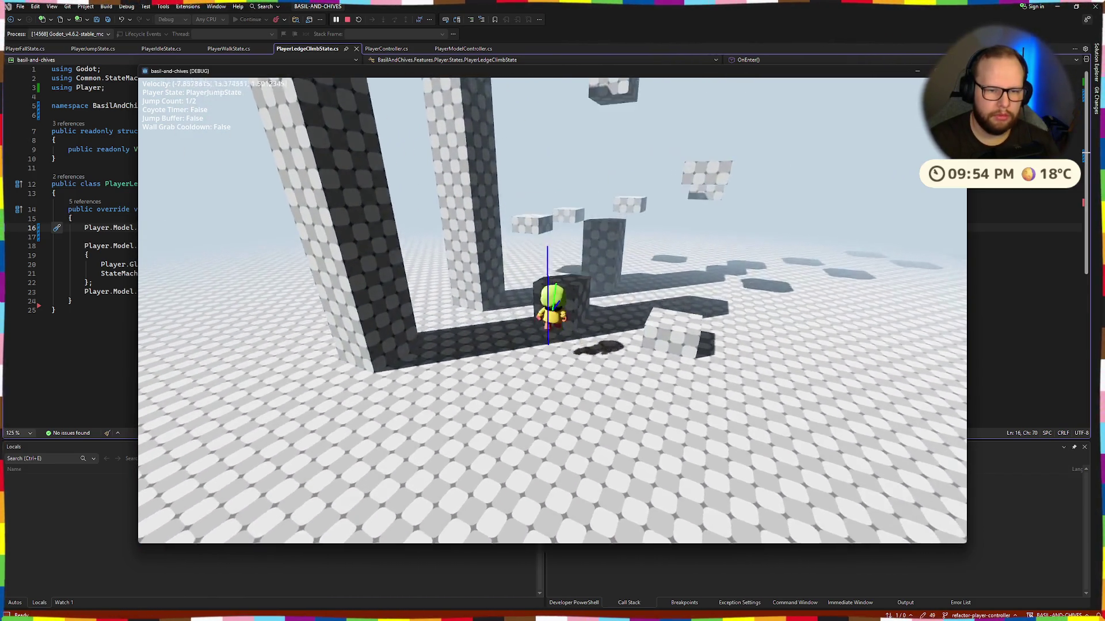
{"action": "key", "text": "space"}
{"action": "key", "text": "space"}
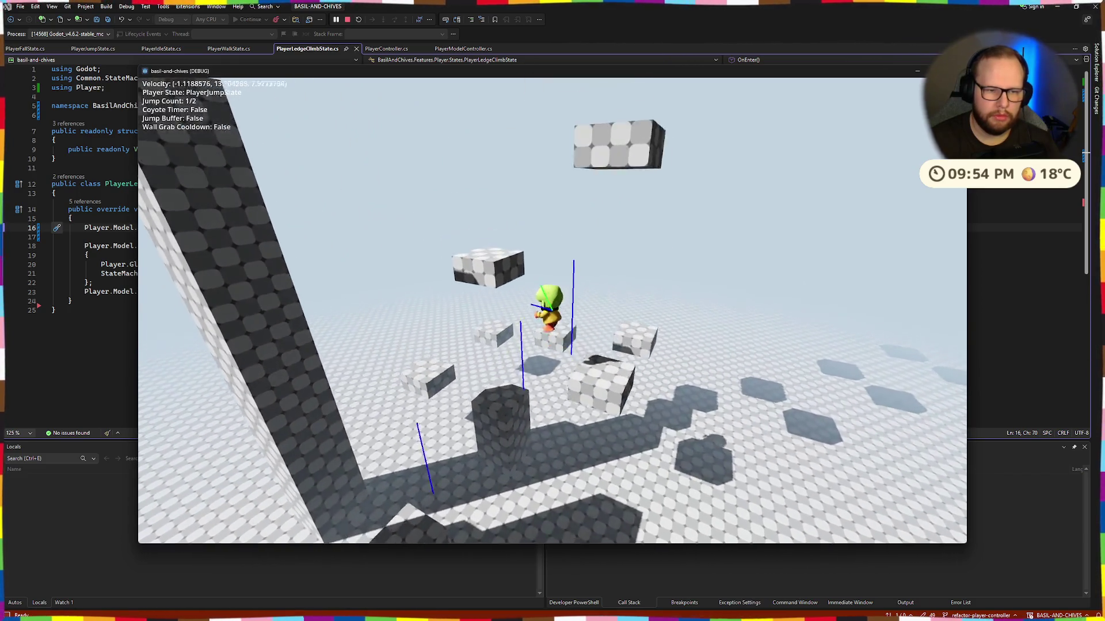
{"action": "key", "text": "w"}
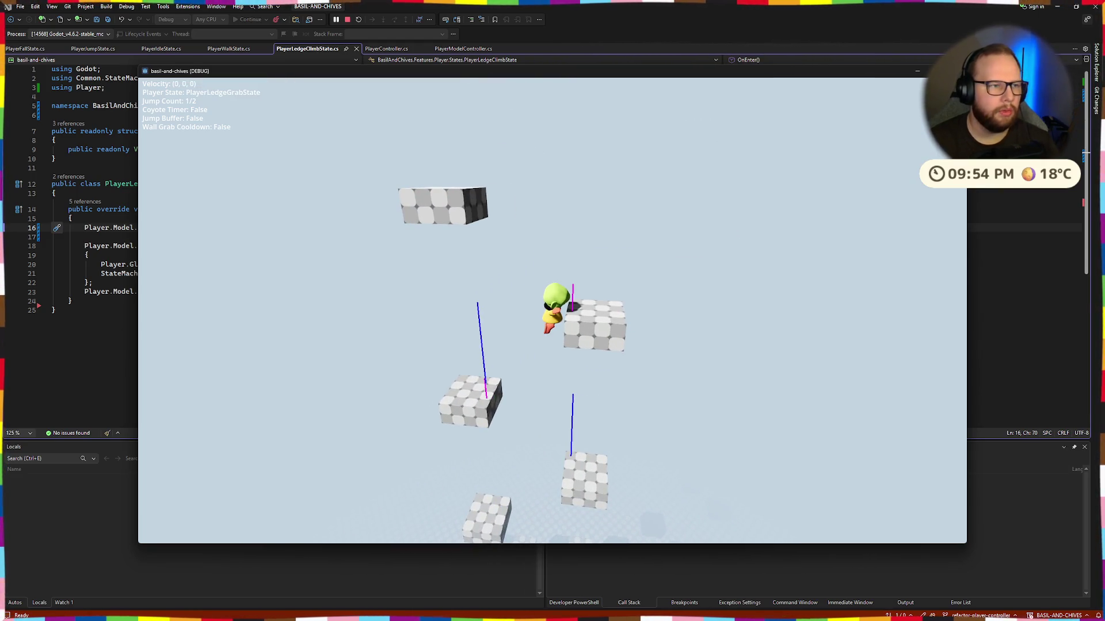
{"action": "key", "text": "alt+Tab"}
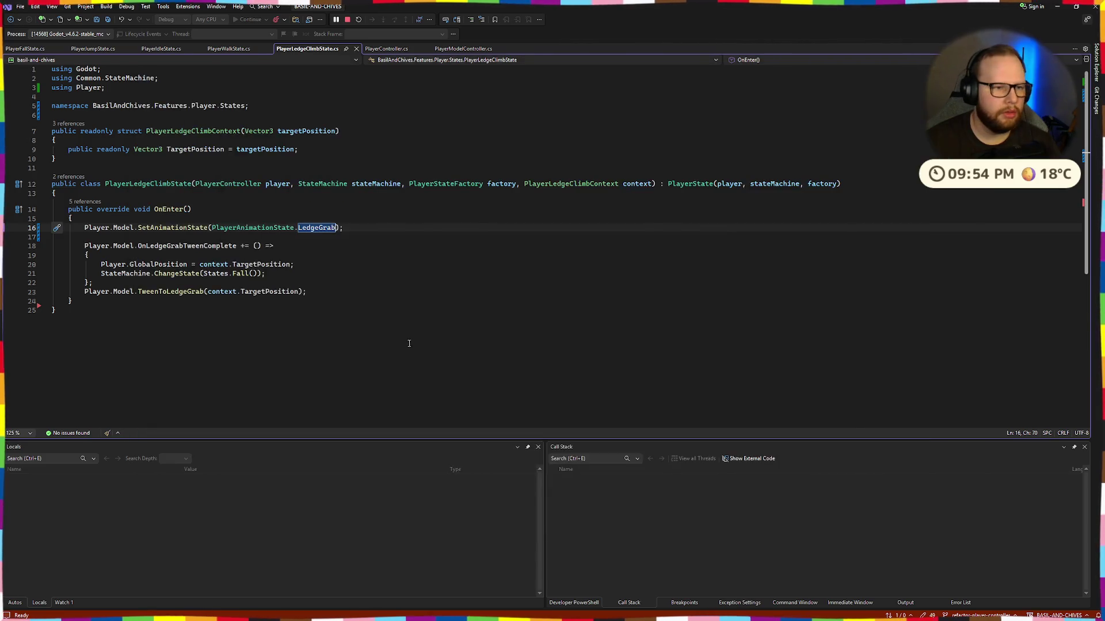
{"action": "left_click", "coordinate": [511, 143]}
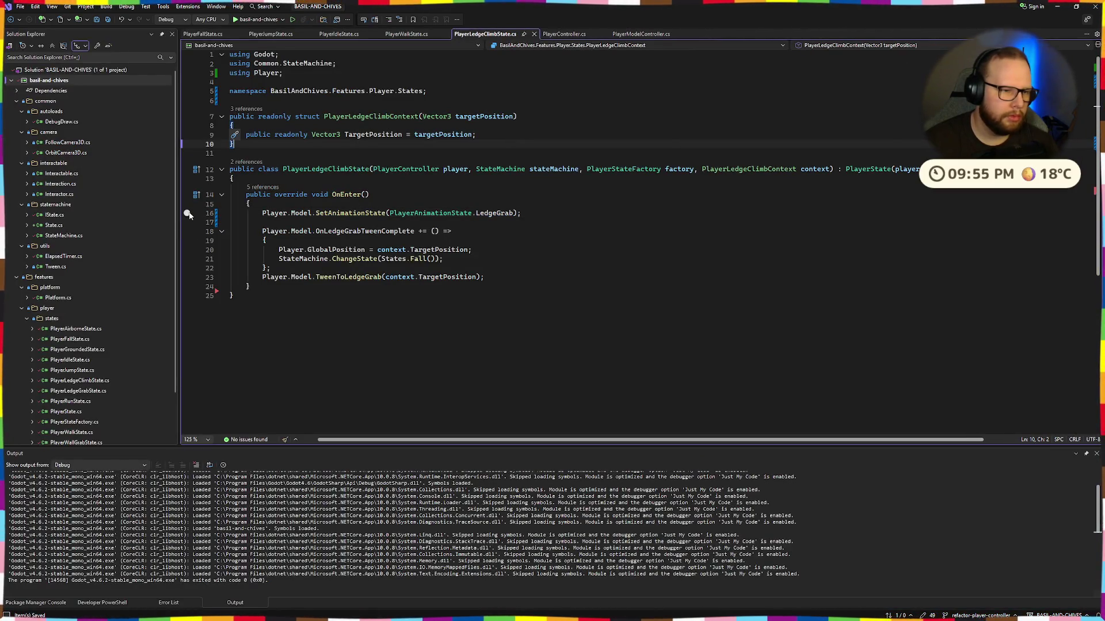
Step: Breakpoint line 16, start debugging, and play Basil up to a ledge climb
{"action": "left_click", "coordinate": [187, 214]}
{"action": "left_click", "coordinate": [242, 20]}
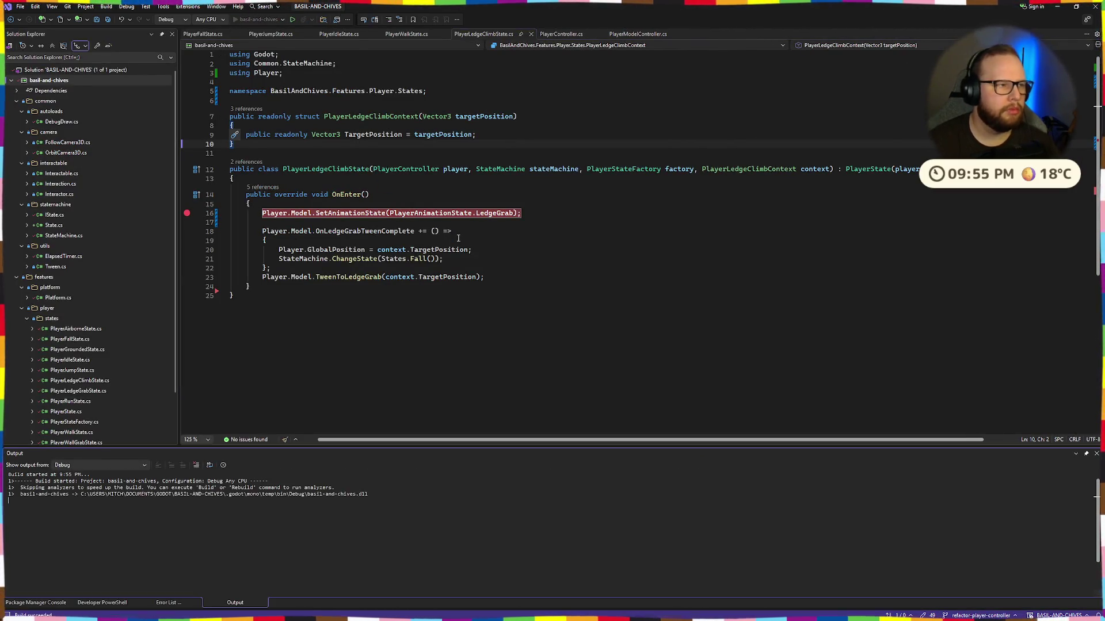
{"action": "key", "text": "w"}
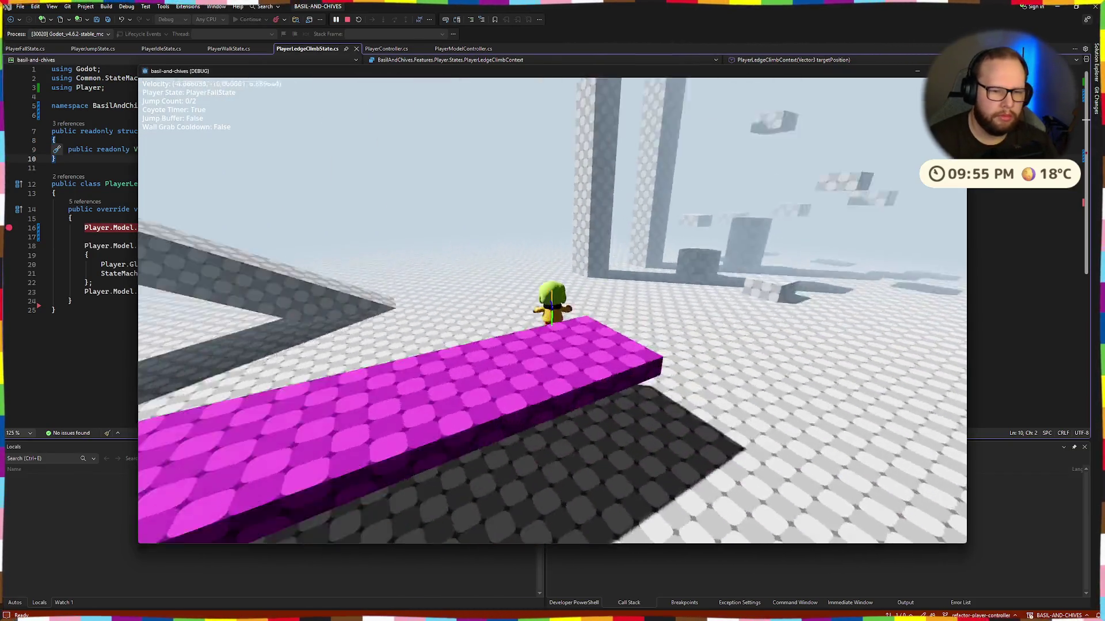
{"action": "key", "text": "space"}
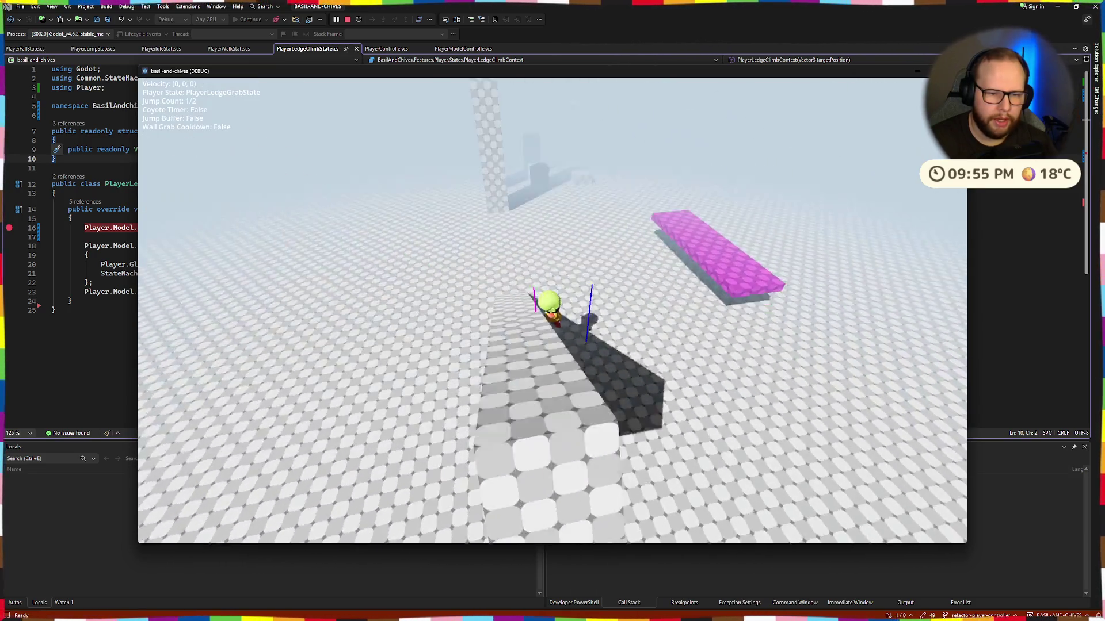
{"action": "key", "text": "space"}
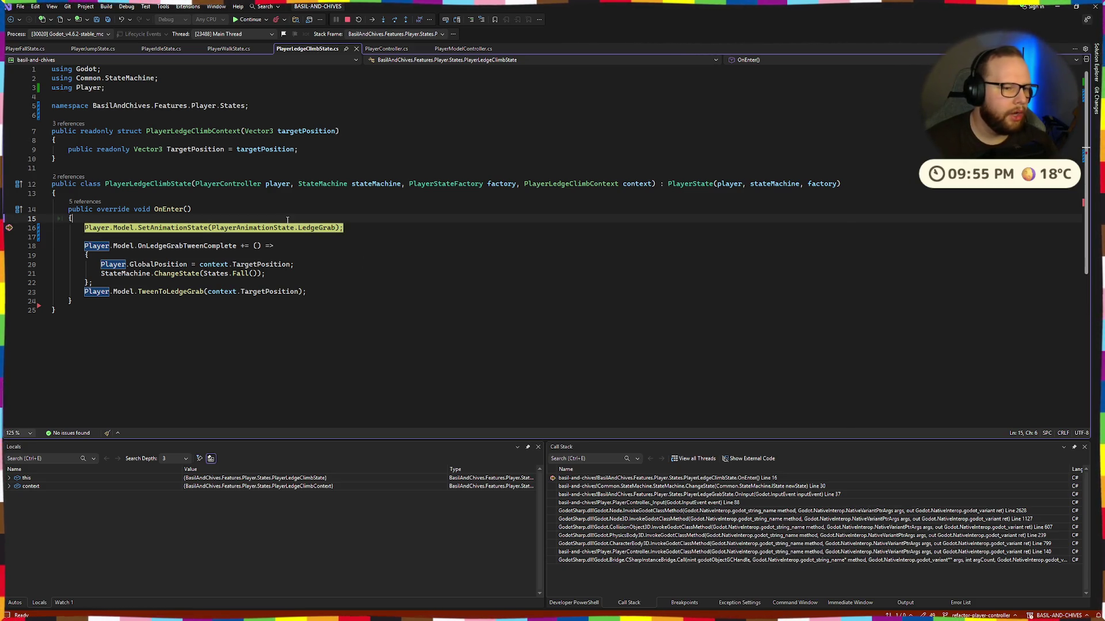
Step: Remove the SetAnimationState line from the ledge climb state and save the file
{"action": "left_click_drag", "start_coordinate": [84, 228], "coordinate": [363, 228]}
{"action": "key", "text": "BackSpace"}
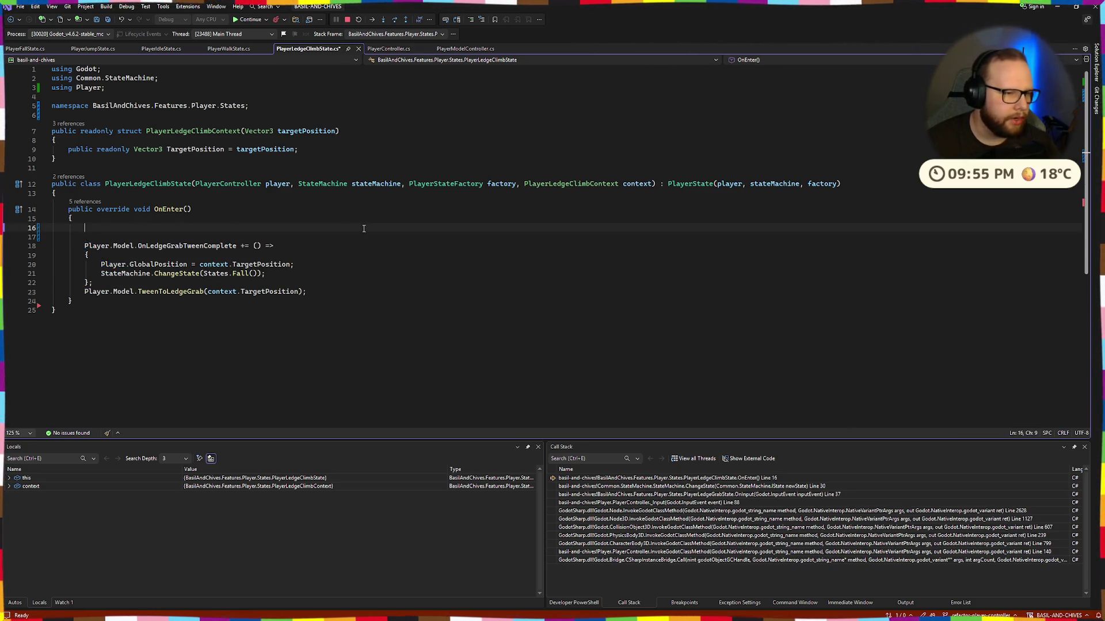
{"action": "key", "text": "BackSpace"}
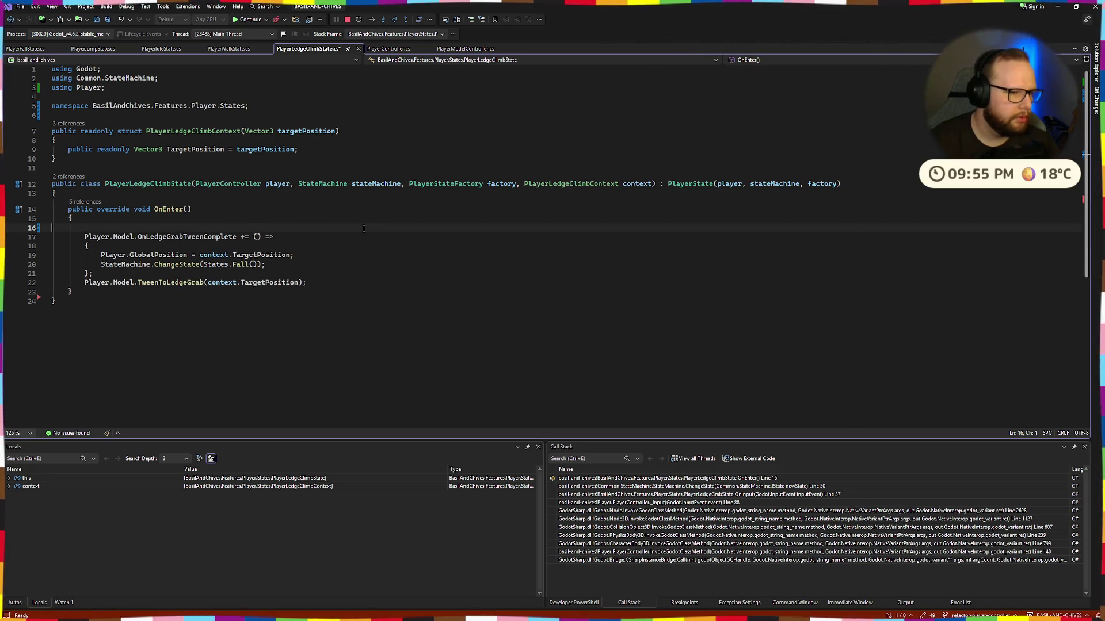
{"action": "key", "text": "BackSpace"}
{"action": "key", "text": "ctrl+s"}
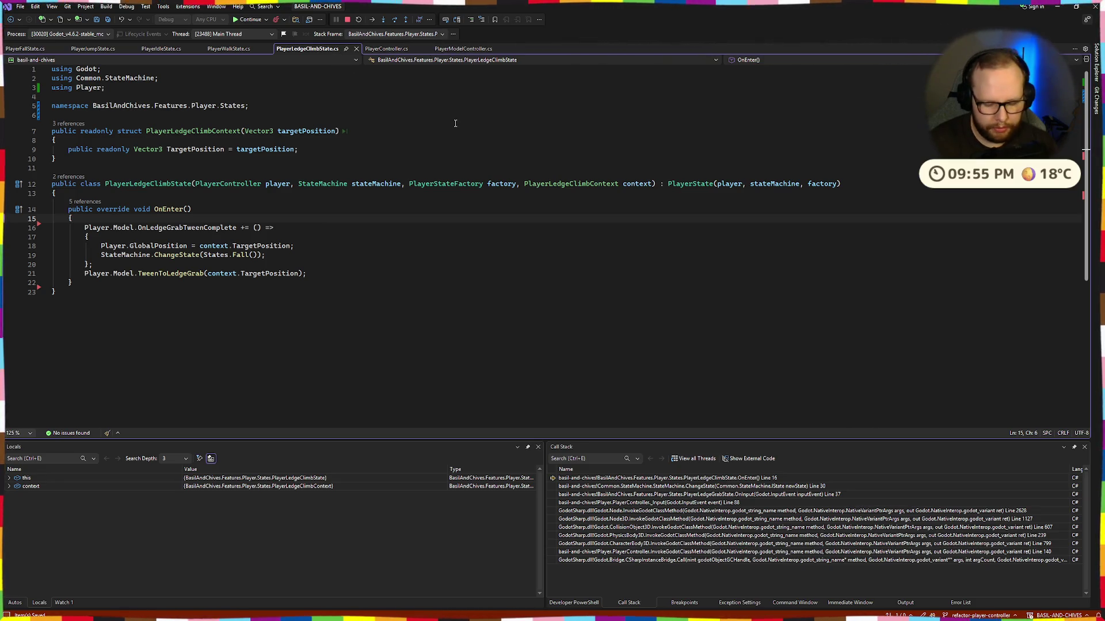
Step: Find and open PlayerLedgeGrabState via a code search for 'playerLe'
{"action": "key", "text": "ctrl+q"}
{"action": "key", "text": "ctrl+t"}
{"action": "type", "text": "playerLe"}
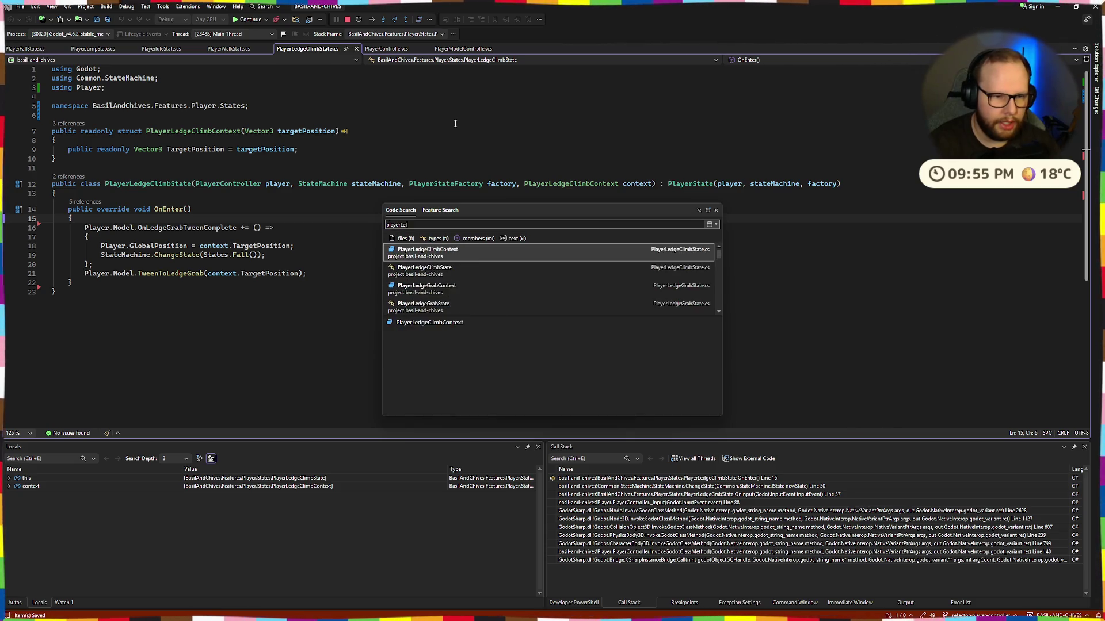
{"action": "key", "text": "Down"}
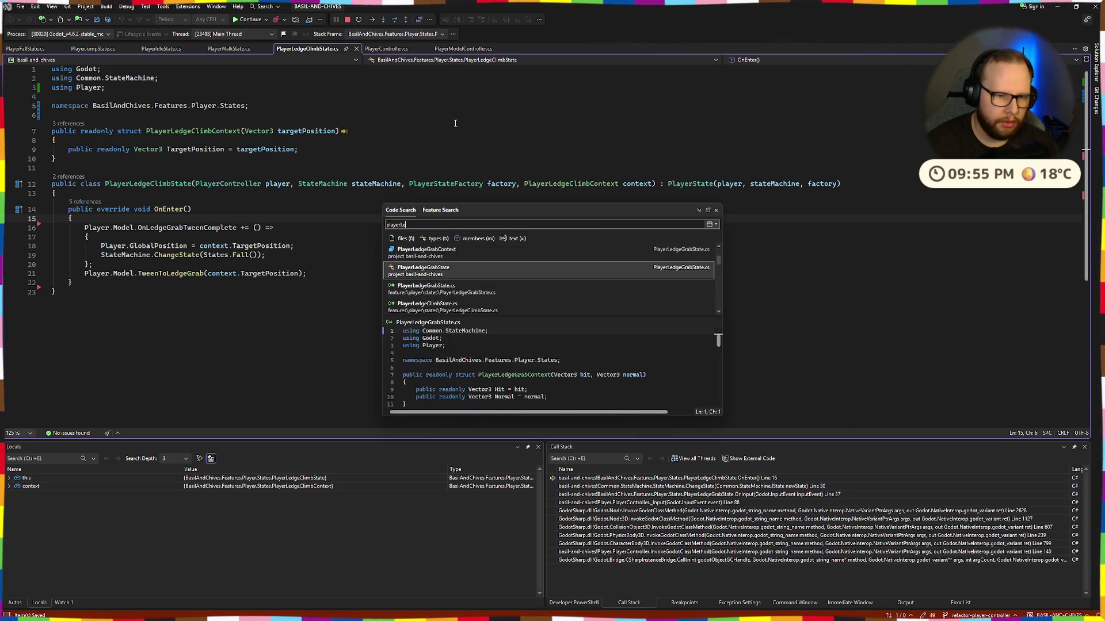
{"action": "key", "text": "Return"}
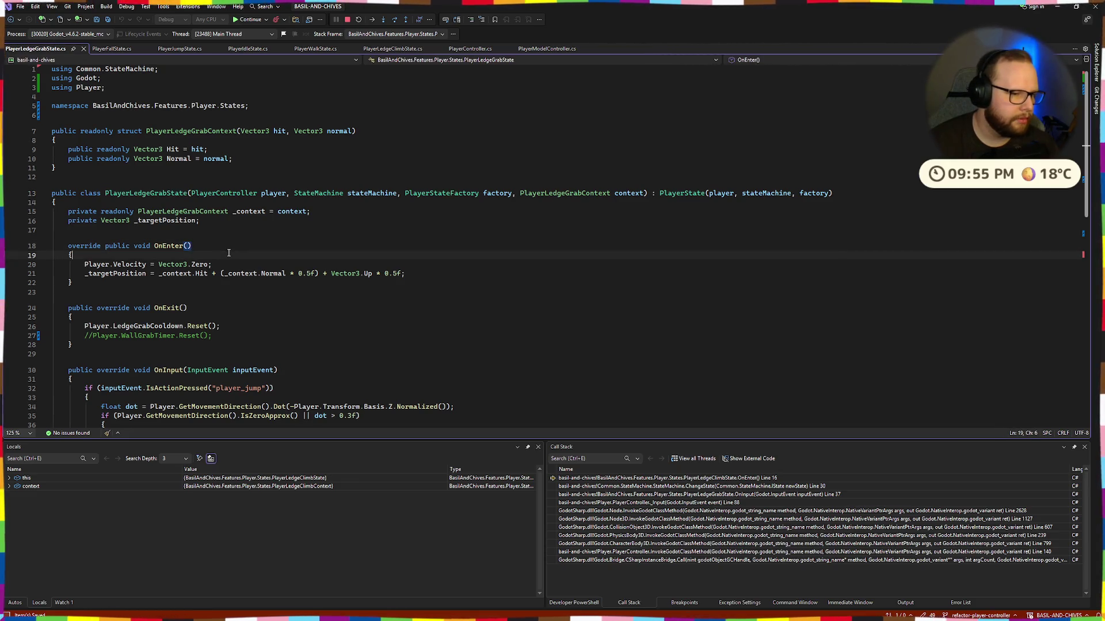
Step: Place the LedgeGrab animation call inside OnEnter and resume the game with F5
{"action": "key", "text": "Return"}
{"action": "type", "text": "\\"}
{"action": "key", "text": "Return"}
{"action": "key", "text": "BackSpace"}
{"action": "key", "text": "BackSpace"}
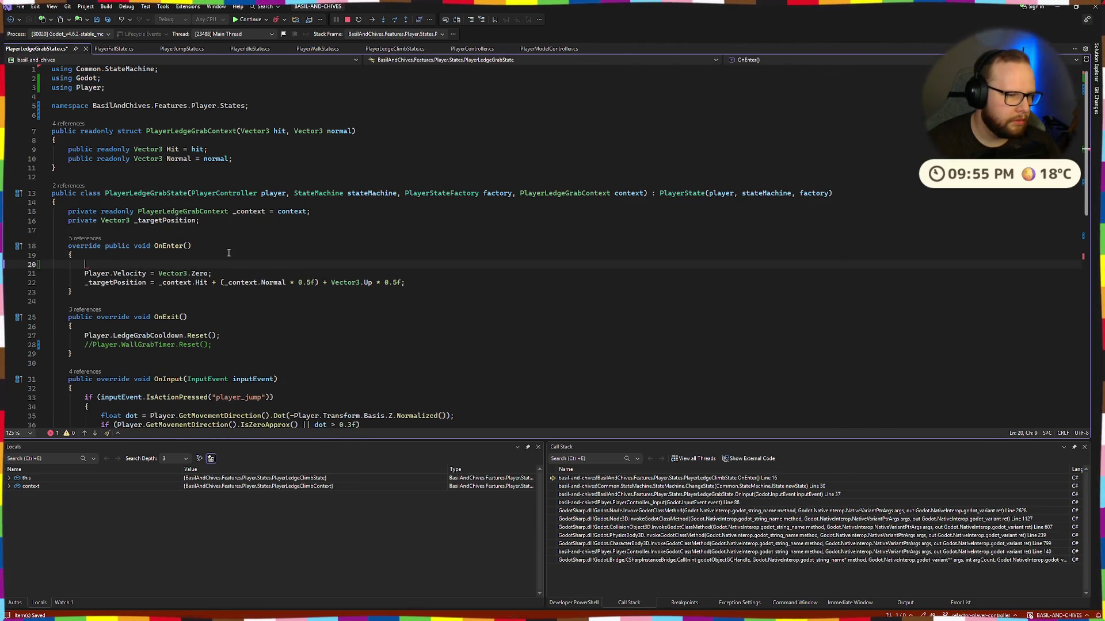
{"action": "key", "text": "Return"}
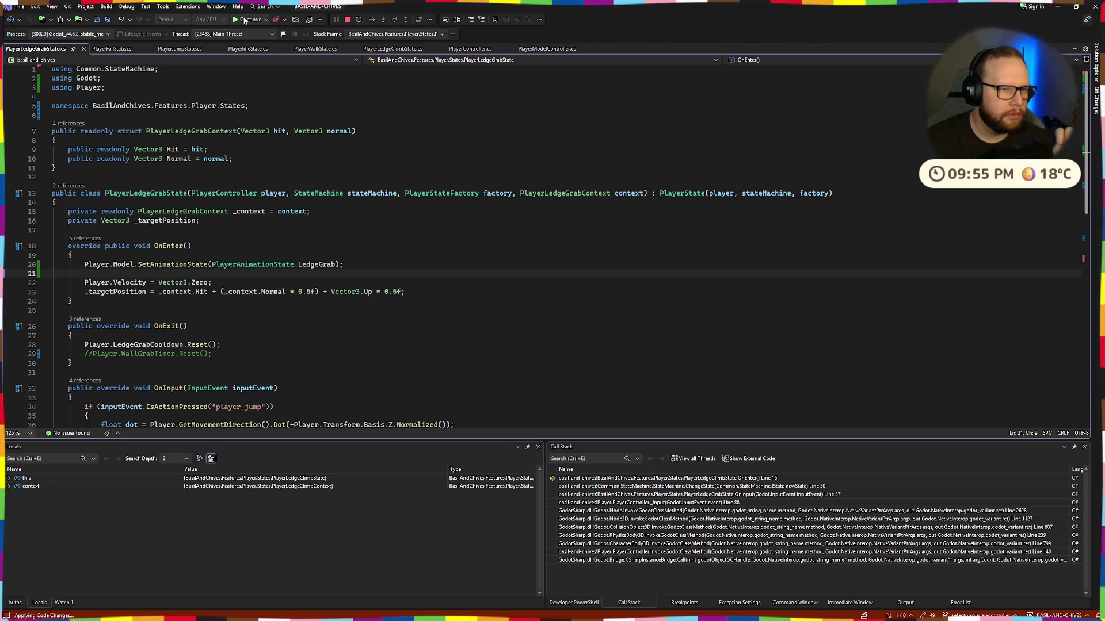
{"action": "key", "text": "F5"}
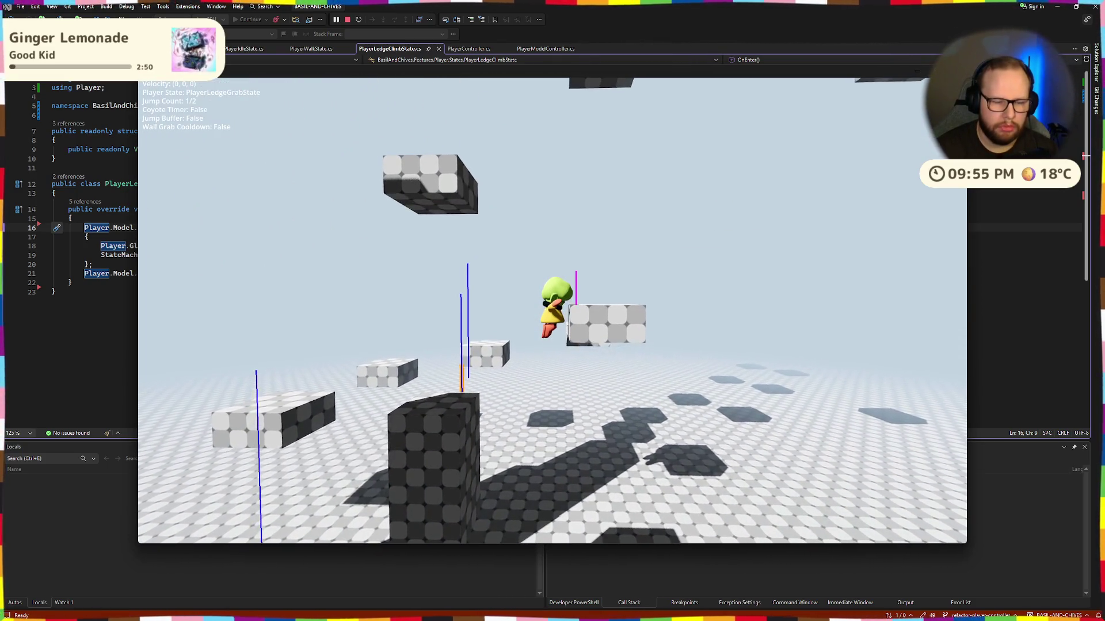
Step: Close the game after watching Basil grab a block's ledge
{"action": "key", "text": "Escape"}
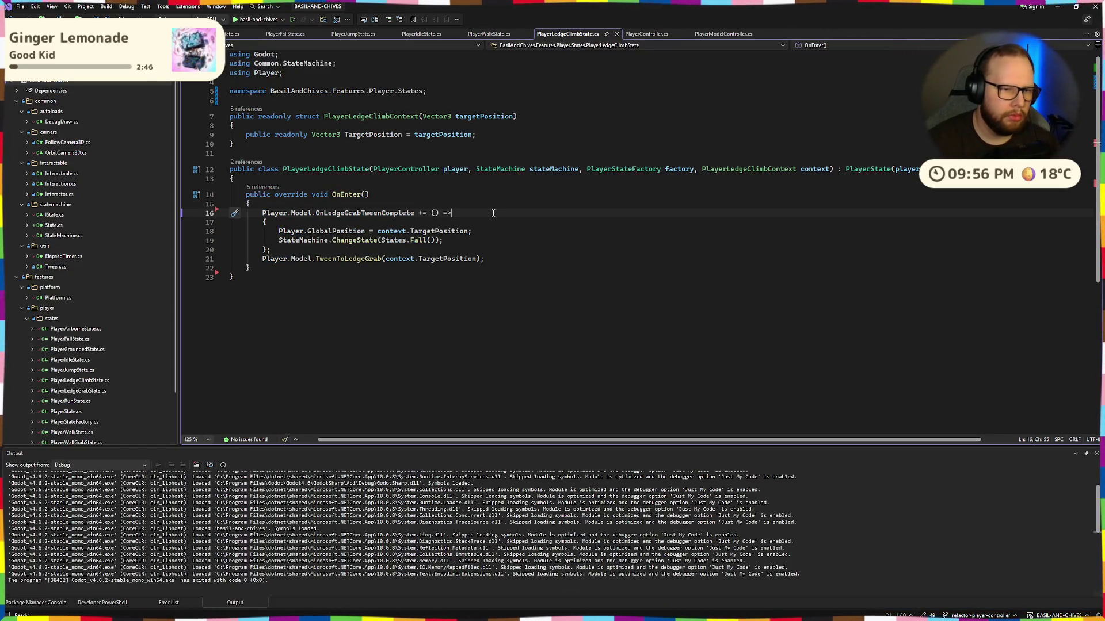
Step: Tidy the blank line after the lambda and save PlayerLedgeClimbState.cs
{"action": "key", "text": "Return"}
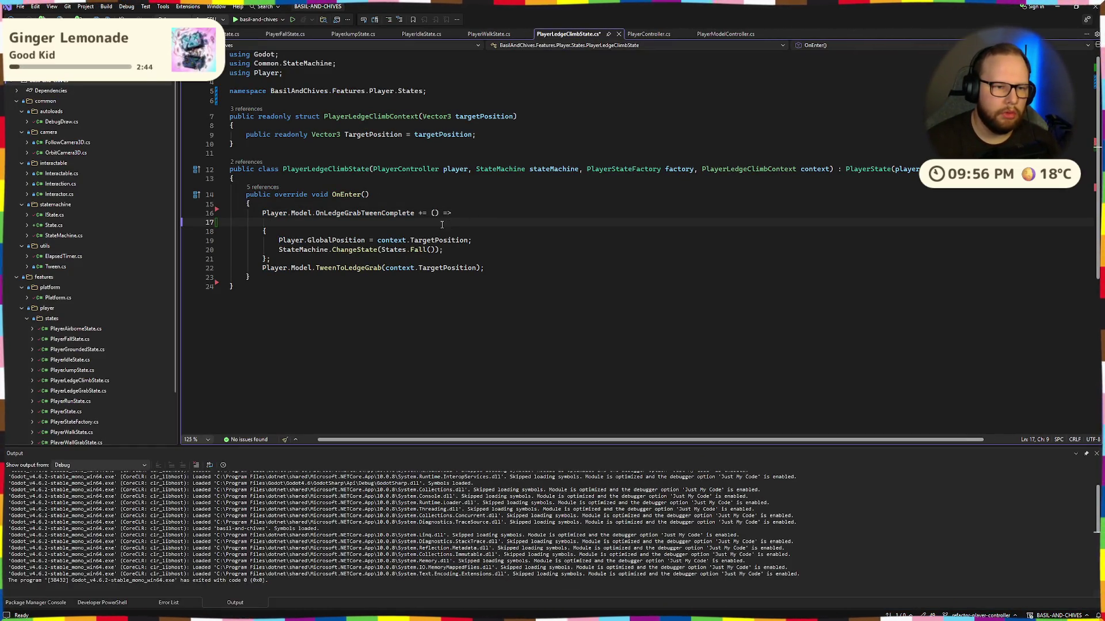
{"action": "key", "text": "BackSpace"}
{"action": "key", "text": "ctrl+s"}
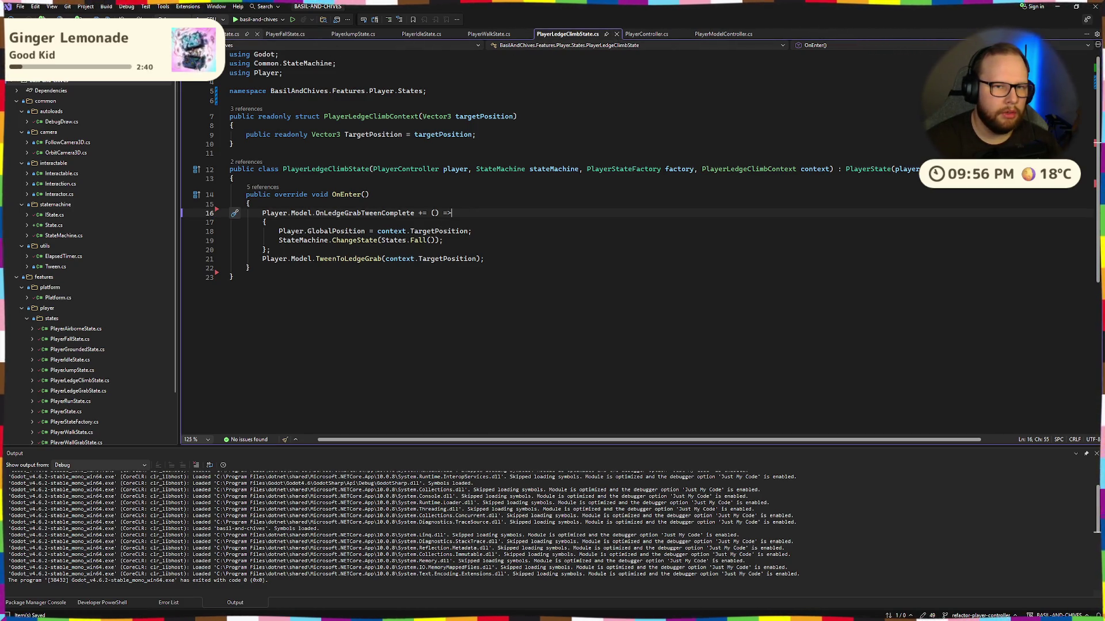
Step: Breakpoint the LedgeGrab animation line in PlayerLedgeGrabState.cs and start debugging
{"action": "left_click", "coordinate": [233, 34]}
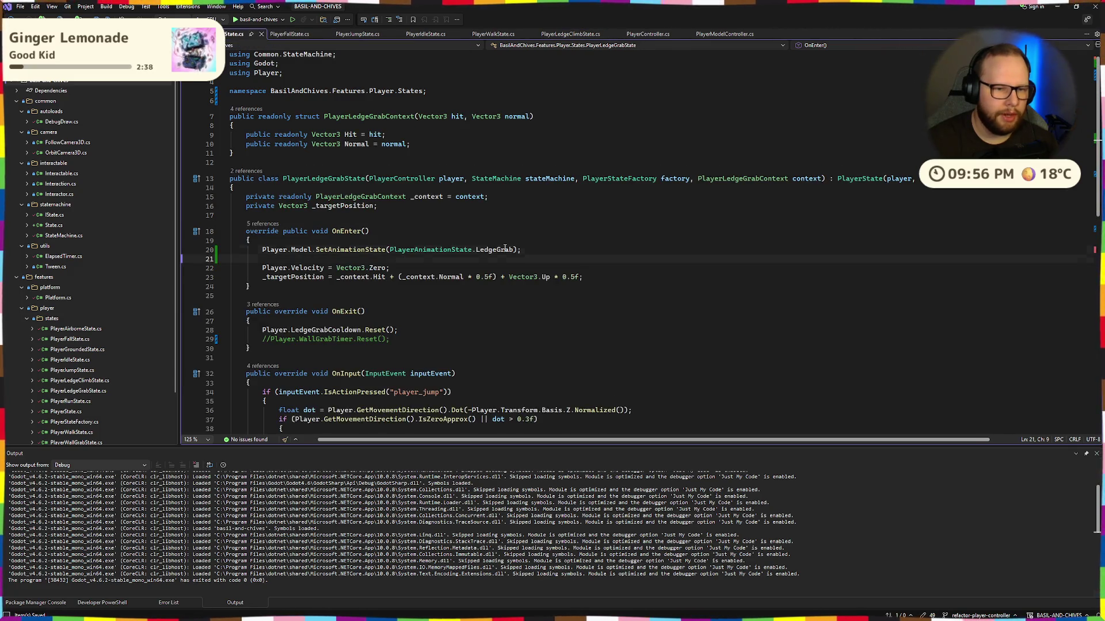
{"action": "left_click", "coordinate": [190, 251]}
{"action": "left_click", "coordinate": [248, 20]}
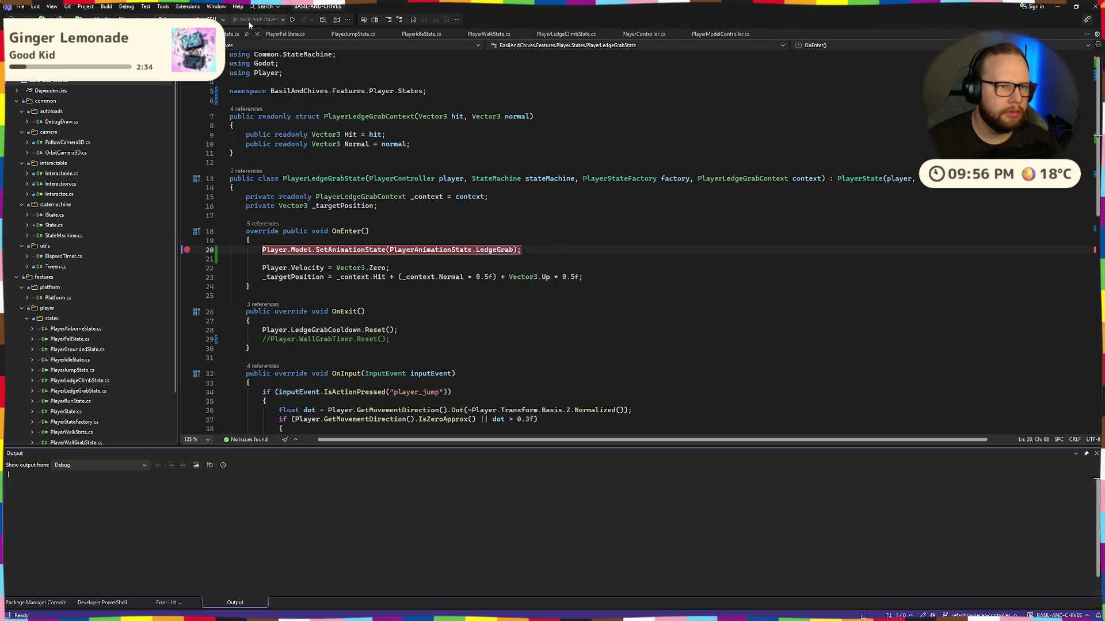
Step: Play Basil to a ledge grab to hit the OnEnter breakpoint, then stop debugging and return to Godot
{"action": "key", "text": "w"}
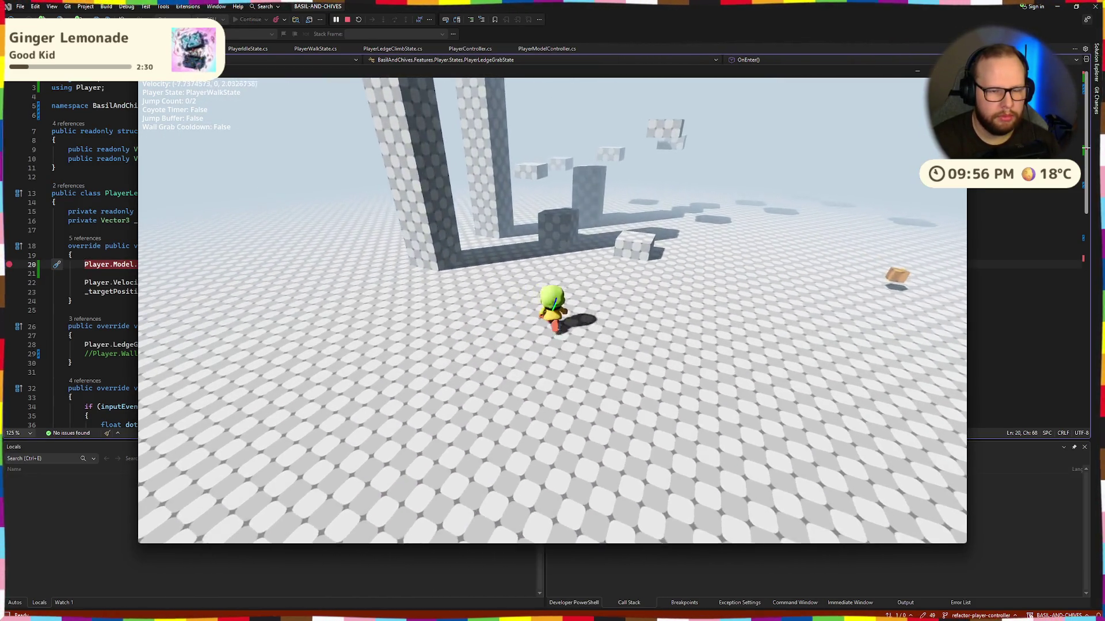
{"action": "key", "text": "space"}
{"action": "key", "text": "w"}
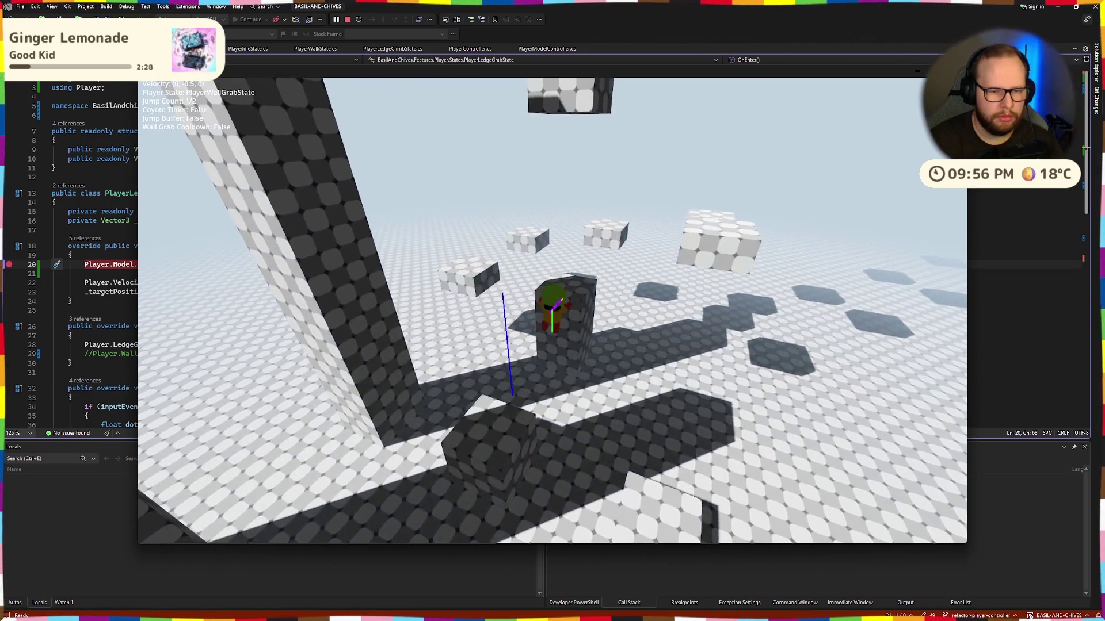
{"action": "key", "text": "space"}
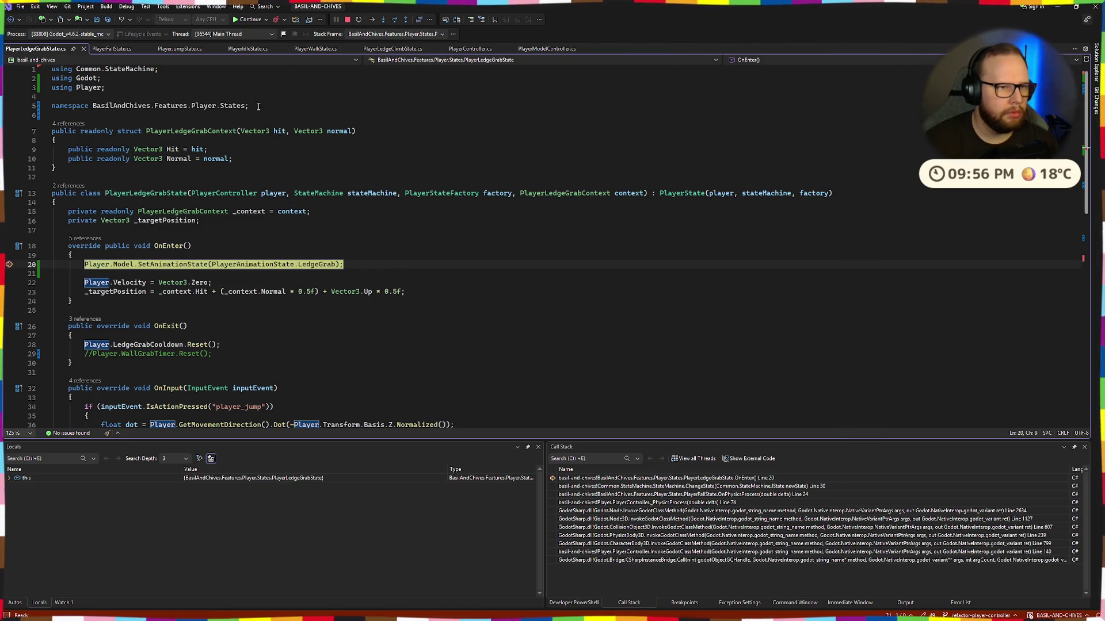
{"action": "left_click", "coordinate": [347, 21]}
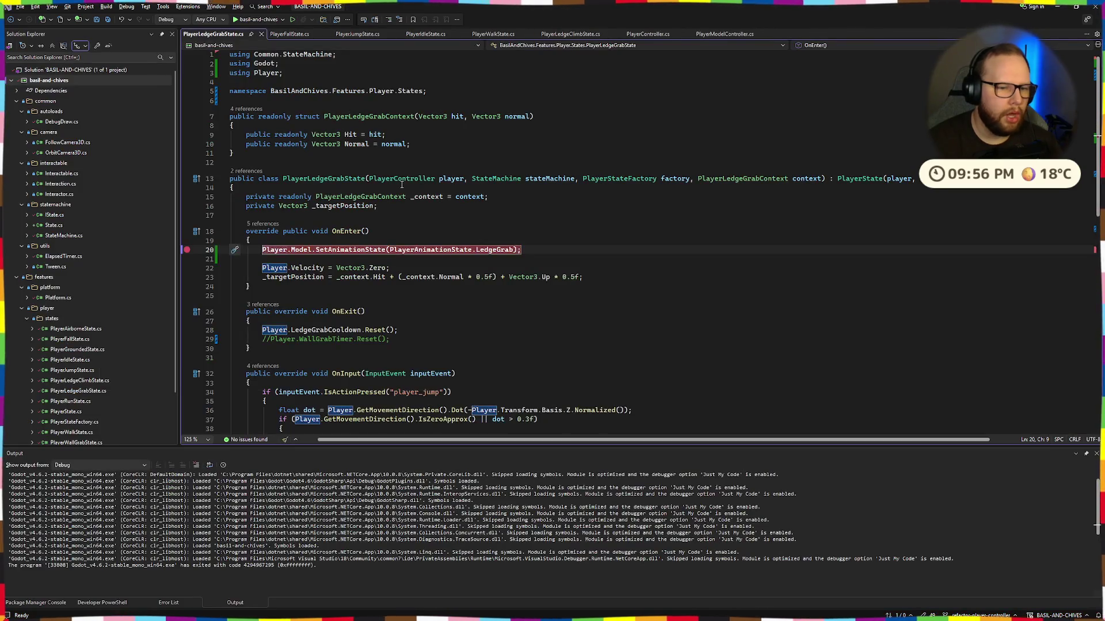
{"action": "key", "text": "alt+Tab"}
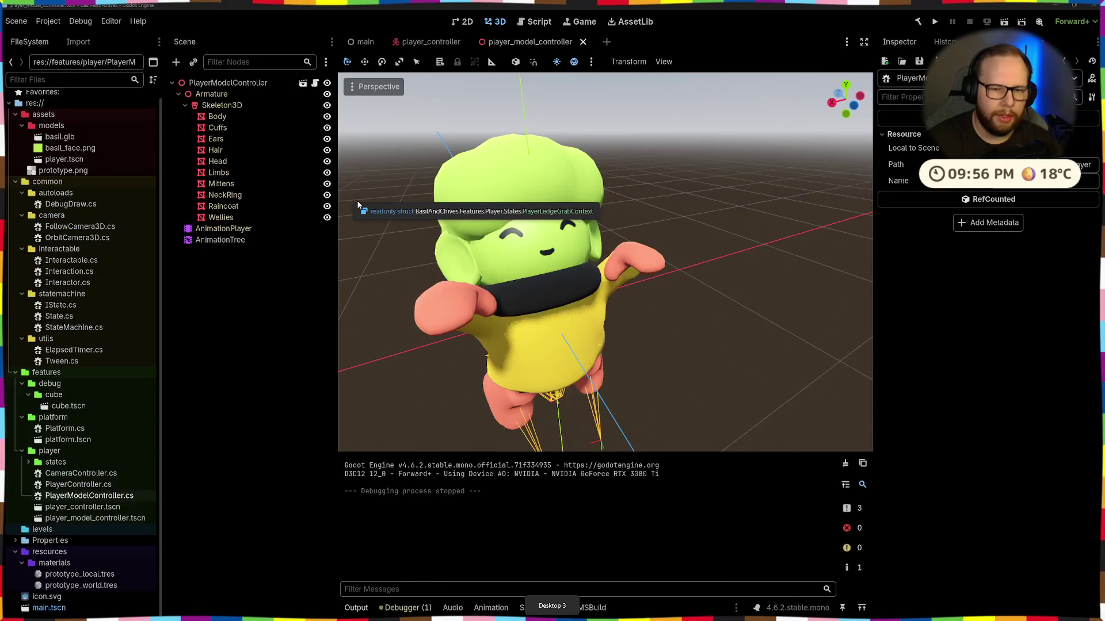
Step: Open the player model's AnimationTree graph editor
{"action": "left_click", "coordinate": [220, 240]}
{"action": "left_click", "coordinate": [230, 218]}
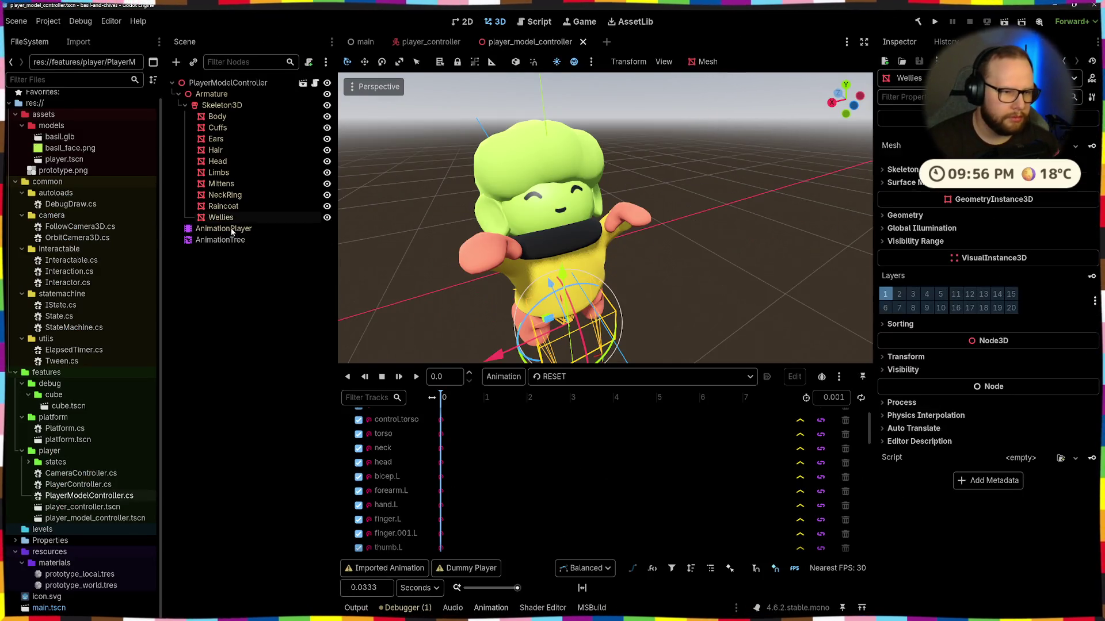
{"action": "left_click", "coordinate": [225, 228]}
{"action": "double_click", "coordinate": [221, 240]}
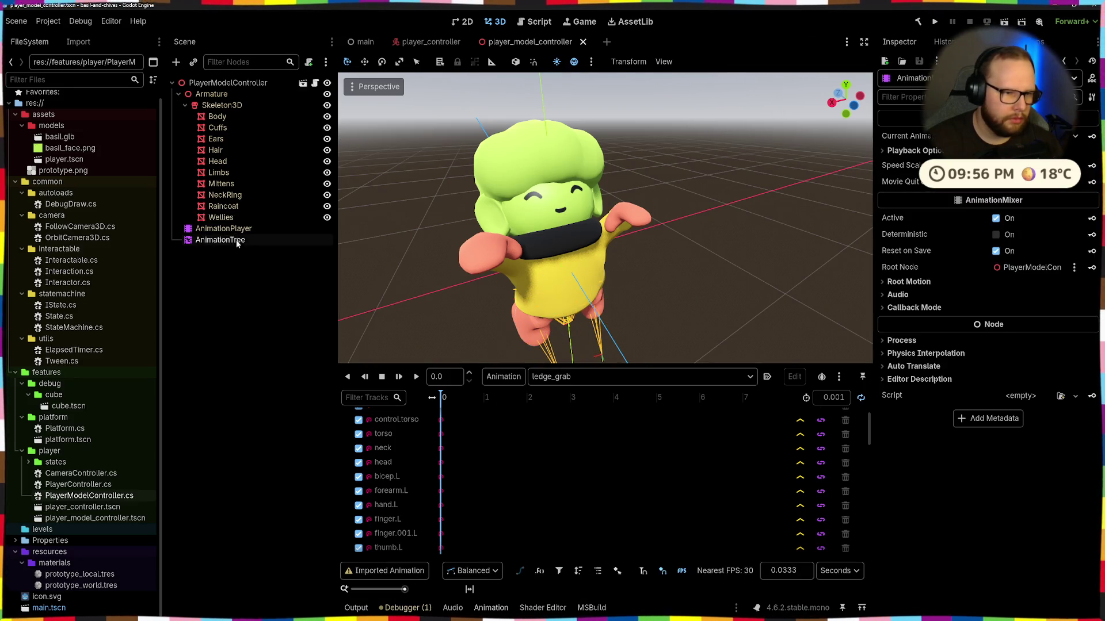
{"action": "left_click", "coordinate": [474, 327]}
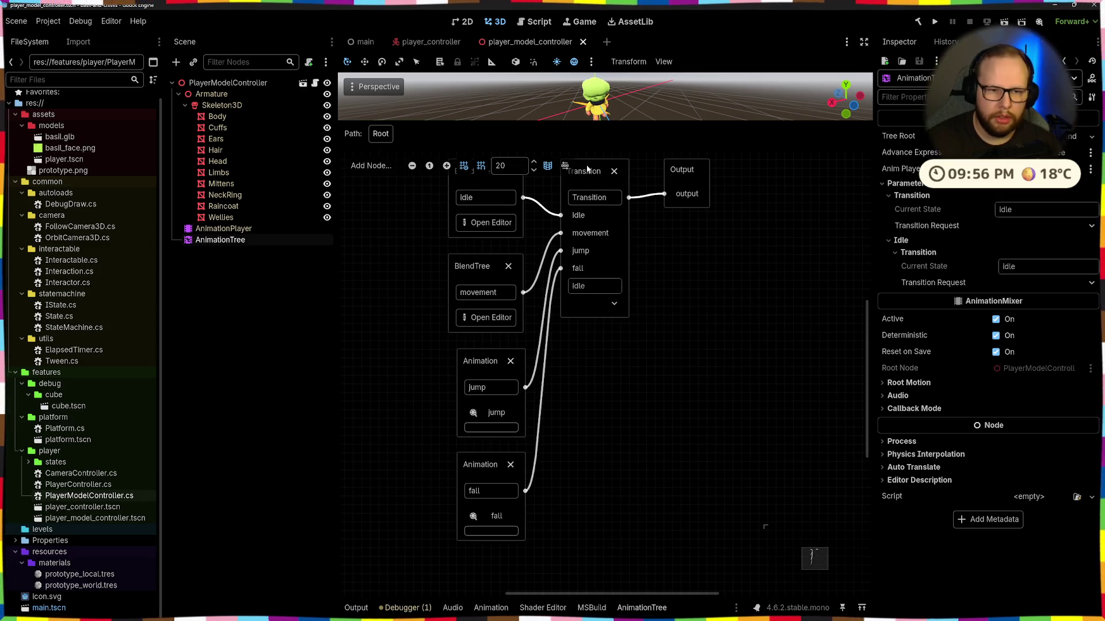
Step: Add a ledge_grab input to the Transition node
{"action": "left_click", "coordinate": [587, 171]}
{"action": "left_click", "coordinate": [896, 183]}
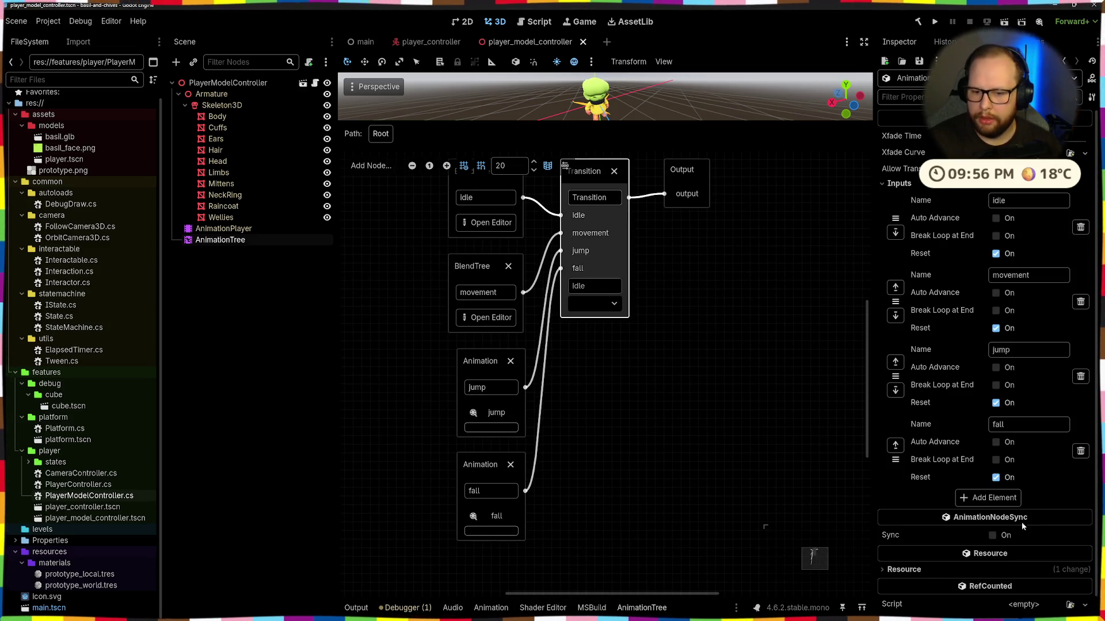
{"action": "left_click", "coordinate": [999, 504]}
{"action": "type", "text": "ledge_grab"}
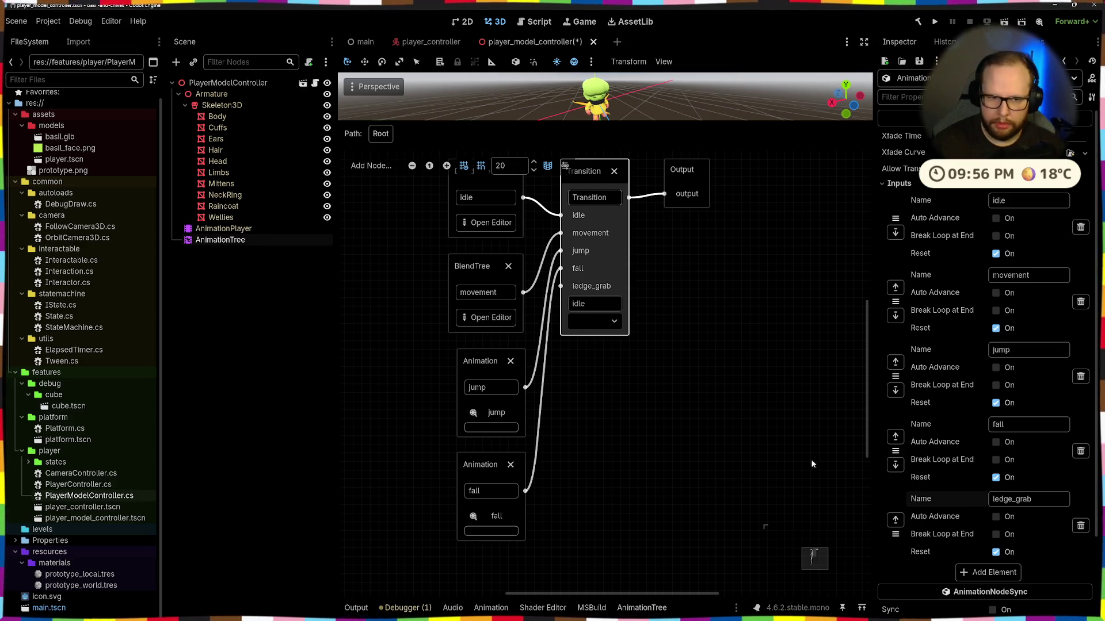
{"action": "left_click", "coordinate": [811, 463]}
Step: Wire a new Animation node named ledge_grab into the Transition's ledge_grab input
{"action": "scroll", "coordinate": [622, 431], "scroll_direction": "down", "scroll_amount": 3}
{"action": "scroll", "coordinate": [614, 208], "scroll_direction": "left", "scroll_amount": 2}
{"action": "left_click_drag", "start_coordinate": [573, 498], "coordinate": [549, 479]}
{"action": "left_click", "coordinate": [609, 437]}
{"action": "scroll", "coordinate": [620, 438], "scroll_direction": "down", "scroll_amount": 2}
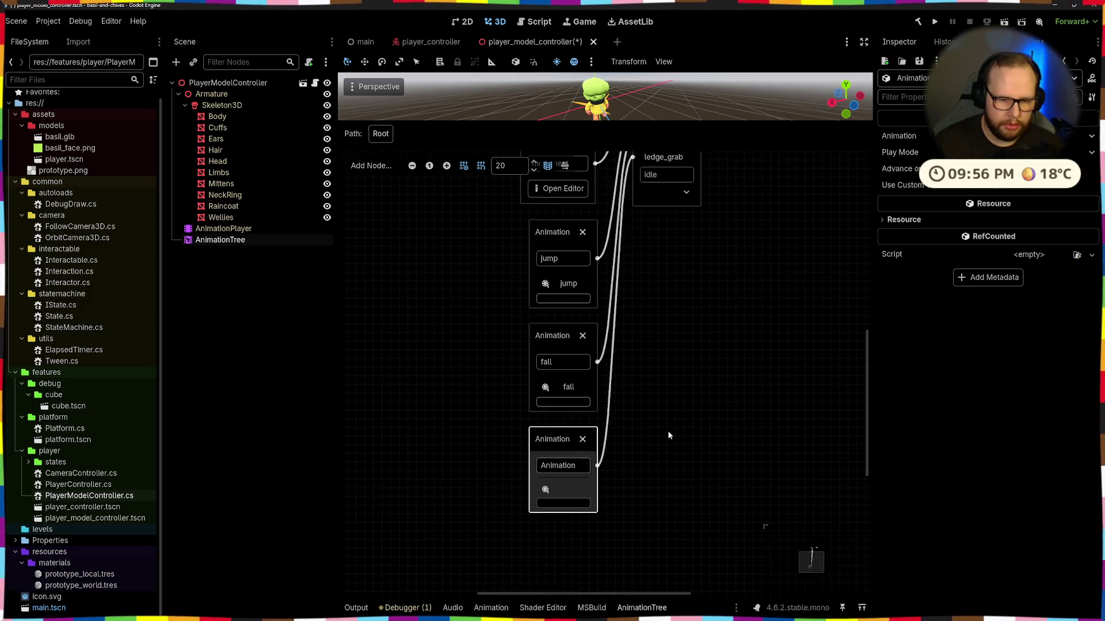
{"action": "type", "text": "ledge_g"}
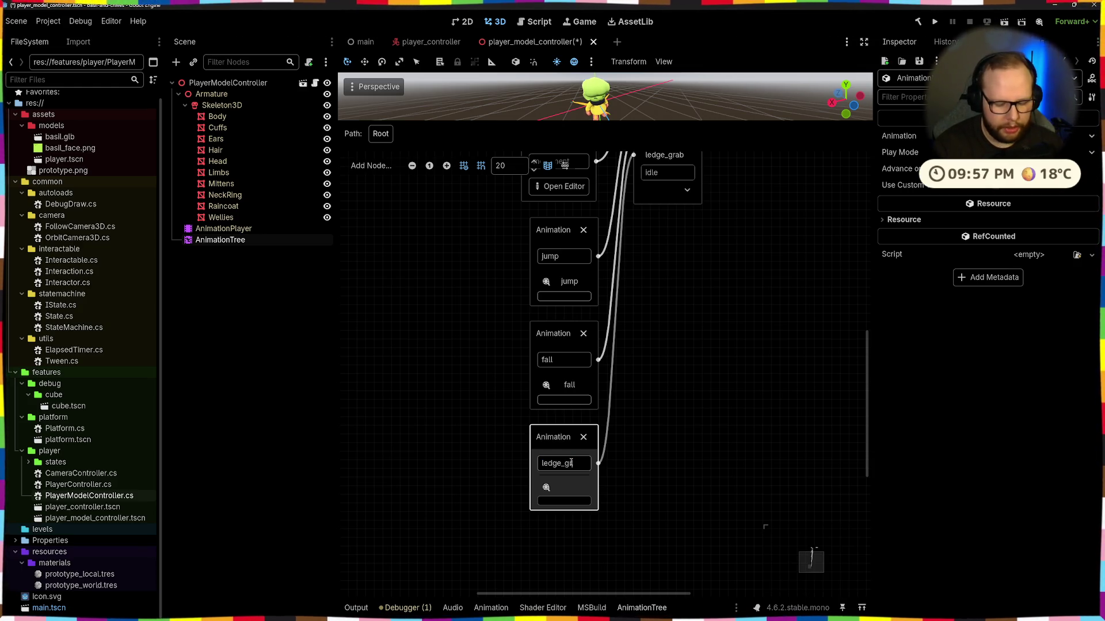
{"action": "left_click", "coordinate": [653, 360]}
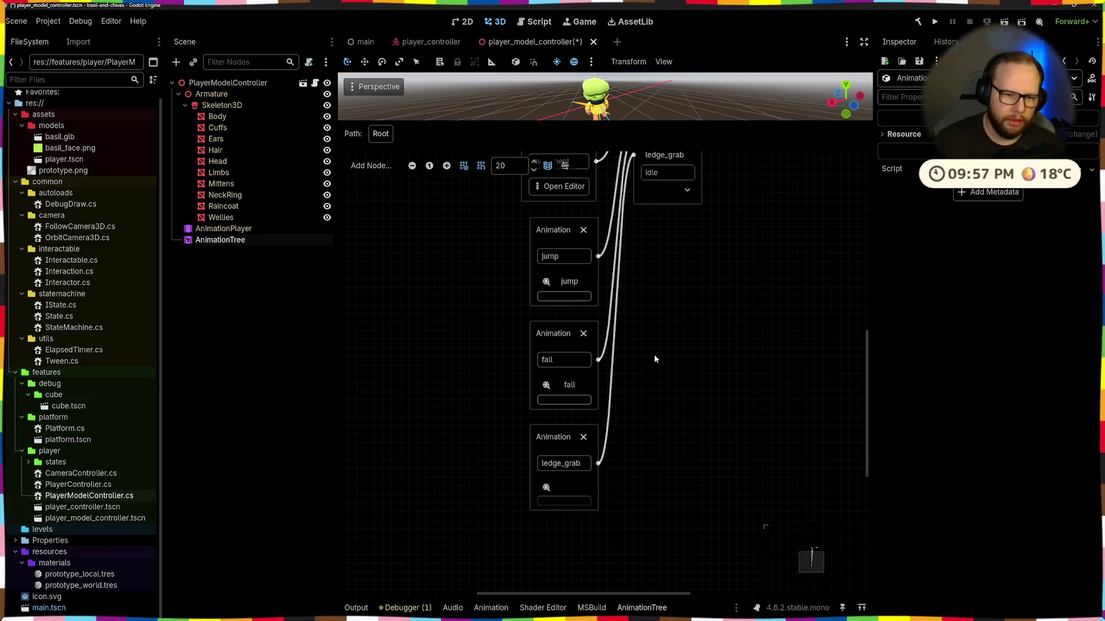
Step: Line up the jump, fall and ledge_grab nodes and save the scene
{"action": "scroll", "coordinate": [654, 360], "scroll_direction": "down", "scroll_amount": 3}
{"action": "scroll", "coordinate": [698, 370], "scroll_direction": "up", "scroll_amount": 2}
{"action": "mouse_move", "coordinate": [536, 334]}
{"action": "left_mouse_down"}
{"action": "mouse_move", "coordinate": [550, 430]}
{"action": "mouse_move", "coordinate": [579, 495]}
{"action": "left_mouse_up"}
{"action": "left_click_drag", "start_coordinate": [575, 340], "coordinate": [570, 340]}
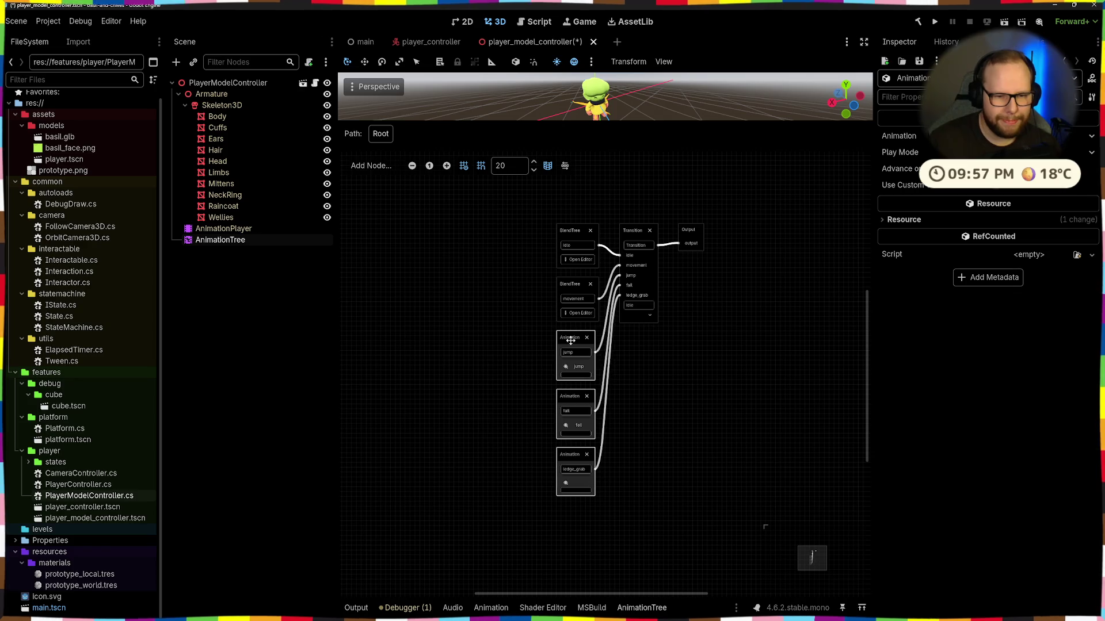
{"action": "left_click", "coordinate": [668, 414]}
{"action": "key", "text": "ctrl+s"}
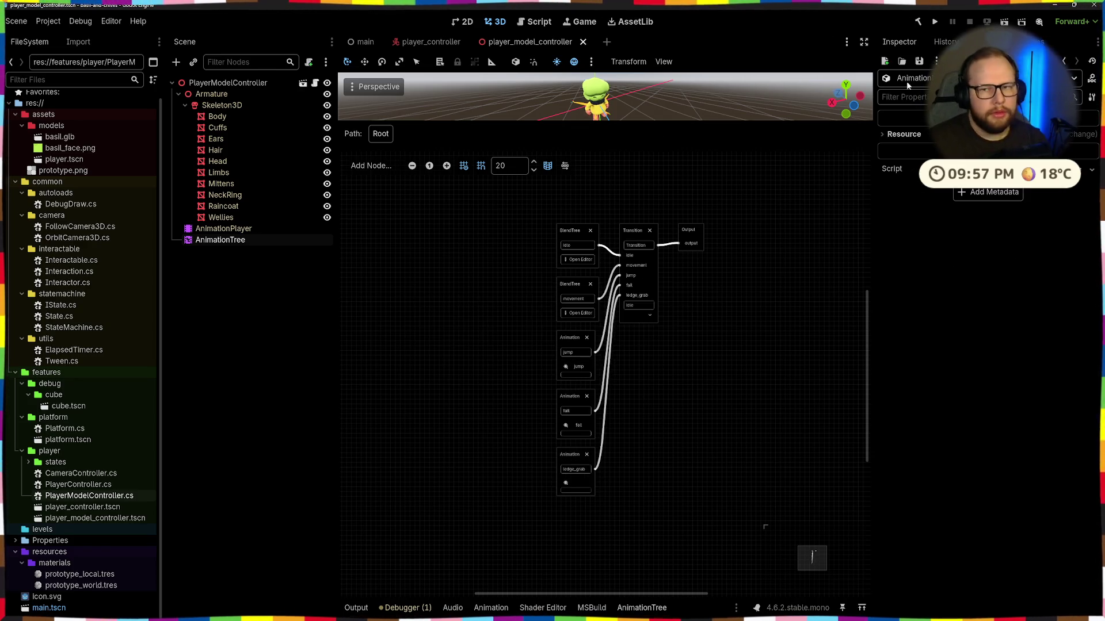
Step: Run the project, jump Basil up to grab a ledge, then stop it with F8
{"action": "left_click", "coordinate": [935, 22]}
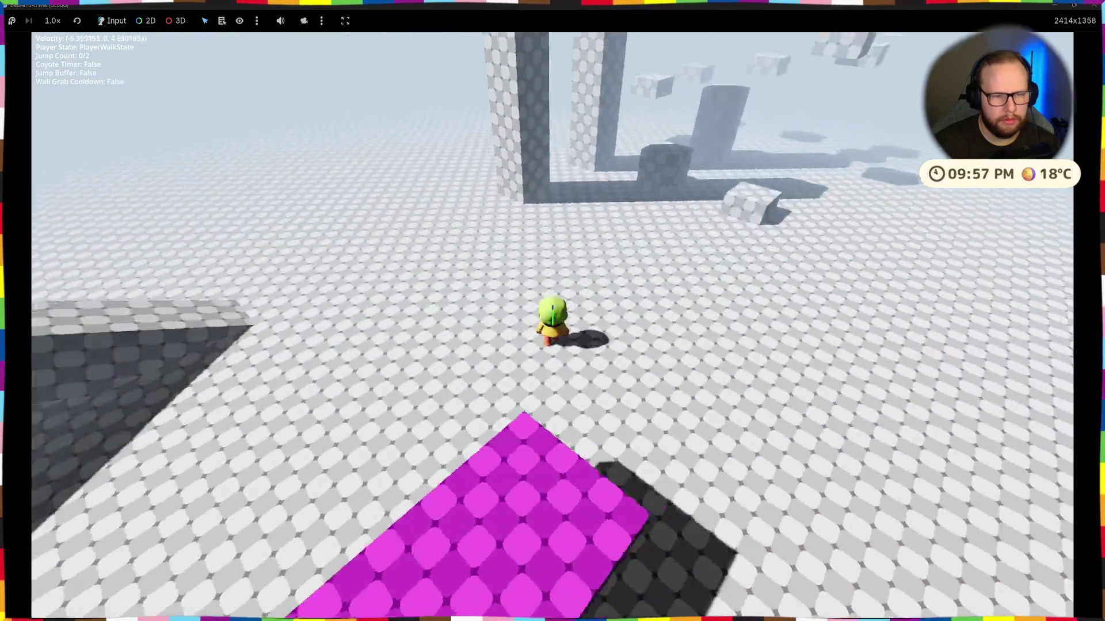
{"action": "key", "text": "space"}
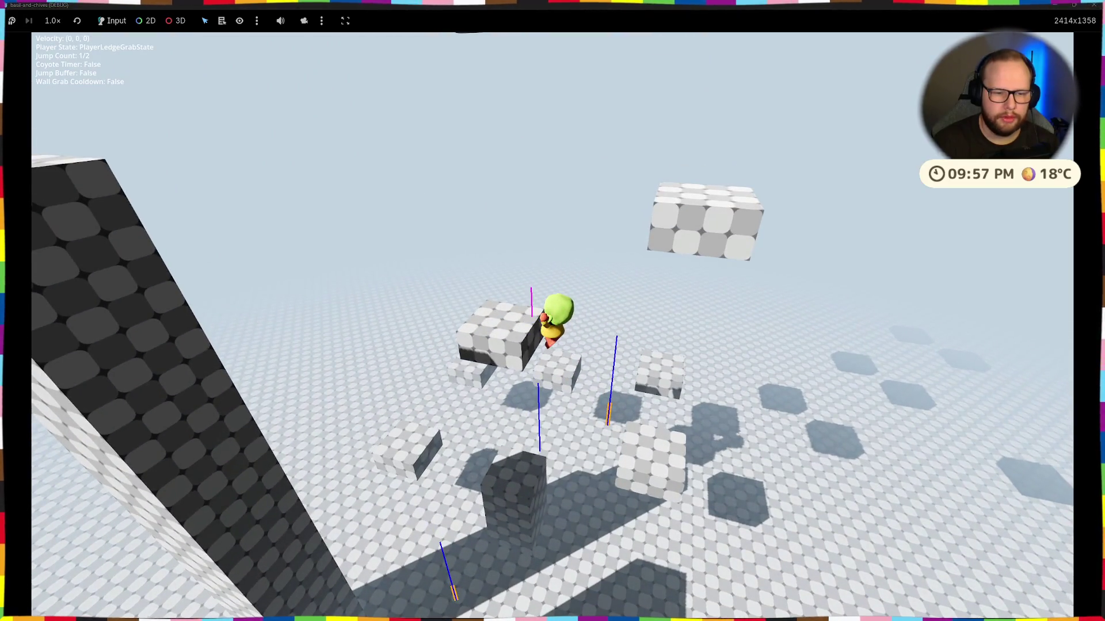
{"action": "key", "text": "space"}
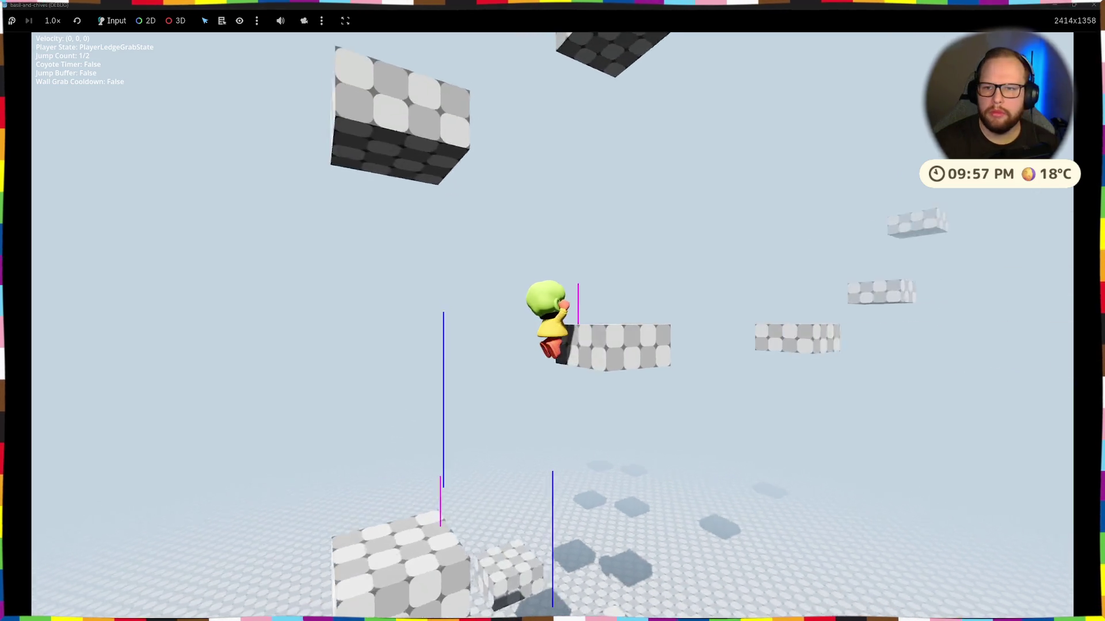
{"action": "key", "text": "F8"}
{"action": "left_click", "coordinate": [223, 228]}
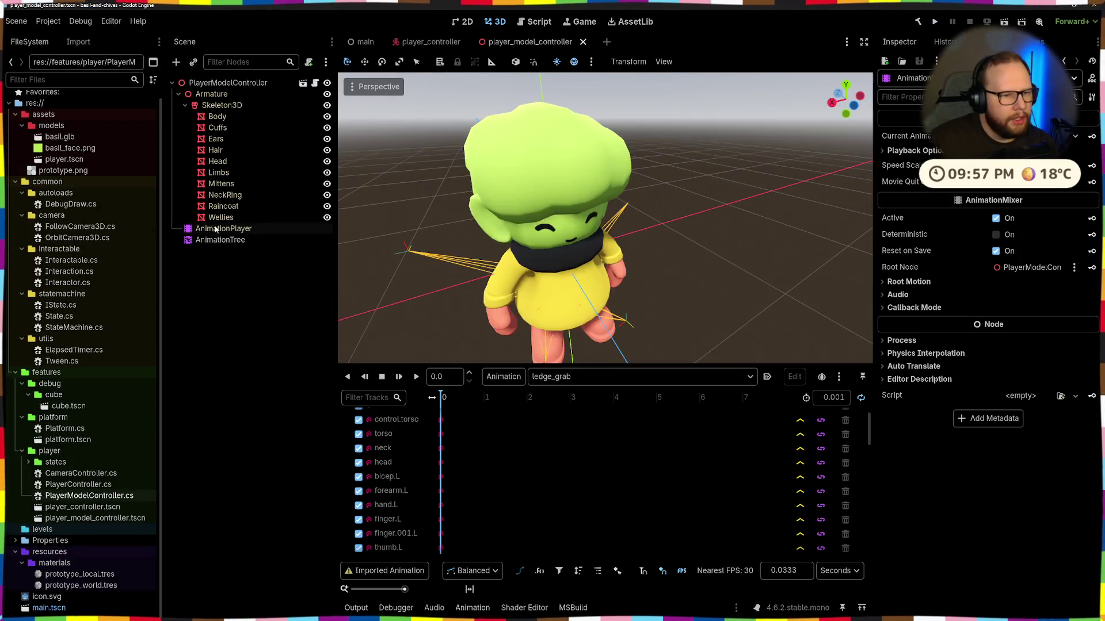
Step: In the AnimationTree graph, preview the Transition's ledge_grab state
{"action": "left_click", "coordinate": [223, 241]}
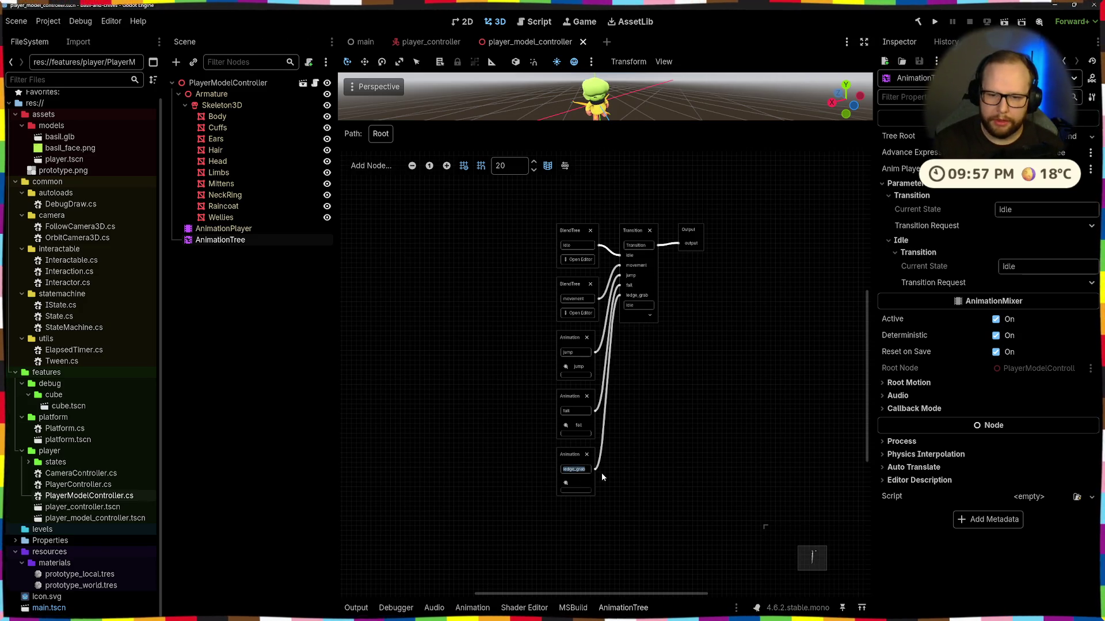
{"action": "left_click", "coordinate": [645, 450]}
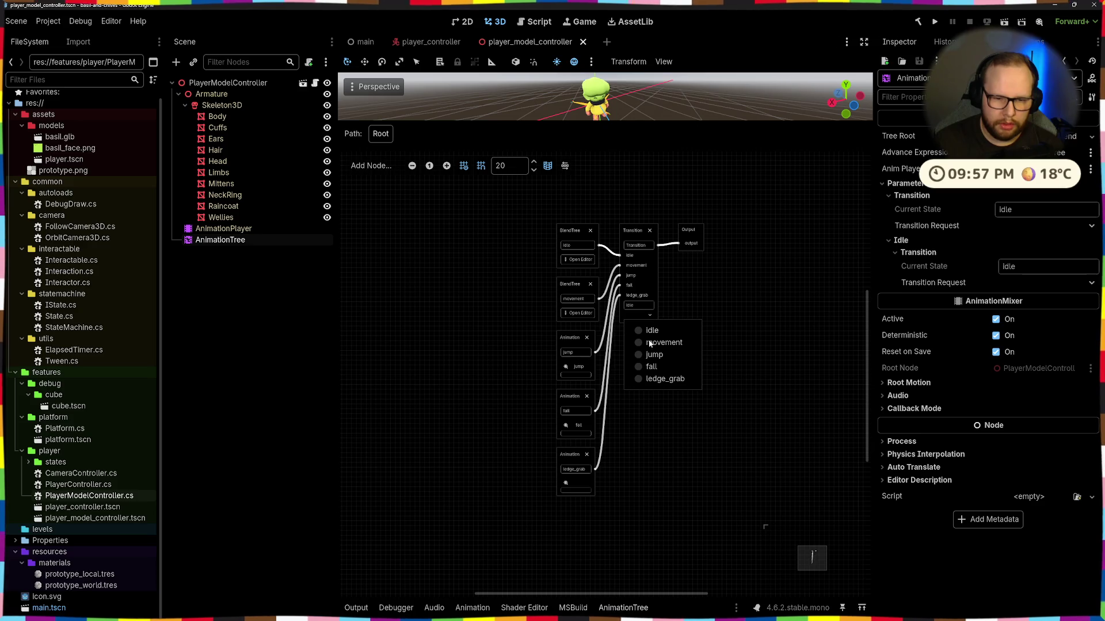
{"action": "left_click", "coordinate": [638, 379]}
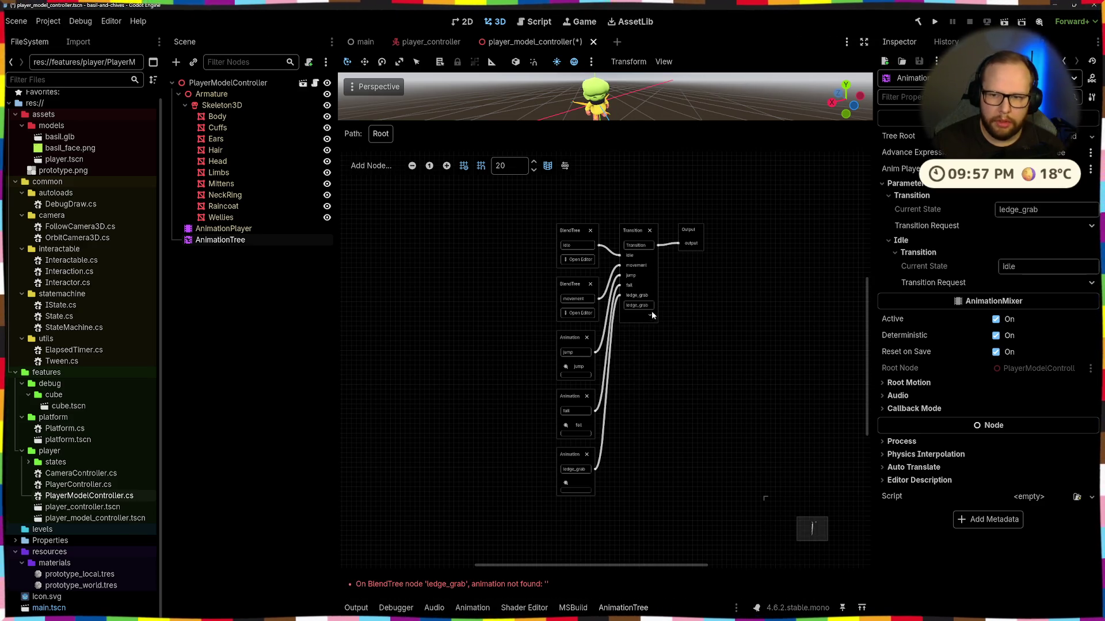
{"action": "scroll", "coordinate": [662, 315], "scroll_direction": "up", "scroll_amount": 3}
{"action": "scroll", "coordinate": [677, 290], "scroll_direction": "down", "scroll_amount": 3}
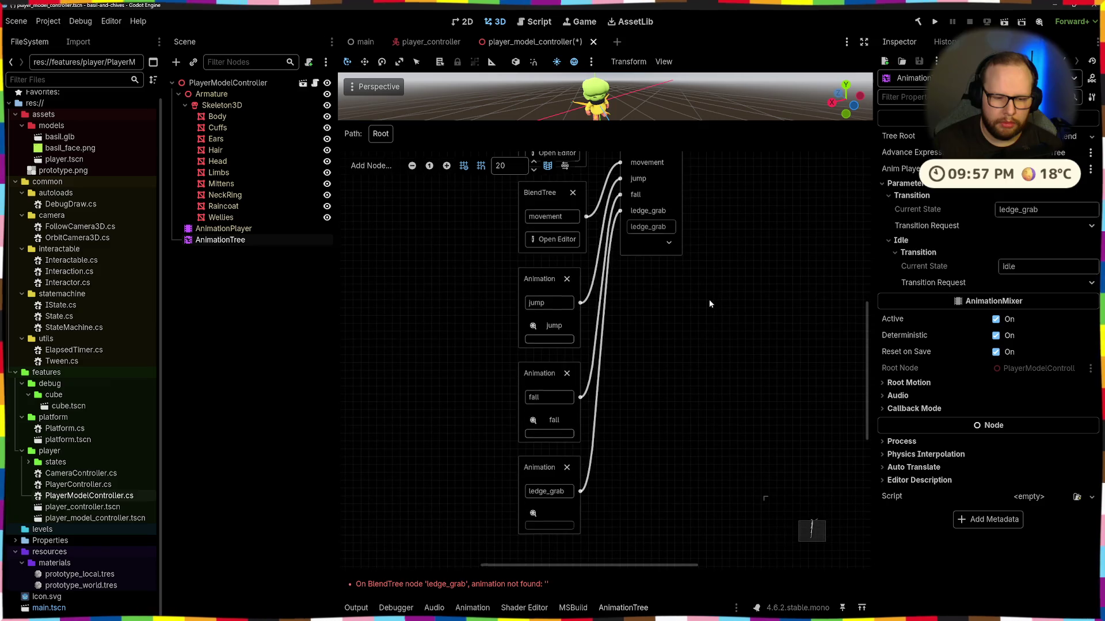
Step: Assign the ledge_grab clip to the ledge_grab node, reset the Transition to idle, and run
{"action": "left_click", "coordinate": [554, 520]}
{"action": "left_click", "coordinate": [550, 511]}
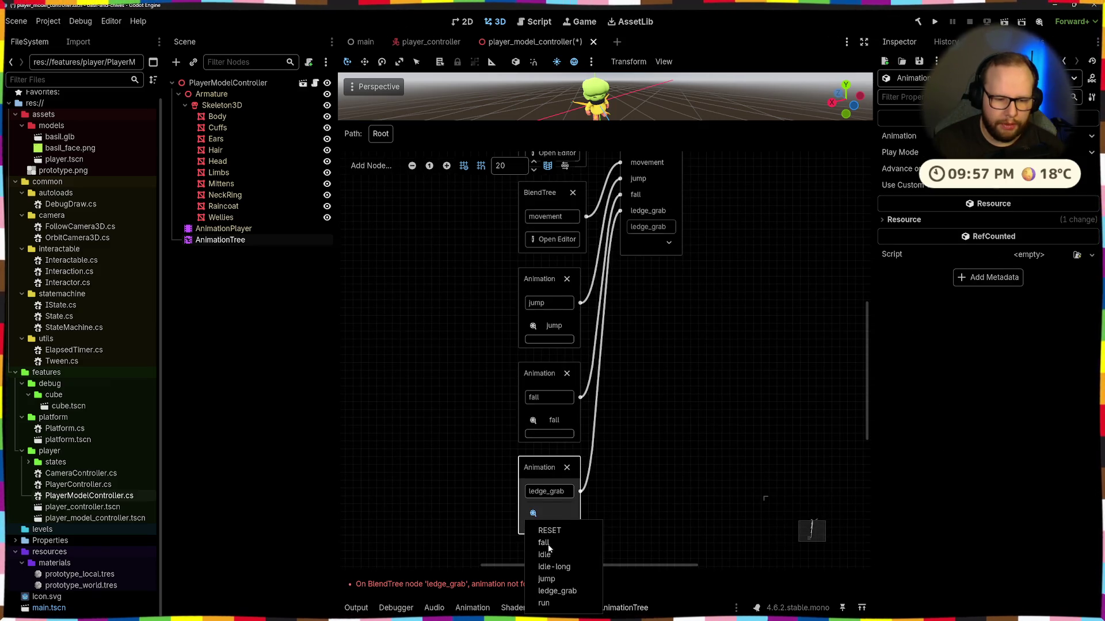
{"action": "left_click", "coordinate": [555, 593]}
{"action": "scroll", "coordinate": [664, 476], "scroll_direction": "up", "scroll_amount": 2}
{"action": "left_click", "coordinate": [637, 340]}
{"action": "left_click", "coordinate": [623, 353]}
{"action": "key", "text": "F5"}
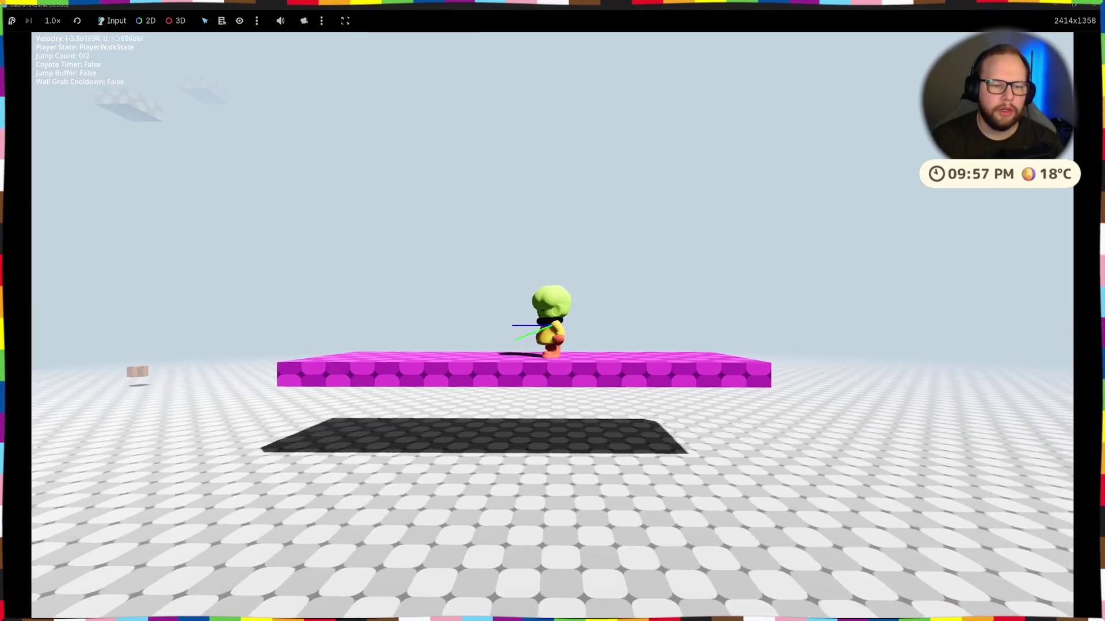
Step: Double-jump Basil to a pillar, hang from its ledge, and climb onto a block
{"action": "key", "text": "w"}
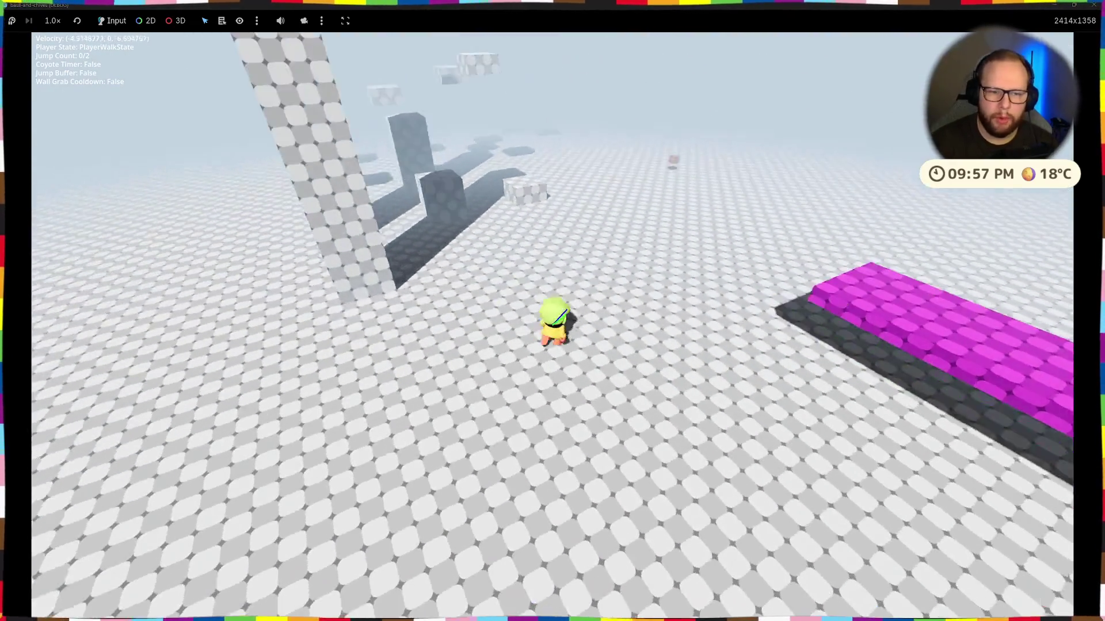
{"action": "key", "text": "space"}
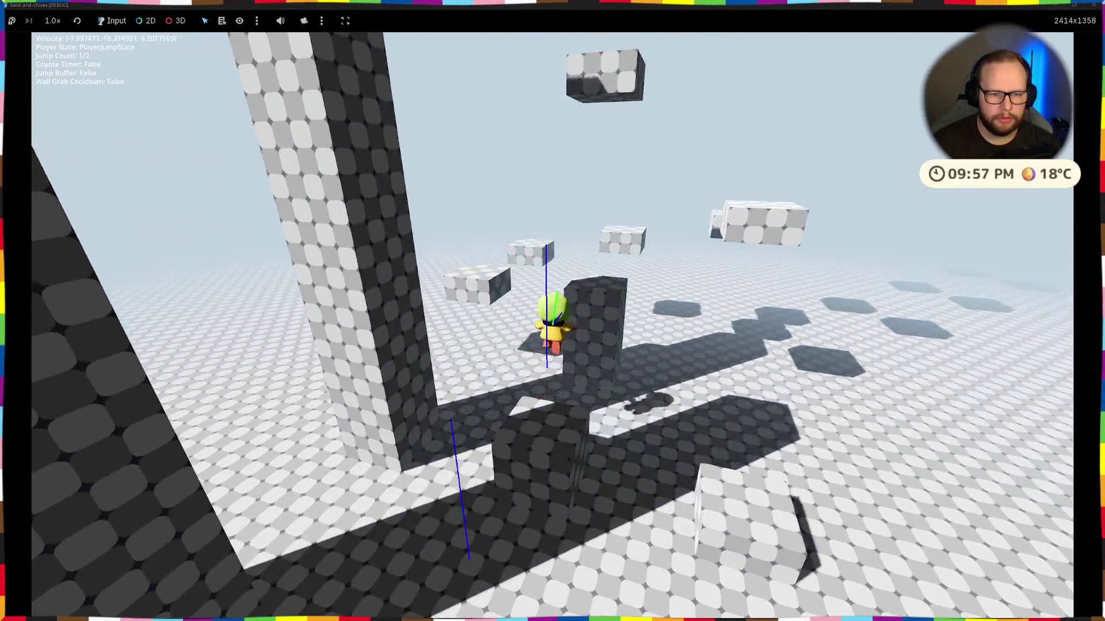
{"action": "key", "text": "space"}
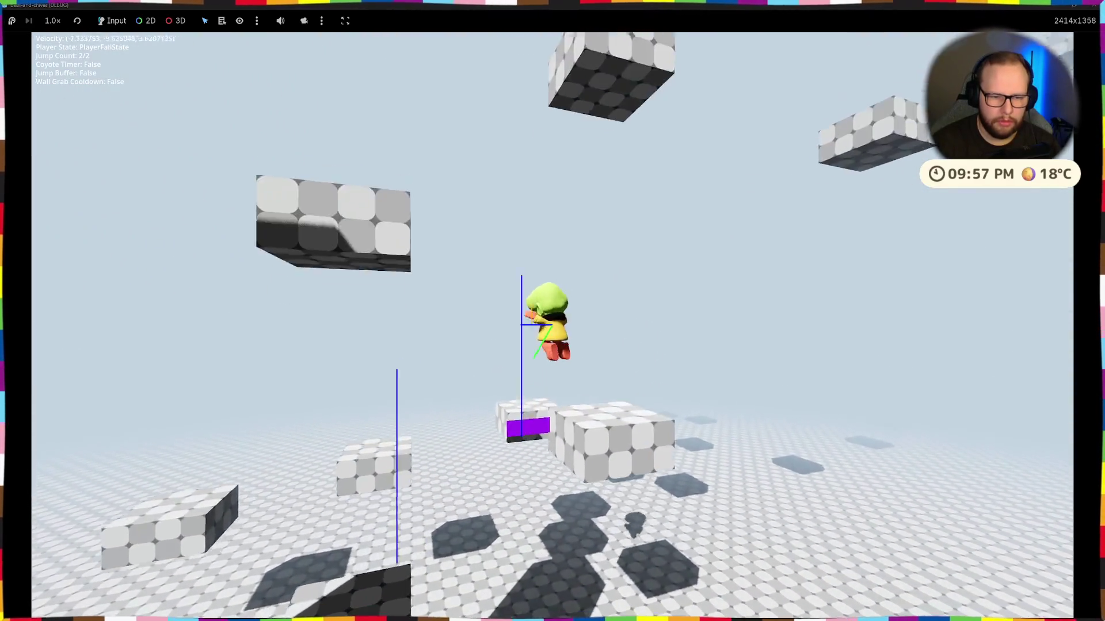
{"action": "key", "text": "w"}
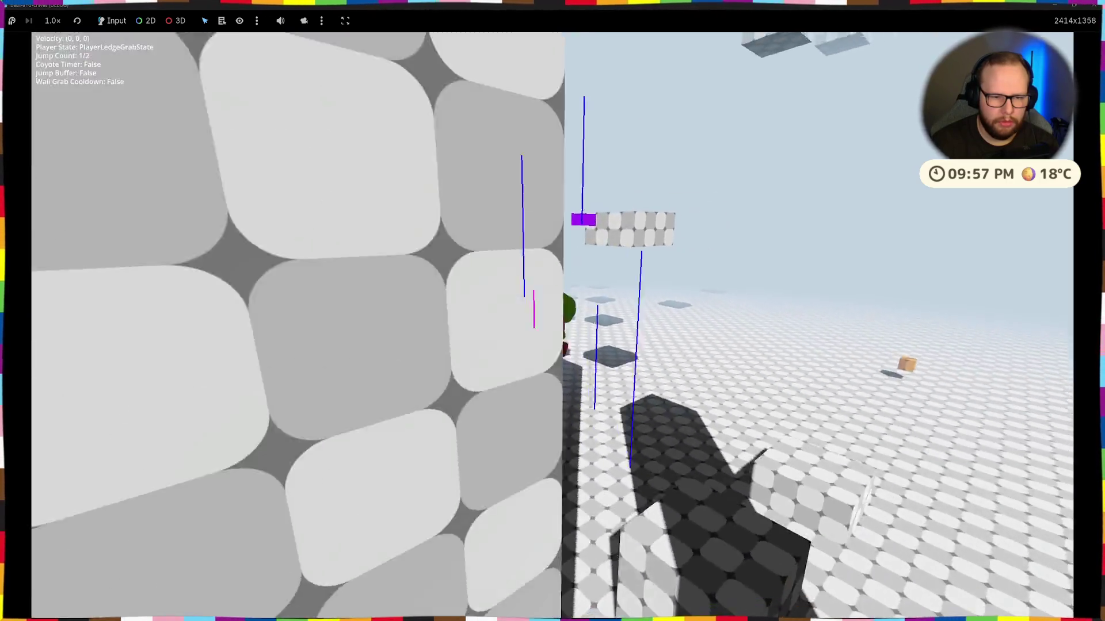
{"action": "key", "text": "space"}
{"action": "key", "text": "w"}
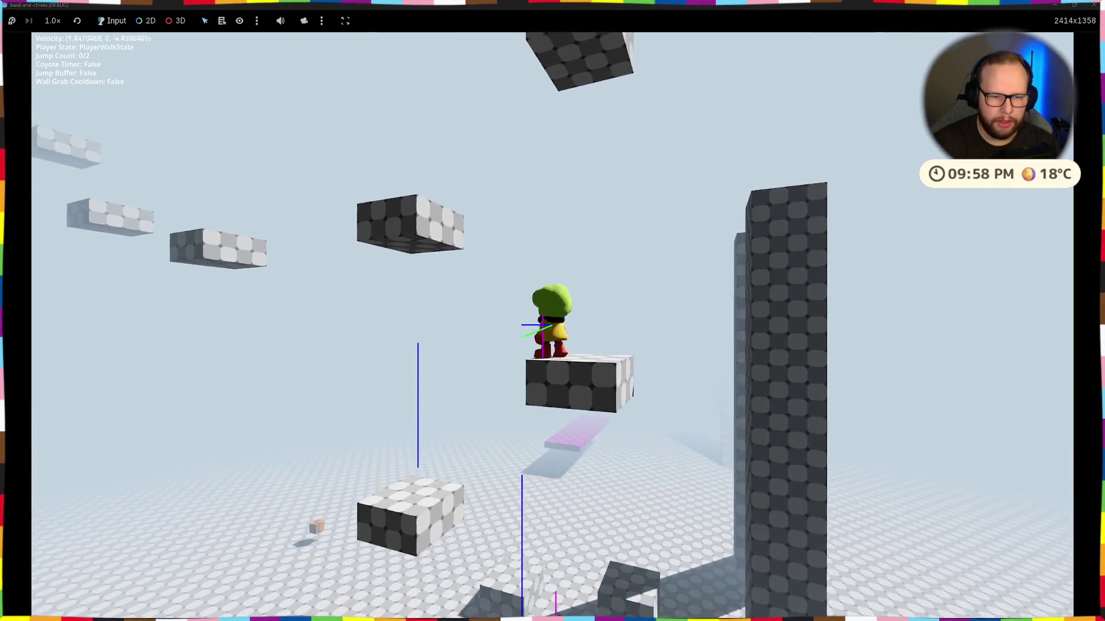
{"action": "key", "text": "space"}
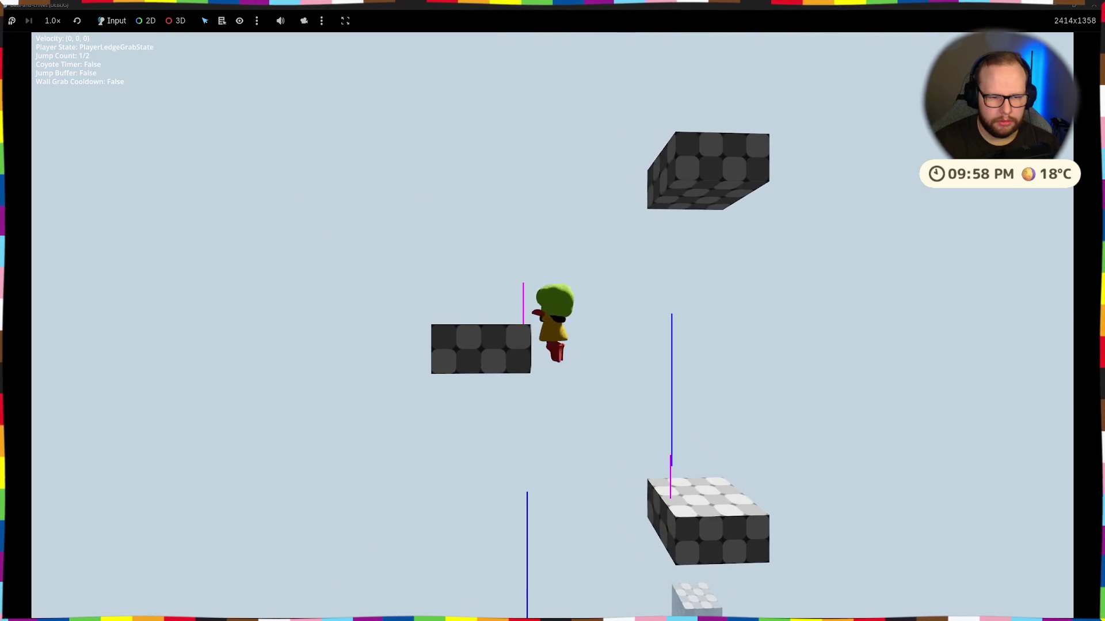
{"action": "key", "text": "space"}
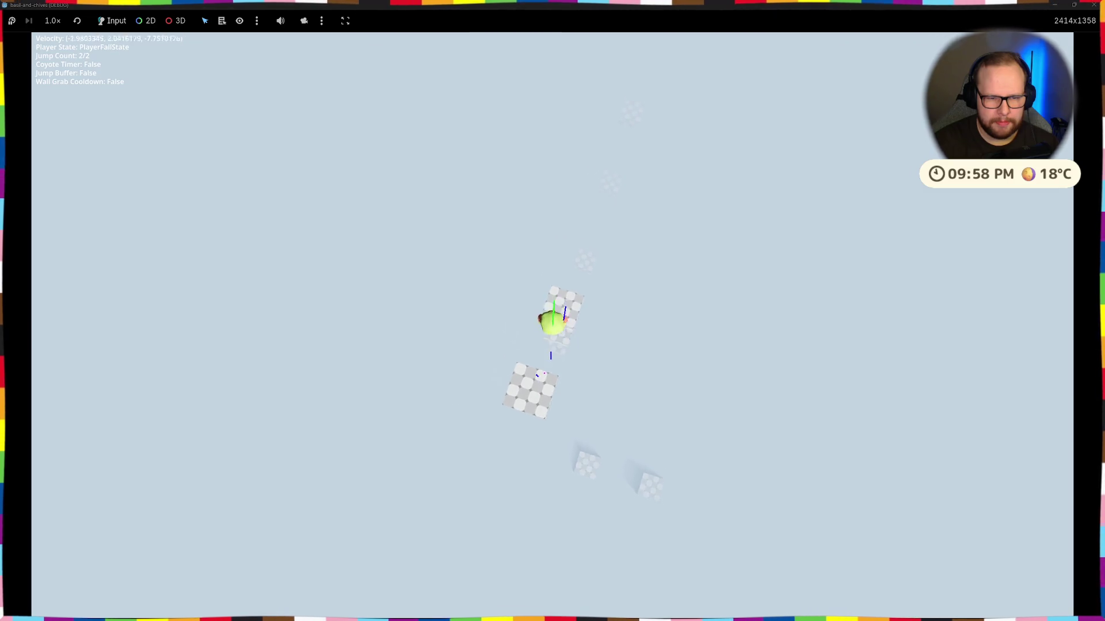
{"action": "key", "text": "space"}
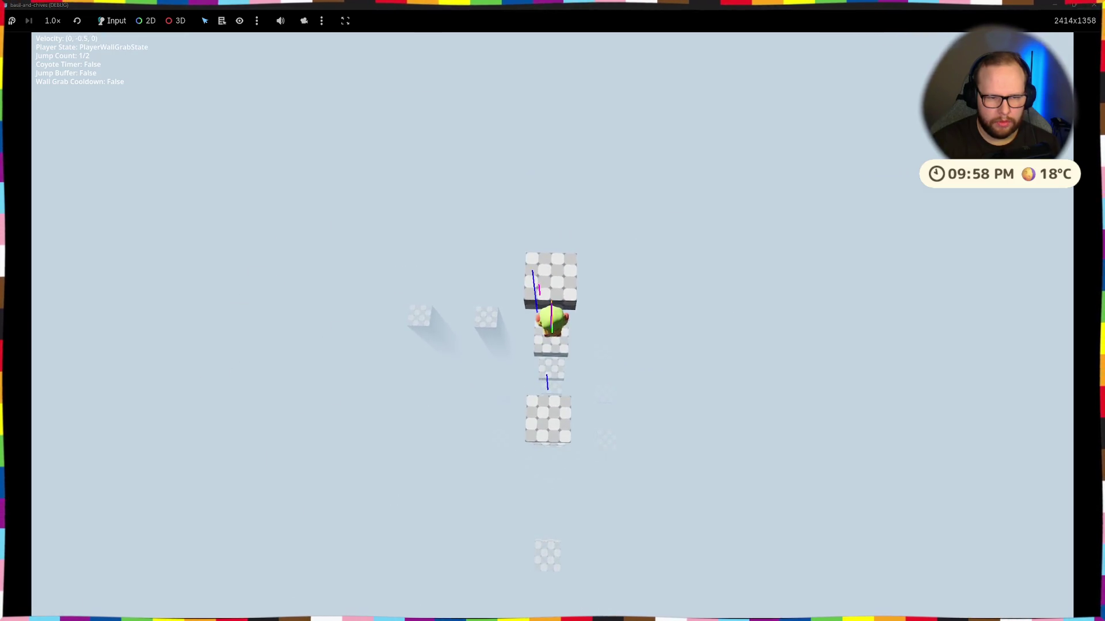
{"action": "key", "text": "space"}
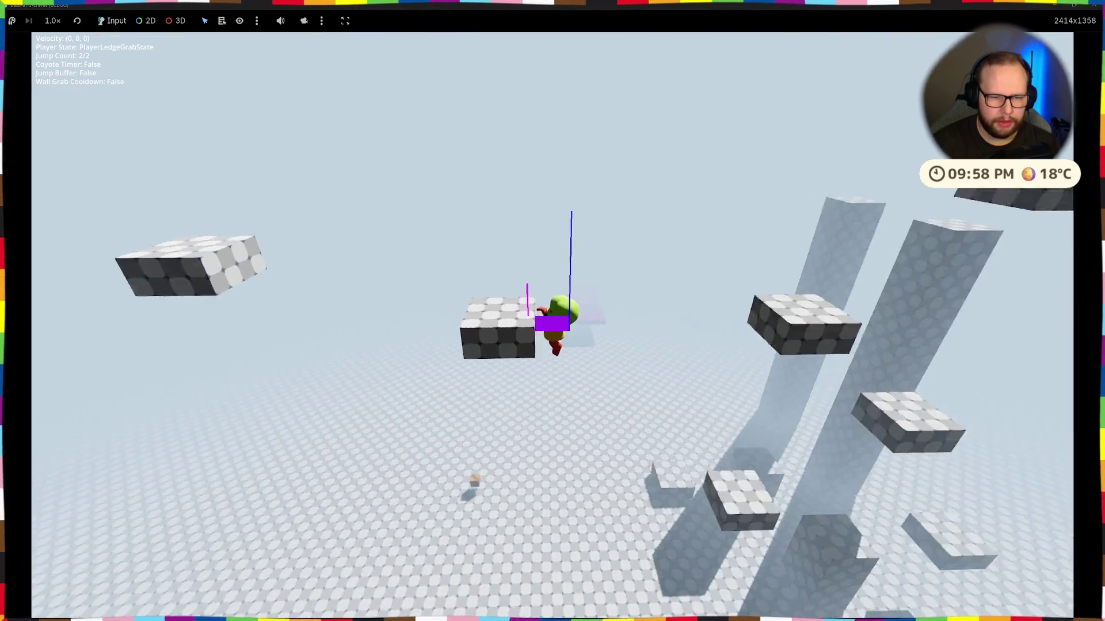
{"action": "key", "text": "w"}
Step: Hop Basil between floating blocks, repeatedly grabbing ledges and climbing up
{"action": "key", "text": "space"}
{"action": "key", "text": "space"}
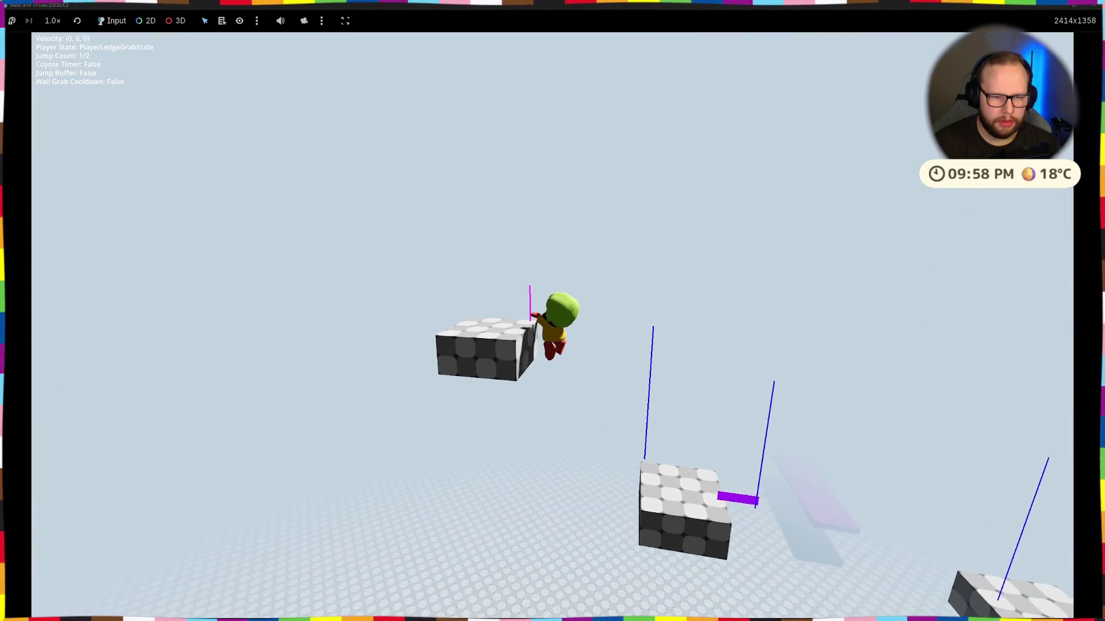
{"action": "key", "text": "space"}
{"action": "key", "text": "space"}
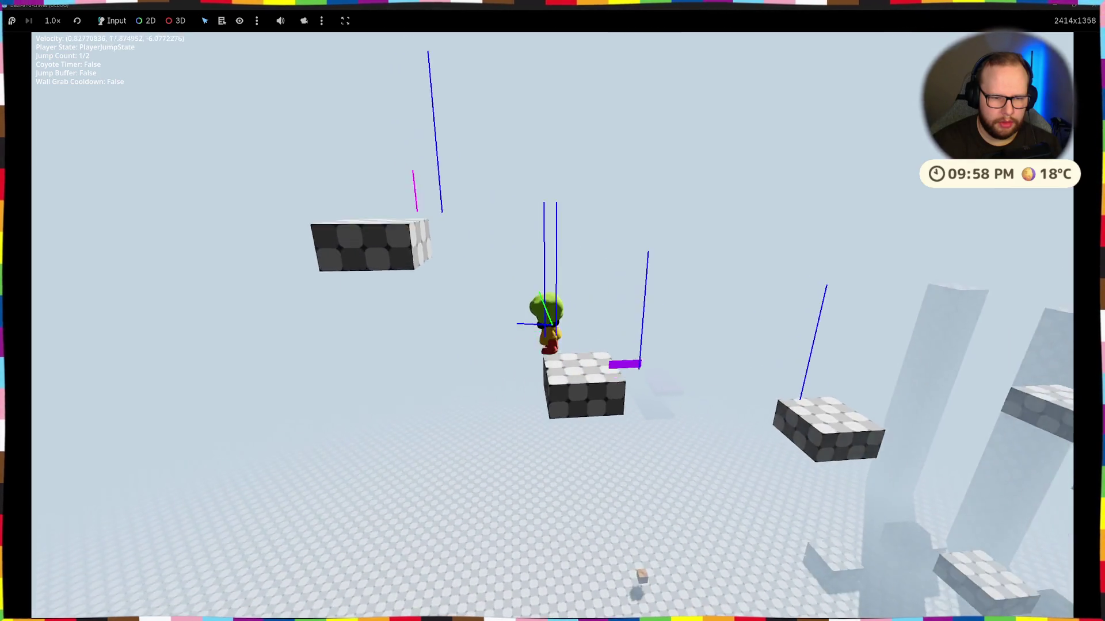
{"action": "key", "text": "w"}
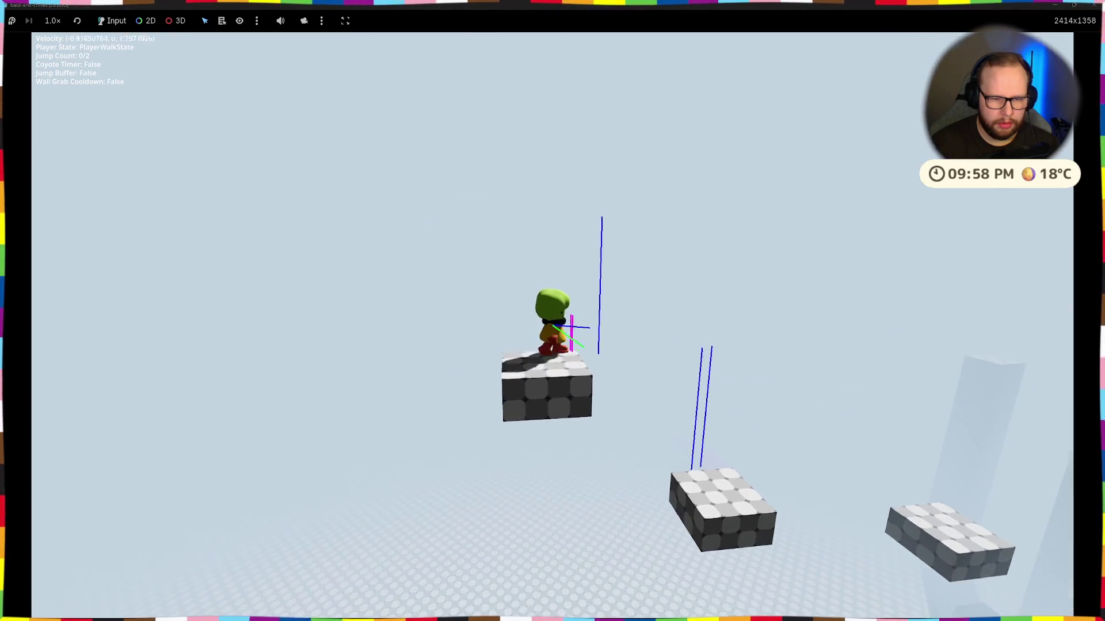
{"action": "key", "text": "space"}
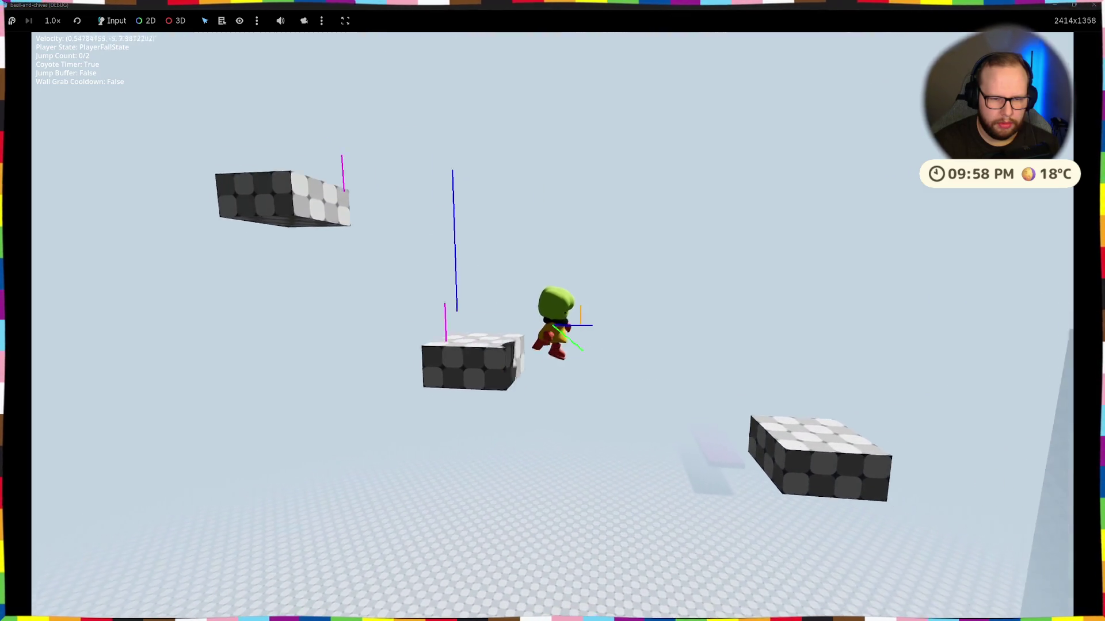
{"action": "key", "text": "space"}
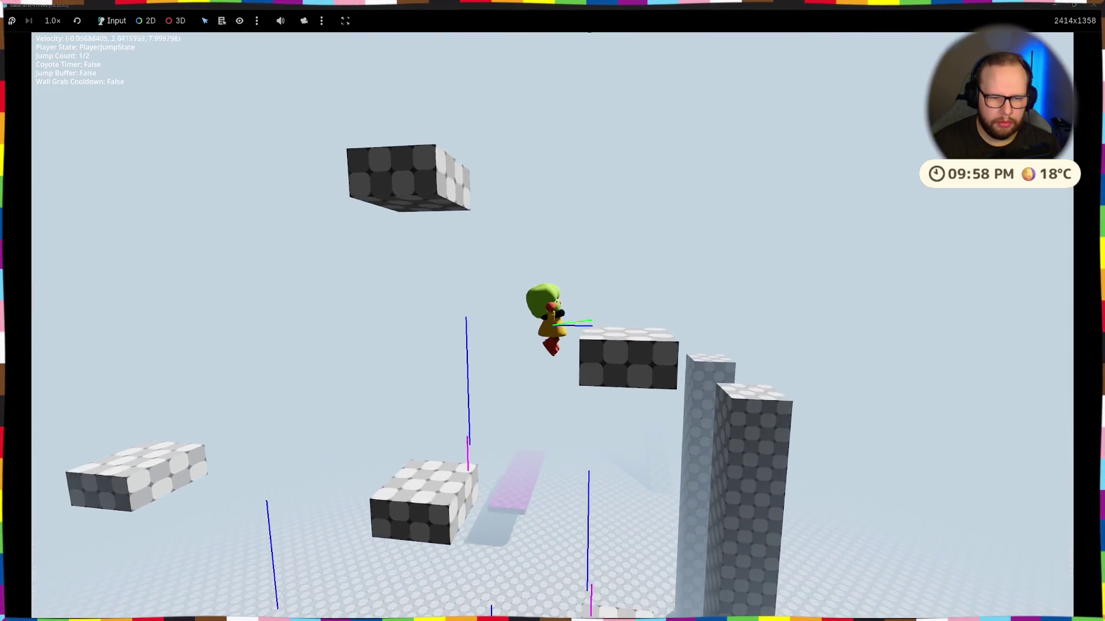
{"action": "key", "text": "space"}
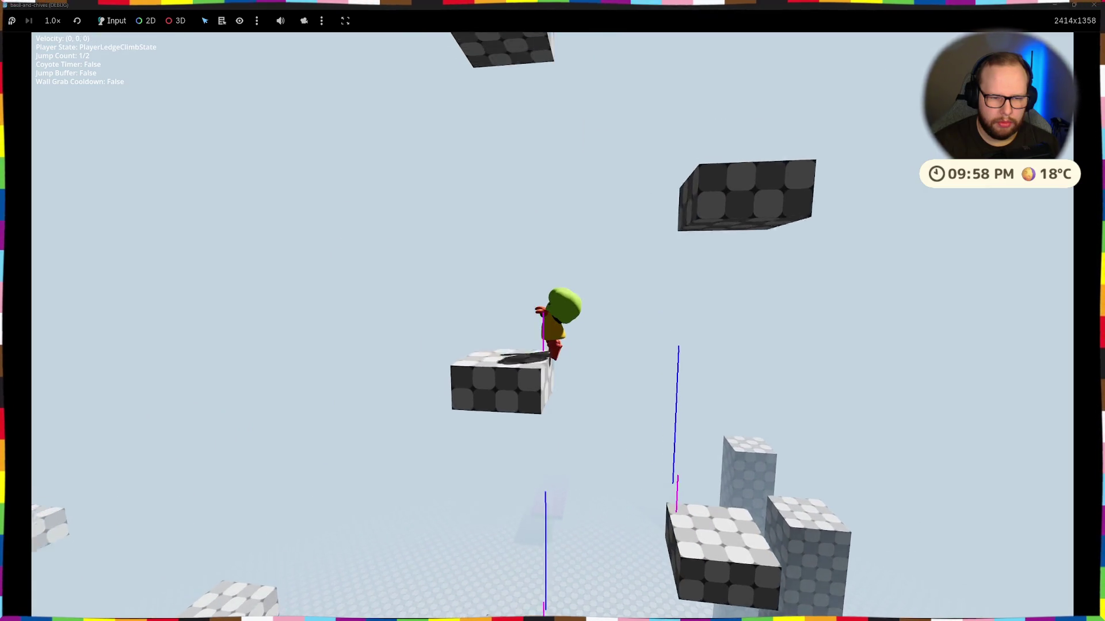
{"action": "key", "text": "d"}
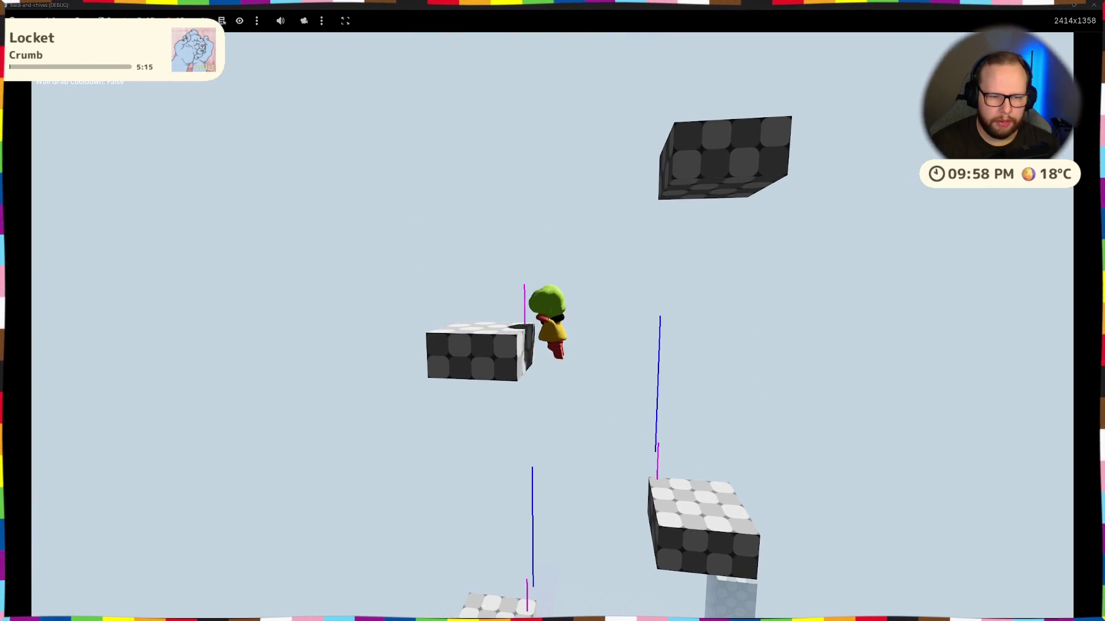
{"action": "key", "text": "space"}
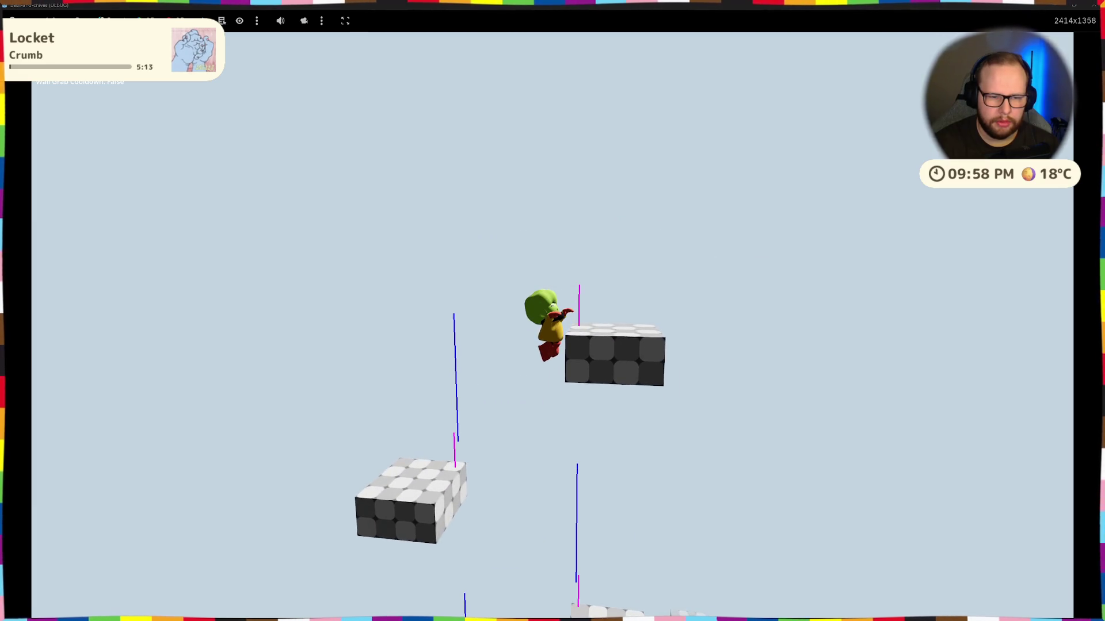
{"action": "key", "text": "space"}
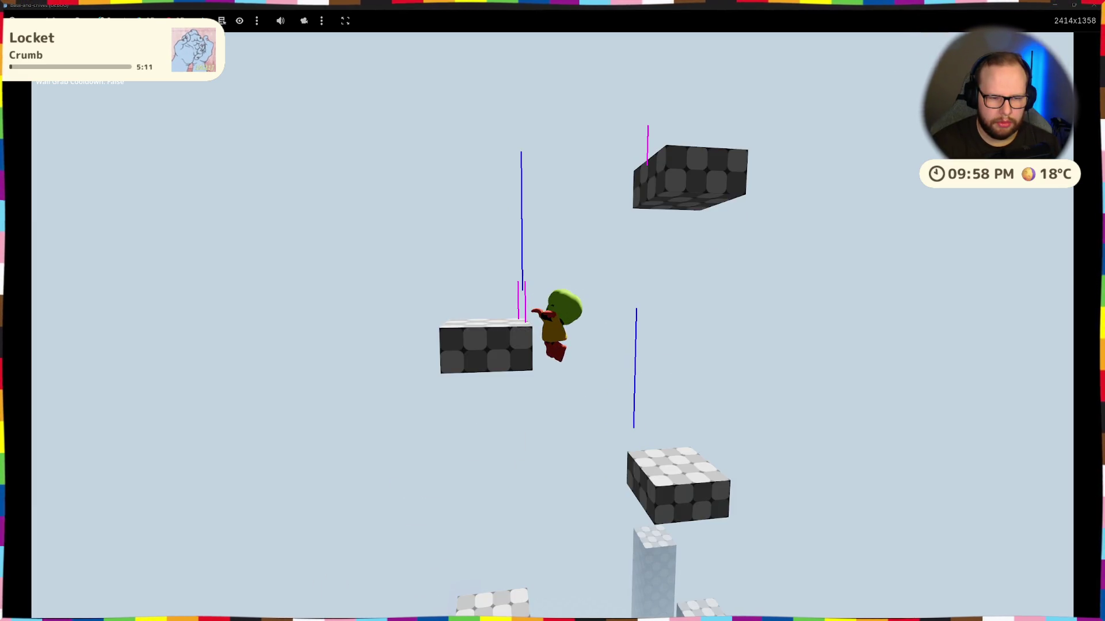
{"action": "key", "text": "space"}
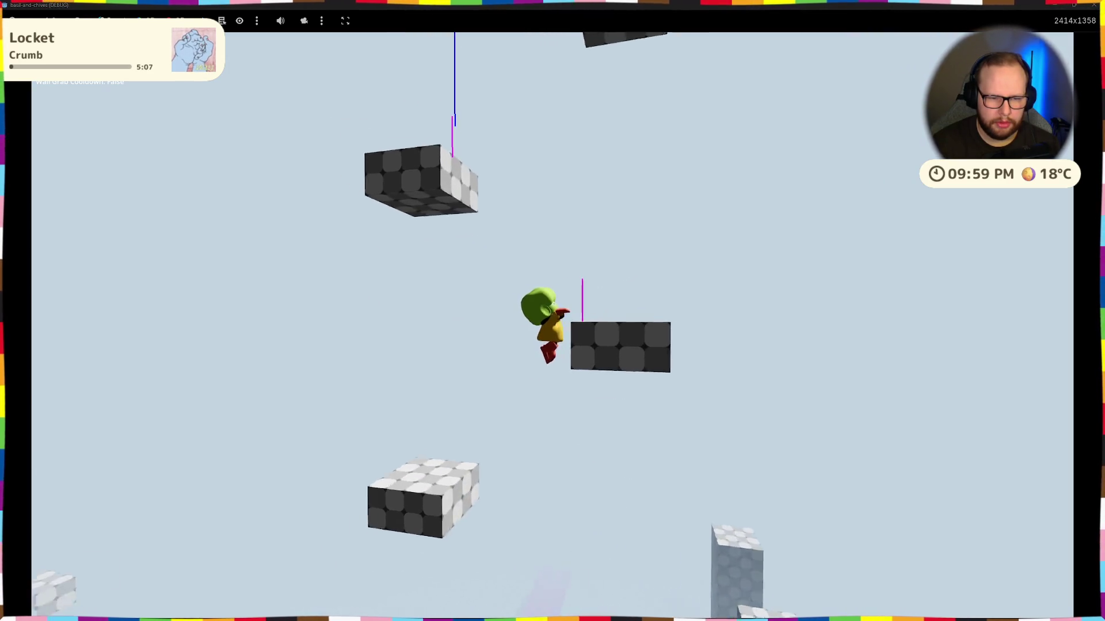
{"action": "key", "text": "space"}
{"action": "key", "text": "space"}
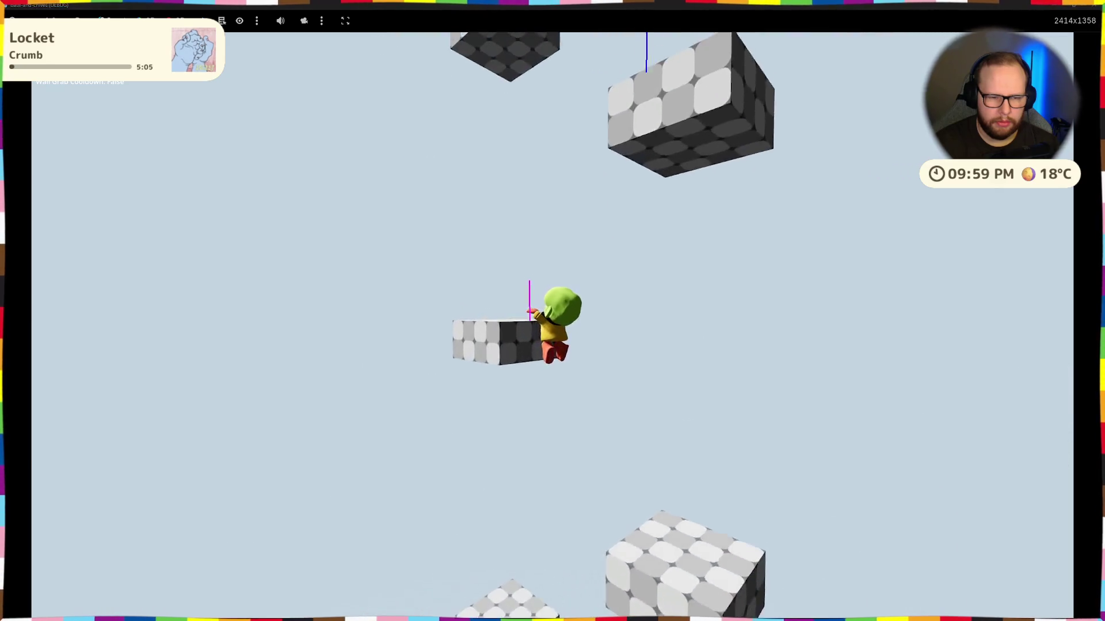
{"action": "key", "text": "space"}
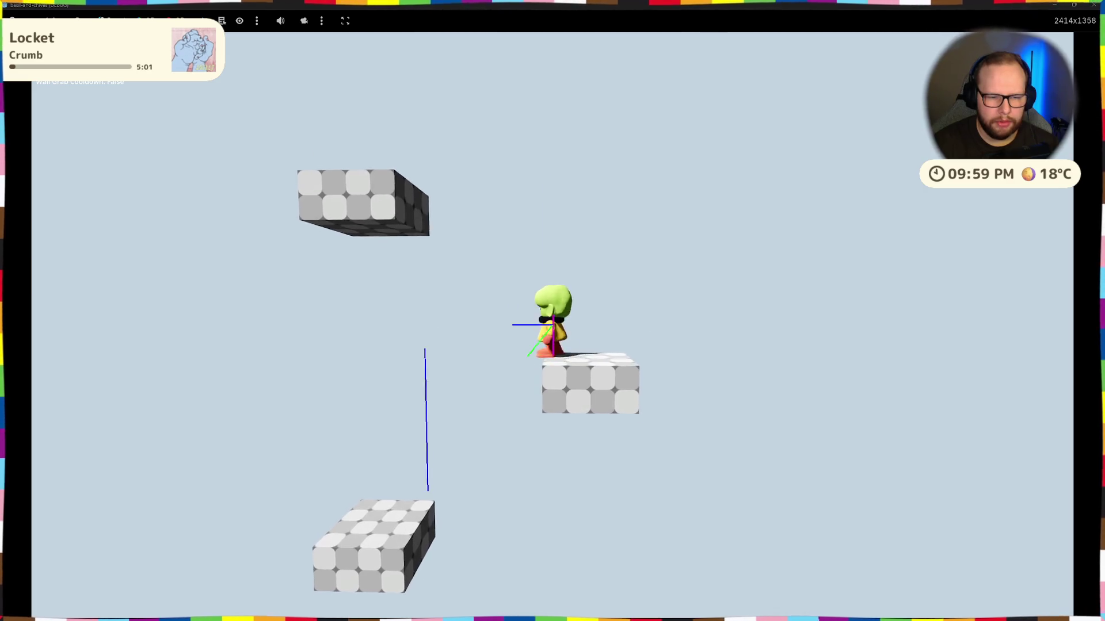
{"action": "key", "text": "space"}
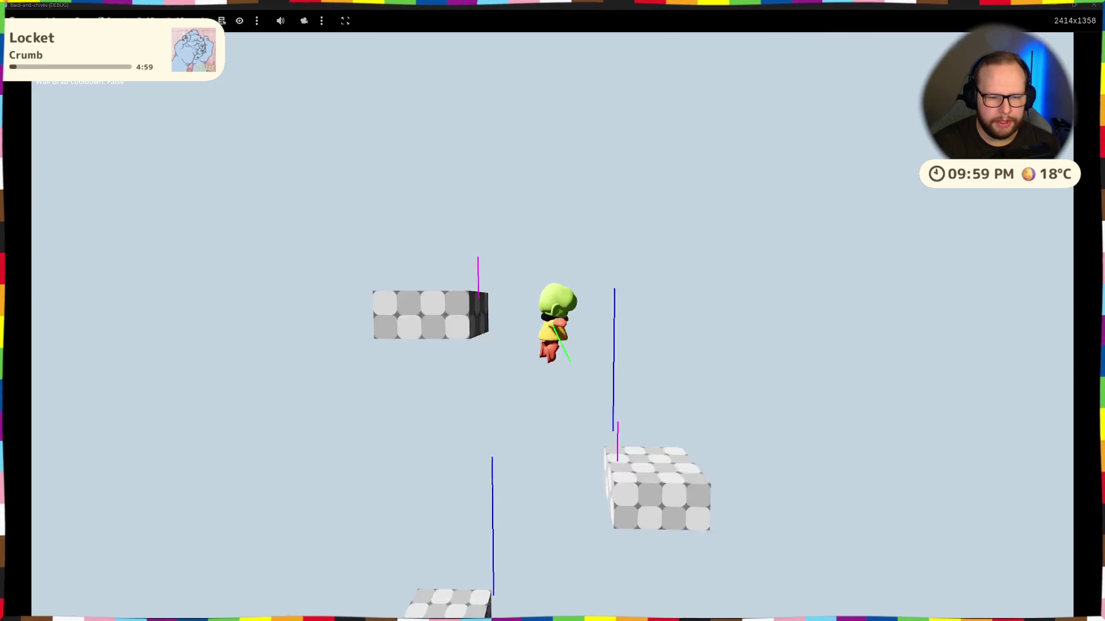
{"action": "key", "text": "space"}
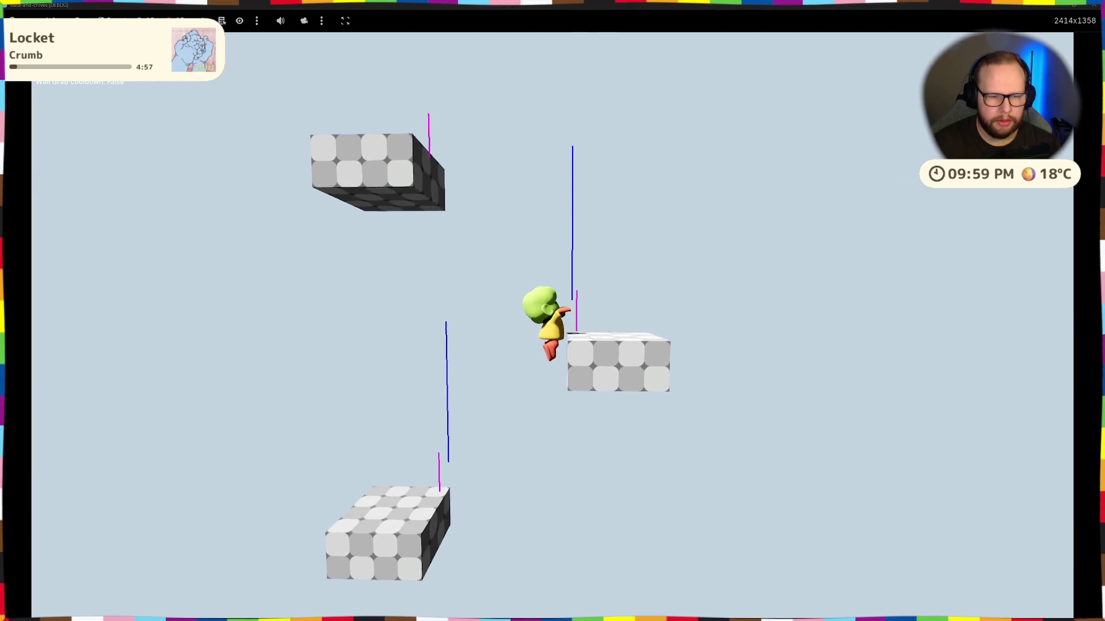
{"action": "key", "text": "space"}
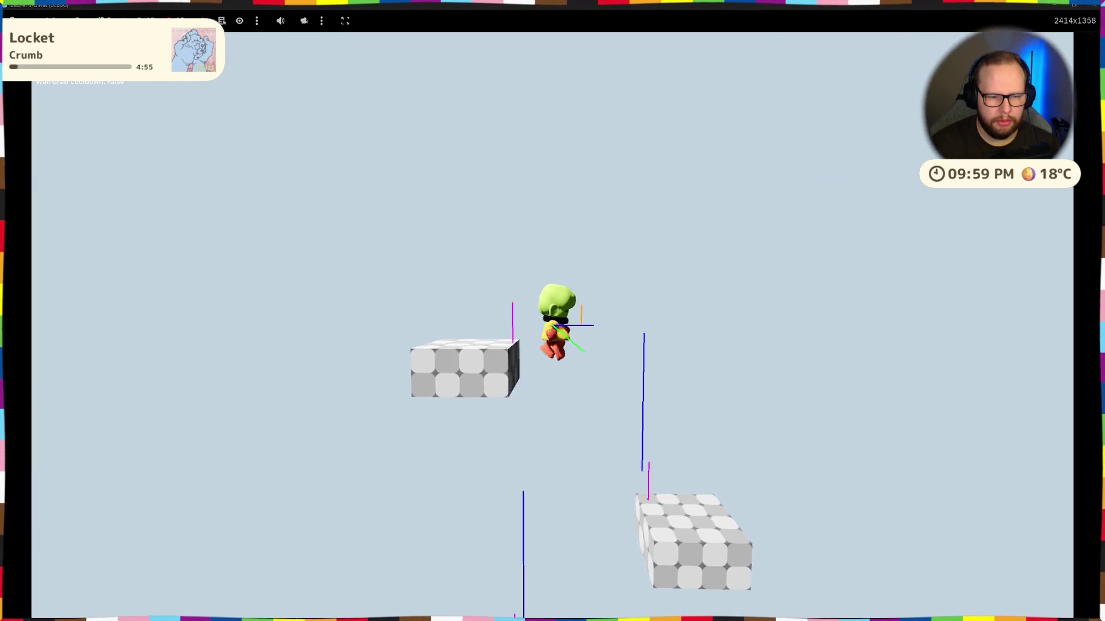
{"action": "key", "text": "space"}
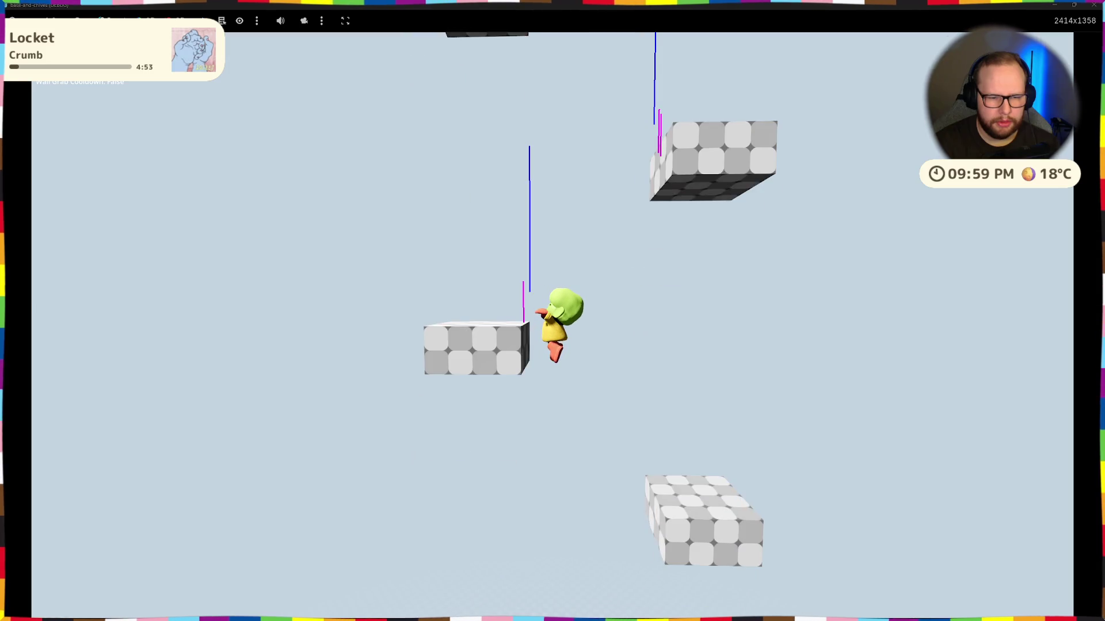
{"action": "key", "text": "space"}
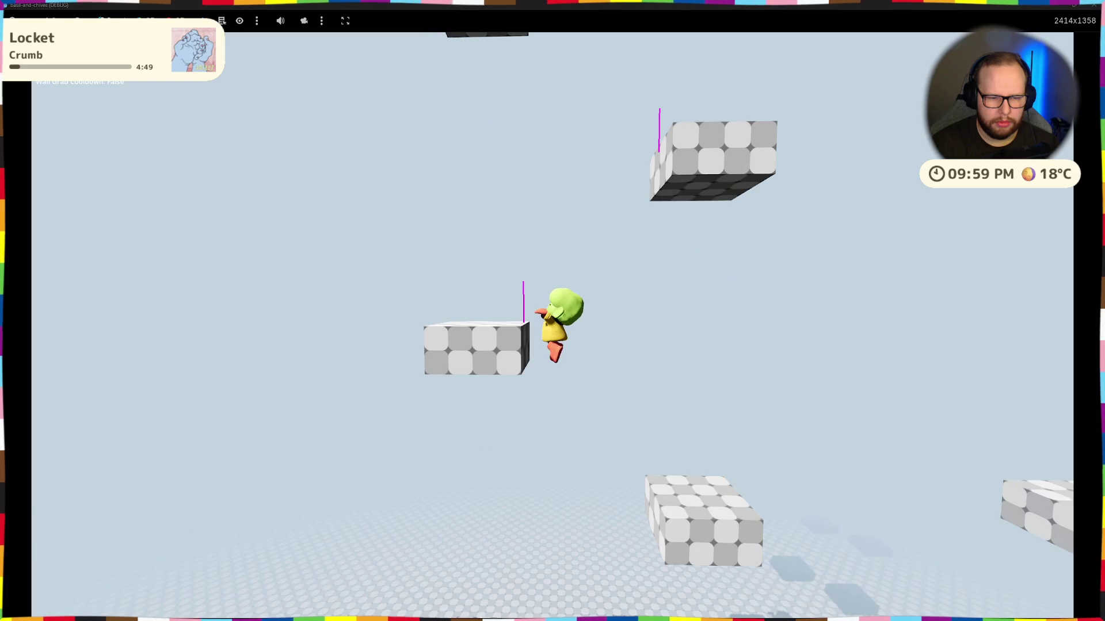
{"action": "key", "text": "space"}
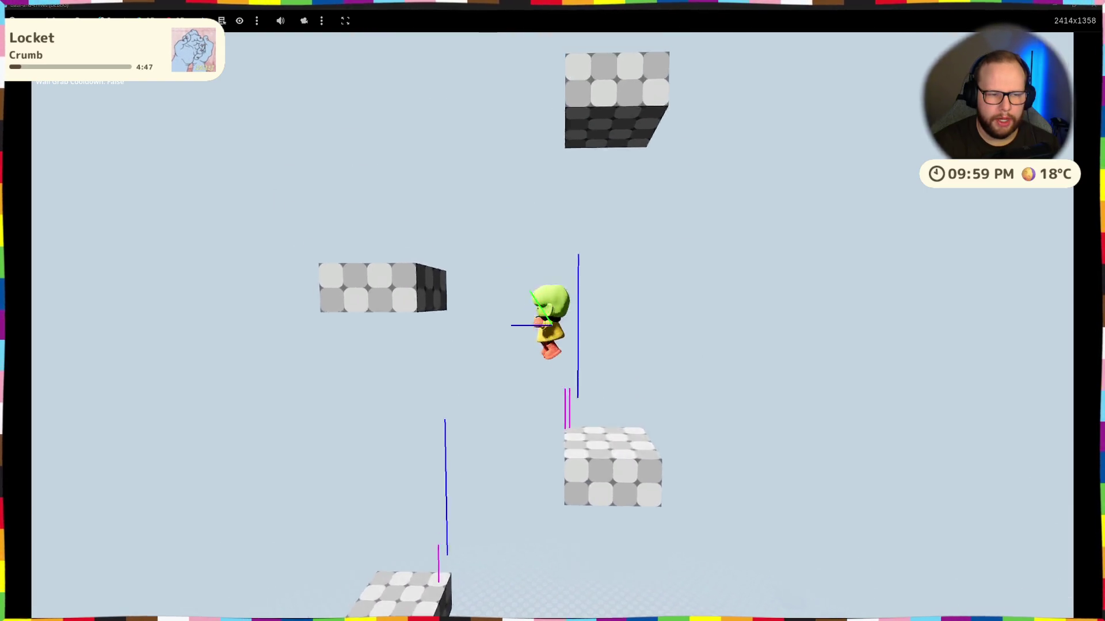
{"action": "key", "text": "space"}
{"action": "key", "text": "space"}
{"action": "key", "text": "space"}
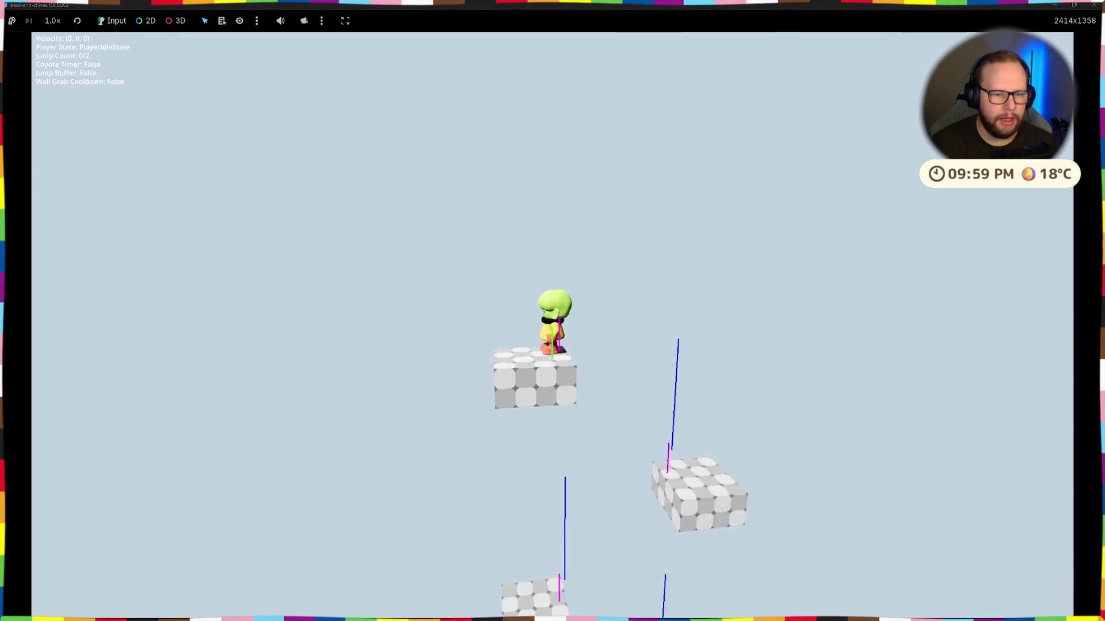
Step: Expand Main and PlayerController in the running game's Remote scene tree
{"action": "left_click", "coordinate": [1074, 7]}
{"action": "key", "text": "F8"}
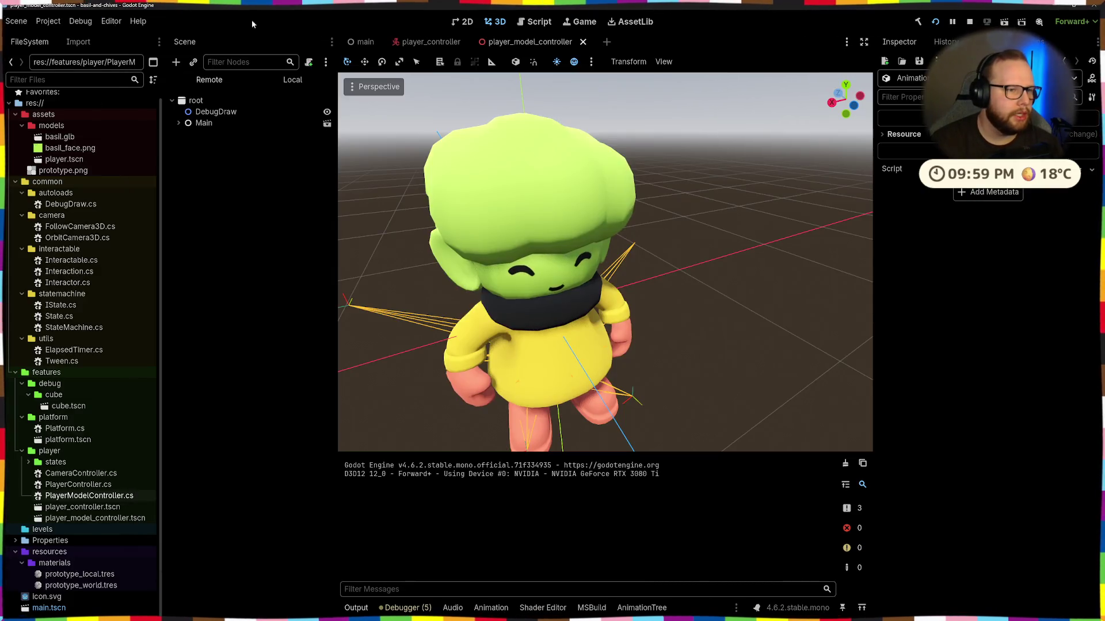
{"action": "left_click", "coordinate": [178, 124]}
{"action": "left_click", "coordinate": [178, 123]}
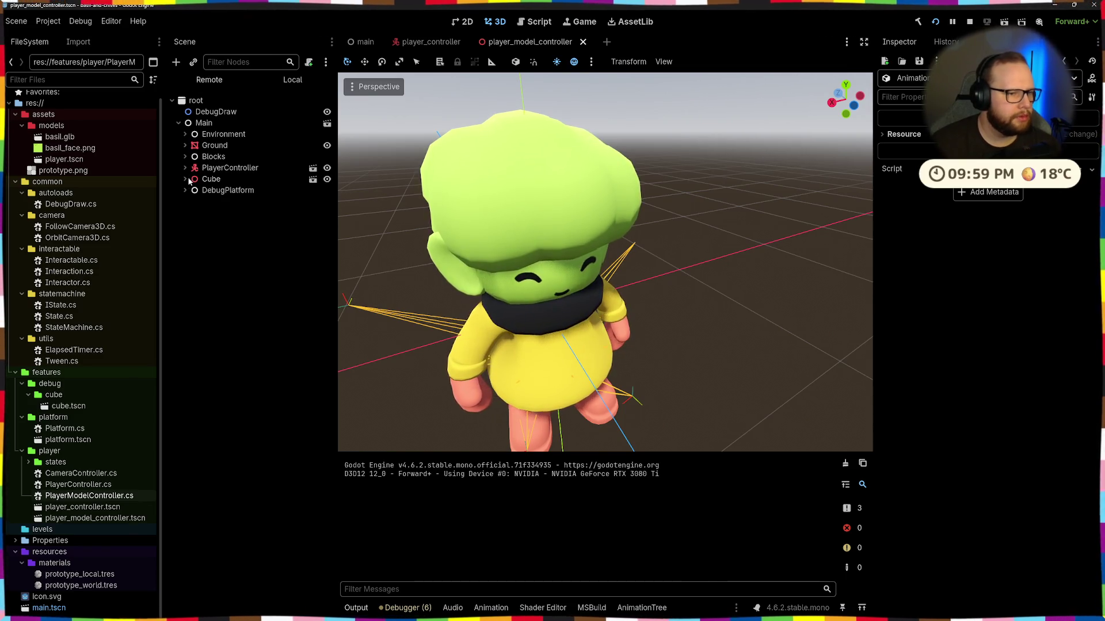
{"action": "left_click", "coordinate": [185, 168]}
{"action": "left_click", "coordinate": [238, 180]}
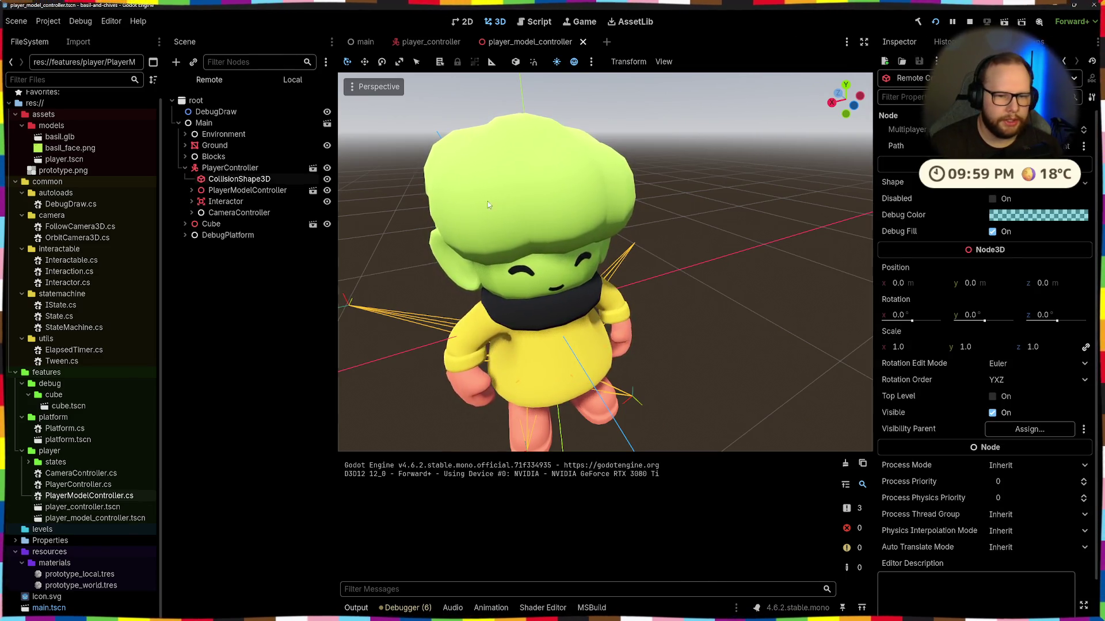
Step: Jump Basil up to hang from a block's ledge in the game
{"action": "key", "text": "alt+Tab"}
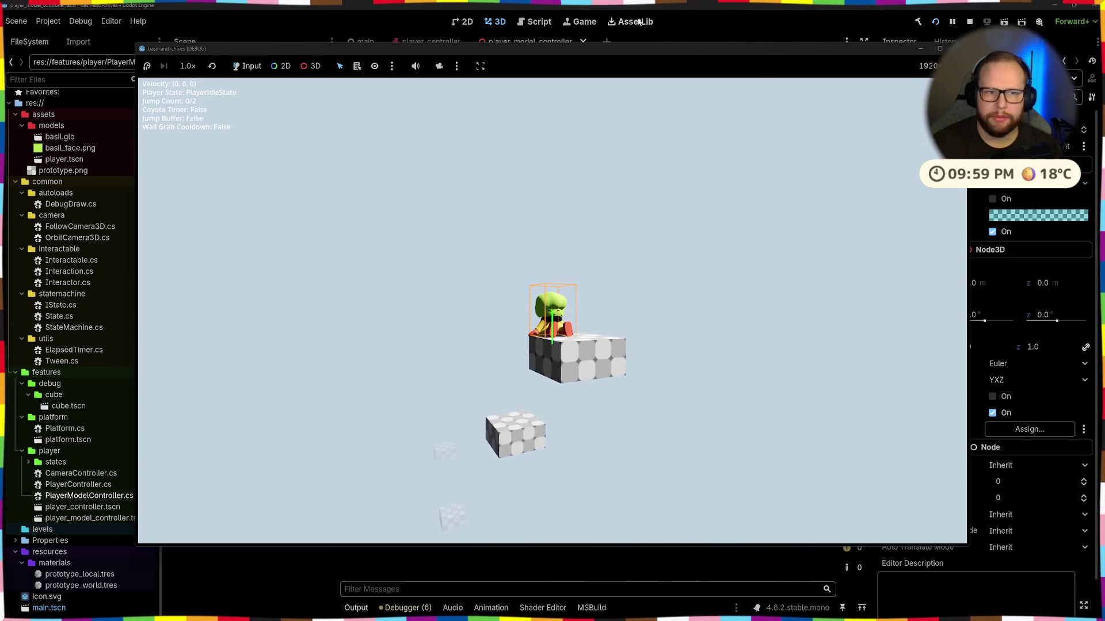
{"action": "left_click", "coordinate": [719, 22]}
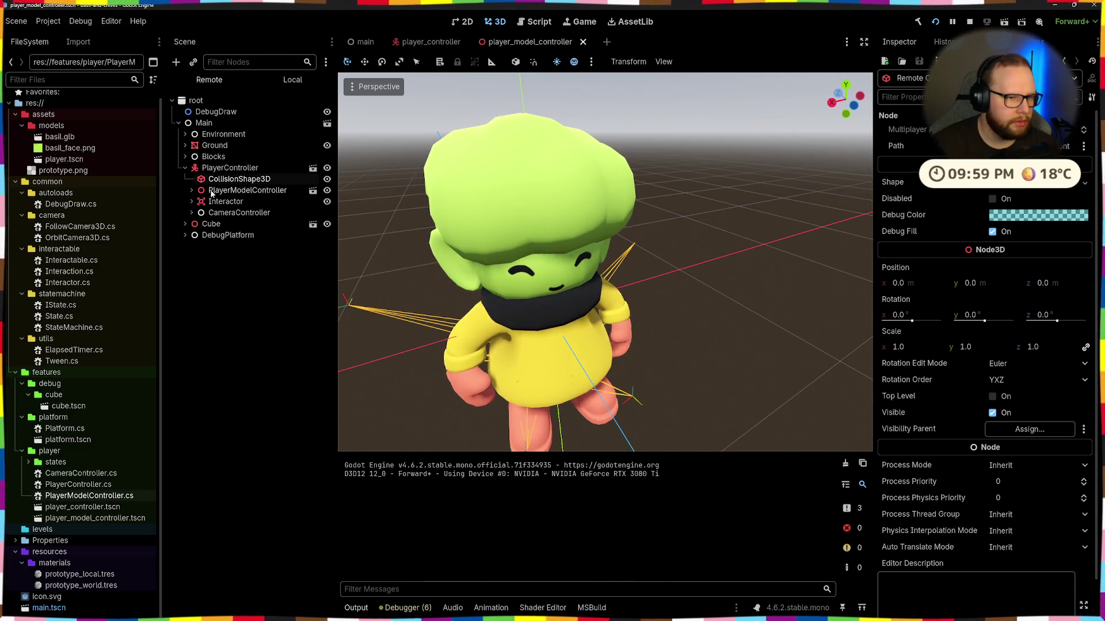
{"action": "key", "text": "alt+Tab"}
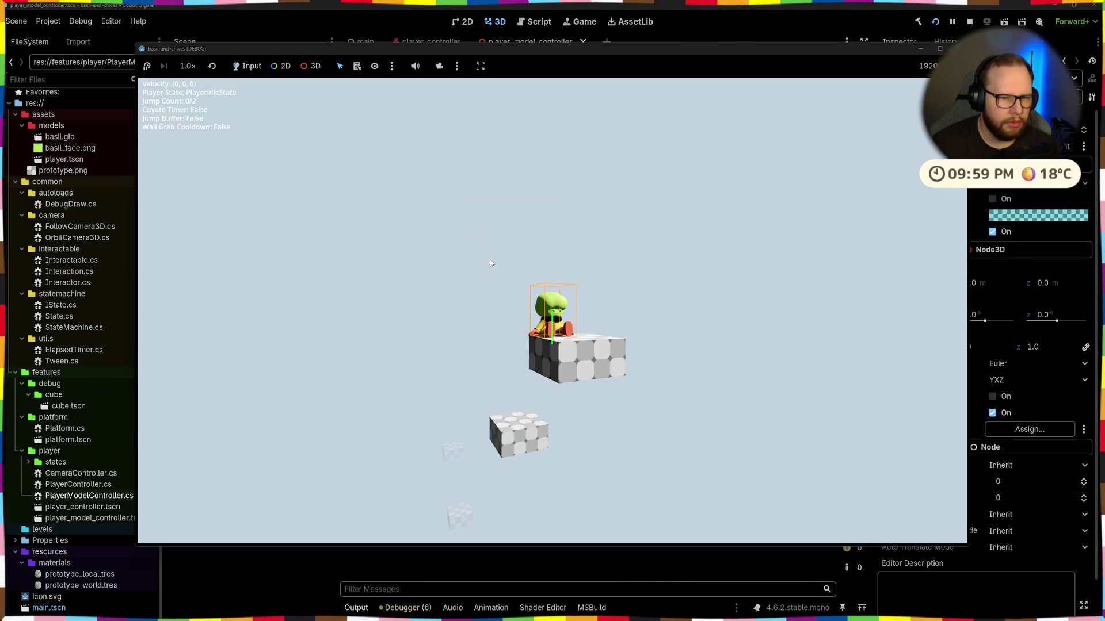
{"action": "key", "text": "space"}
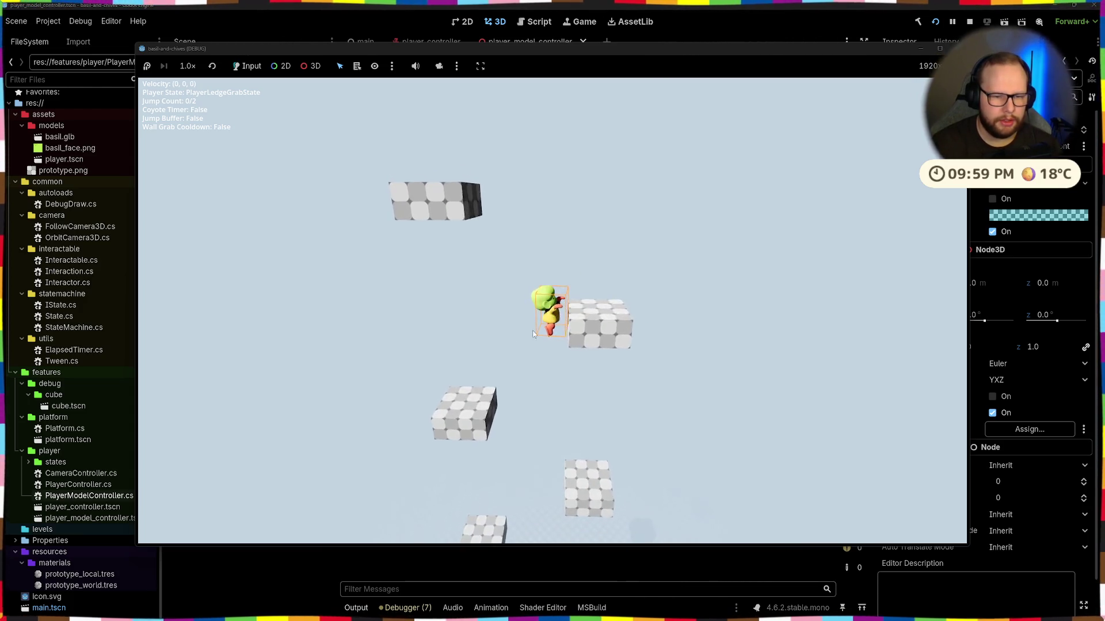
Step: Select PlayerModelController and snap the game window left and the editor right
{"action": "key", "text": "alt+Tab"}
{"action": "key", "text": "super+Right"}
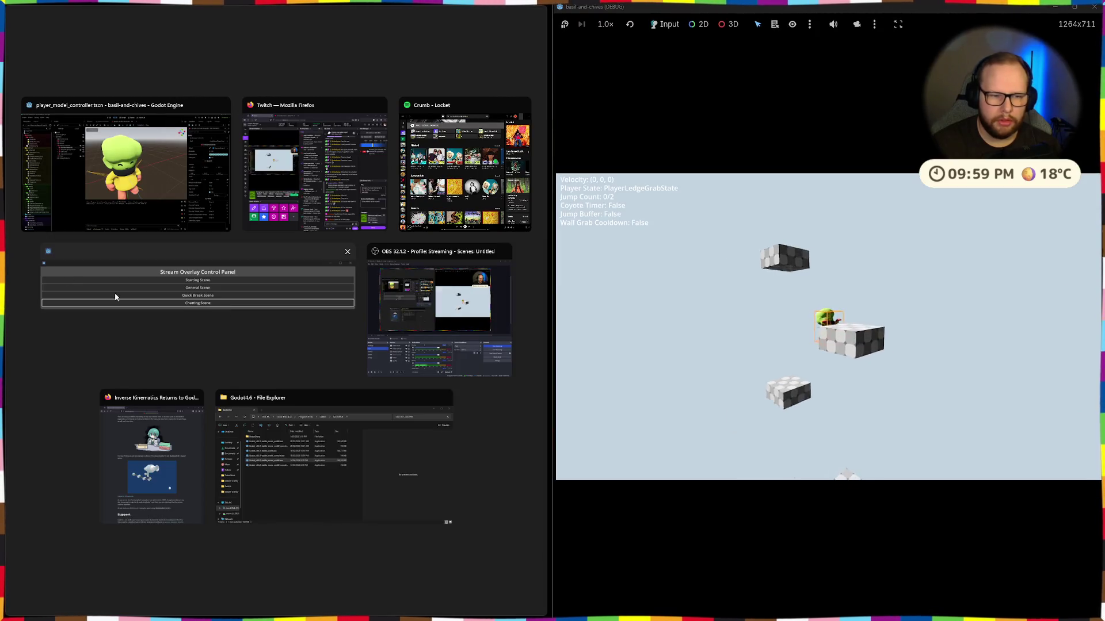
{"action": "left_click", "coordinate": [219, 173]}
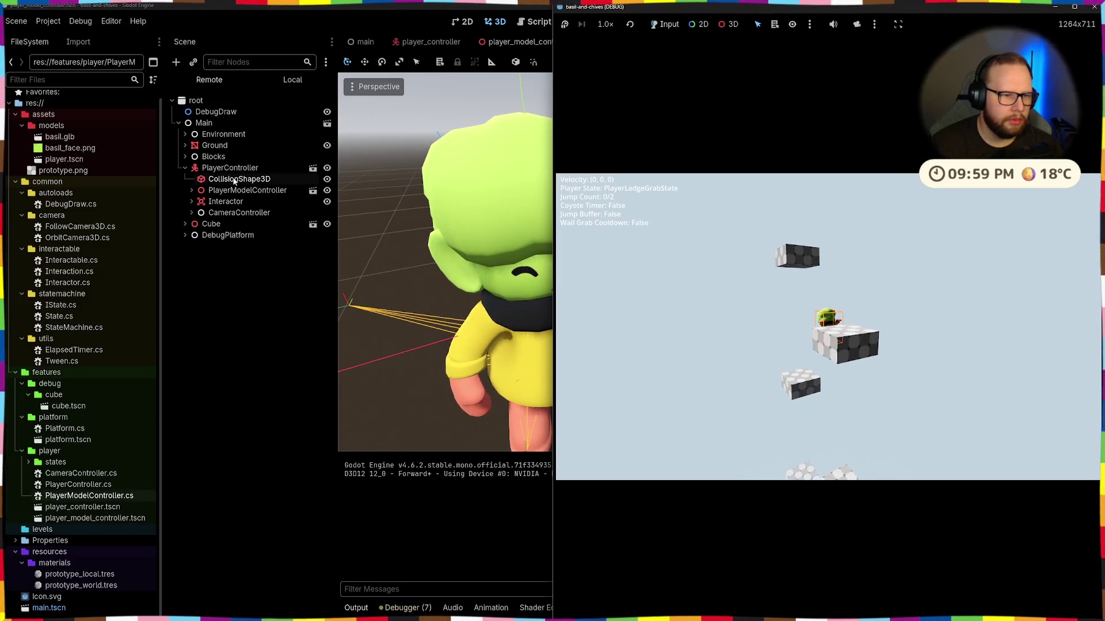
{"action": "left_click", "coordinate": [234, 182]}
{"action": "key", "text": "alt+Tab"}
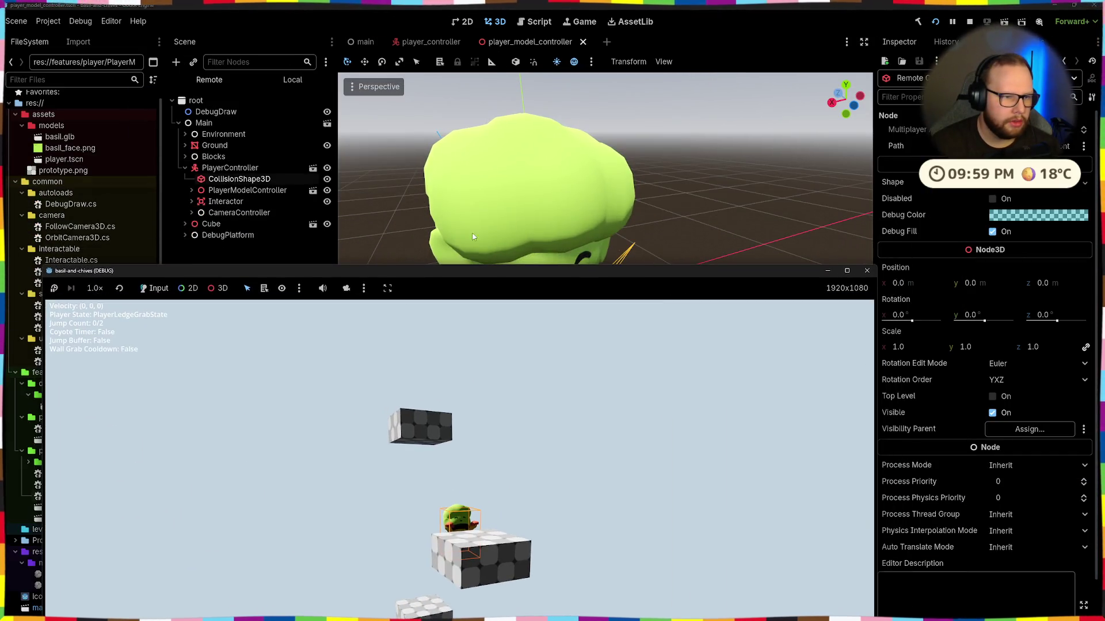
{"action": "left_click", "coordinate": [264, 191]}
{"action": "key", "text": "alt+Tab"}
{"action": "left_click_drag", "start_coordinate": [510, 288], "coordinate": [18, 232]}
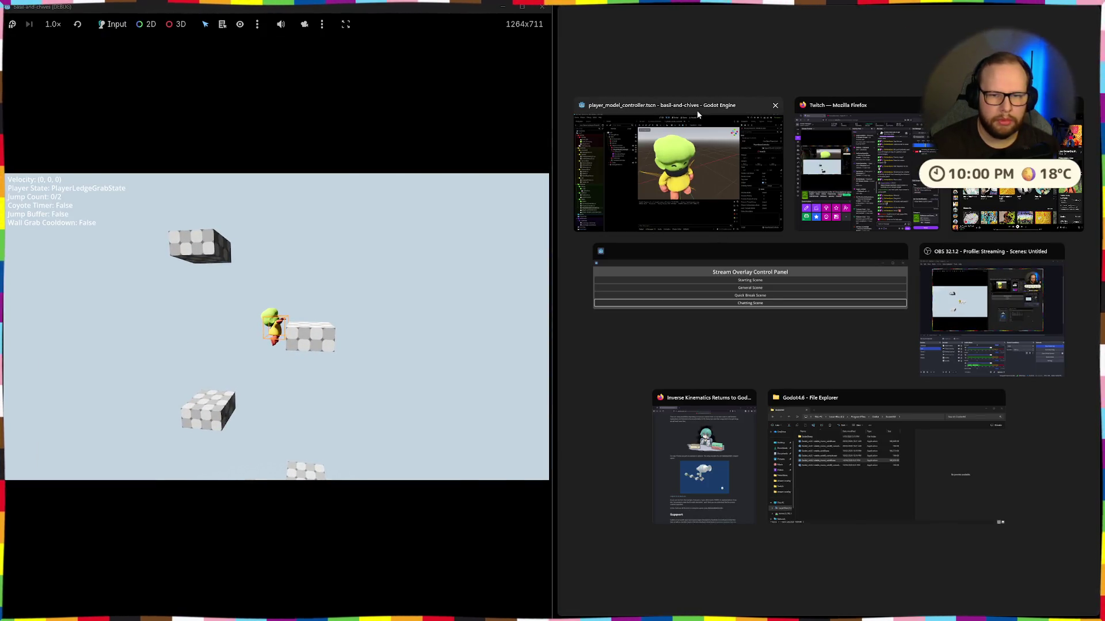
{"action": "left_click", "coordinate": [692, 119]}
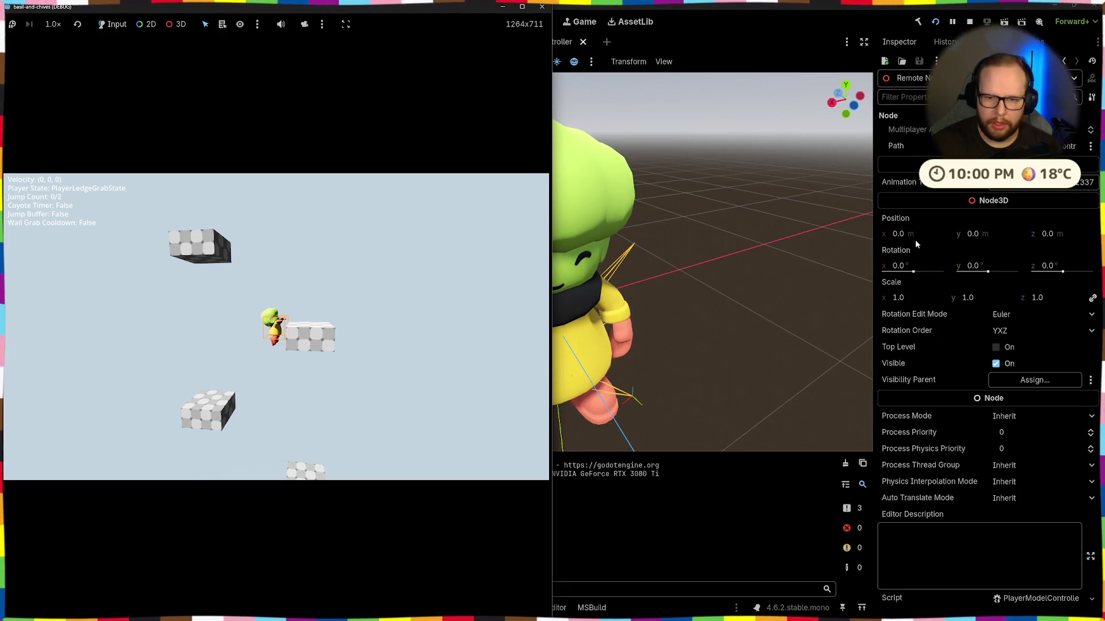
Step: Set PlayerModelController's x position offset to 0.0, checking Basil in the running game
{"action": "left_click", "coordinate": [902, 233]}
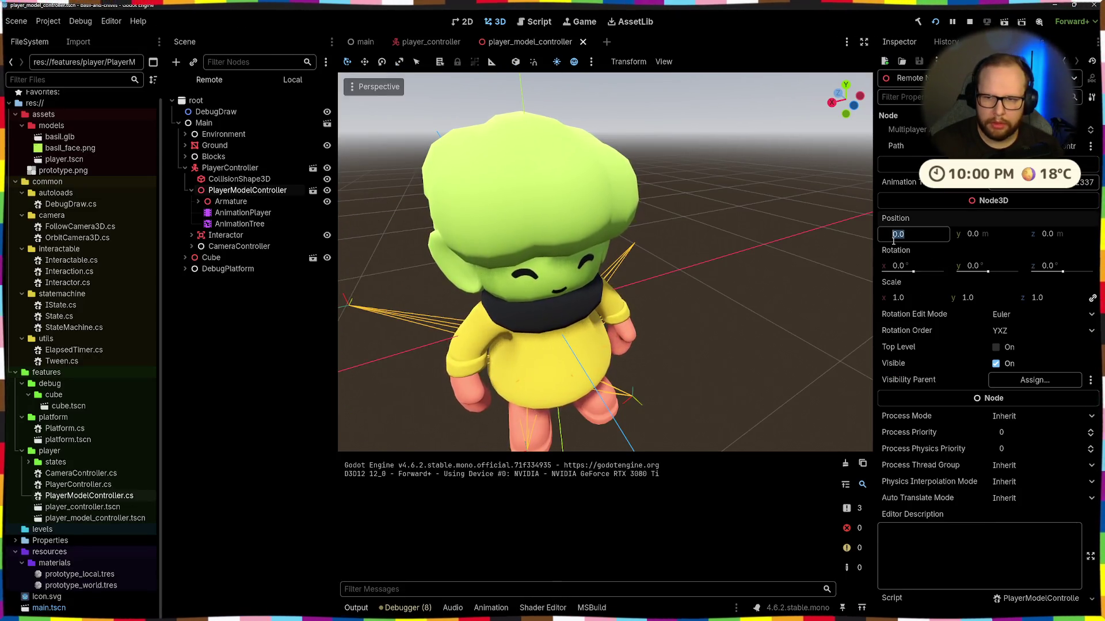
{"action": "key", "text": "alt+Tab"}
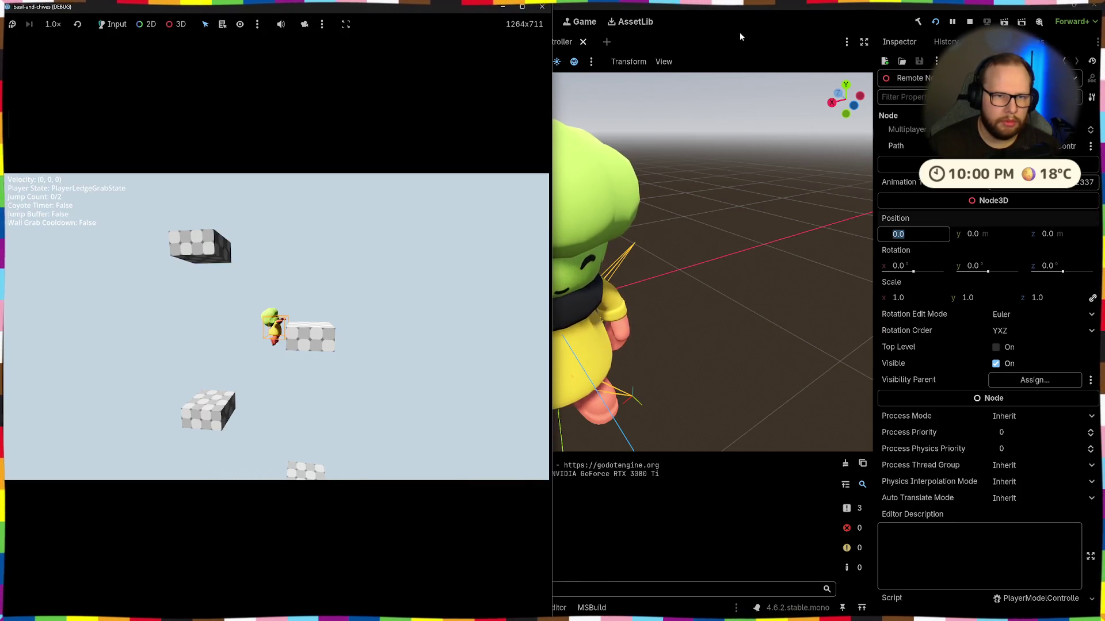
{"action": "key", "text": "alt+Tab"}
{"action": "key", "text": "alt+Tab"}
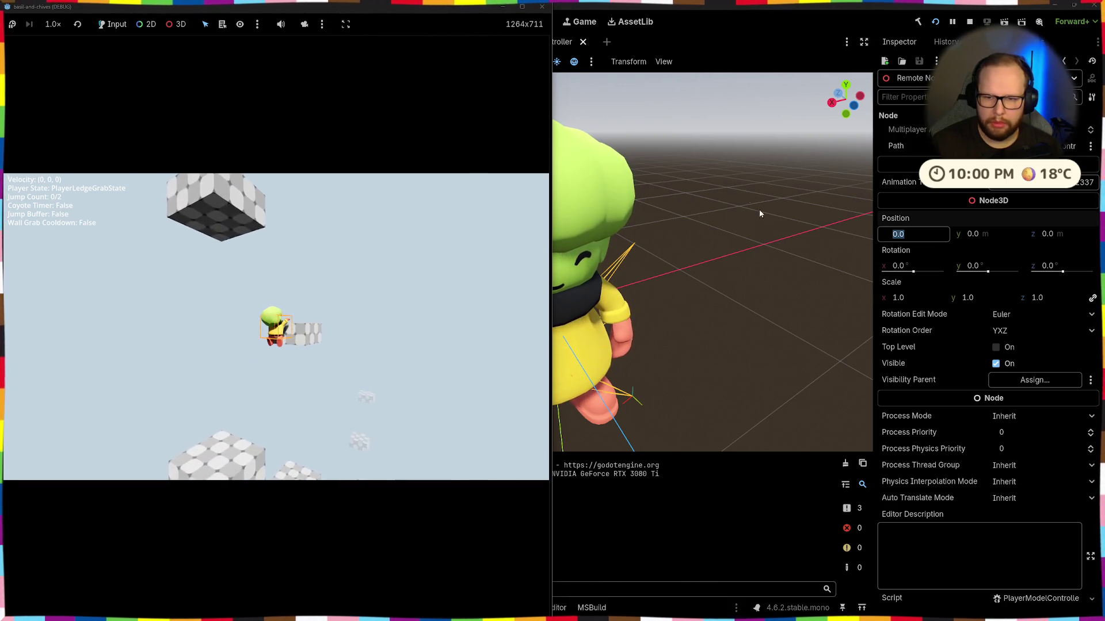
{"action": "left_click", "coordinate": [907, 233]}
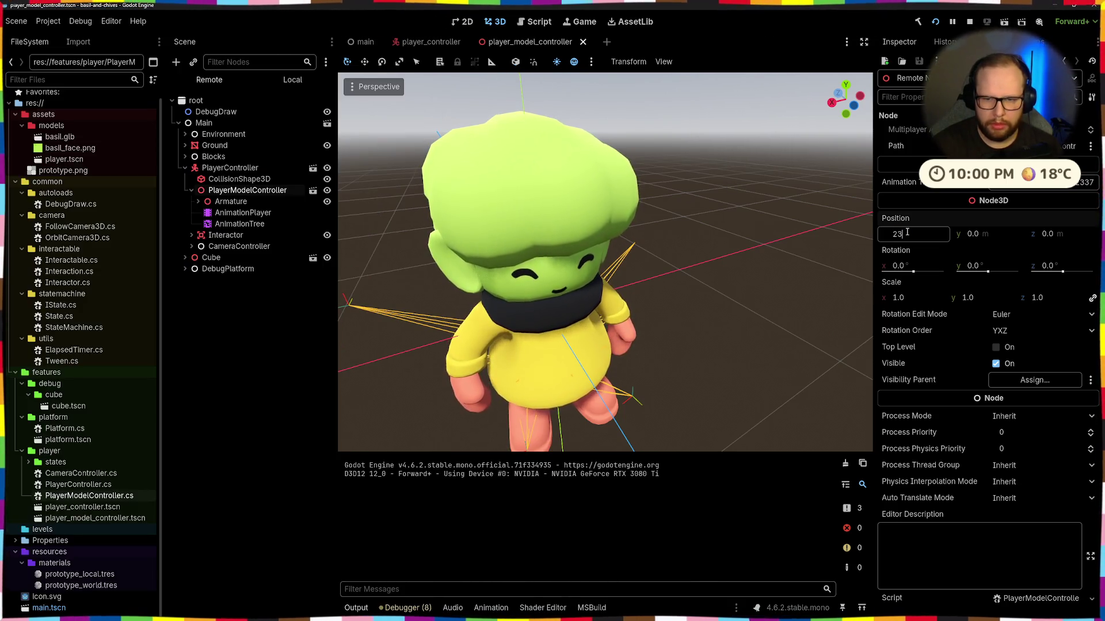
{"action": "key", "text": "alt+Tab"}
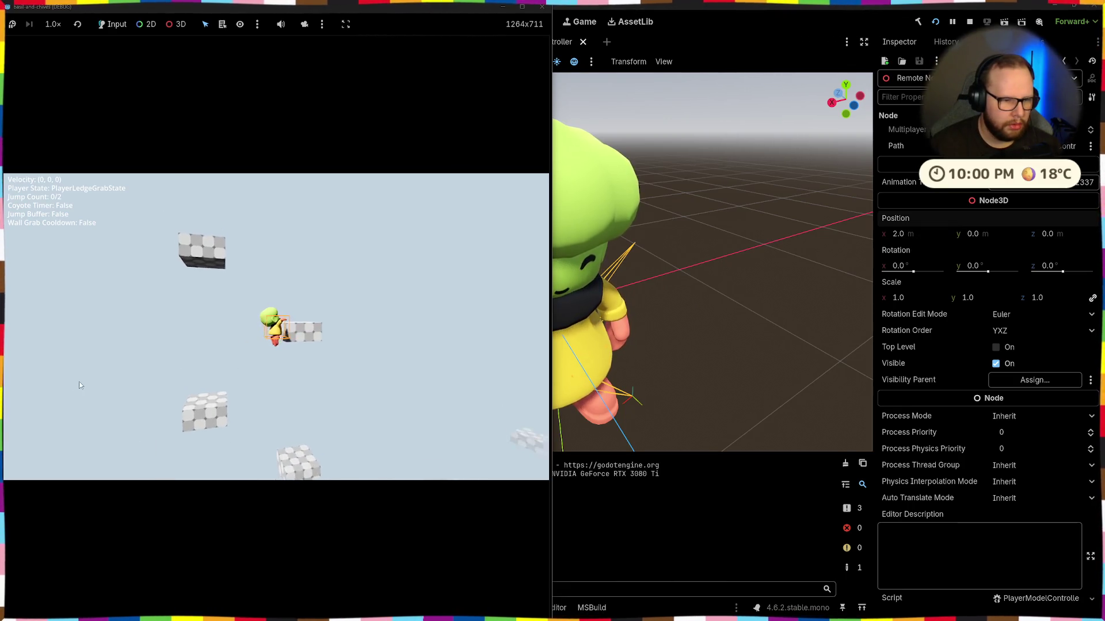
{"action": "left_click", "coordinate": [938, 232]}
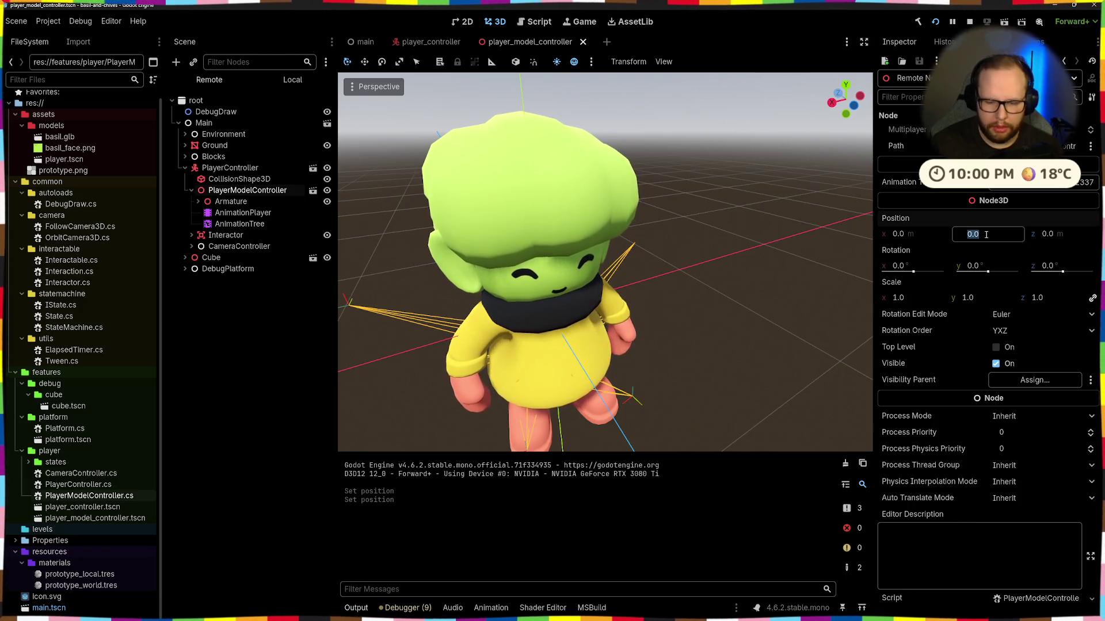
{"action": "type", "text": "1"}
{"action": "key", "text": "alt+Tab"}
Step: Adjust the model's y position offset down to -0.2 and check the ledge alignment in game
{"action": "left_click", "coordinate": [948, 230]}
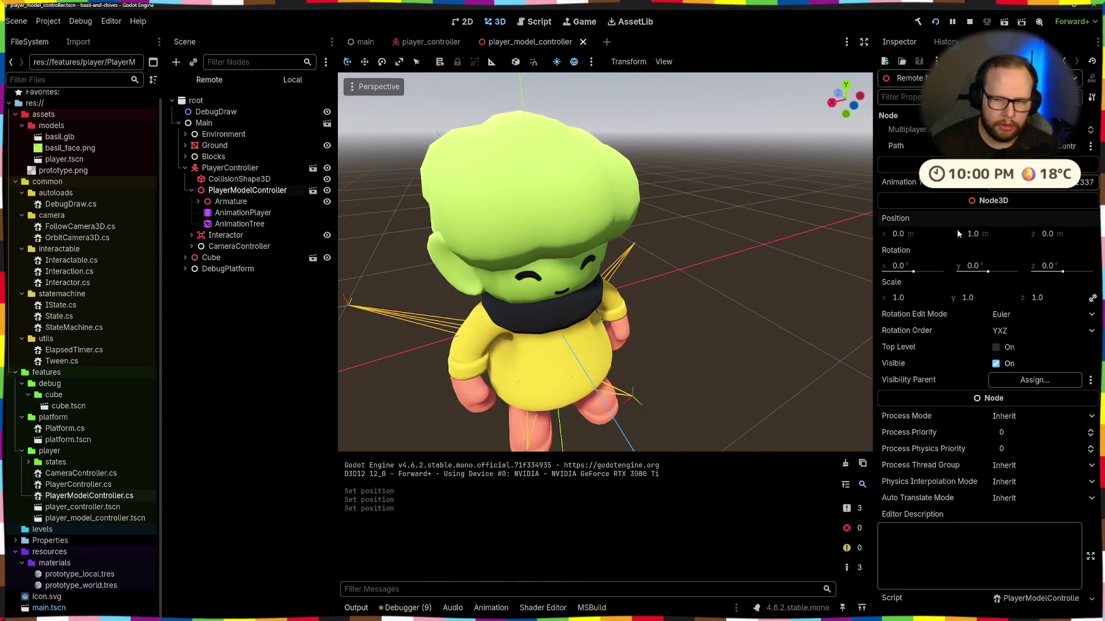
{"action": "key", "text": "alt+Tab"}
{"action": "key", "text": "alt+Tab"}
{"action": "left_click", "coordinate": [996, 235]}
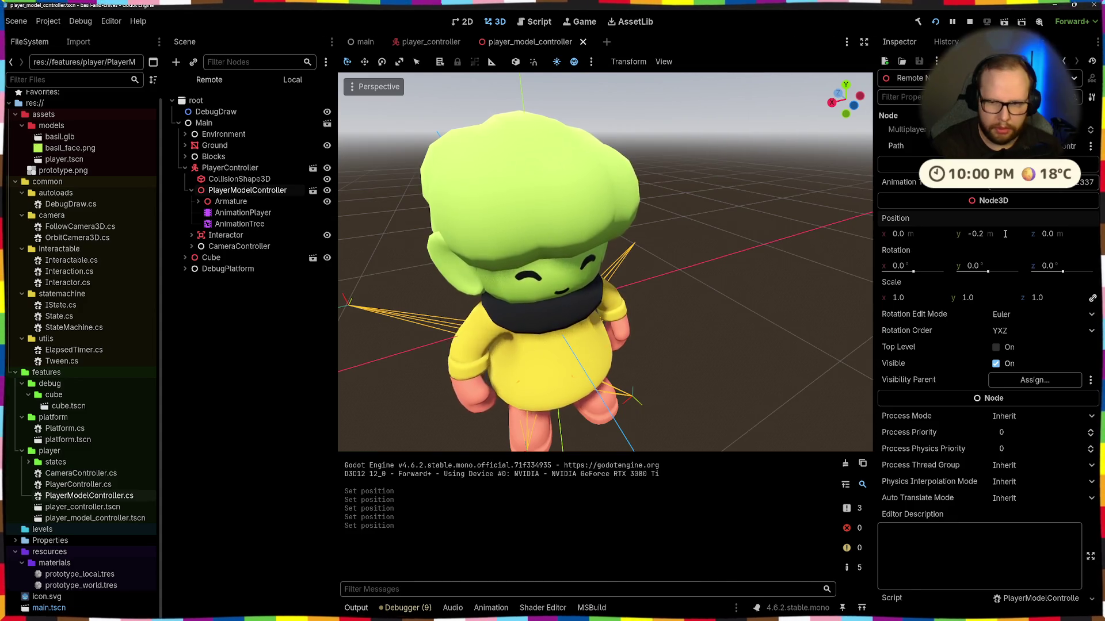
{"action": "key", "text": "alt+Tab"}
{"action": "key", "text": "alt+Tab"}
{"action": "left_click", "coordinate": [1082, 232]}
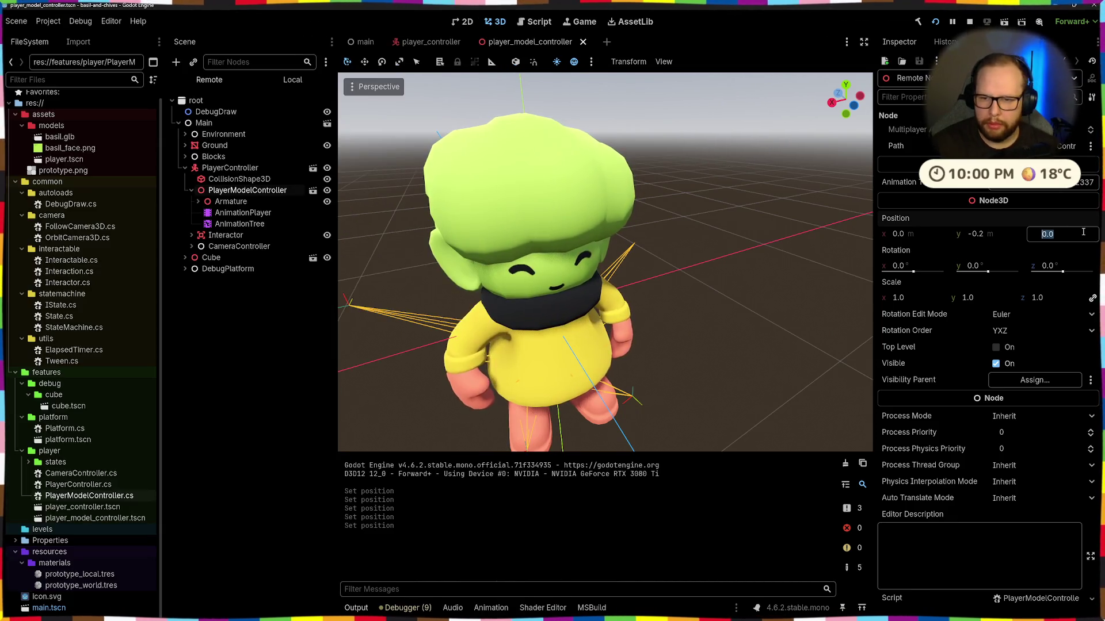
{"action": "key", "text": "alt+Tab"}
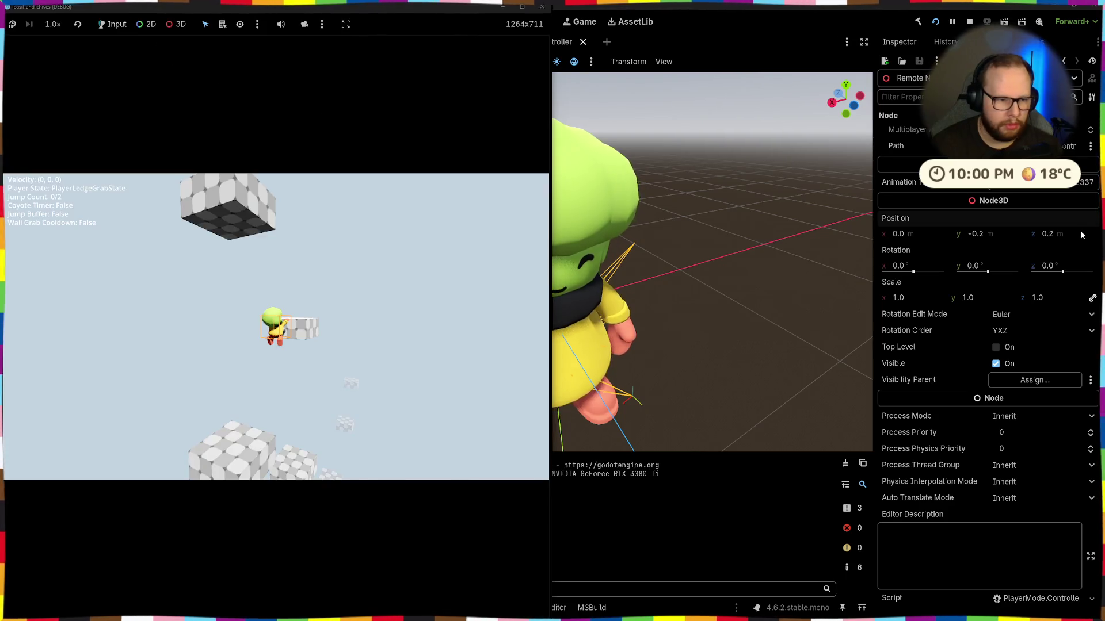
Step: Set the model's z position offset to -0.4, then maximize the game window
{"action": "left_click", "coordinate": [1040, 235]}
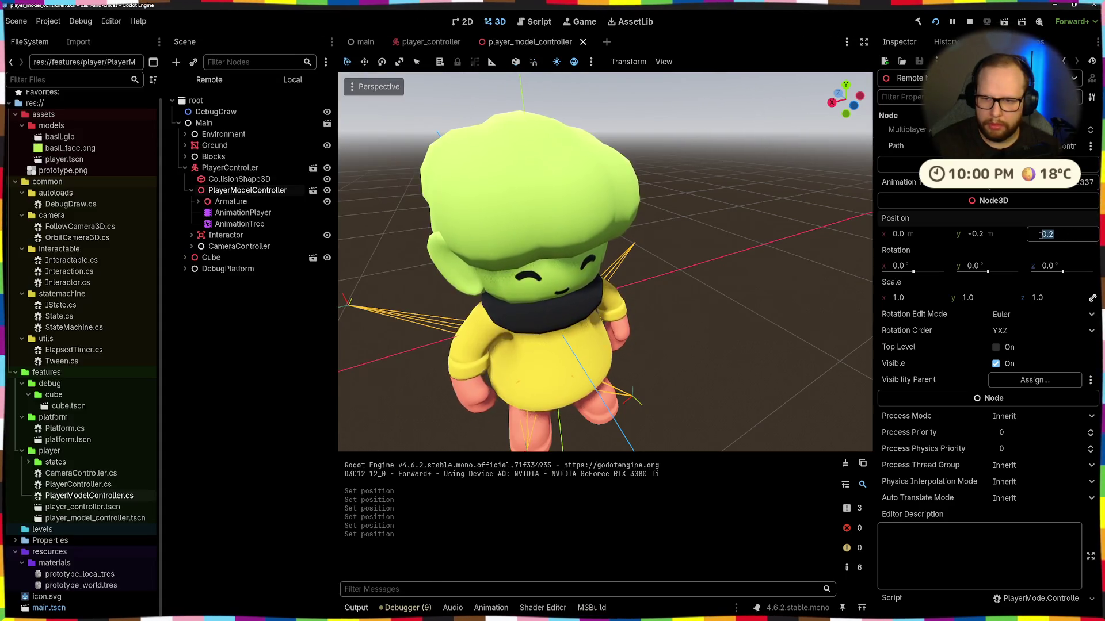
{"action": "type", "text": "-0.2"}
{"action": "key", "text": "alt+Tab"}
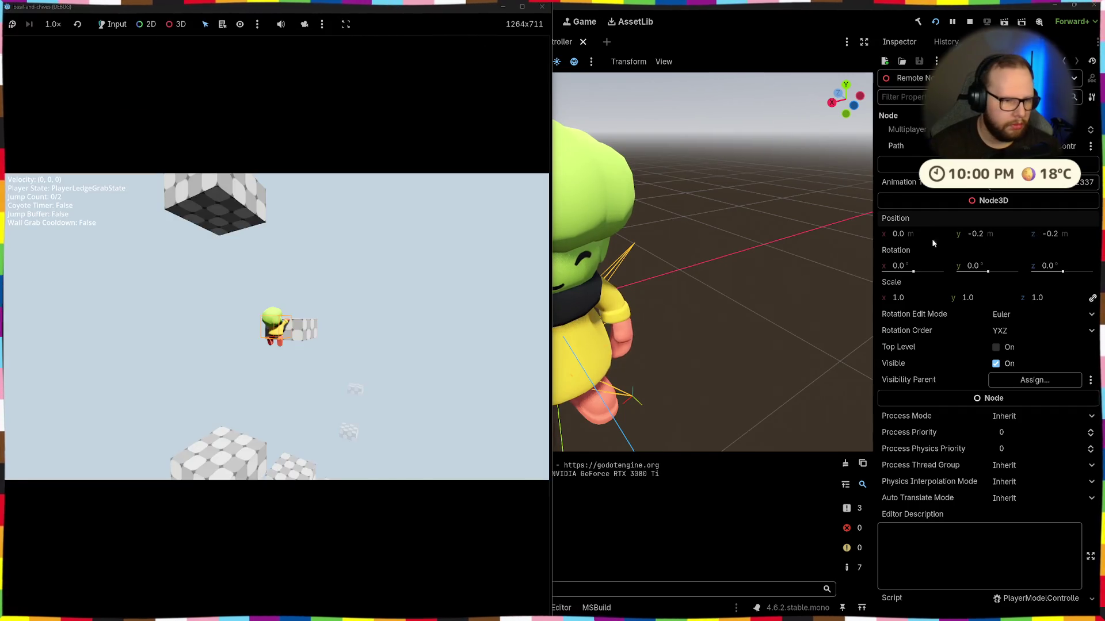
{"action": "left_click", "coordinate": [1086, 232]}
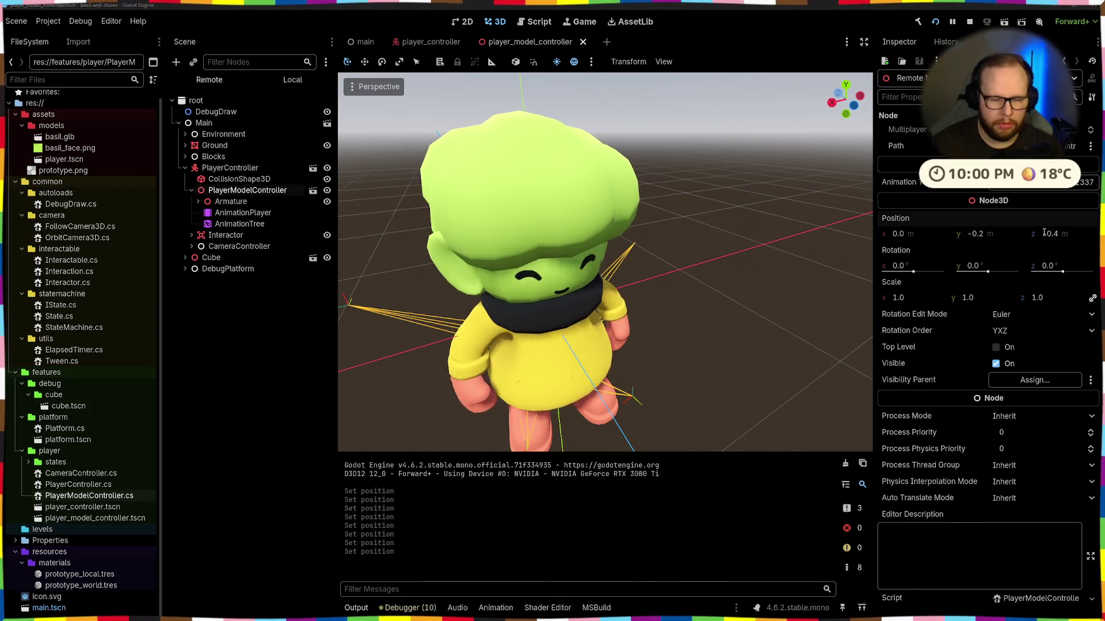
{"action": "key", "text": "alt+Tab"}
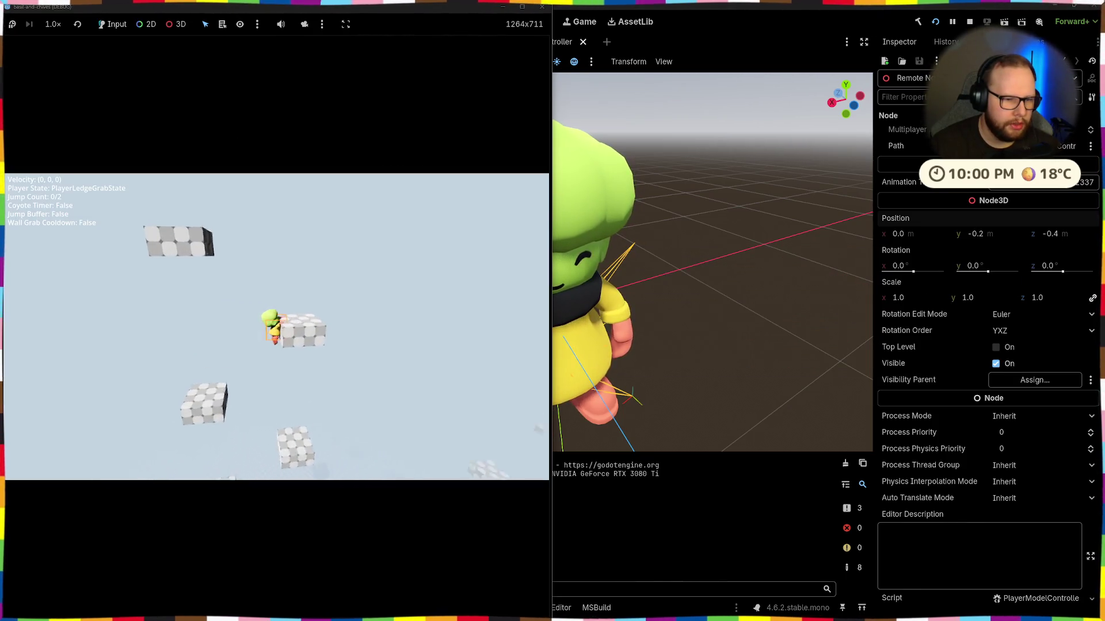
{"action": "left_click", "coordinate": [522, 6]}
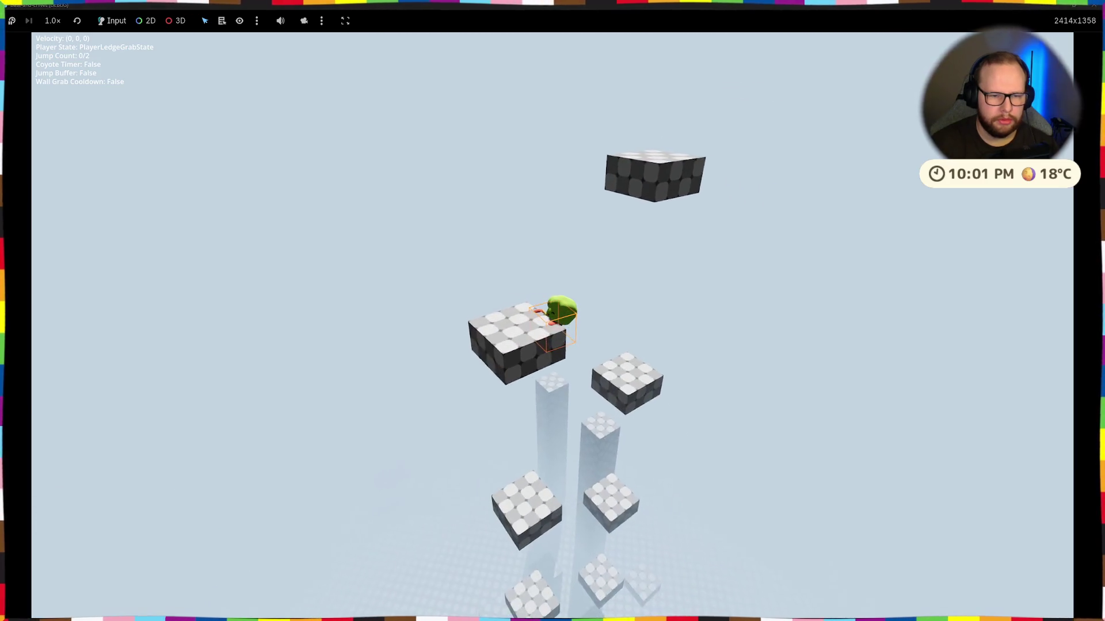
Step: Climb up from a grabbed ledge and jump Basil across to the next pillars
{"action": "key", "text": "space"}
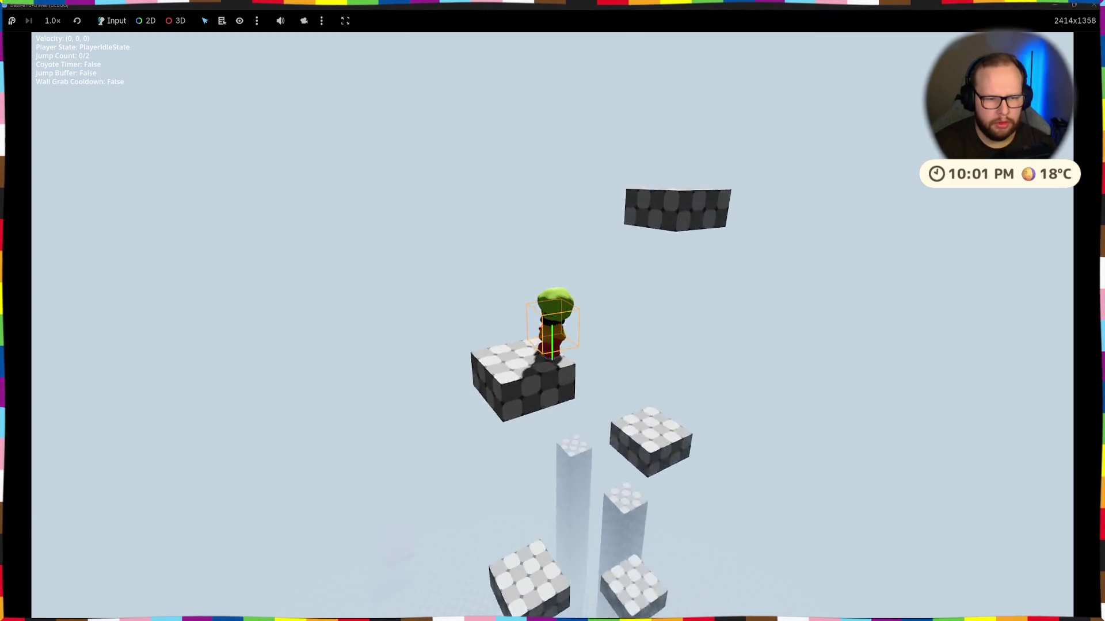
{"action": "key", "text": "space"}
{"action": "key", "text": "space"}
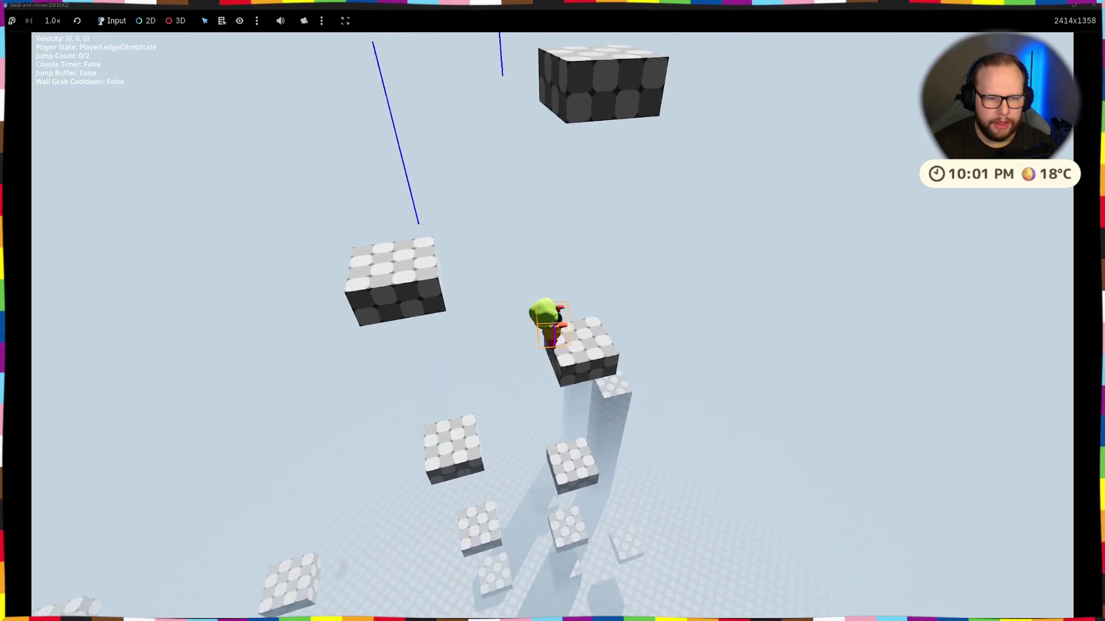
{"action": "key", "text": "space"}
{"action": "key", "text": "space"}
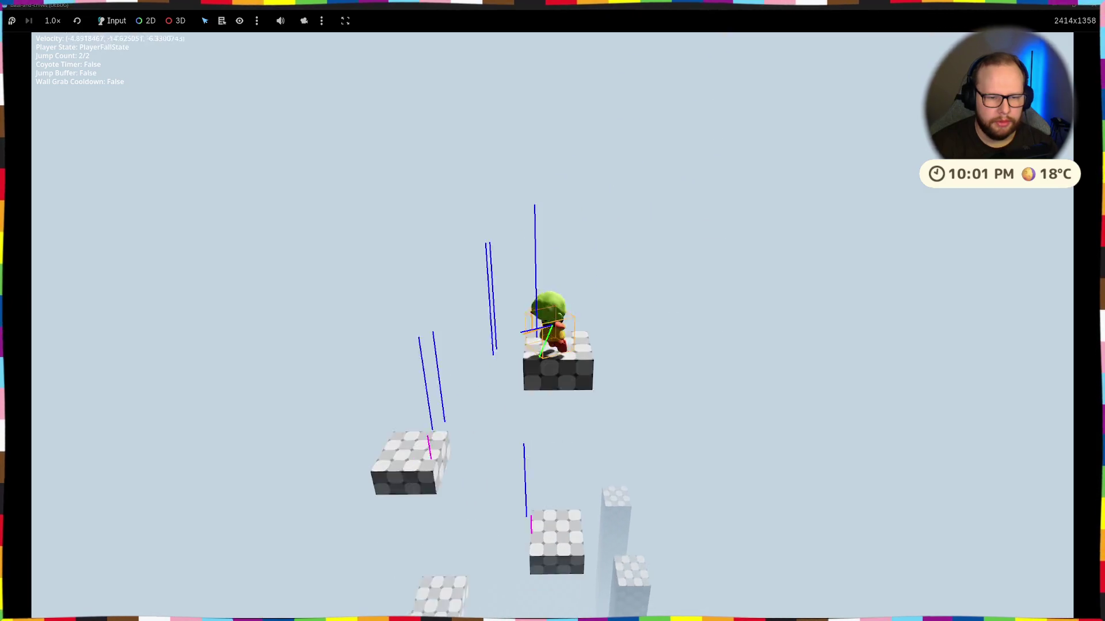
{"action": "key", "text": "space"}
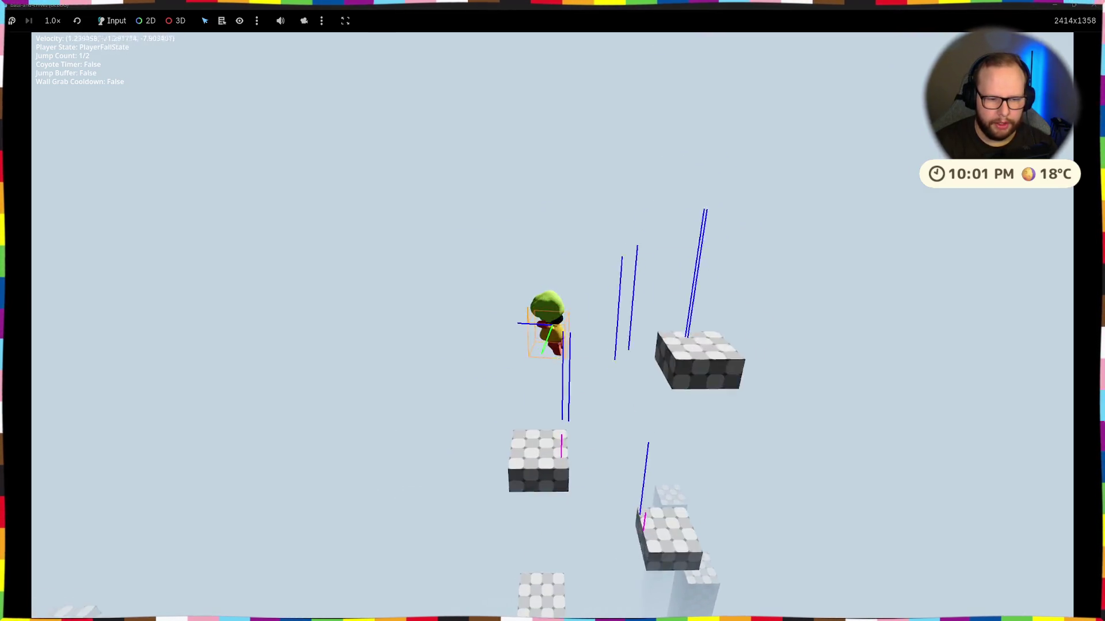
{"action": "key", "text": "space"}
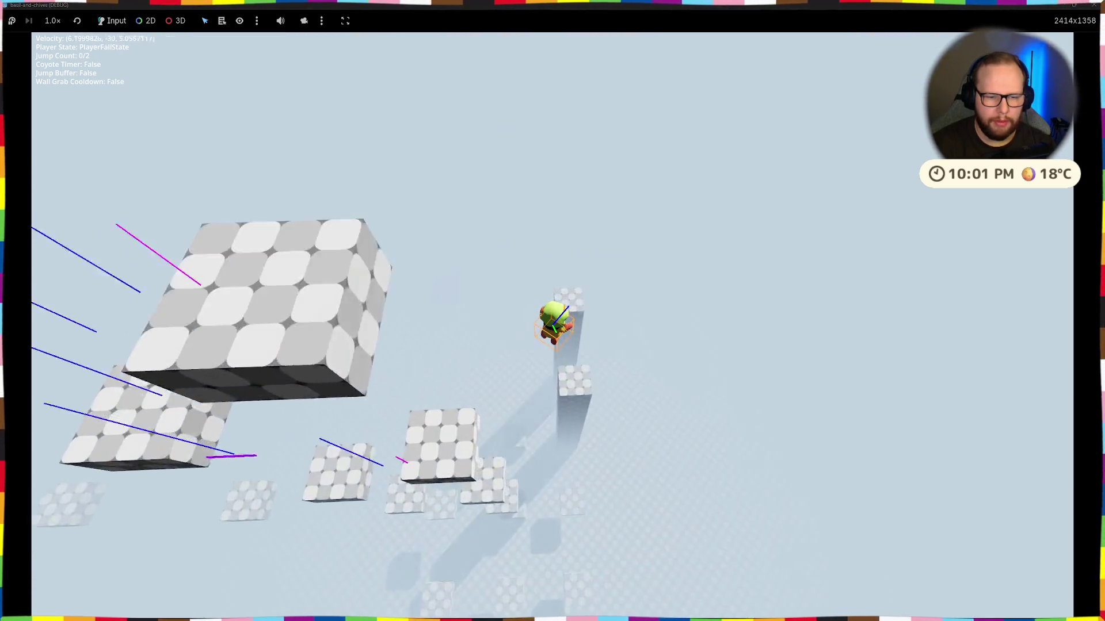
{"action": "key", "text": "space"}
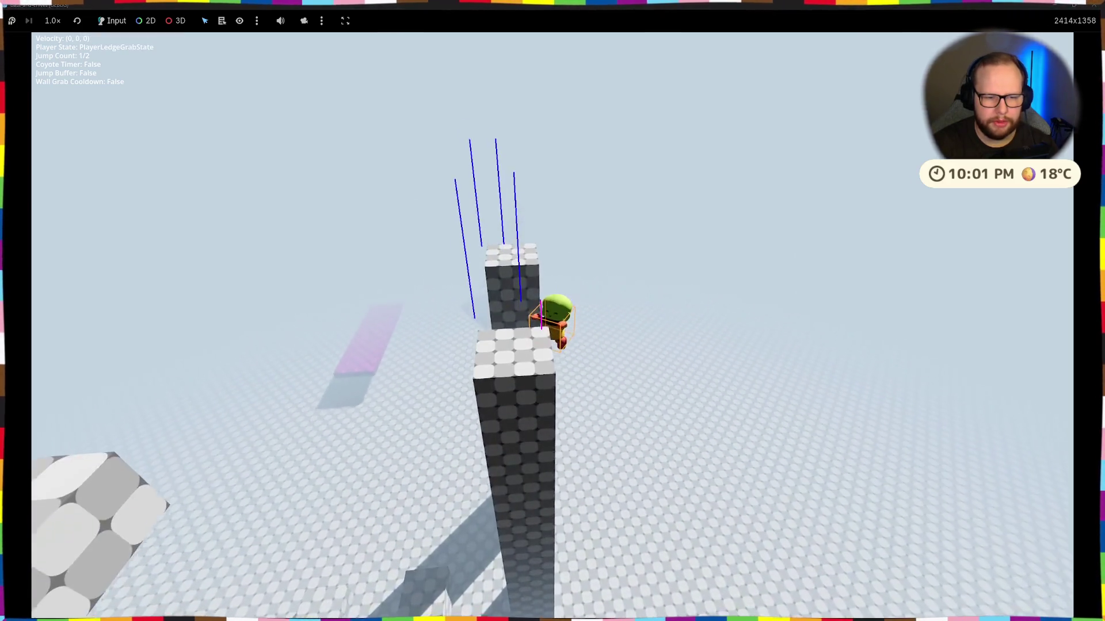
{"action": "key", "text": "w"}
{"action": "key", "text": "space"}
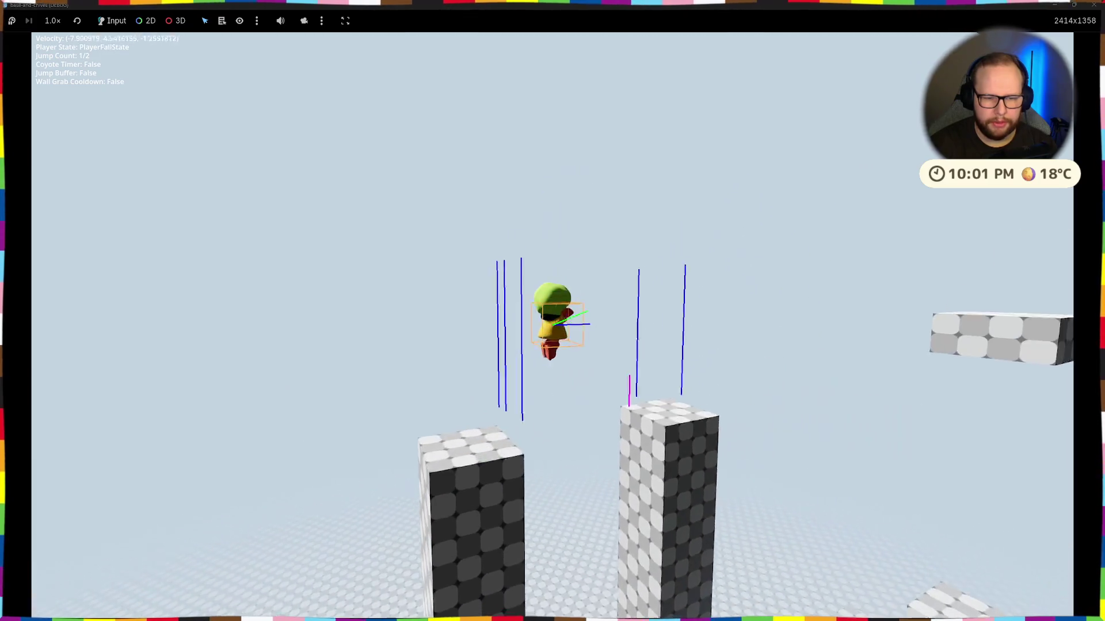
Step: Double-jump to a floating block, grab its ledge, leap to another, then stop the game with F8
{"action": "key", "text": "space"}
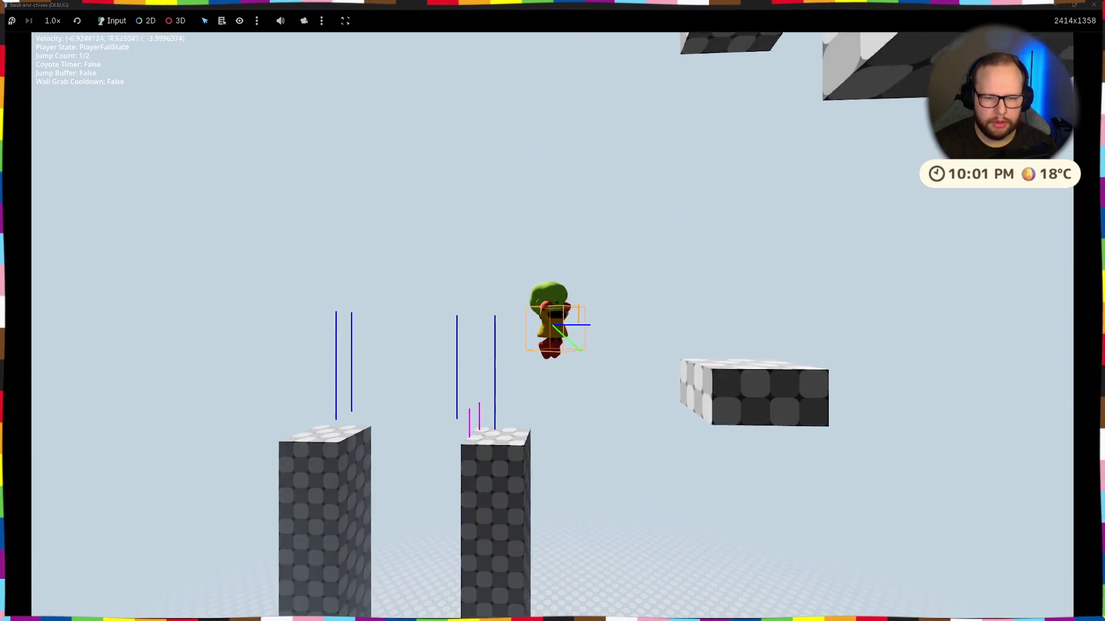
{"action": "key", "text": "space"}
{"action": "key", "text": "space"}
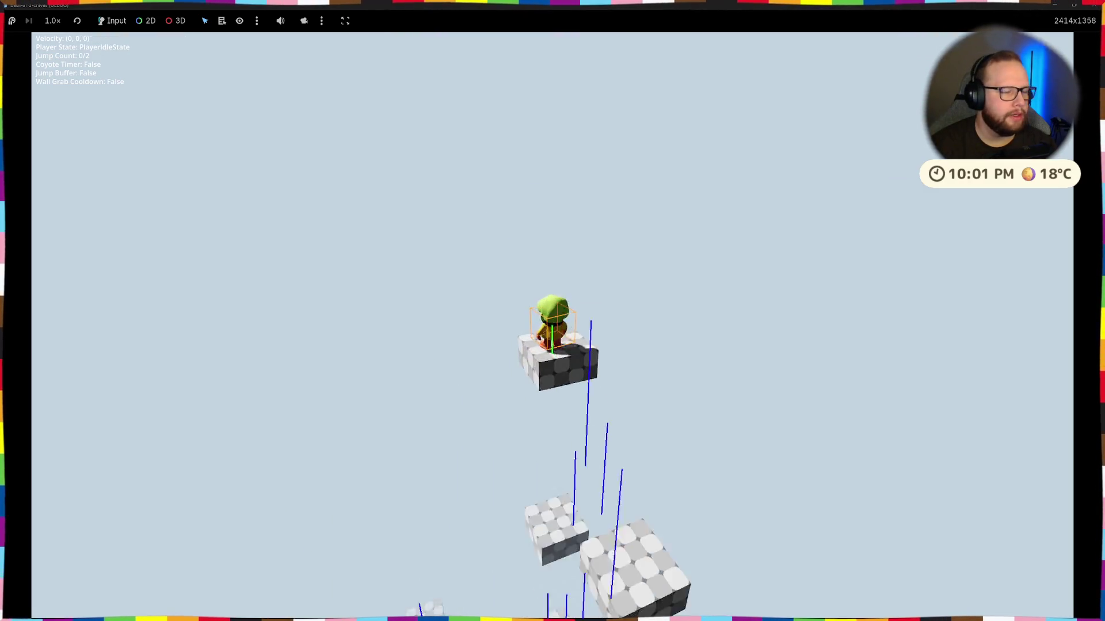
{"action": "key", "text": "space"}
{"action": "key", "text": "w"}
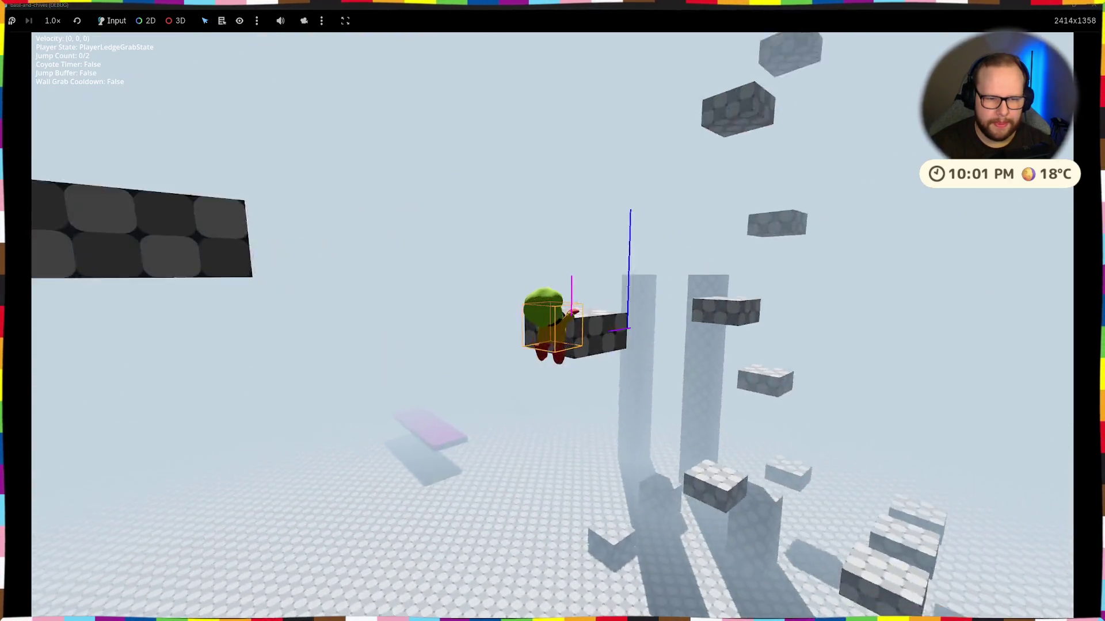
{"action": "key", "text": "space"}
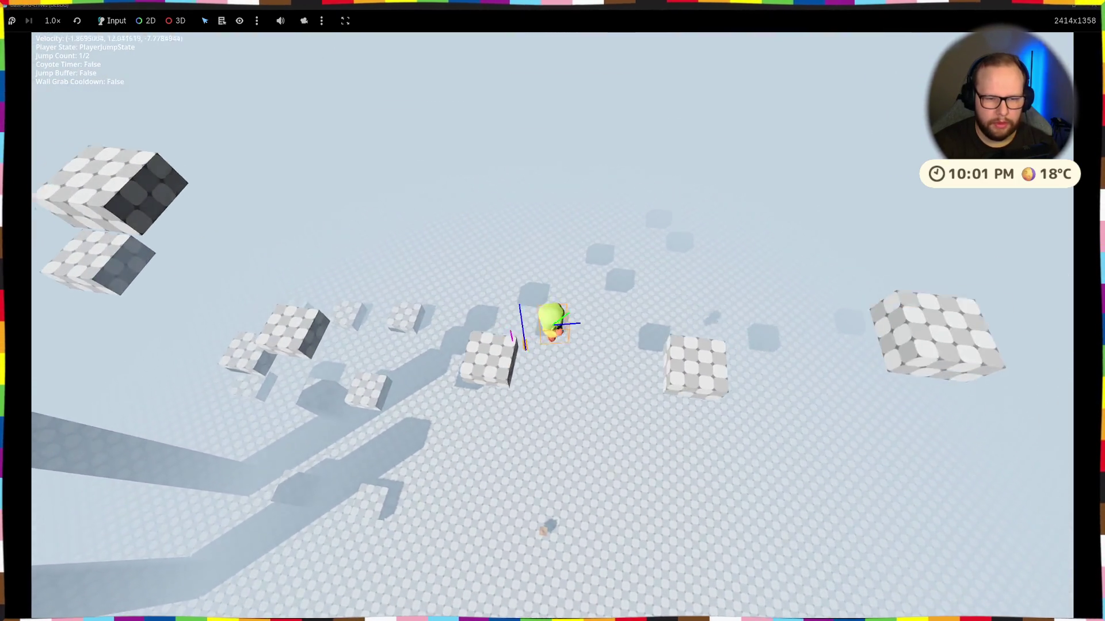
{"action": "key", "text": "w"}
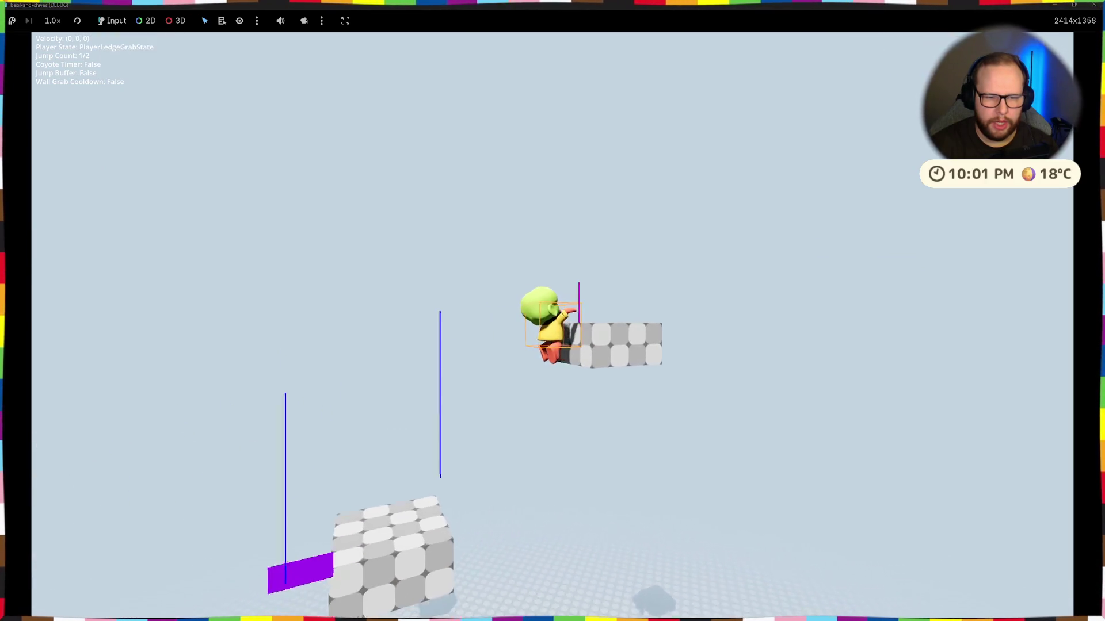
{"action": "key", "text": "F8"}
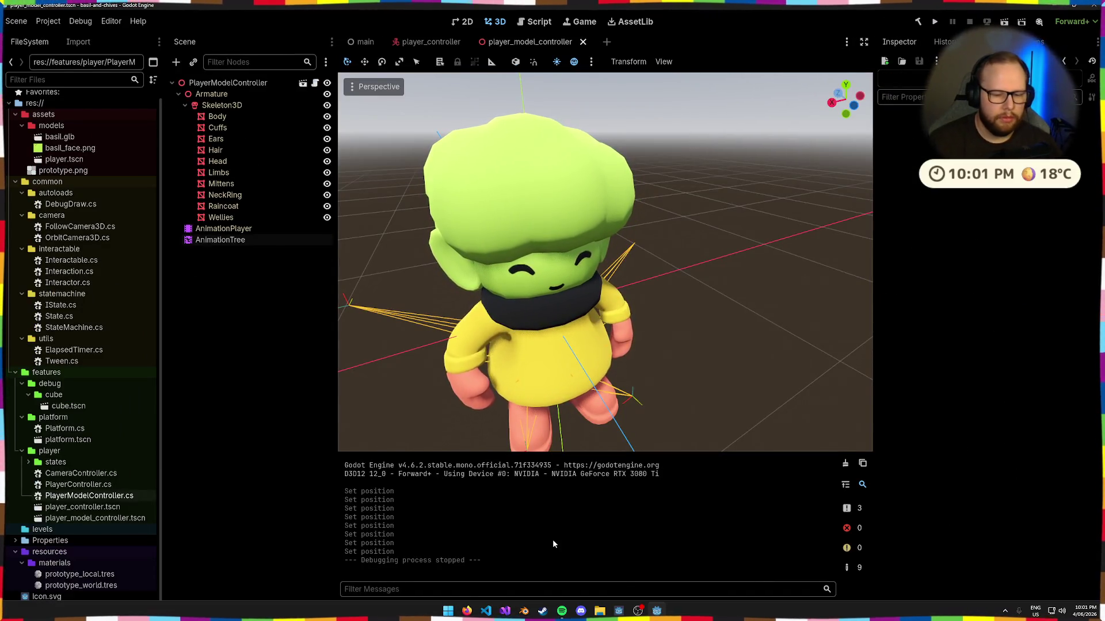
Step: Switch to Visual Studio and select the reset lines in OnExit
{"action": "key", "text": "ctrl+super+Right"}
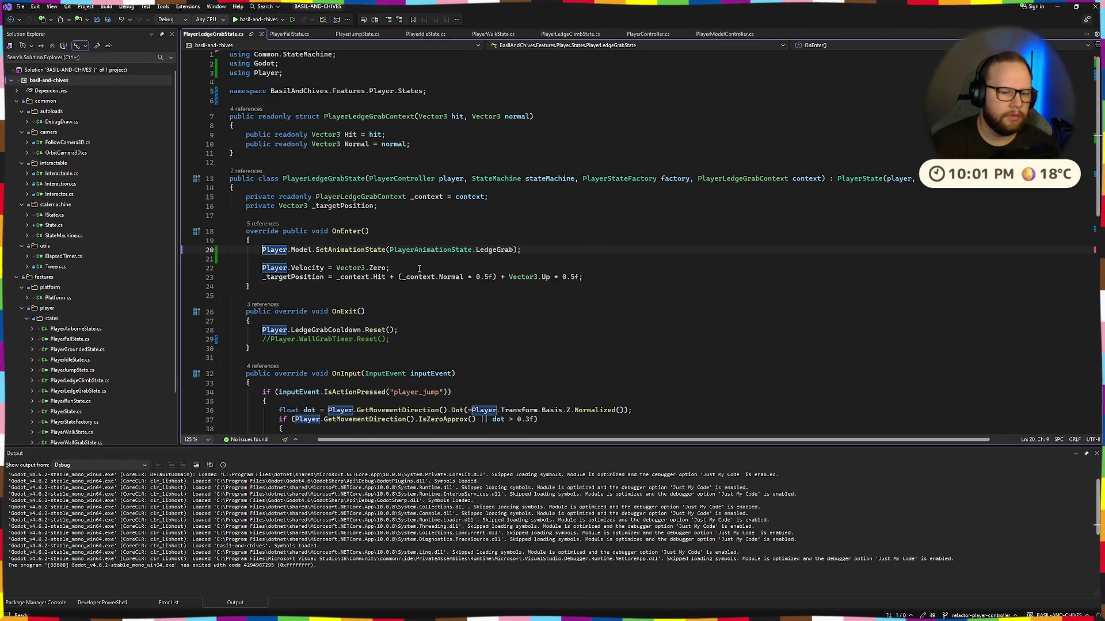
{"action": "scroll", "coordinate": [469, 329], "scroll_direction": "down", "scroll_amount": 10}
{"action": "scroll", "coordinate": [469, 329], "scroll_direction": "up", "scroll_amount": 10}
{"action": "mouse_move", "coordinate": [392, 338]}
{"action": "left_mouse_down"}
{"action": "mouse_move", "coordinate": [168, 350]}
{"action": "mouse_move", "coordinate": [170, 339]}
{"action": "left_mouse_up"}
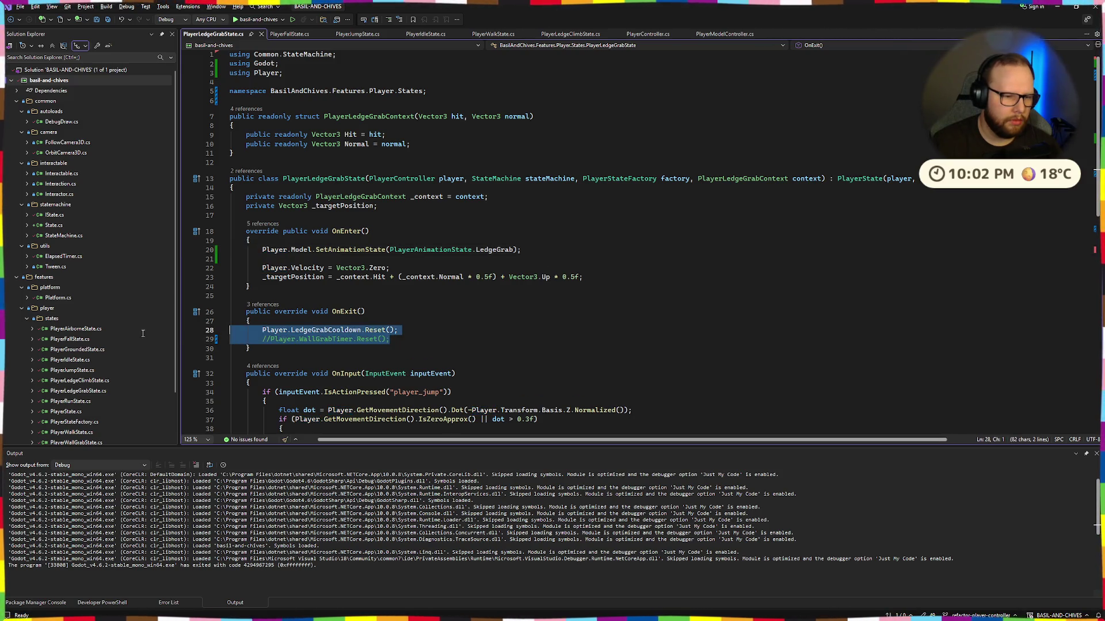
Step: Close the Fall, Jump, Idle, Walk, ModelController and LedgeGrab state tabs, leaving PlayerLedgeClimbState open
{"action": "middle_click", "coordinate": [289, 35]}
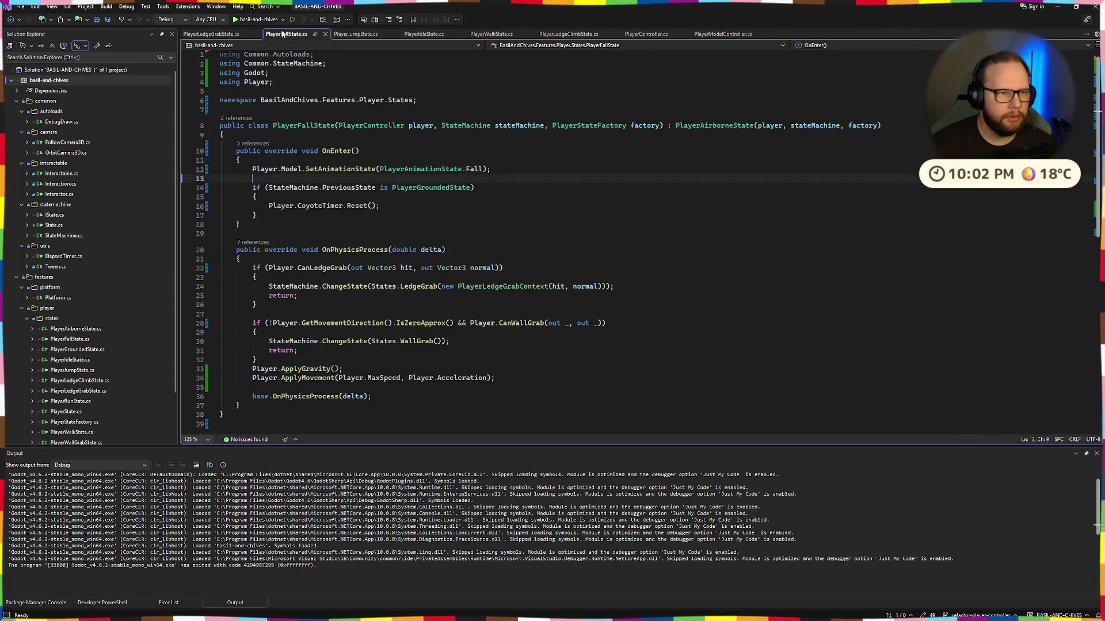
{"action": "middle_click", "coordinate": [302, 34]}
{"action": "middle_click", "coordinate": [300, 33]}
{"action": "middle_click", "coordinate": [300, 35]}
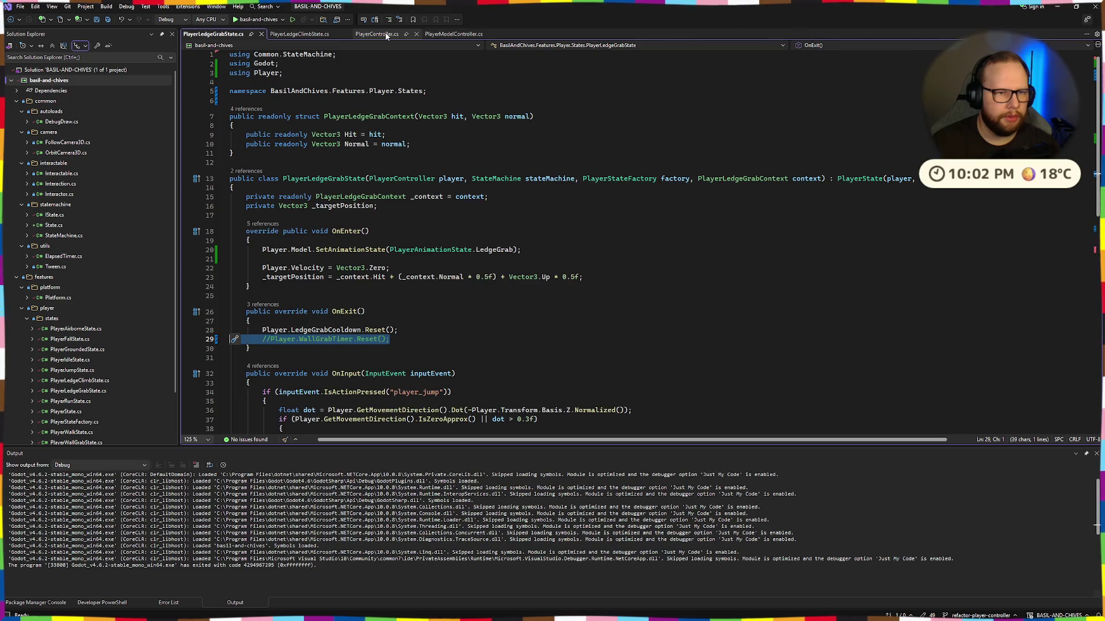
{"action": "middle_click", "coordinate": [453, 34]}
{"action": "middle_click", "coordinate": [225, 35]}
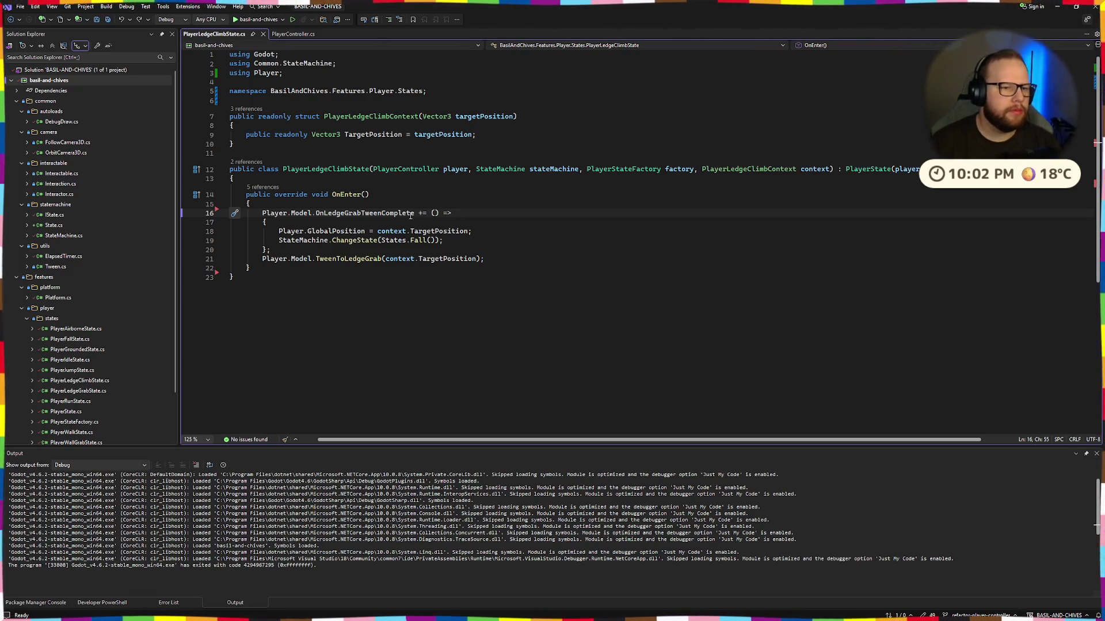
{"action": "left_click", "coordinate": [296, 34]}
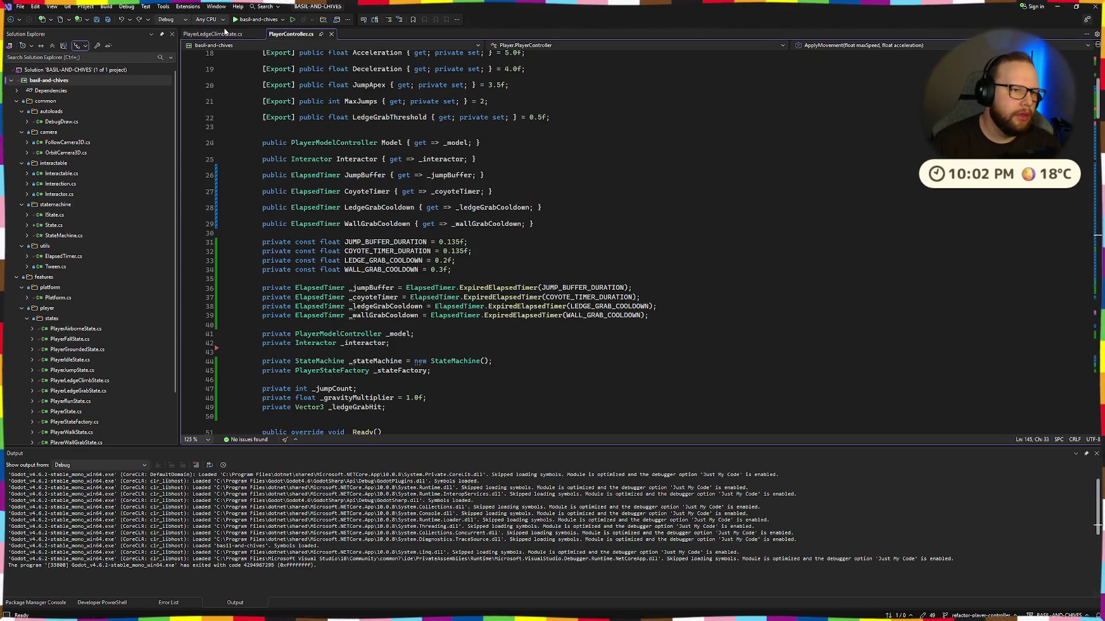
{"action": "left_click", "coordinate": [230, 34]}
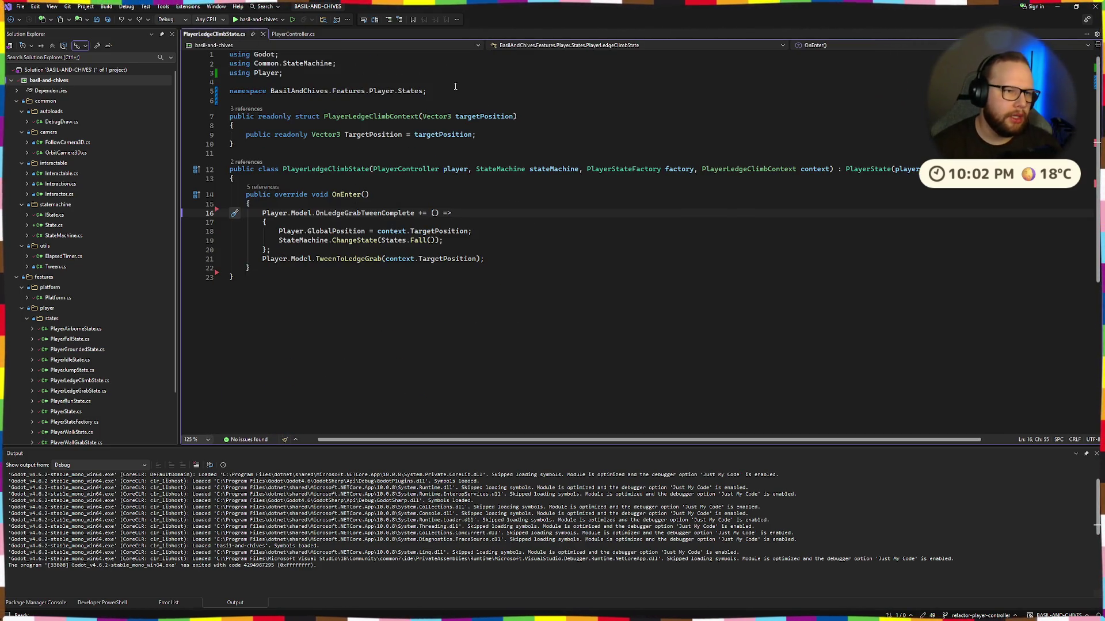
Step: Open PlayerLedgeGrabState.cs via a Ctrl+T code search for 'playerledge'
{"action": "key", "text": "ctrl+t"}
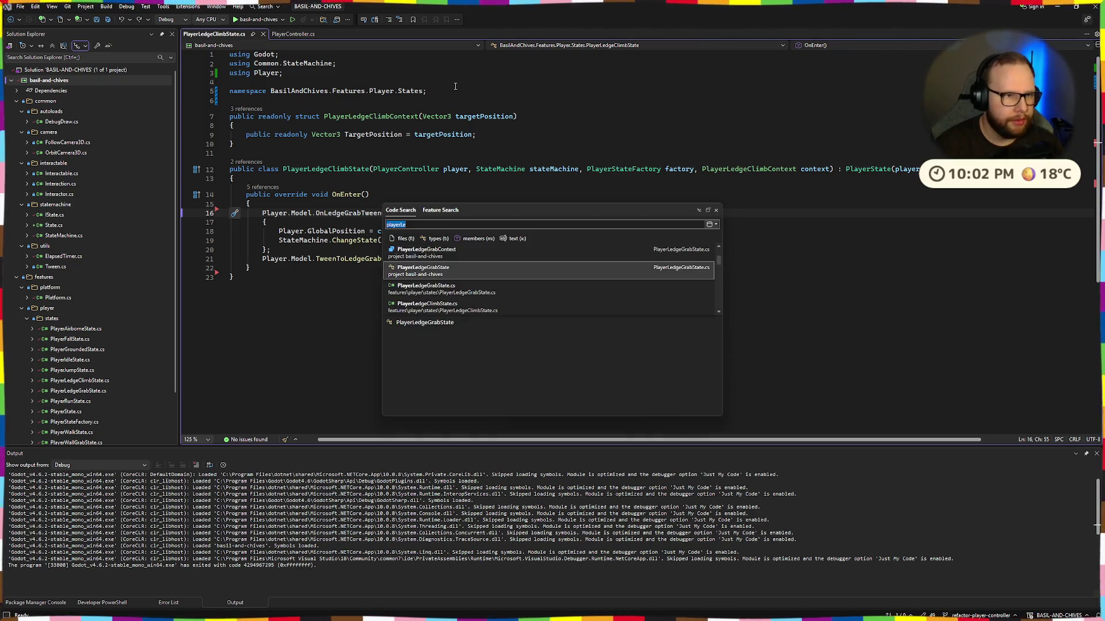
{"action": "type", "text": "playerledge"}
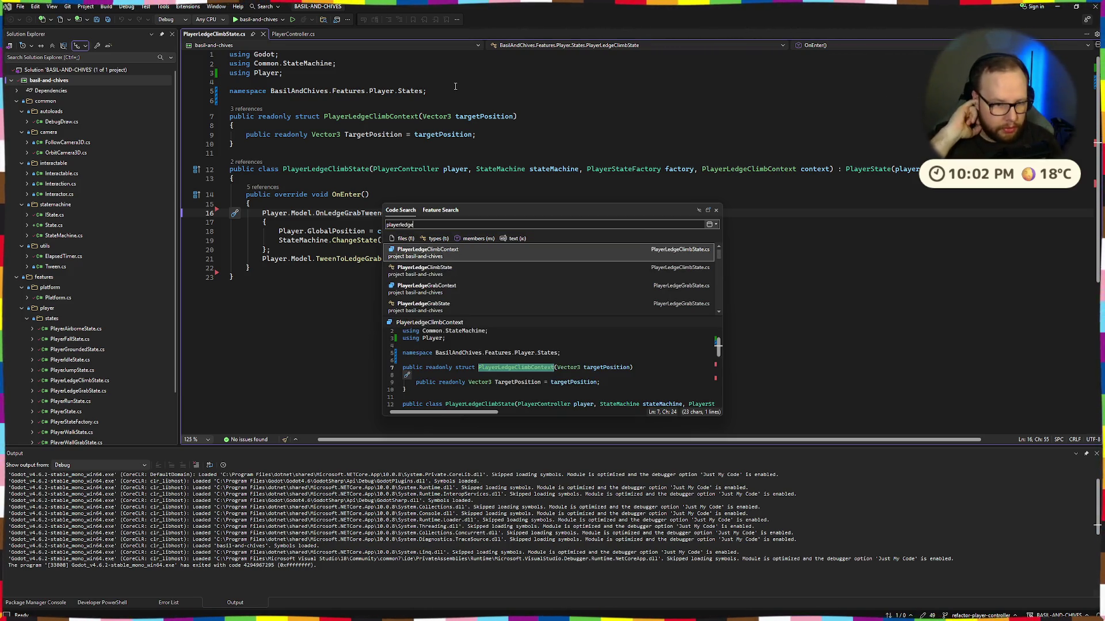
{"action": "key", "text": "Down"}
{"action": "key", "text": "Down"}
{"action": "key", "text": "Down"}
{"action": "key", "text": "Return"}
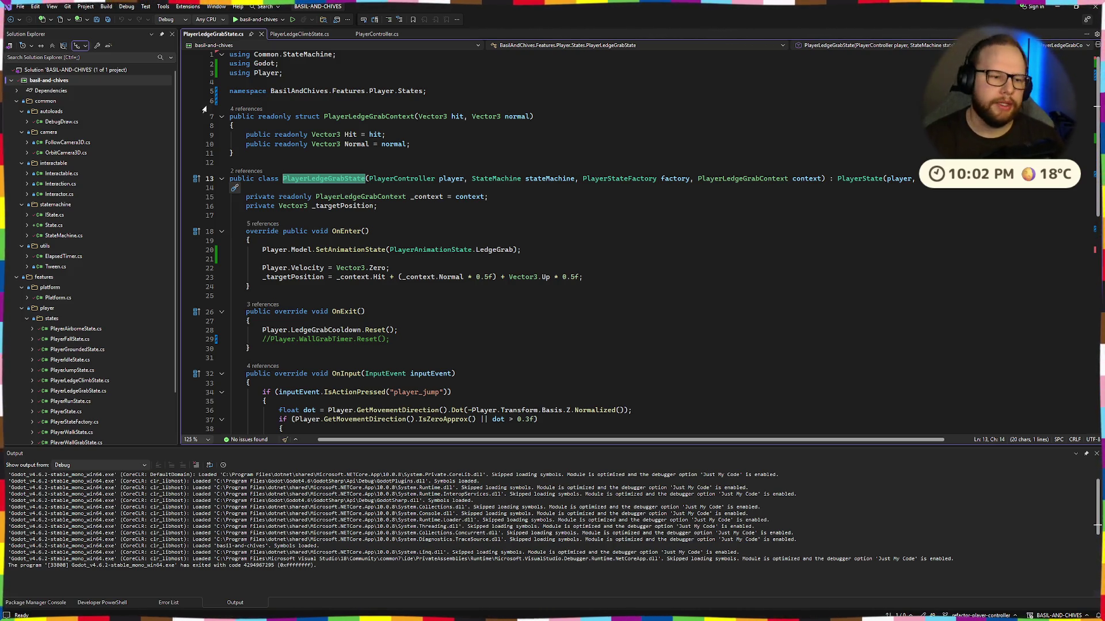
Step: Go to the PlayerLedgeGrabContext definition from OnEnter and select its Hit field
{"action": "scroll", "coordinate": [347, 278], "scroll_direction": "down", "scroll_amount": 6}
{"action": "scroll", "coordinate": [241, 177], "scroll_direction": "up", "scroll_amount": 3}
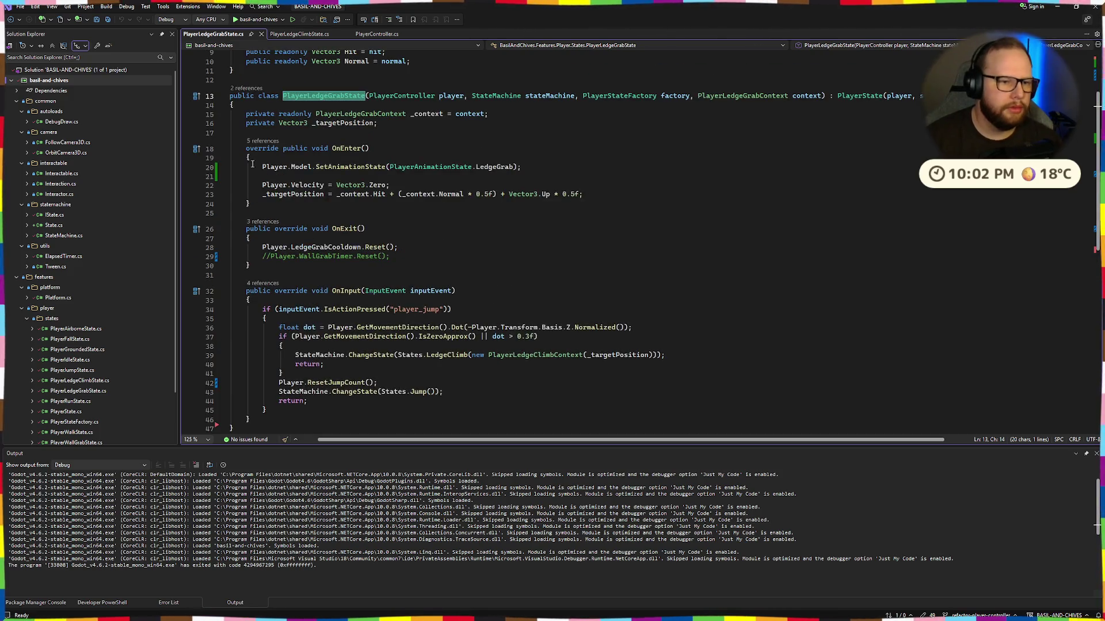
{"action": "left_click", "coordinate": [266, 166]}
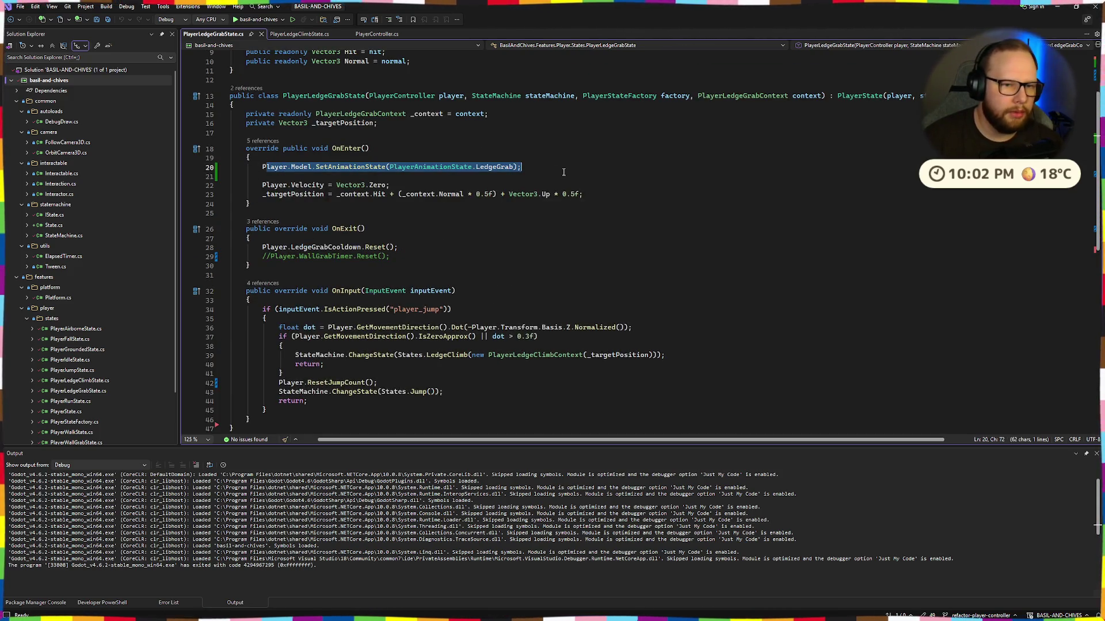
{"action": "left_click", "coordinate": [355, 115], "text": "ctrl"}
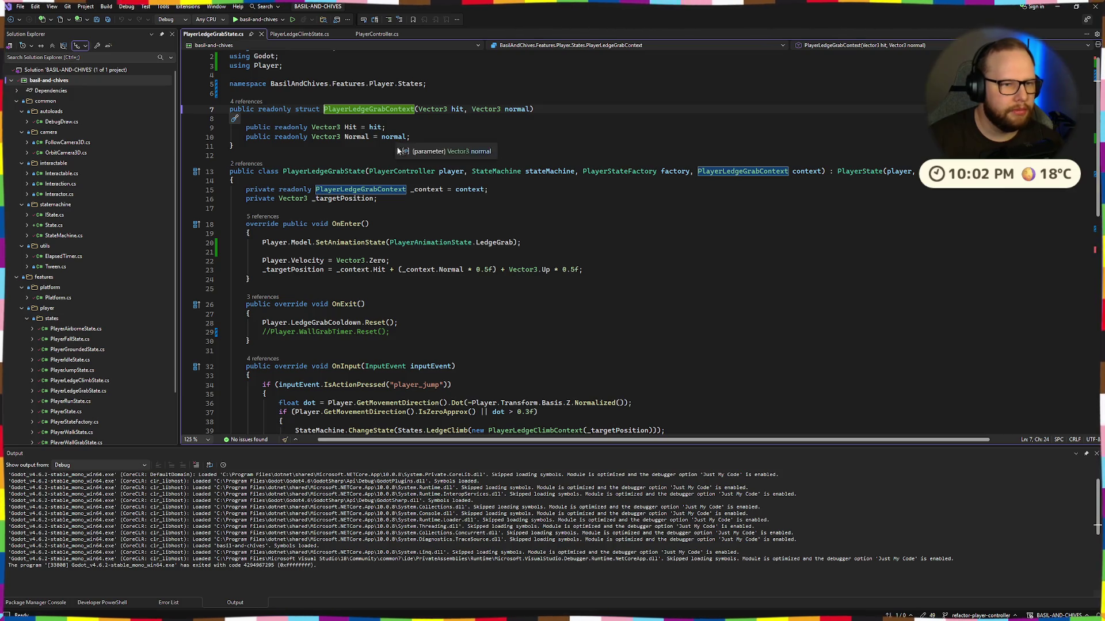
{"action": "left_click", "coordinate": [319, 144]}
{"action": "left_click_drag", "start_coordinate": [319, 128], "coordinate": [385, 127]}
Step: Inspect the Hit and Normal field declarations in PlayerLedgeGrabContext
{"action": "key", "text": "ctrl+t"}
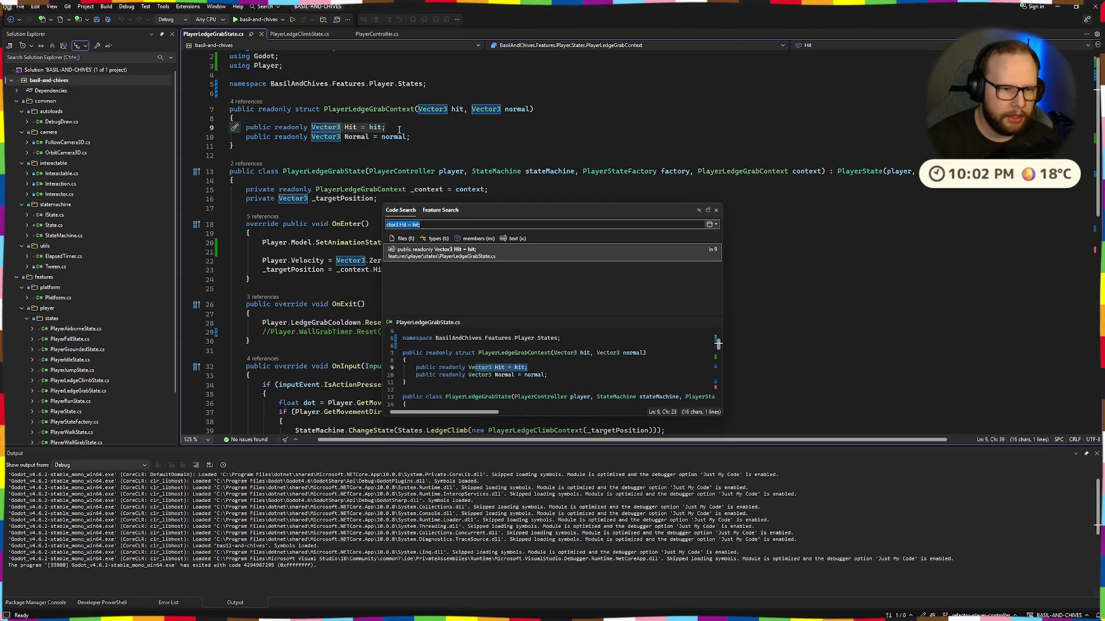
{"action": "key", "text": "Escape"}
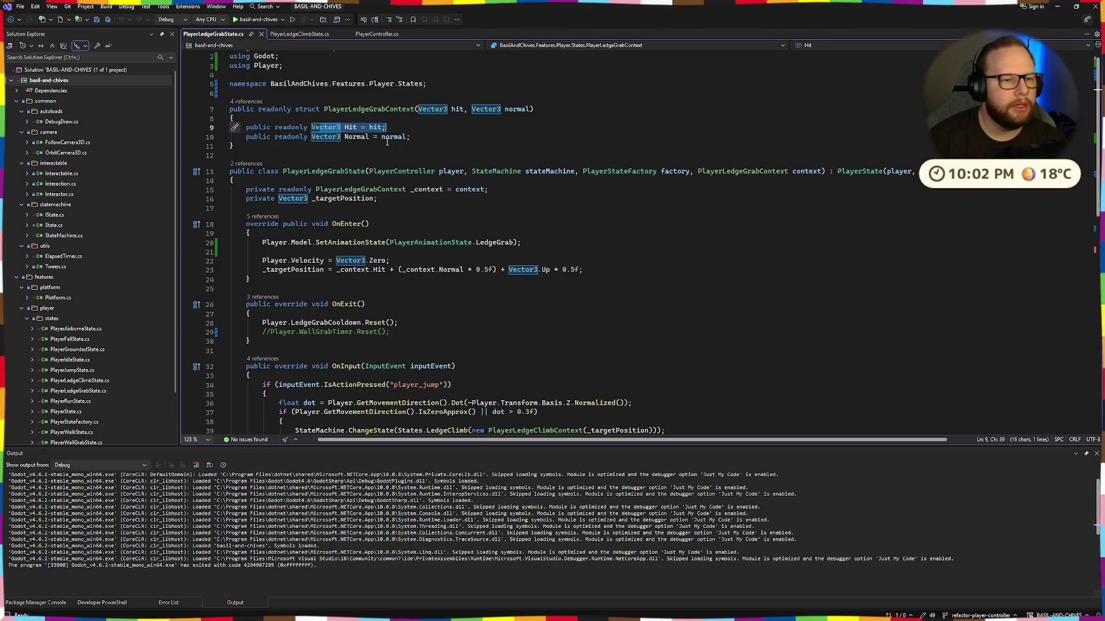
{"action": "left_click", "coordinate": [334, 147]}
{"action": "mouse_move", "coordinate": [246, 128]}
{"action": "left_mouse_down"}
{"action": "mouse_move", "coordinate": [385, 128]}
{"action": "mouse_move", "coordinate": [332, 138]}
{"action": "left_mouse_up"}
{"action": "left_click", "coordinate": [422, 134]}
{"action": "scroll", "coordinate": [433, 155], "scroll_direction": "down", "scroll_amount": 3}
{"action": "scroll", "coordinate": [433, 156], "scroll_direction": "up", "scroll_amount": 4}
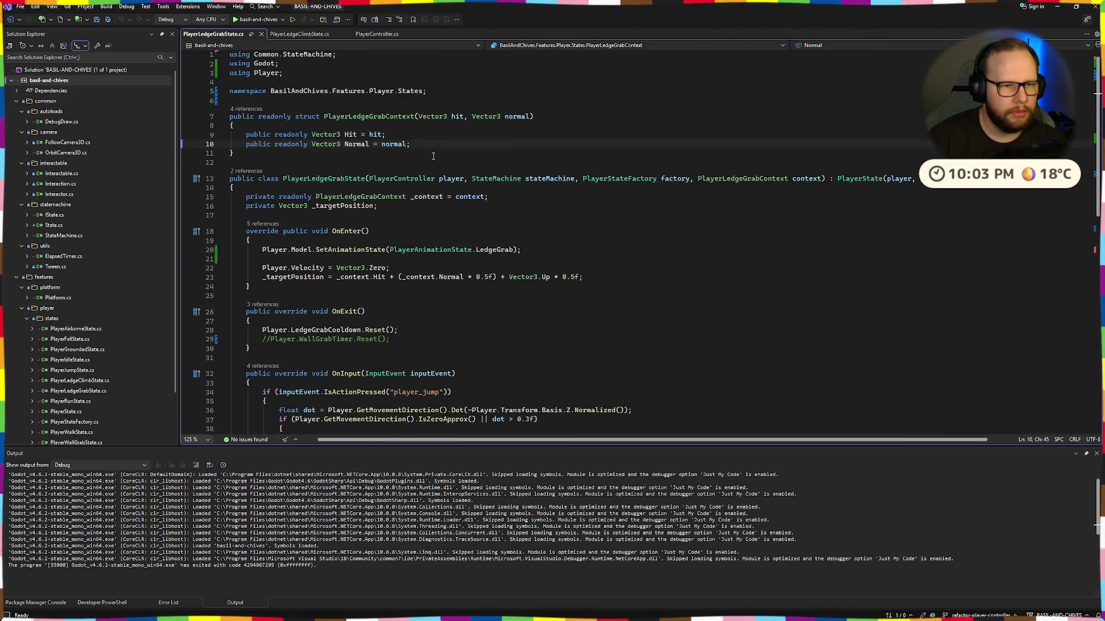
Step: Switch to the Godot desktop, build and run the game scene, then close the game window
{"action": "key", "text": "alt+Tab"}
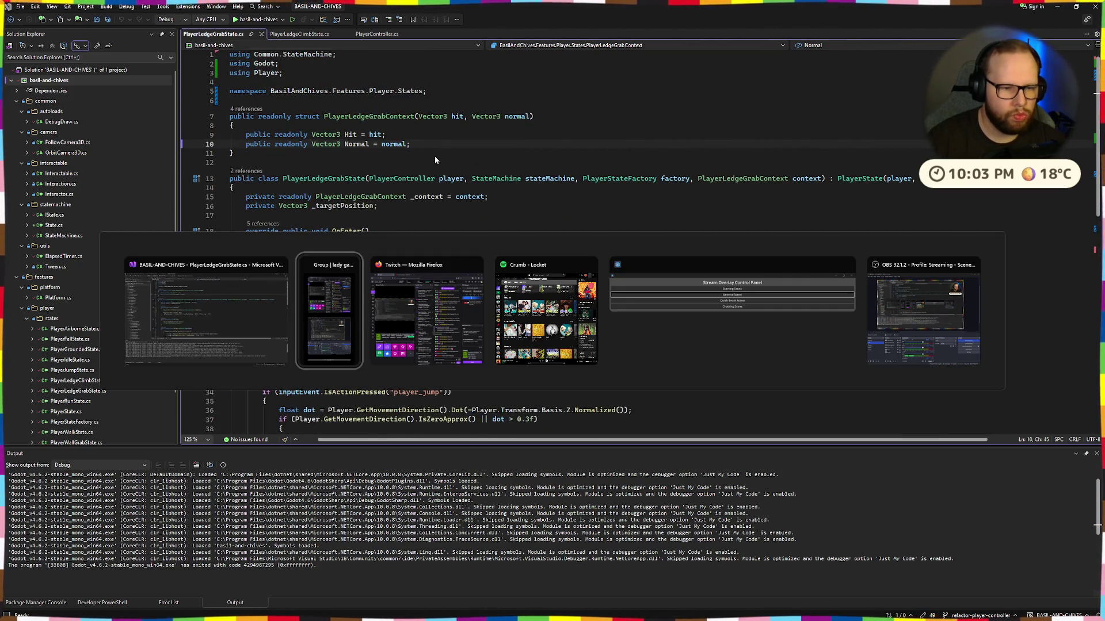
{"action": "key", "text": "Escape"}
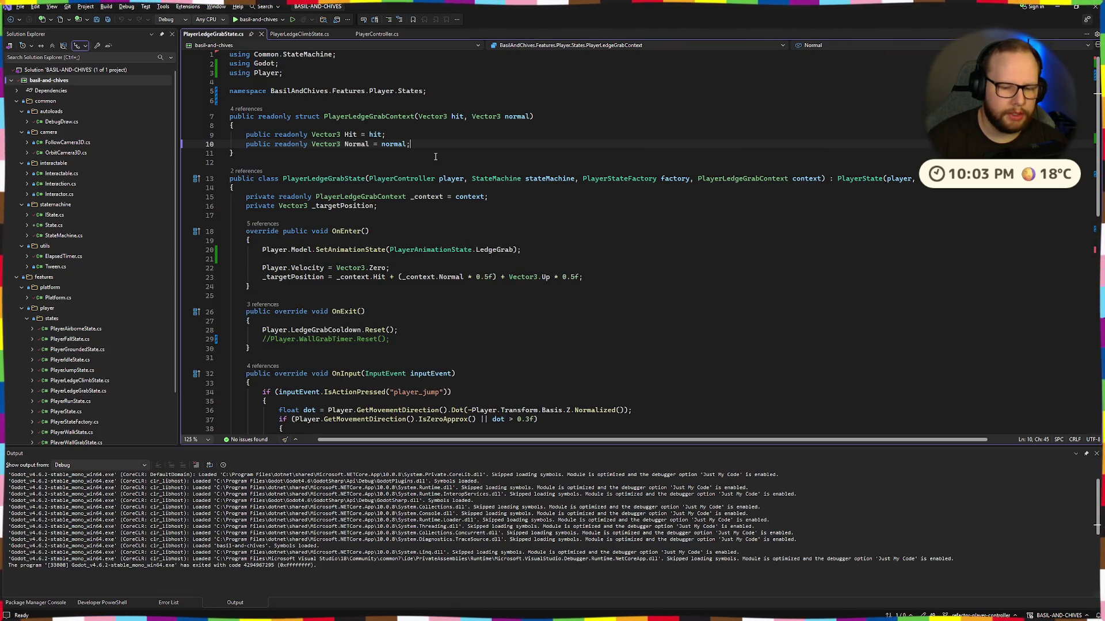
{"action": "key", "text": "ctrl+super+Right"}
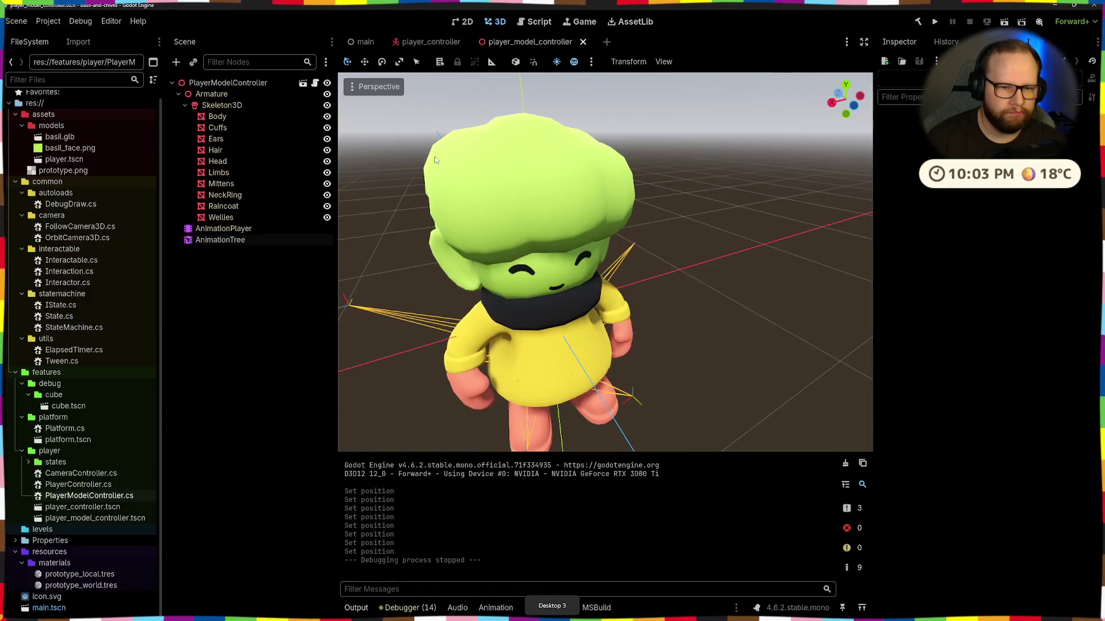
{"action": "key", "text": "ctrl+super+Left"}
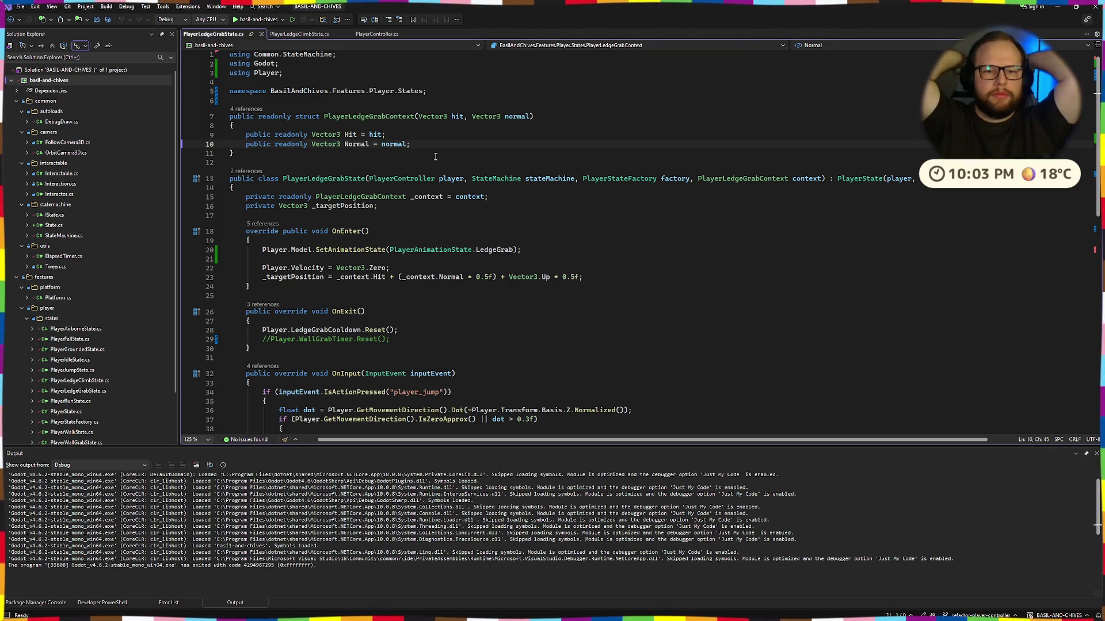
{"action": "key", "text": "ctrl+super+Right"}
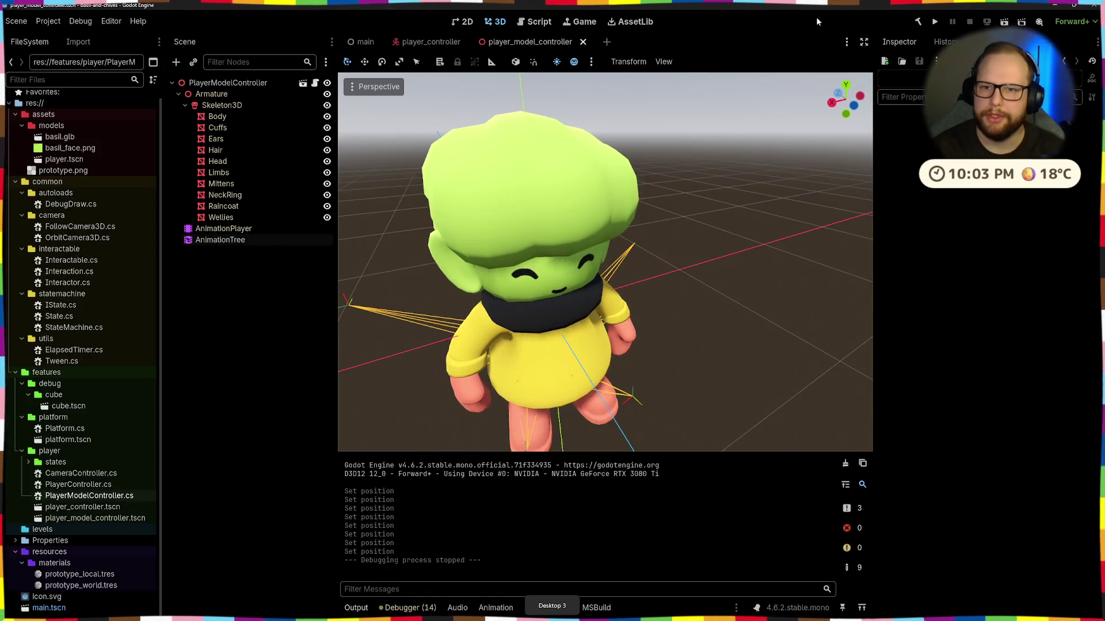
{"action": "left_click", "coordinate": [1004, 21]}
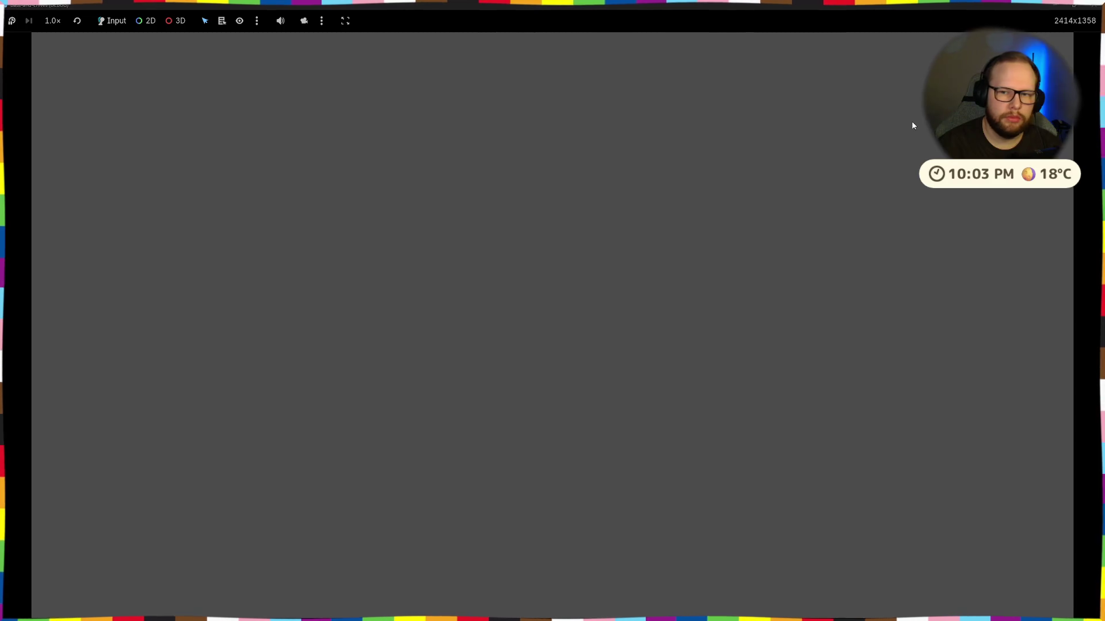
{"action": "left_click", "coordinate": [1094, 5]}
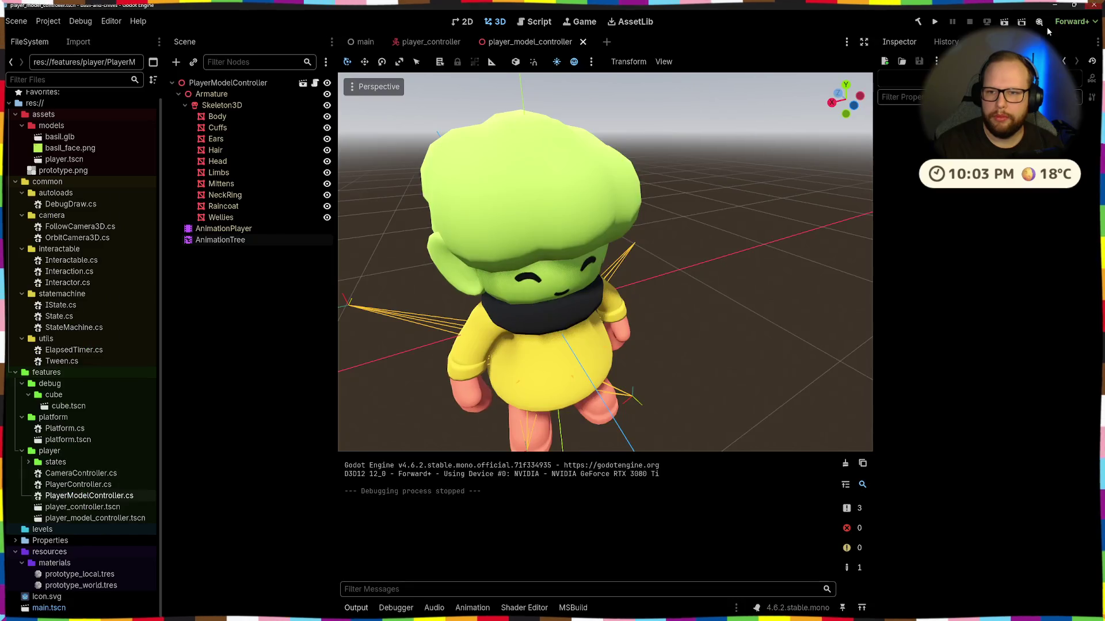
Step: Run the game and walk and jump Basil until he grabs a floating block's ledge
{"action": "left_click", "coordinate": [934, 22]}
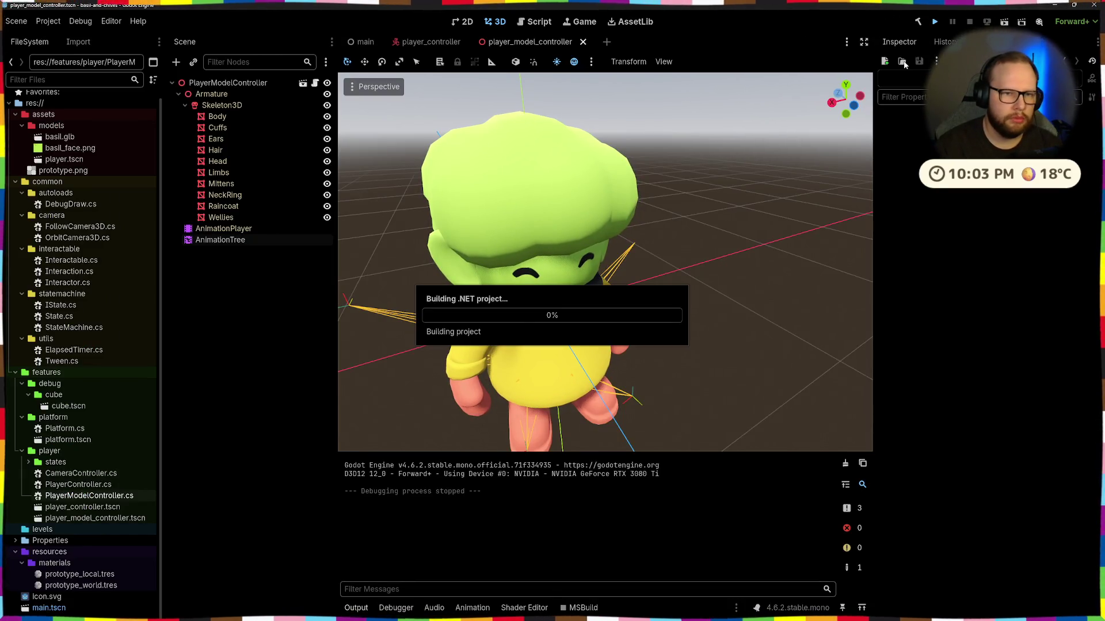
{"action": "key", "text": "w"}
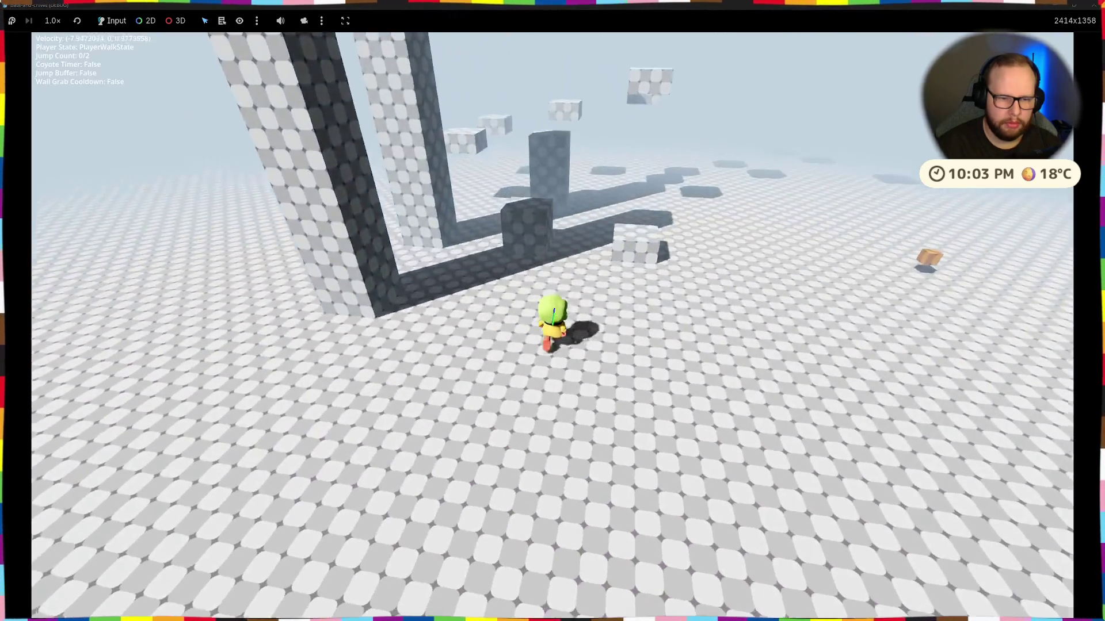
{"action": "key", "text": "space"}
{"action": "key", "text": "w"}
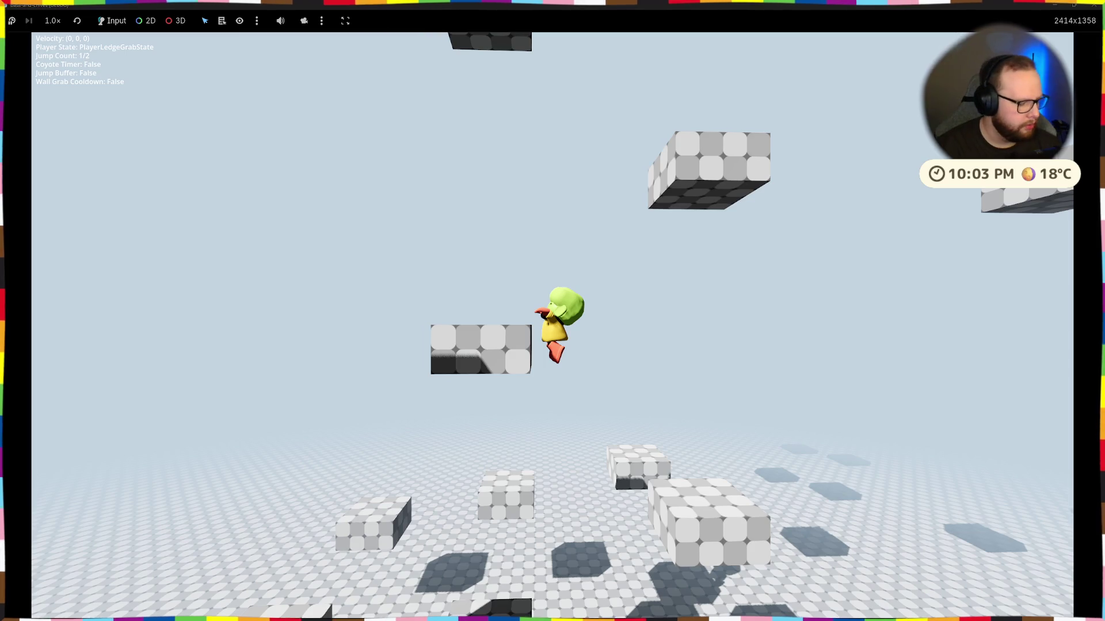
{"action": "key", "text": "space"}
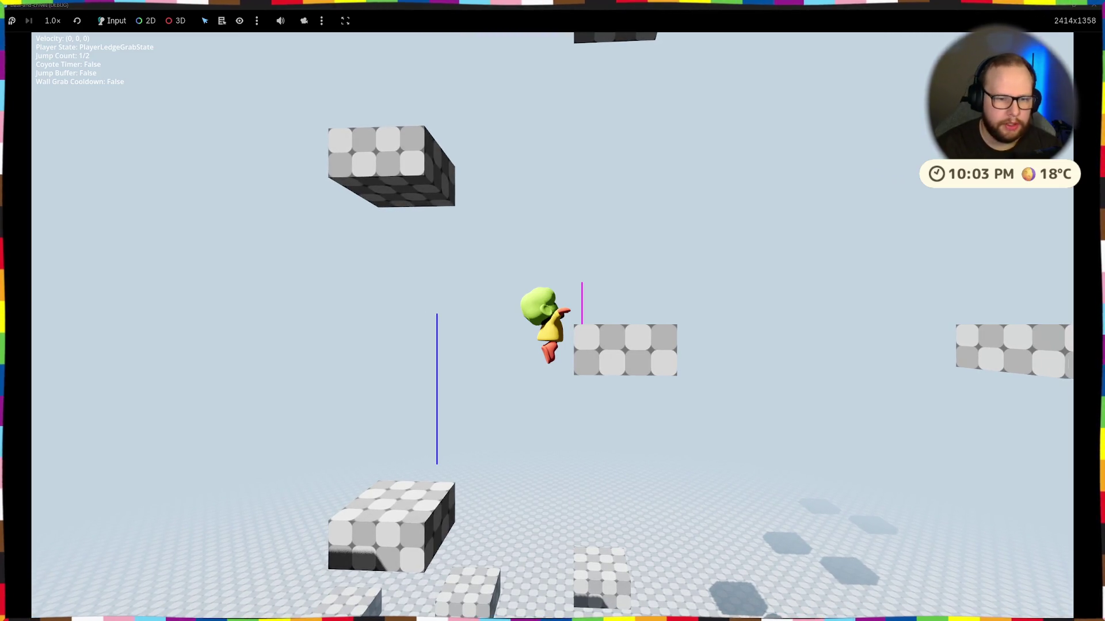
Step: Snip a screenshot of Basil hanging on the ledge, then stop the game
{"action": "key", "text": "super+shift+s"}
{"action": "mouse_move", "coordinate": [481, 208]}
{"action": "left_mouse_down"}
{"action": "mouse_move", "coordinate": [516, 275]}
{"action": "mouse_move", "coordinate": [786, 374]}
{"action": "left_mouse_up"}
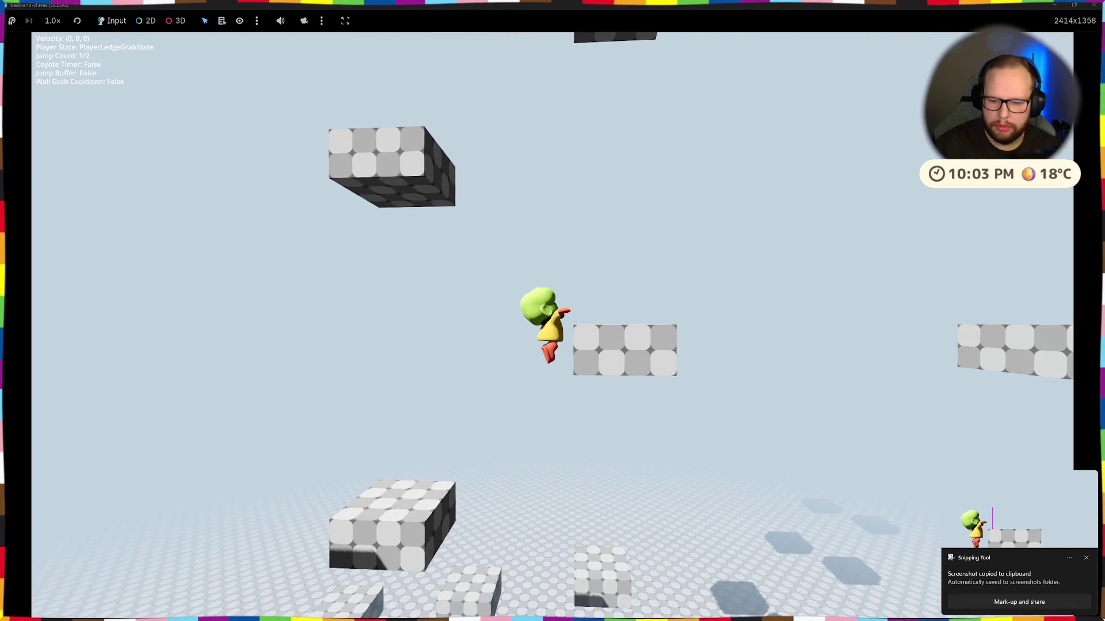
{"action": "key", "text": "F8"}
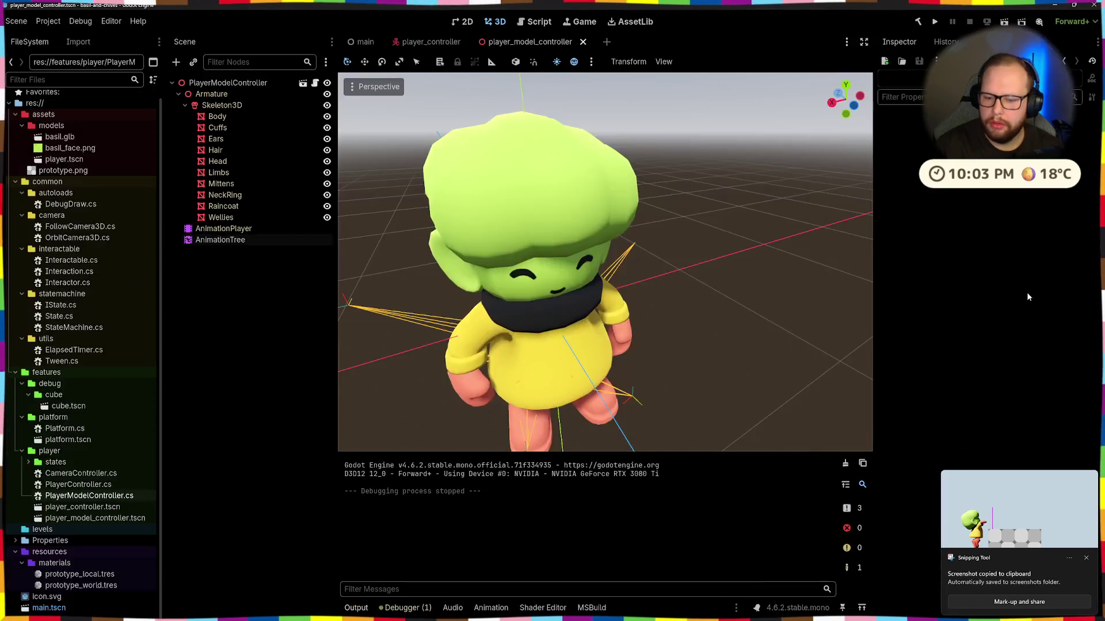
{"action": "left_click", "coordinate": [1031, 506]}
{"action": "mouse_move", "coordinate": [744, 257]}
{"action": "left_mouse_down"}
{"action": "mouse_move", "coordinate": [651, 144]}
{"action": "mouse_move", "coordinate": [491, 184]}
{"action": "left_mouse_up"}
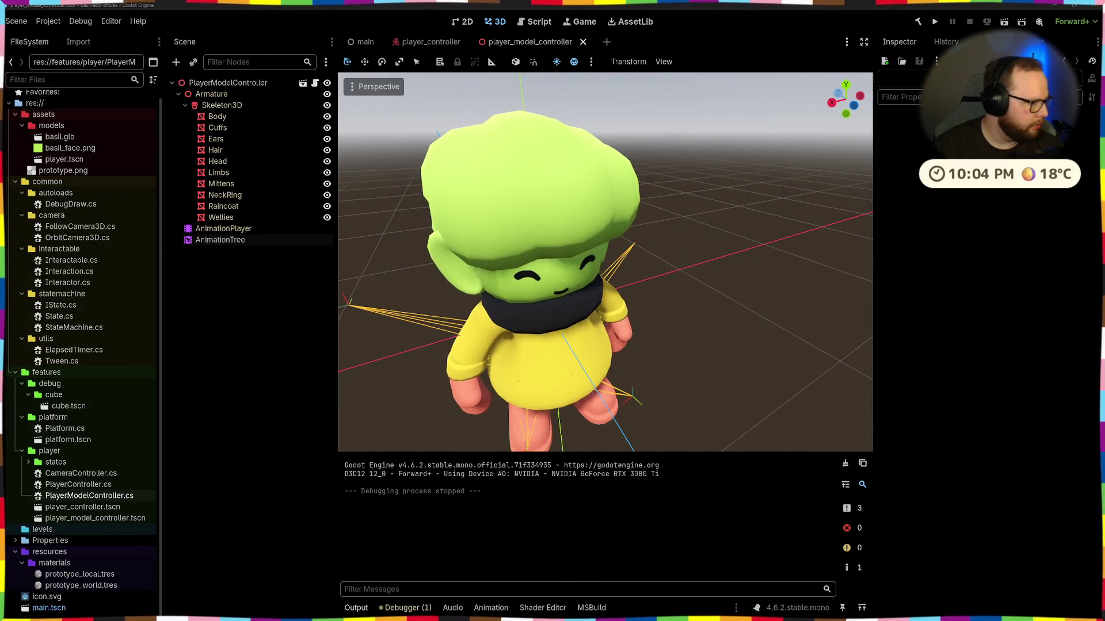
{"action": "key", "text": "ctrl+super+Left"}
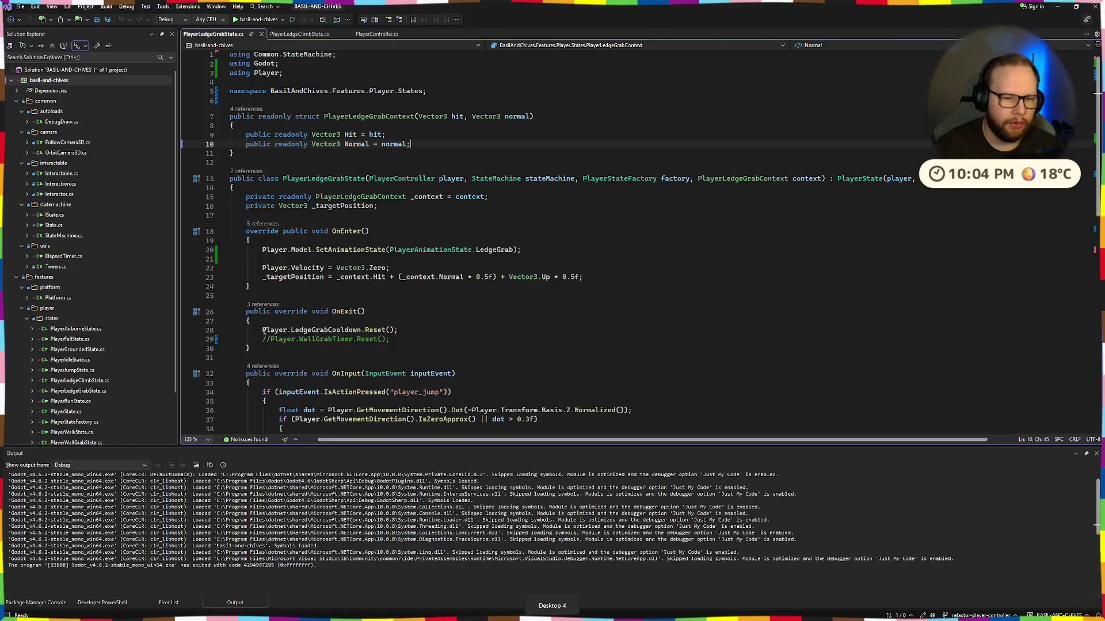
{"action": "key", "text": "ctrl+super+Right"}
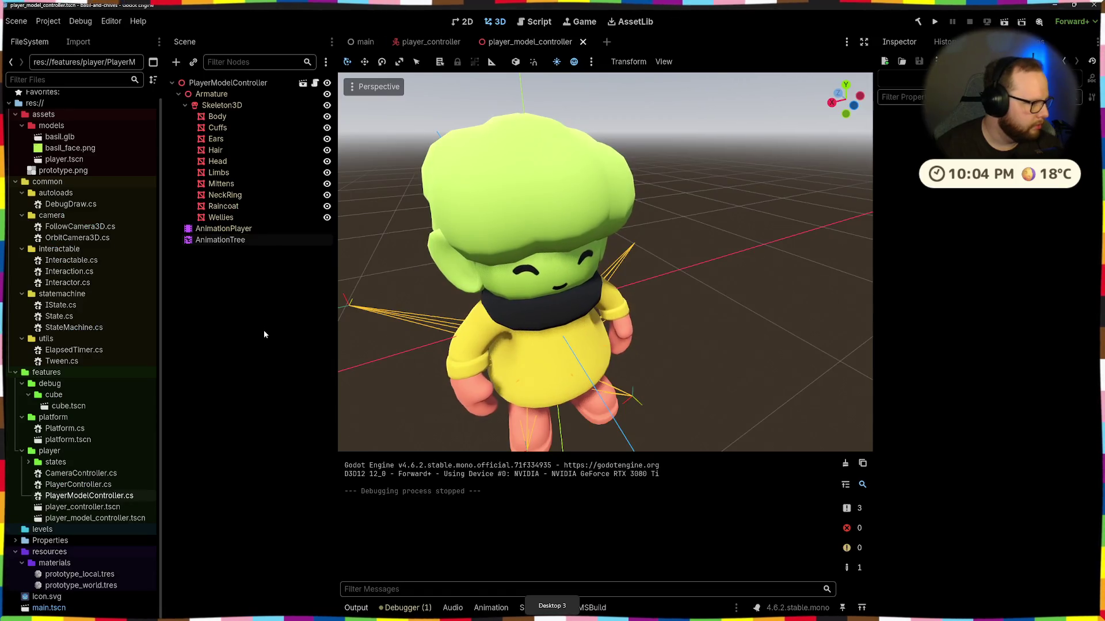
{"action": "key", "text": "super+Tab"}
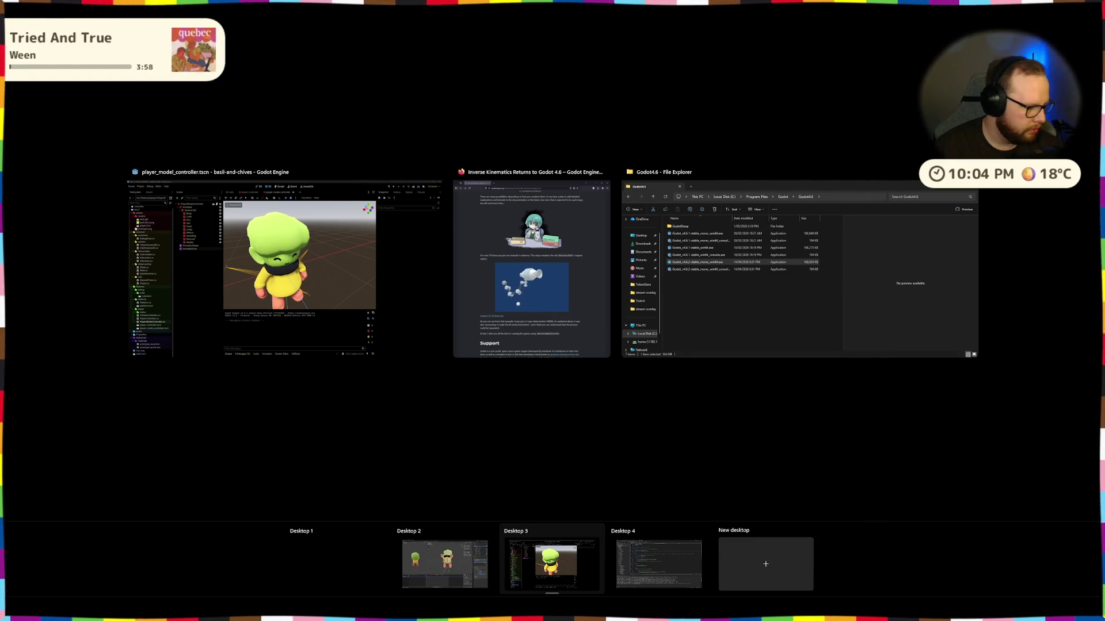
{"action": "key", "text": "ctrl+super+Right"}
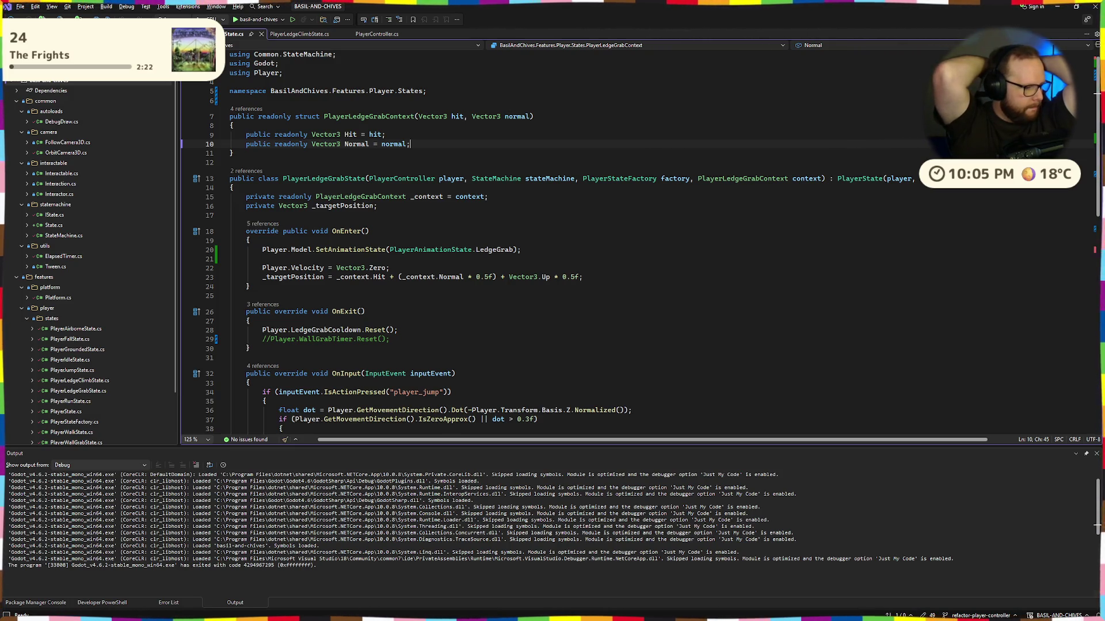
{"action": "key", "text": "alt+Tab"}
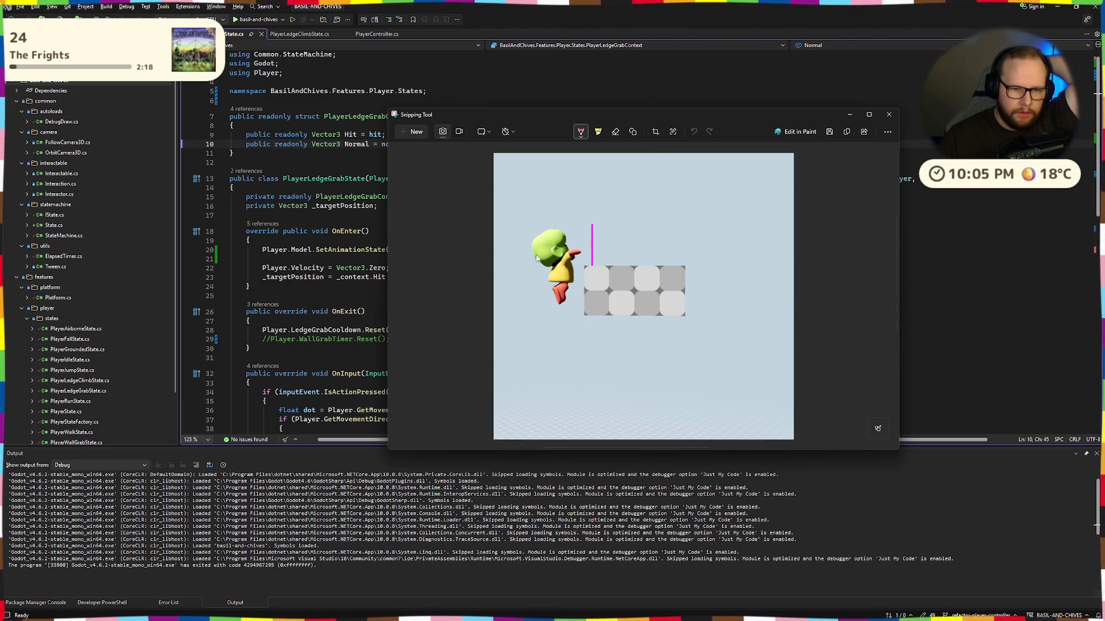